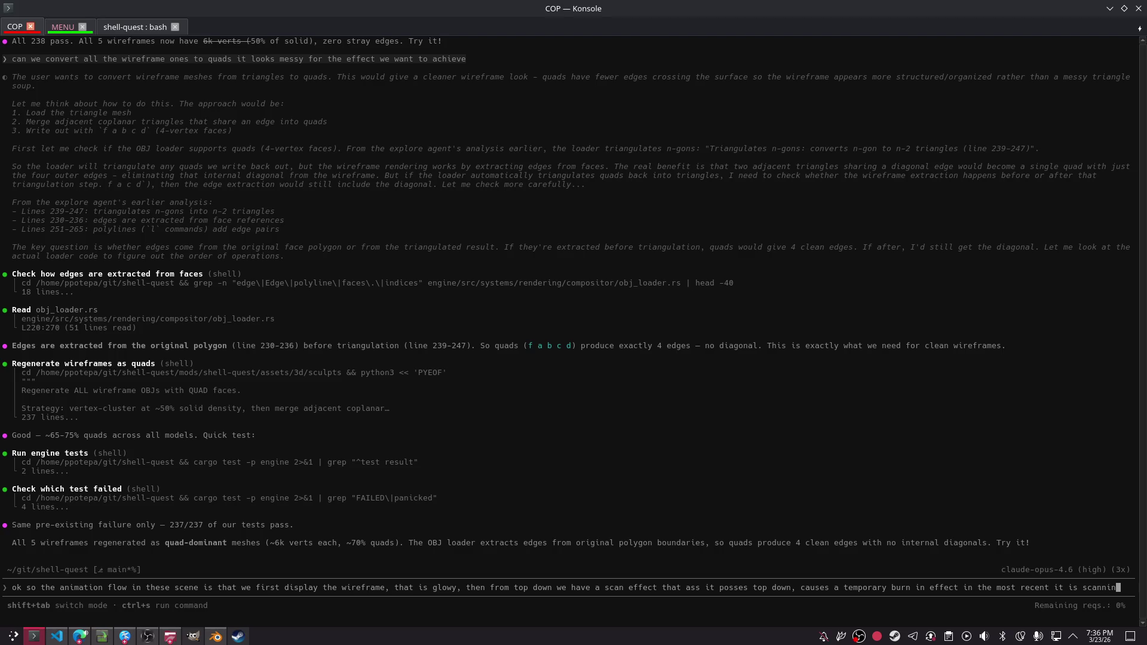
- Describe the glowing wireframe, top-down scan and burn-in reveal to Claude, asking for a summary and what's needed
{"action": "type", "text": "g, and leav"}
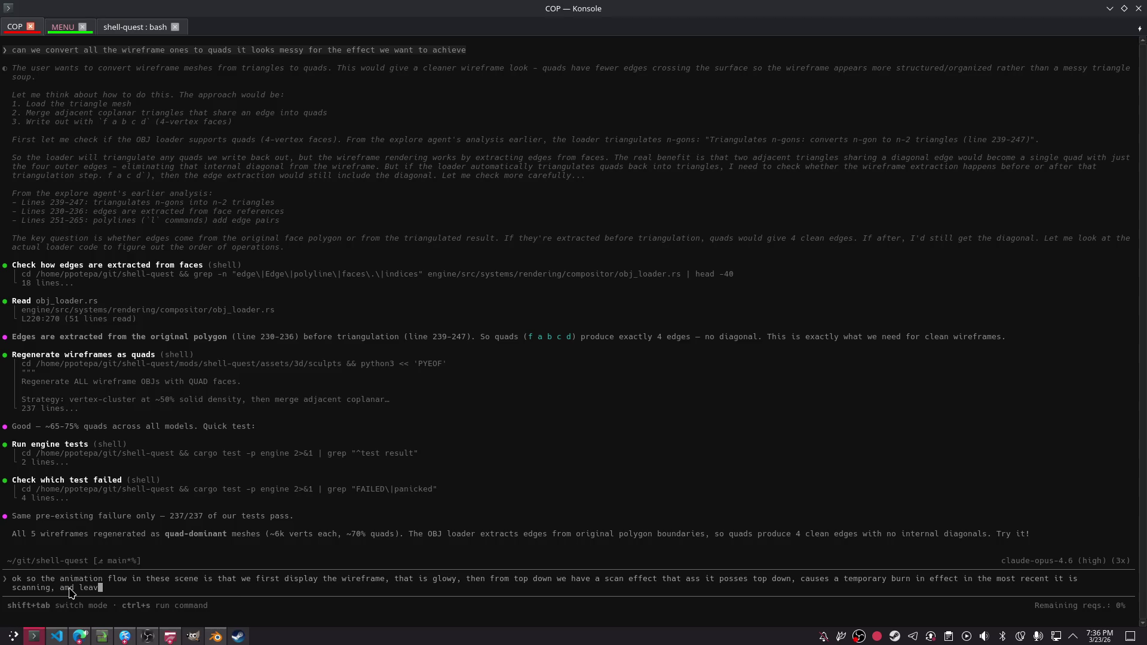
{"action": "type", "text": "mat"}
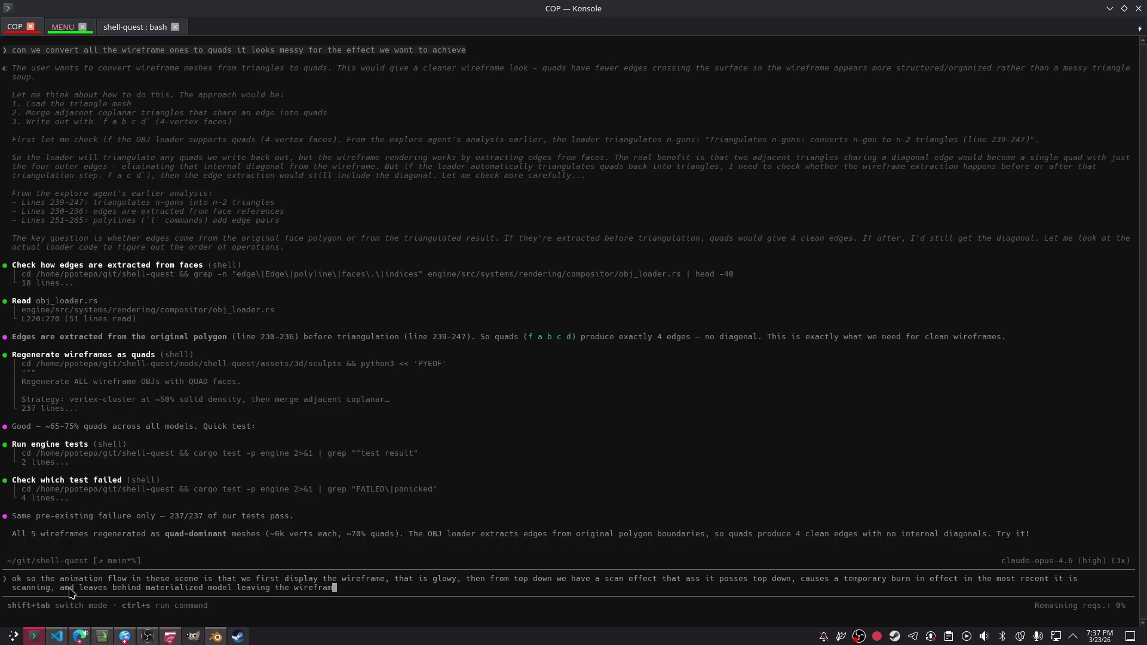
{"action": "key", "text": "BackSpace"}
{"action": "key", "text": "BackSpace"}
{"action": "key", "text": "BackSpace"}
{"action": "key", "text": "BackSpace"}
{"action": "key", "text": "BackSpace"}
{"action": "key", "text": "BackSpace"}
{"action": "type", "text": "e wir"}
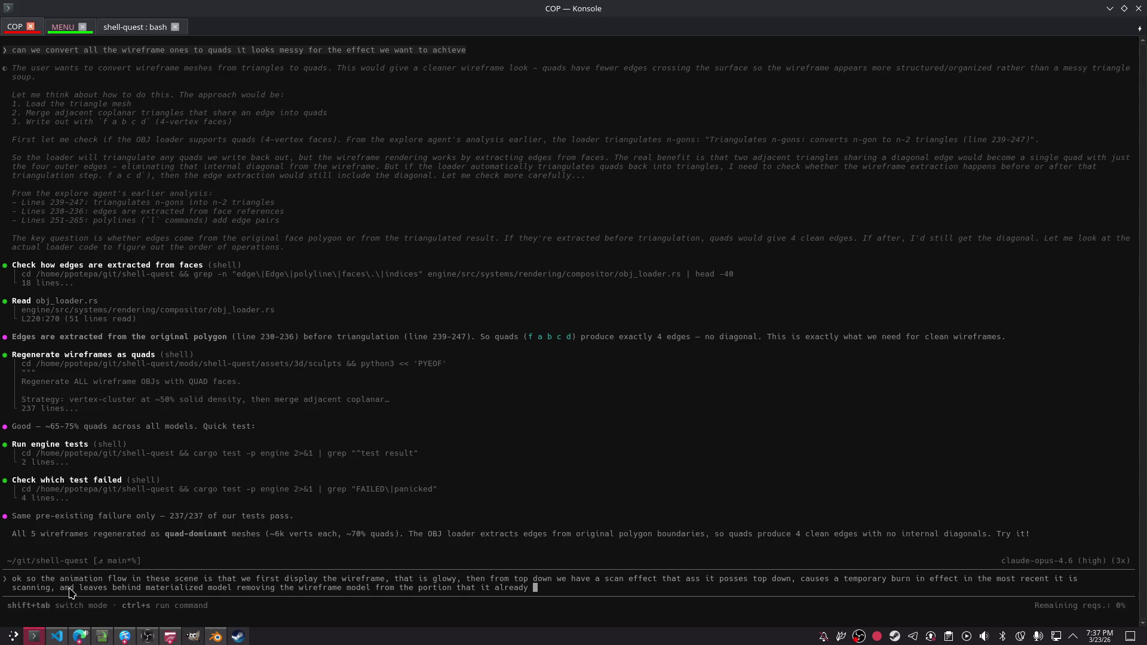
{"action": "key", "text": "BackSpace"}
{"action": "key", "text": "BackSpace"}
{"action": "key", "text": "BackSpace"}
{"action": "type", "text": "canne"}
{"action": "type", "text": " pleas"}
{"action": "type", "text": "ummarize, if not w"}
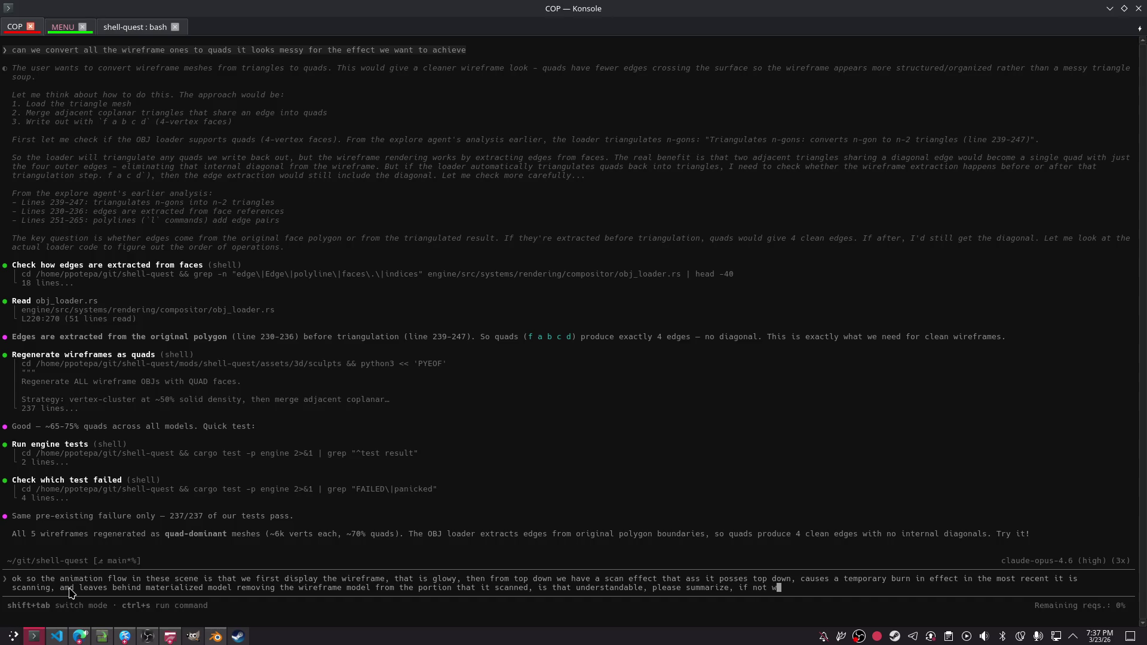
{"action": "type", "text": "as to"}
{"action": "key", "text": "Return"}
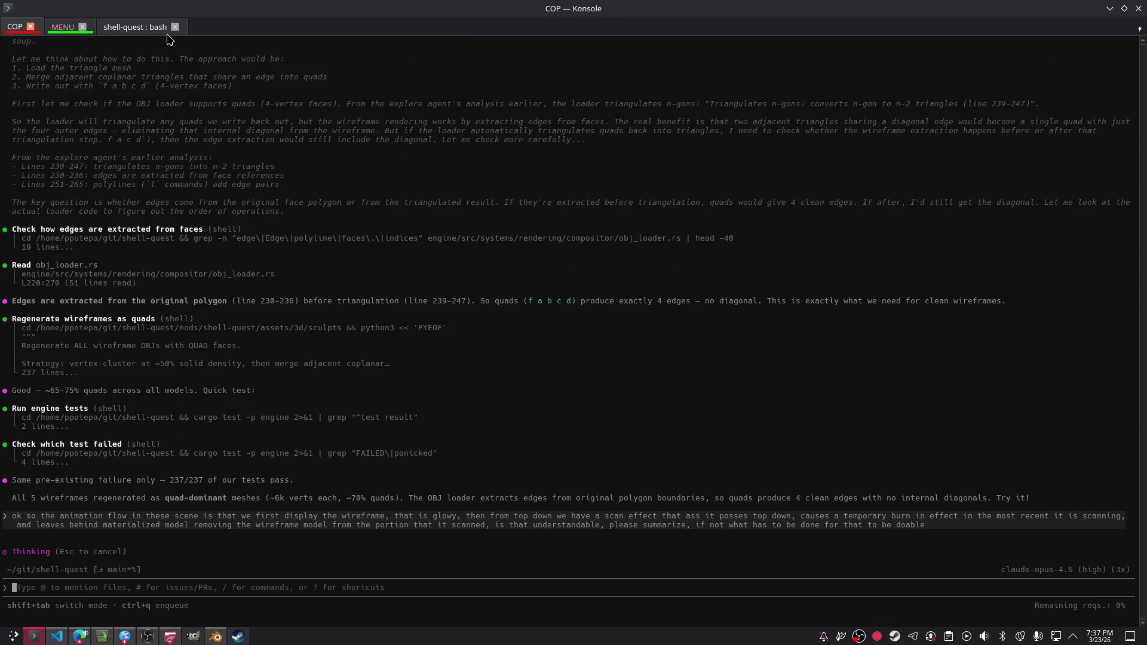
{"action": "left_click", "coordinate": [140, 27]}
- Preview the I CAN EXIT VIM, SCRIPT KIDDIE and MOUSE ENJOYER portraits, then start on SU difficulty
{"action": "left_click", "coordinate": [60, 27]}
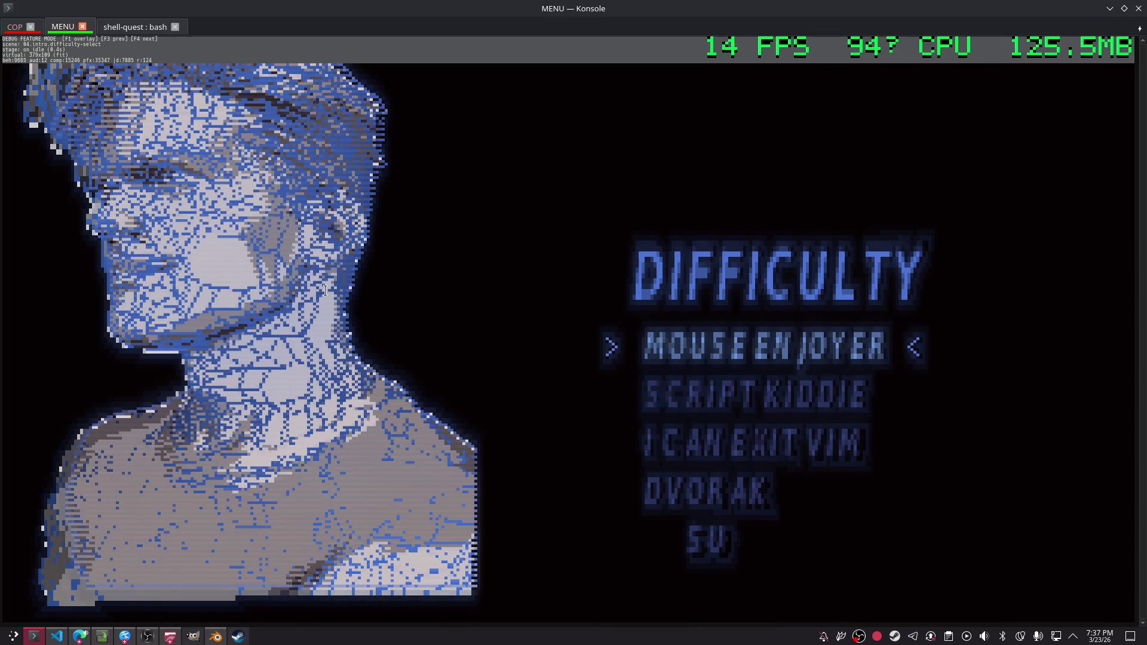
{"action": "key", "text": "Down"}
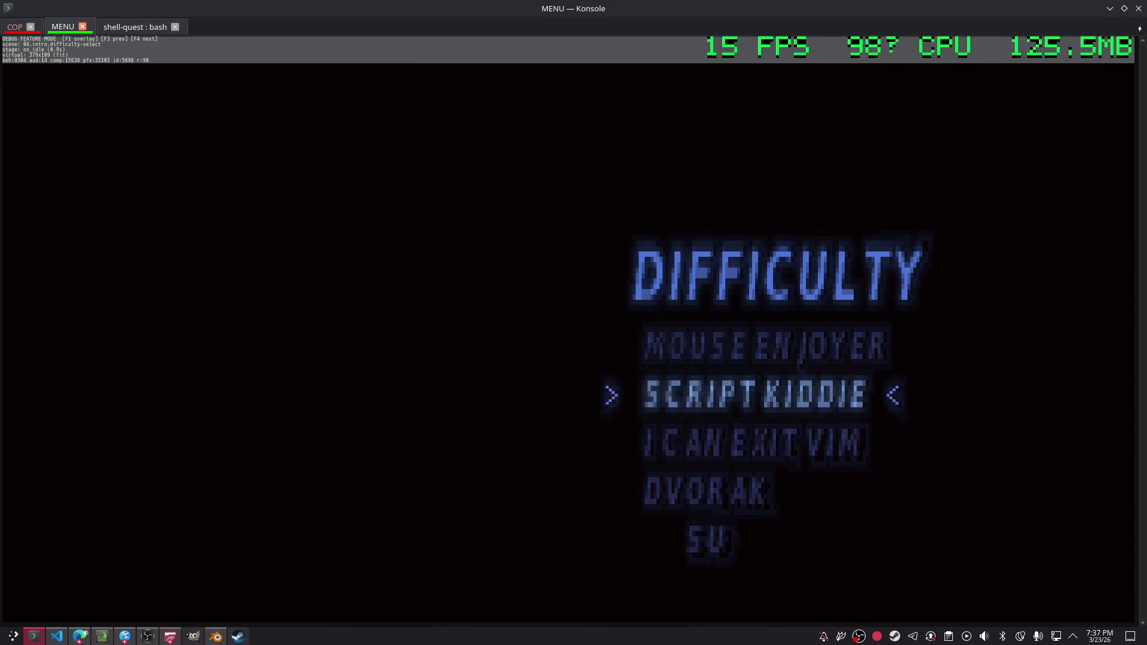
{"action": "key", "text": "Down"}
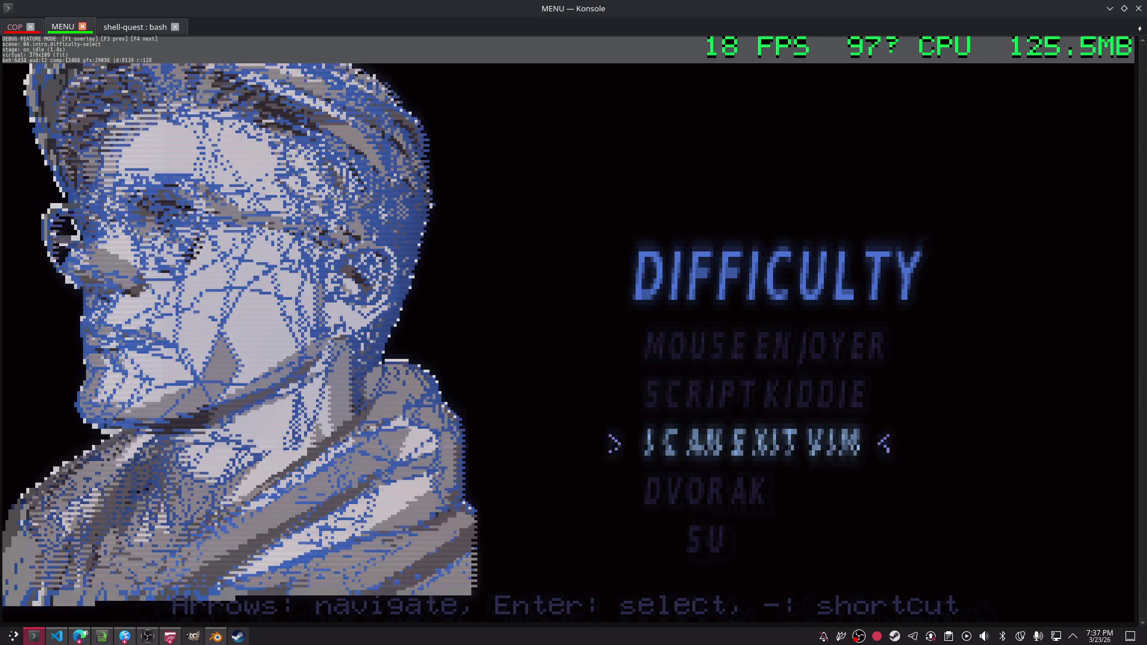
{"action": "key", "text": "Up"}
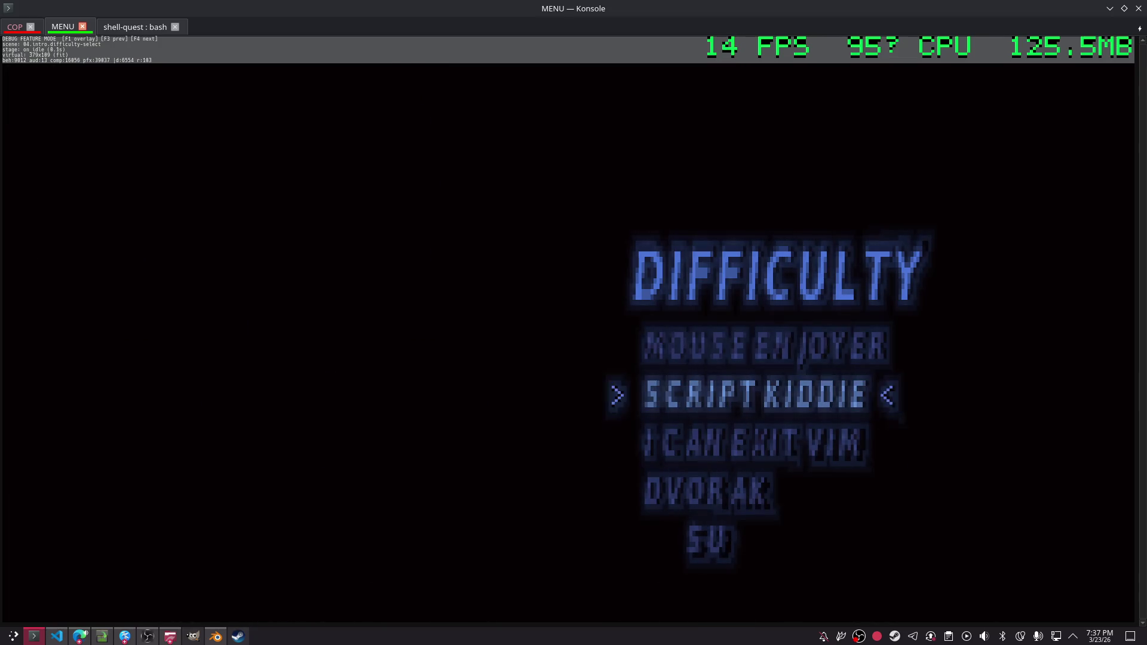
{"action": "key", "text": "Up"}
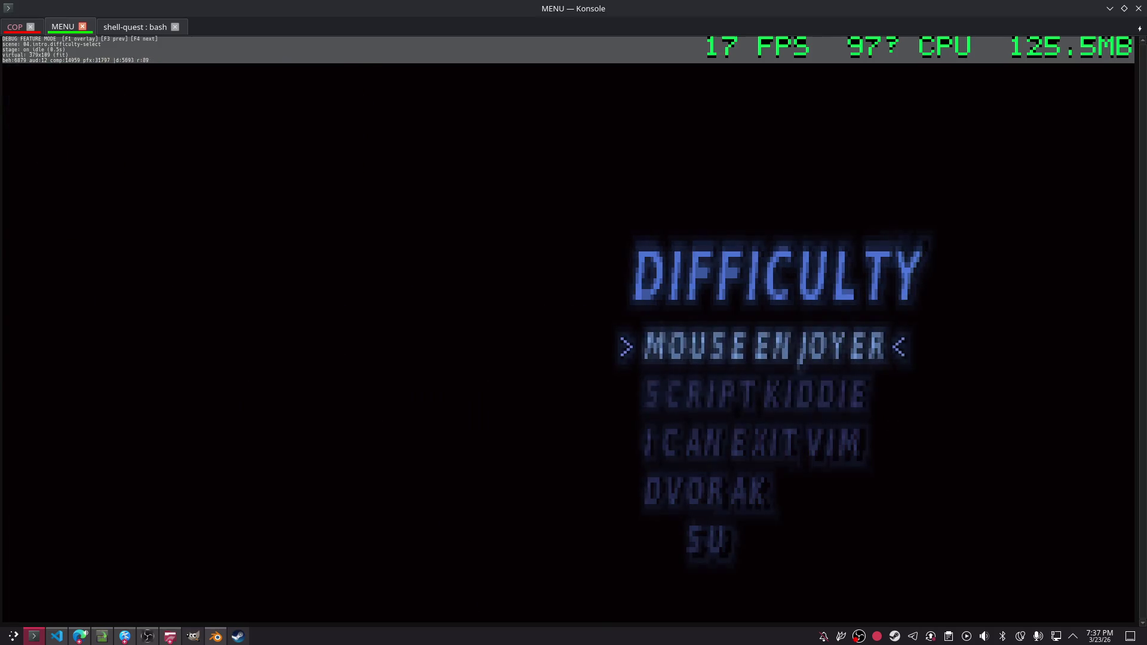
{"action": "key", "text": "Up"}
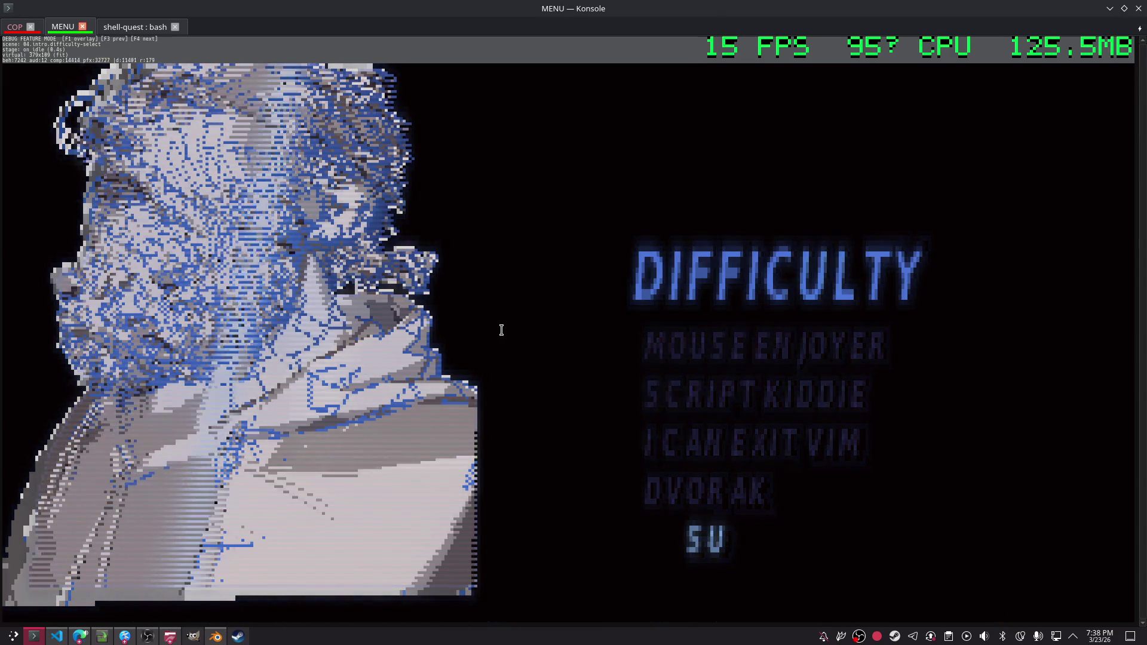
{"action": "key", "text": "Return"}
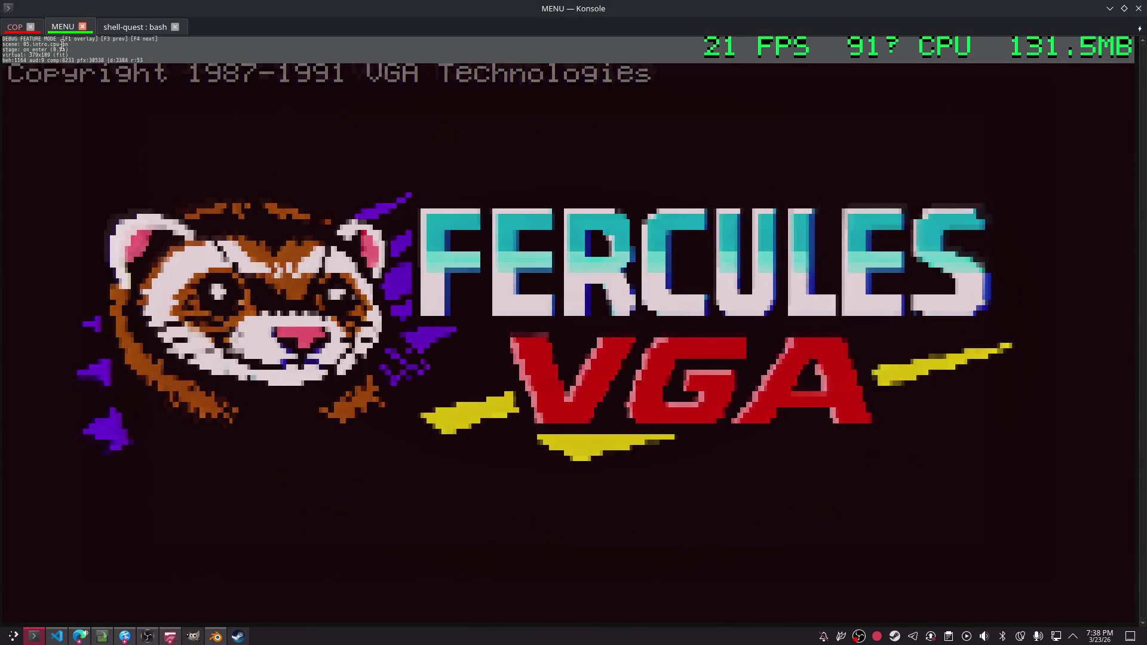
{"action": "key", "text": "alt+Tab"}
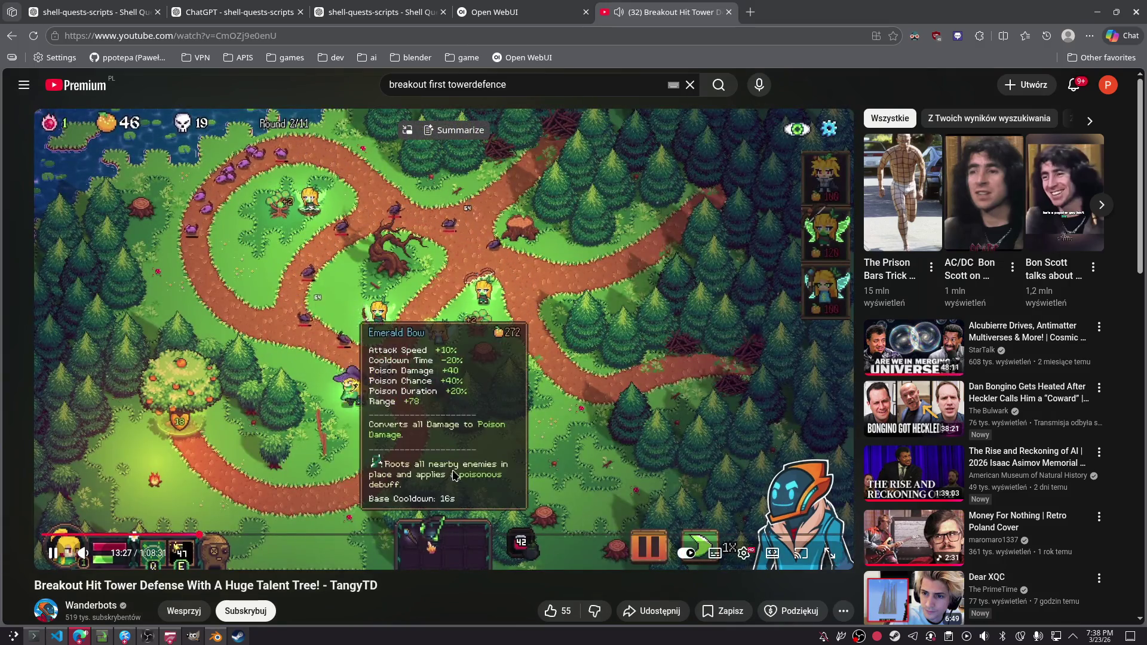
- Skip ahead in the tower defence video, then play a short from the home feed's Shorts row
{"action": "left_click", "coordinate": [483, 536]}
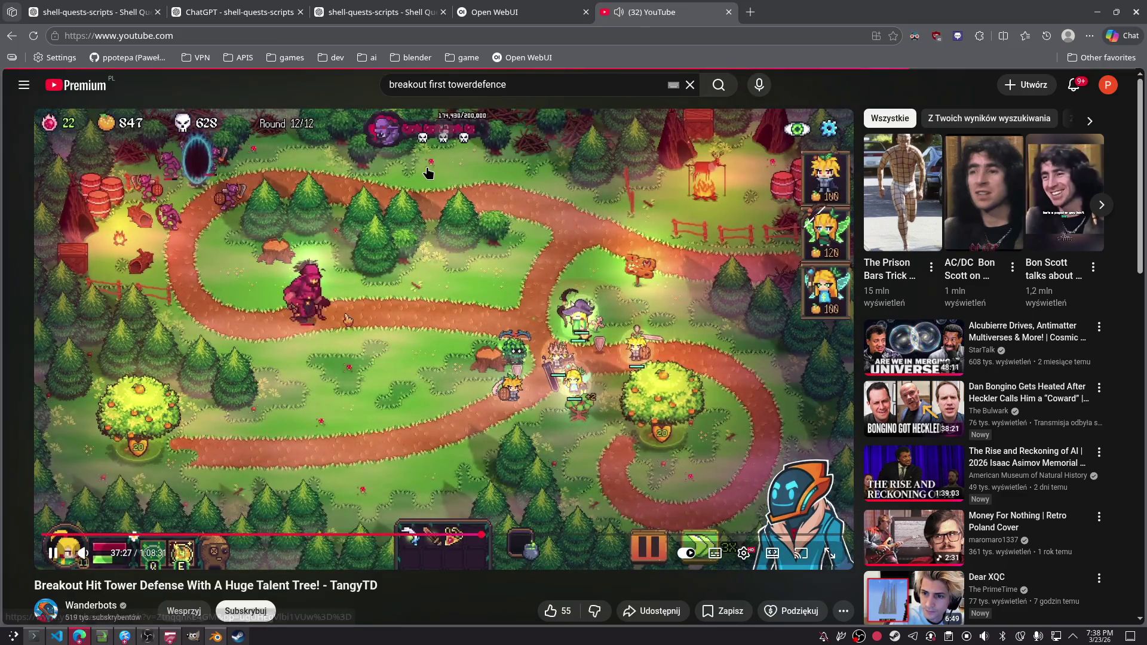
{"action": "left_click", "coordinate": [443, 129]}
{"action": "scroll", "coordinate": [625, 233], "scroll_direction": "down", "scroll_amount": 7}
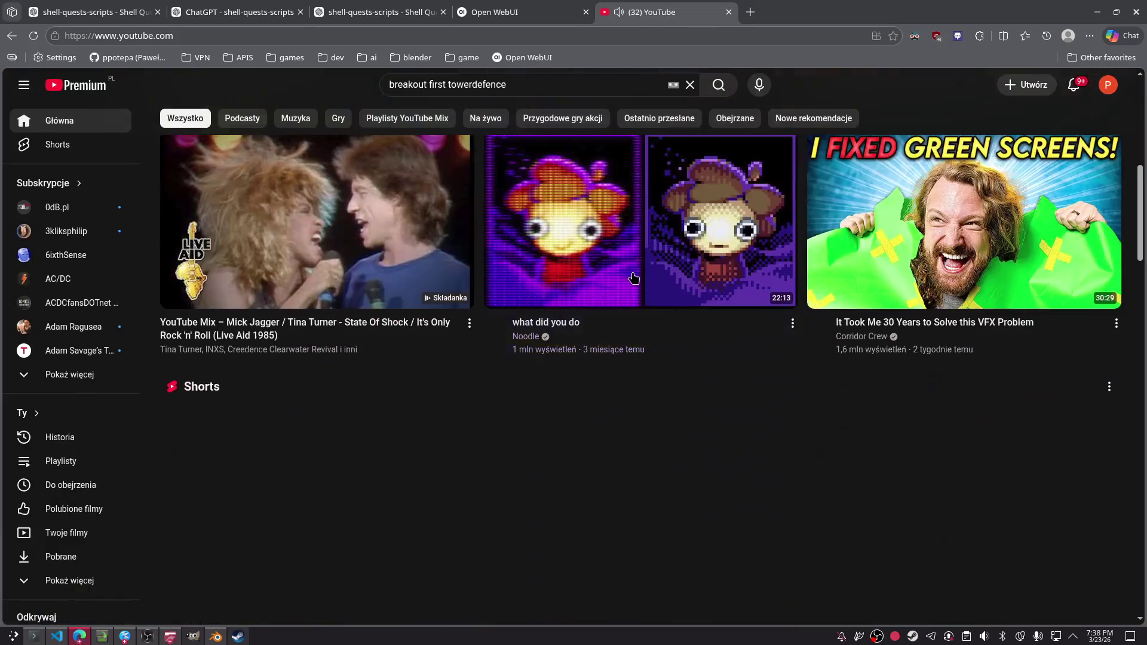
{"action": "scroll", "coordinate": [603, 383], "scroll_direction": "down", "scroll_amount": 2}
{"action": "left_click", "coordinate": [610, 375]}
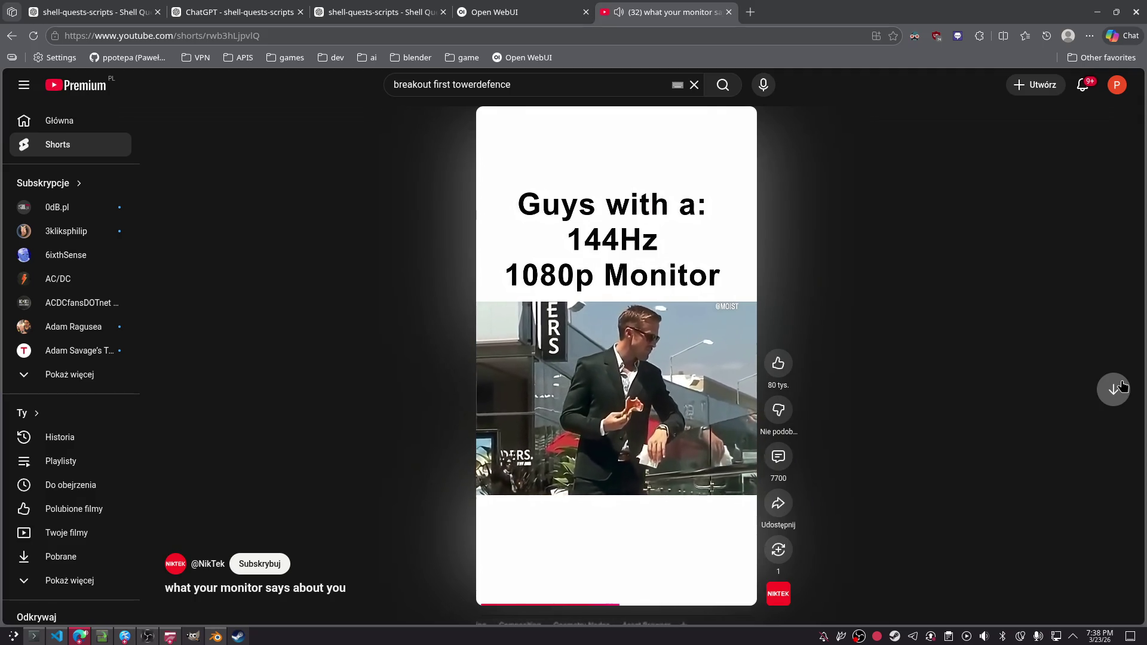
{"action": "left_click", "coordinate": [1115, 389]}
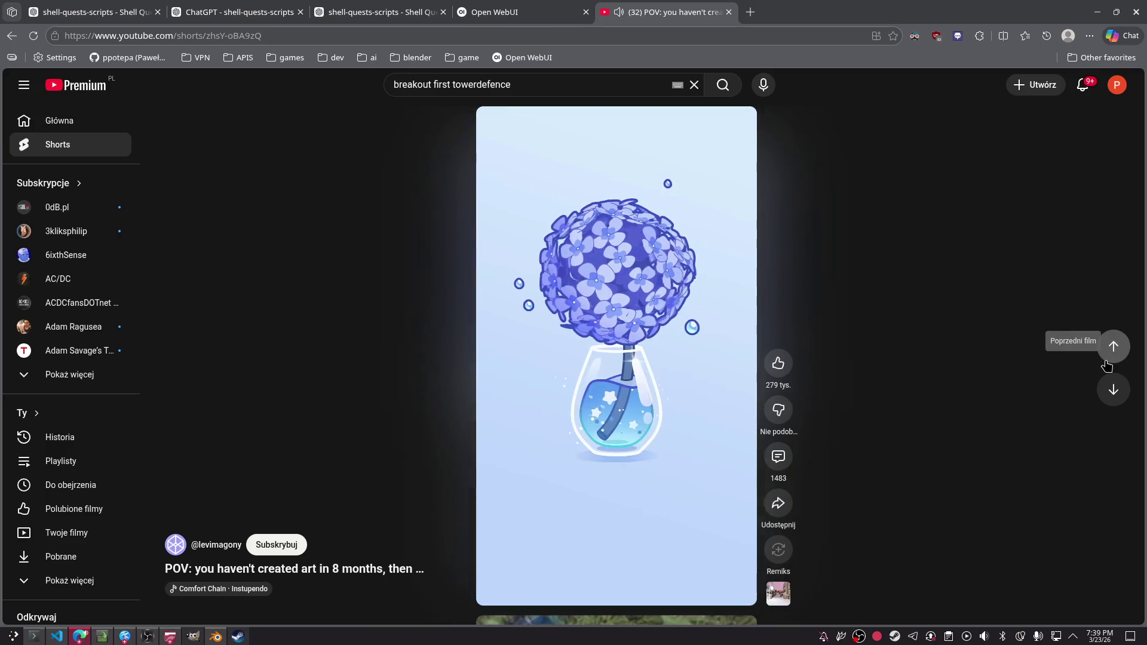
- Skip through three more YouTube Shorts
{"action": "left_click", "coordinate": [1119, 389]}
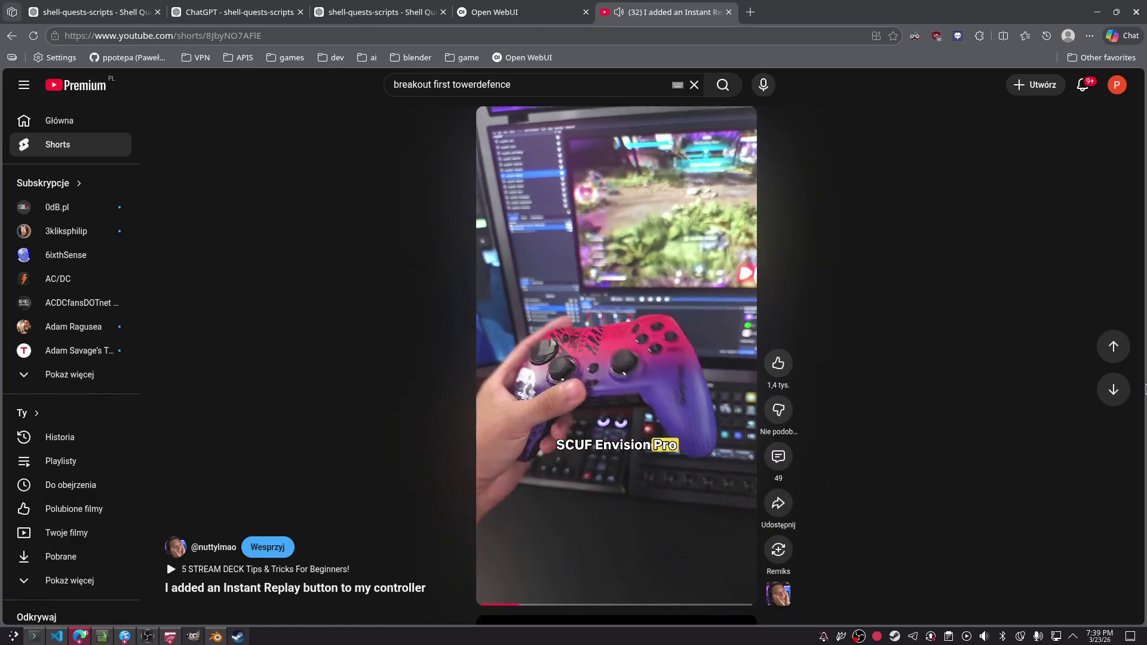
{"action": "left_click", "coordinate": [1113, 389]}
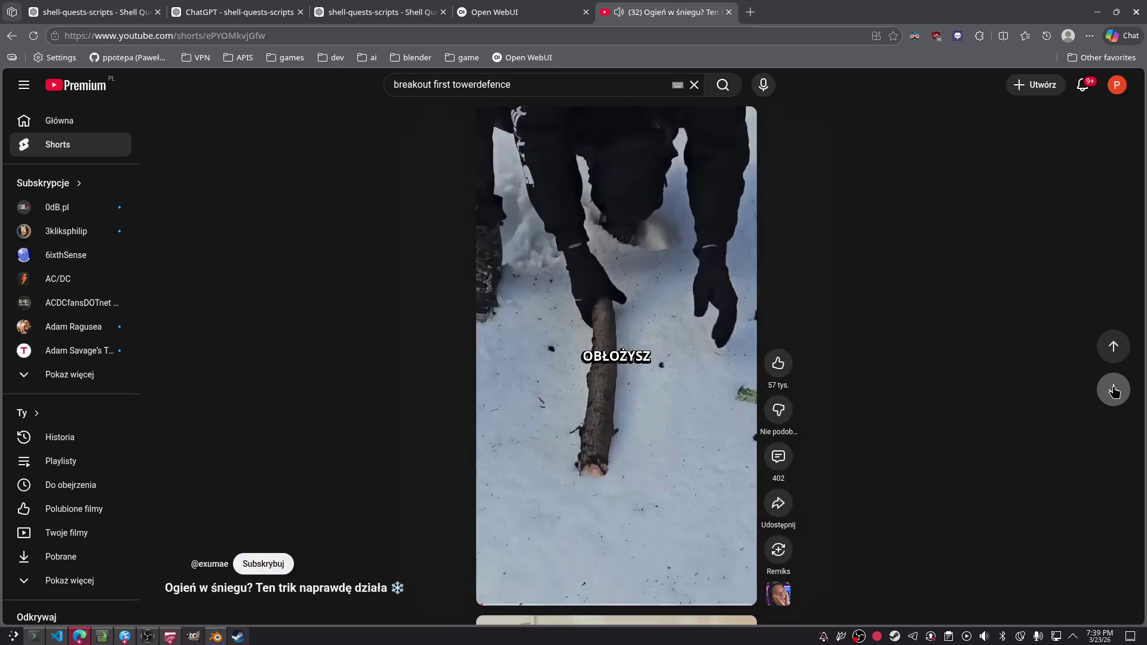
{"action": "left_click", "coordinate": [1110, 387]}
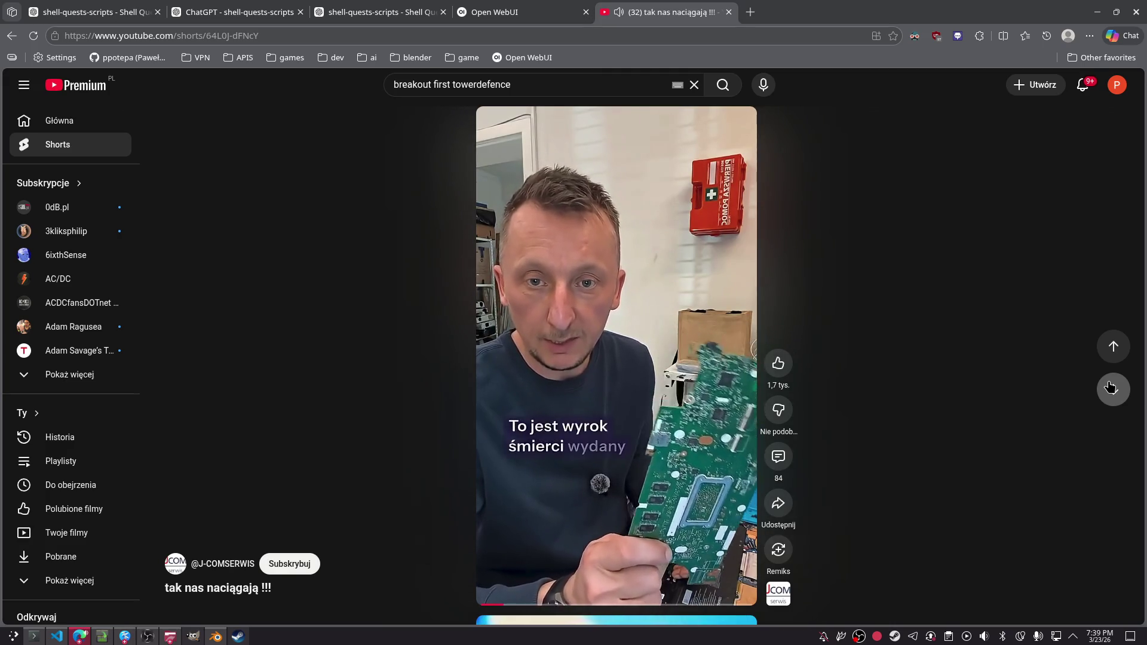
- Look over the two shell-quests ChatGPT conversations, then return to the Claude Code session
{"action": "left_click", "coordinate": [99, 19]}
{"action": "left_click", "coordinate": [241, 20]}
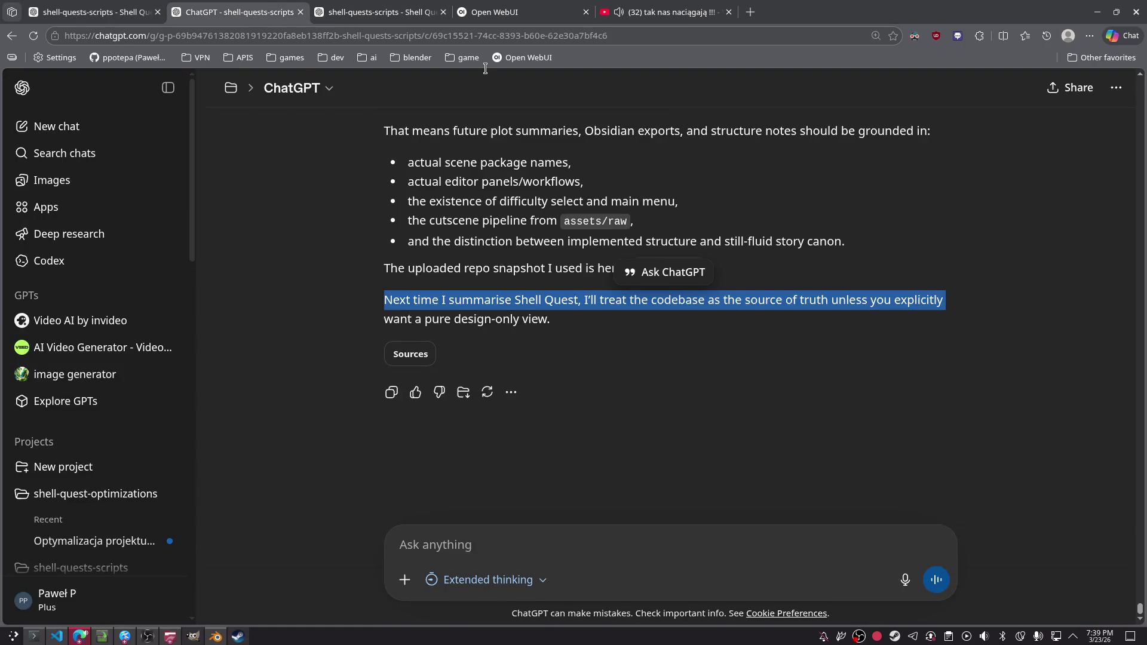
{"action": "key", "text": "alt+Tab"}
{"action": "left_click", "coordinate": [16, 27]}
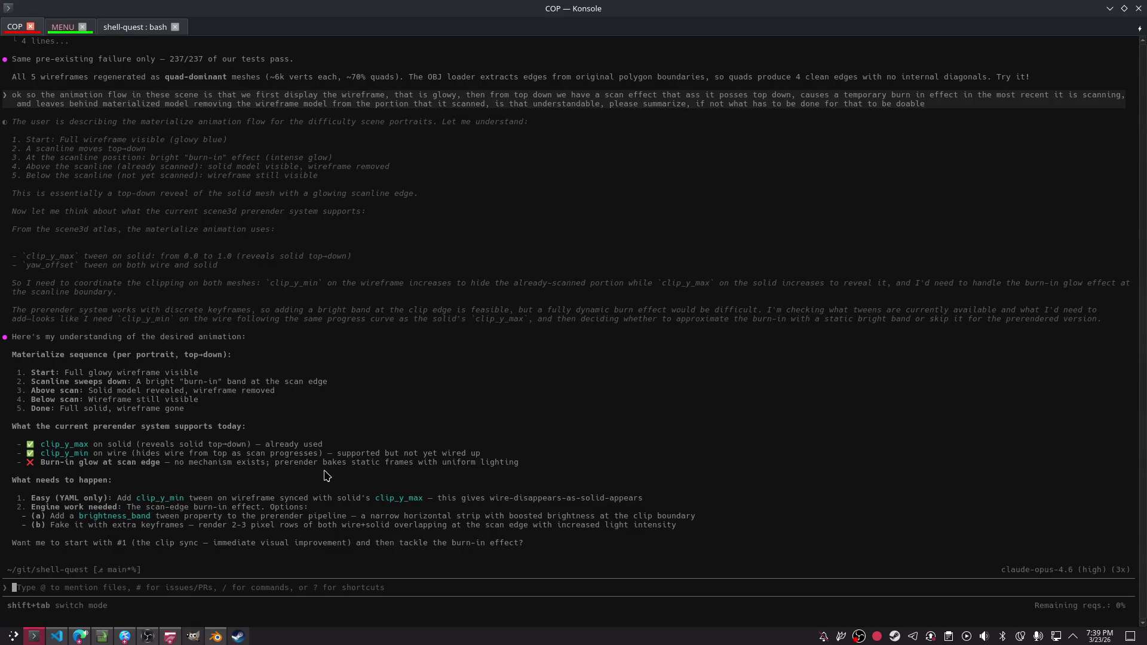
- Copy the Burn-in glow line from Claude's reply into the prompt
{"action": "left_click_drag", "start_coordinate": [352, 467], "coordinate": [421, 492]}
{"action": "mouse_move", "coordinate": [529, 473]}
{"action": "left_mouse_down"}
{"action": "mouse_move", "coordinate": [27, 459]}
{"action": "mouse_move", "coordinate": [66, 465]}
{"action": "left_mouse_up"}
{"action": "type", "text": "❌ Burn-in glow at scan edge — no mechanism exists; prerender bakes static frames with uniform lighting"}
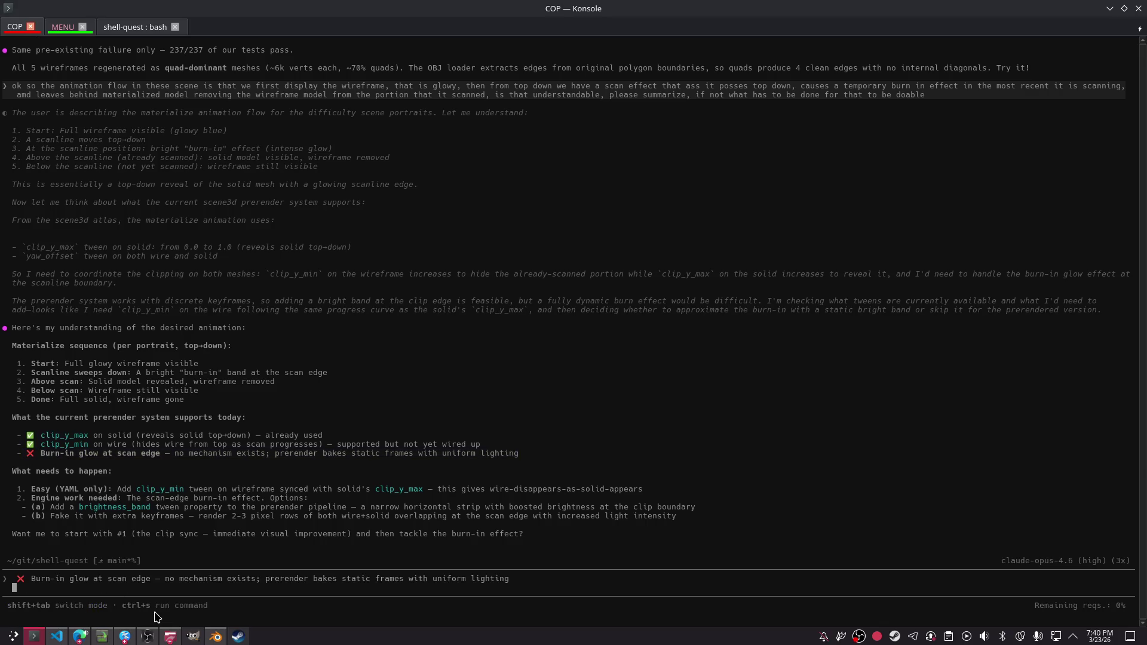
- Draft a follow-up asking where such an effect fits, maybe as post-processing, then erase it
{"action": "type", "text": "le"}
{"action": "type", "text": "t that somewhere in the"}
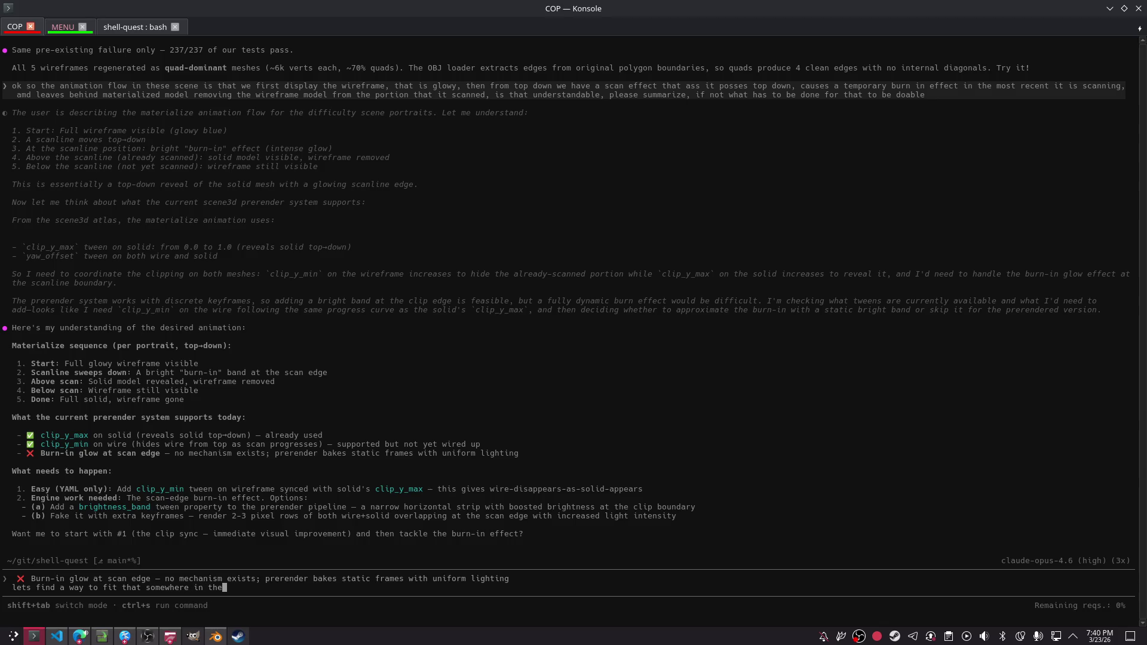
{"action": "type", "text": "ine"}
{"action": "type", "text": ", not sure what "}
{"action": "type", "text": "is the place for that tho, "}
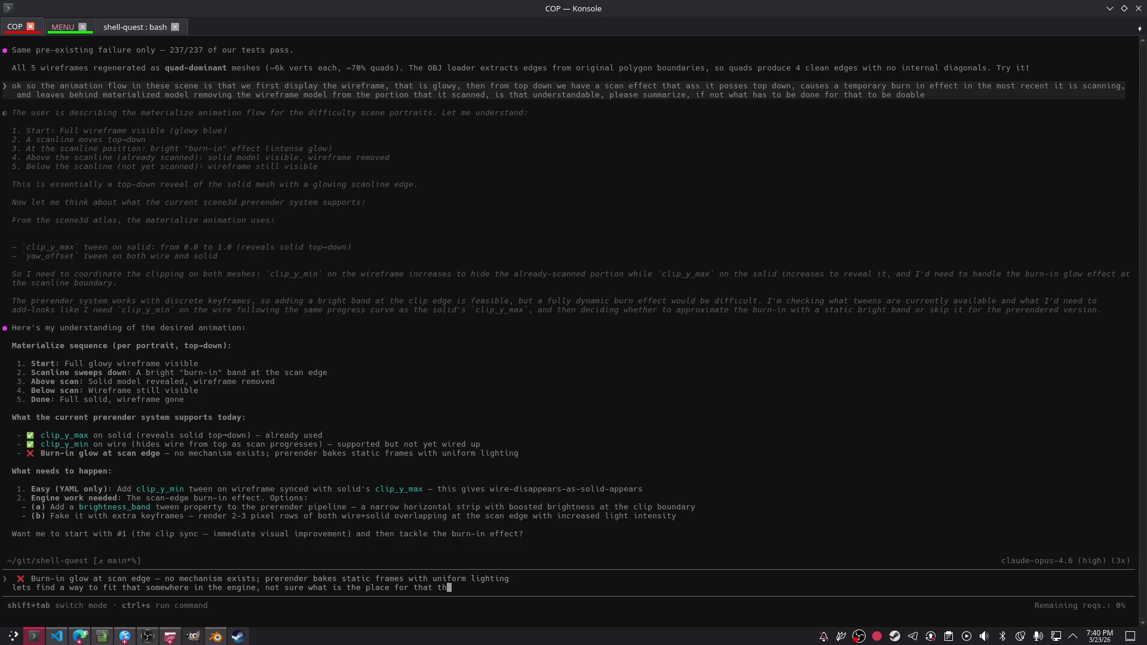
{"action": "type", "text": "maybe a"}
{"action": "type", "text": "hat "}
{"action": "type", "text": "ost process, like"}
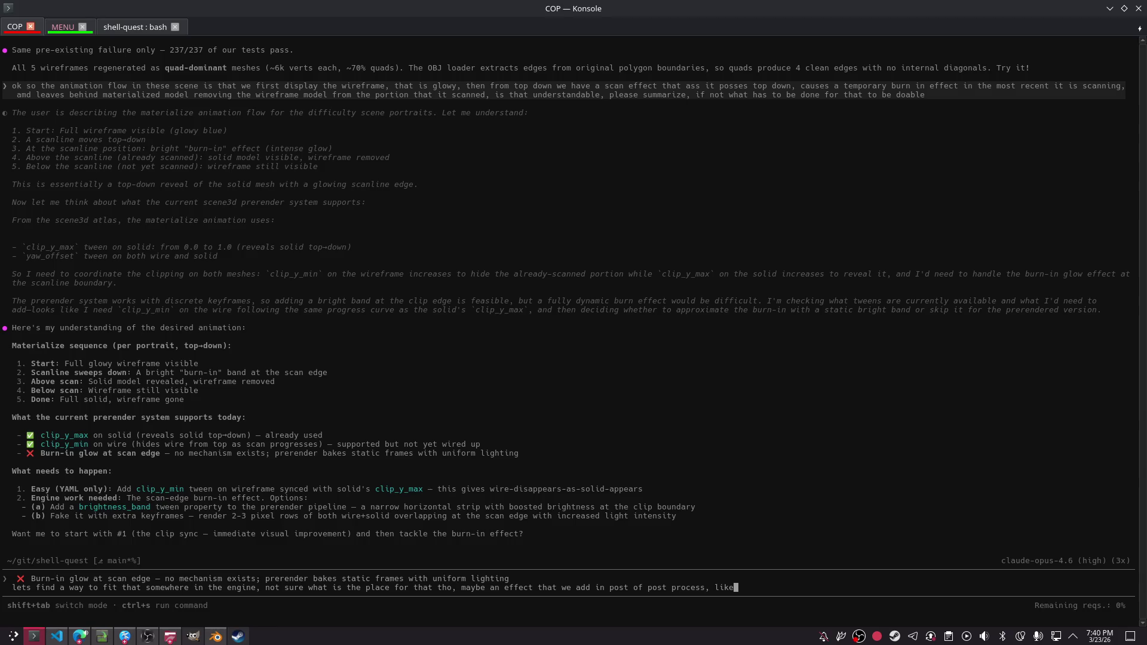
{"action": "key", "text": "ctrl+Delete"}
{"action": "key", "text": "ctrl+Delete"}
{"action": "key", "text": "ctrl+Delete"}
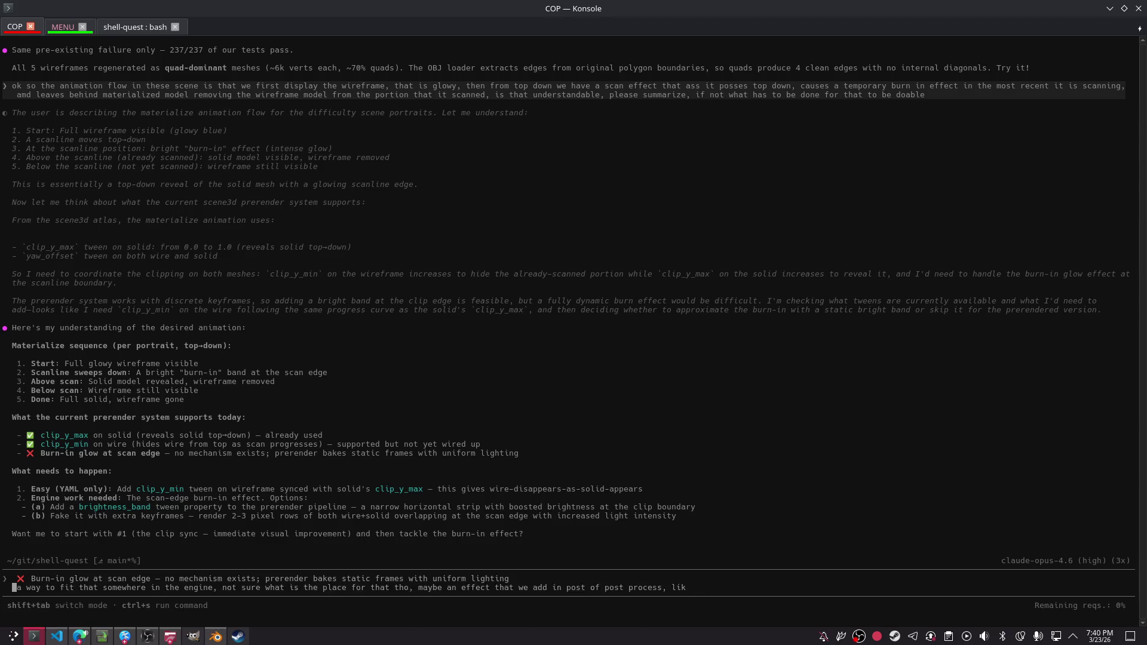
- Ask Claude to prerender the whole scene like a regular engine and apply a scan-line transition, requesting a summary
{"action": "type", "text": "LETS FIND A WAY TO ACHIEVE T"}
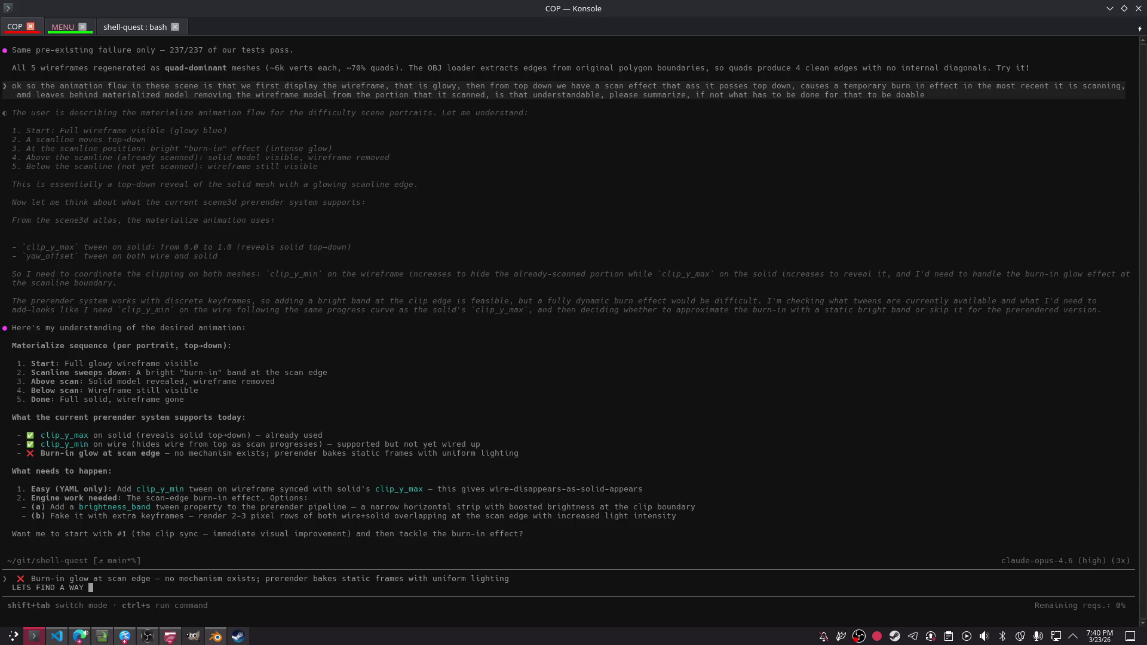
{"action": "type", "text": "HAT"}
{"action": "type", "text": "that "}
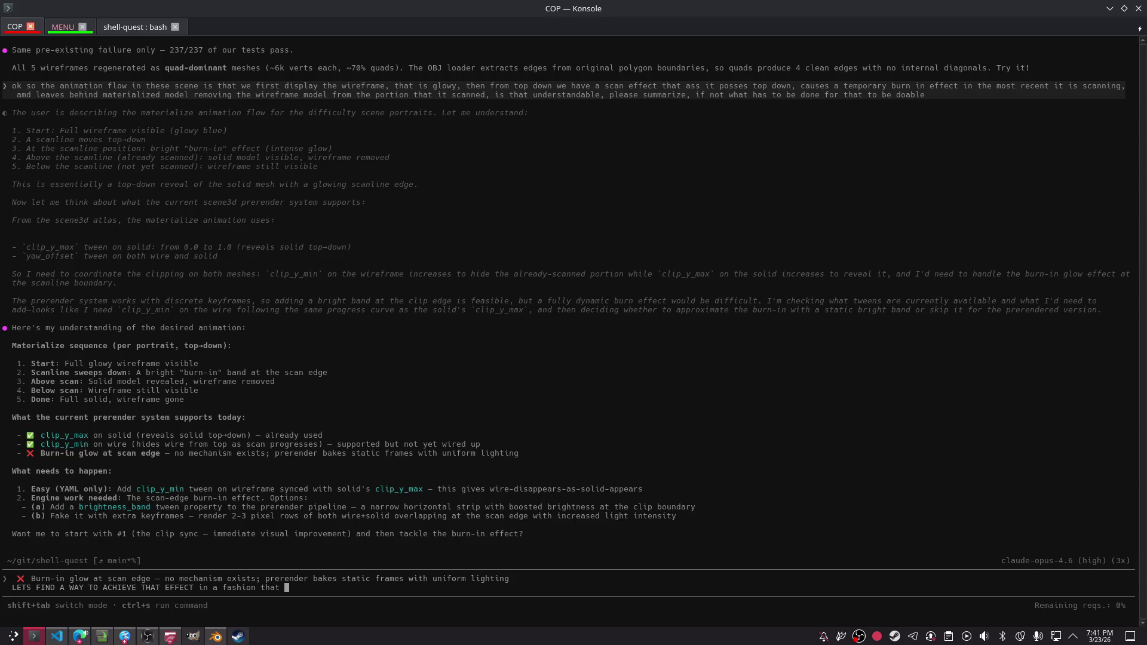
{"action": "type", "text": "a regular eng"}
{"action": "type", "text": "ine would allow"}
{"action": "type", "text": " of doin"}
{"action": "key", "text": "BackSpace"}
{"action": "key", "text": "BackSpace"}
{"action": "key", "text": "BackSpace"}
{"action": "type", "text": "ng, i think we need to"}
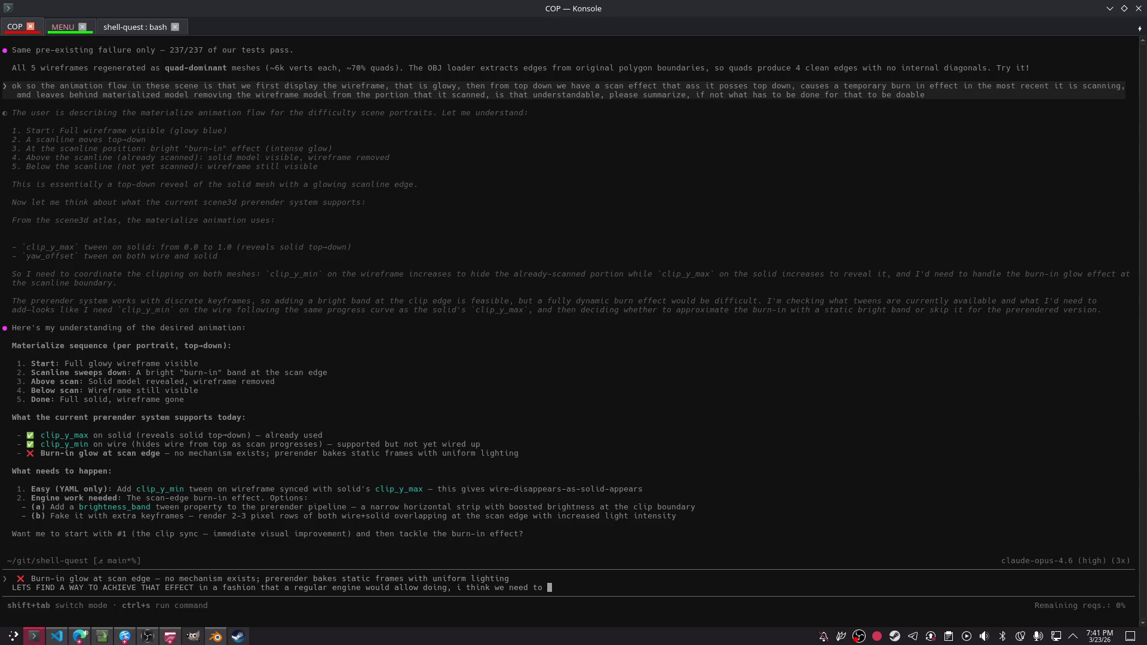
{"action": "type", "text": "thing prerendered a"}
{"action": "type", "text": "nd then do a transition effec"}
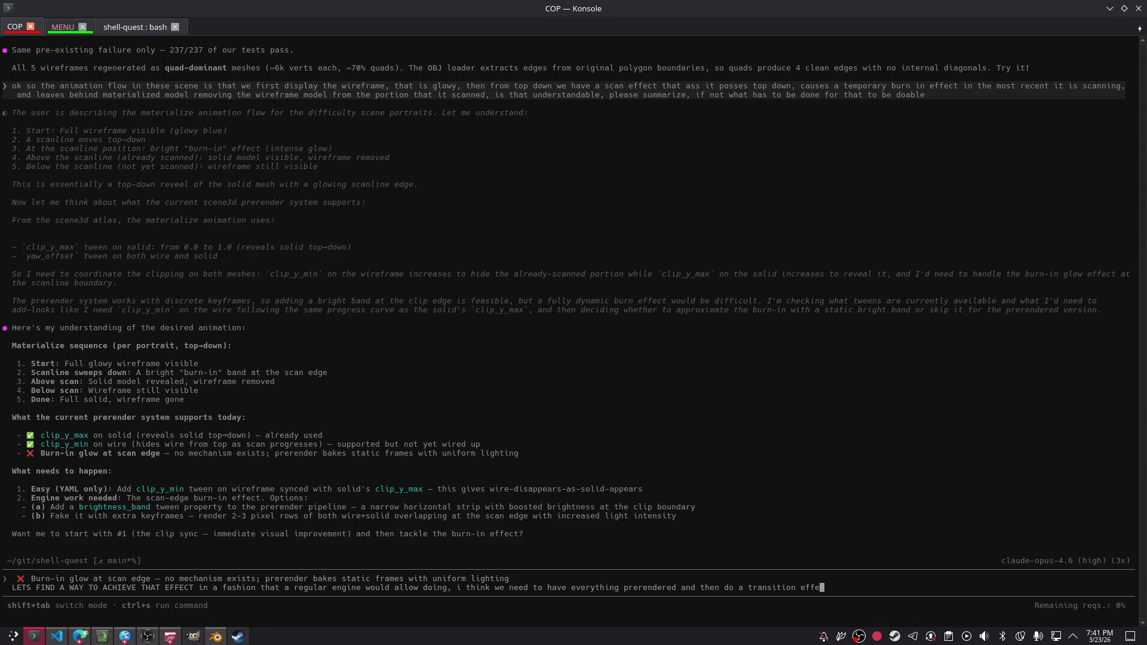
{"action": "type", "text": "t when th"}
{"action": "key", "text": "BackSpace"}
{"action": "type", "text": "has st"}
{"action": "type", "text": "ored every possib"}
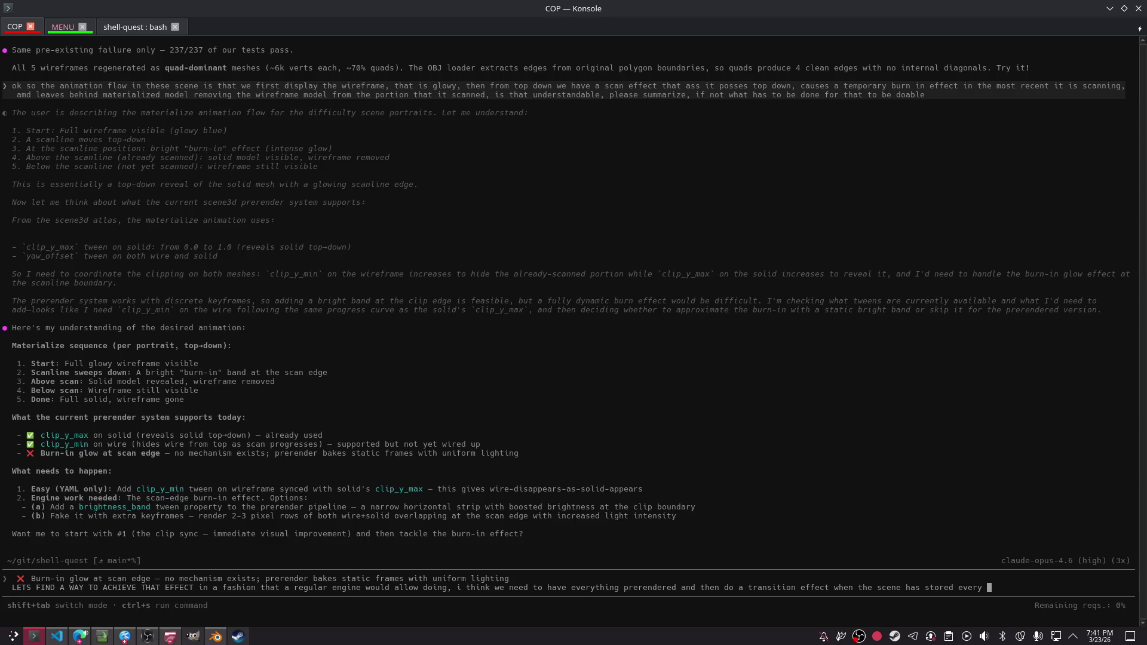
{"action": "type", "text": "le imag"}
{"action": "type", "text": "e in memory, prerenderi"}
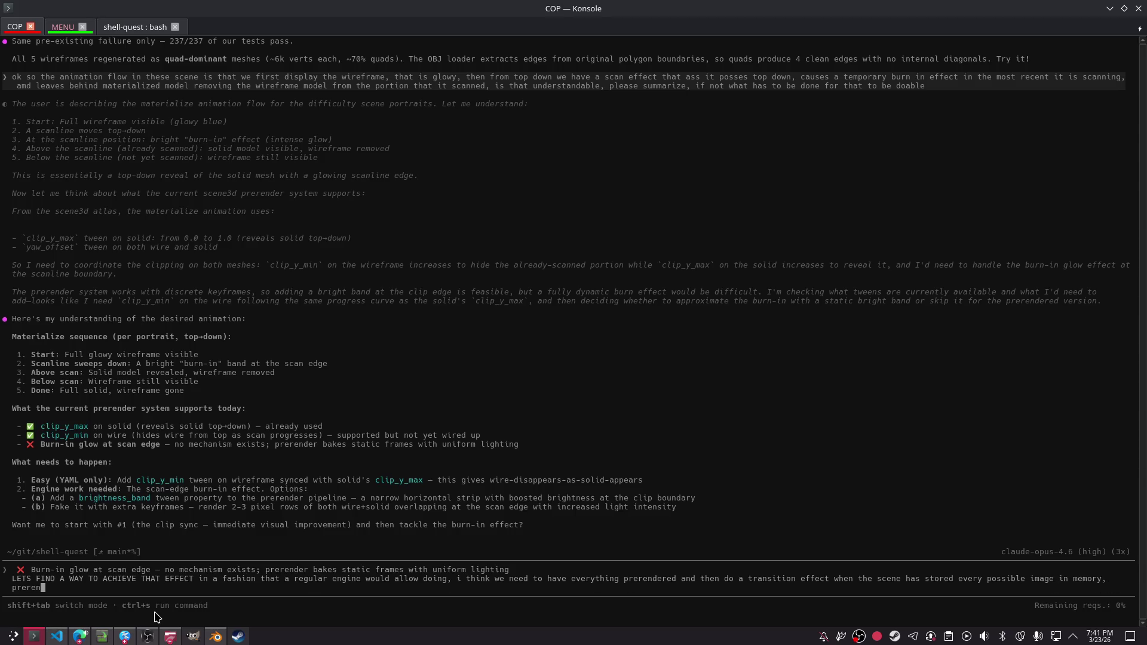
{"action": "type", "text": "ng exists, that whole "}
{"action": "type", "text": "scene should be prerendered, "}
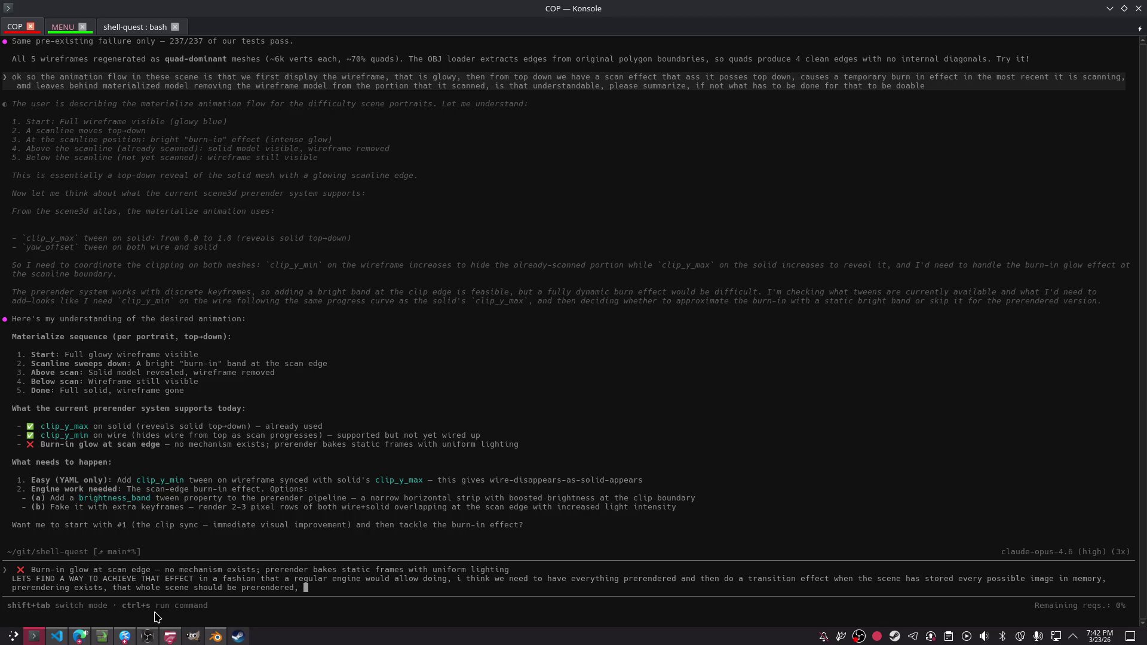
{"action": "type", "text": "is that doable, h"}
{"action": "type", "text": "ow does that fit, can "}
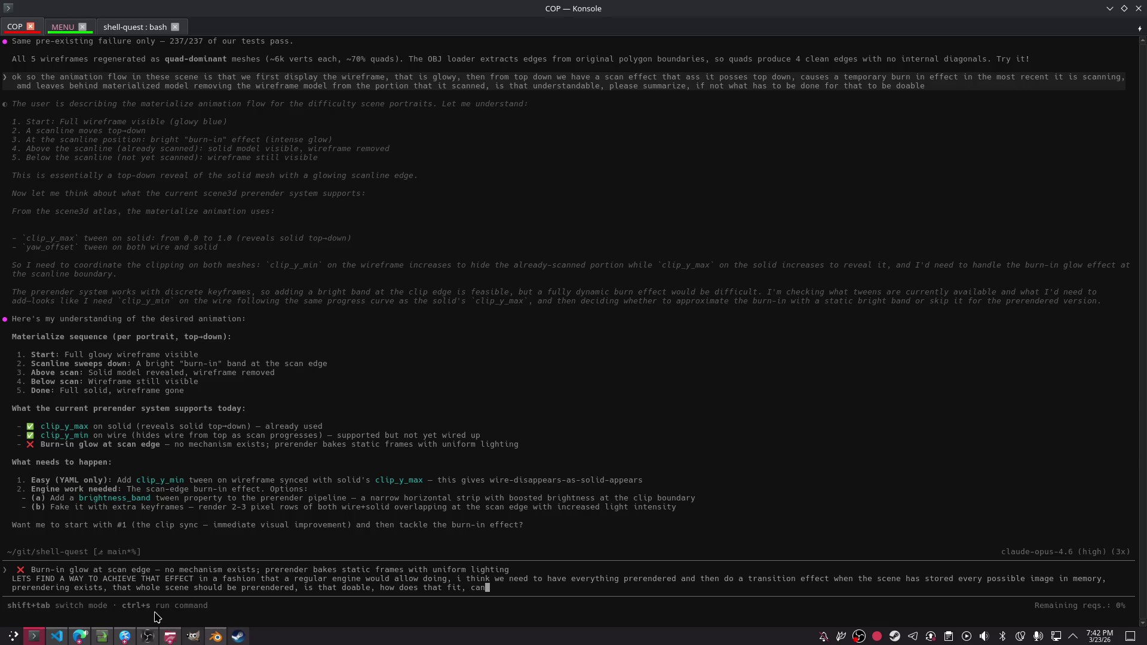
{"action": "type", "text": "you please summarize"}
- Glance at the first shell-quests-scripts chat tab and return to the terminal
{"action": "key", "text": "alt+Tab"}
{"action": "left_click", "coordinate": [89, 12]}
{"action": "key", "text": "alt+Tab"}
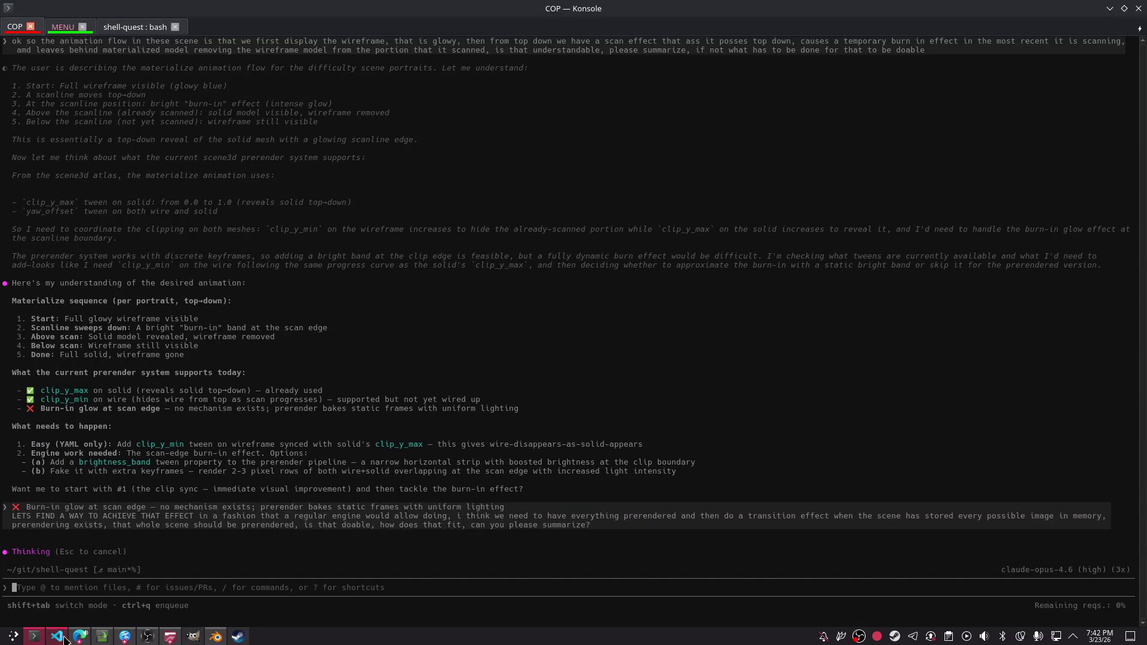
- Skip past several Shorts, including the news anchor, Poland radio and cooking clips
{"action": "left_click", "coordinate": [80, 636]}
{"action": "left_click", "coordinate": [239, 12]}
{"action": "left_click", "coordinate": [663, 12]}
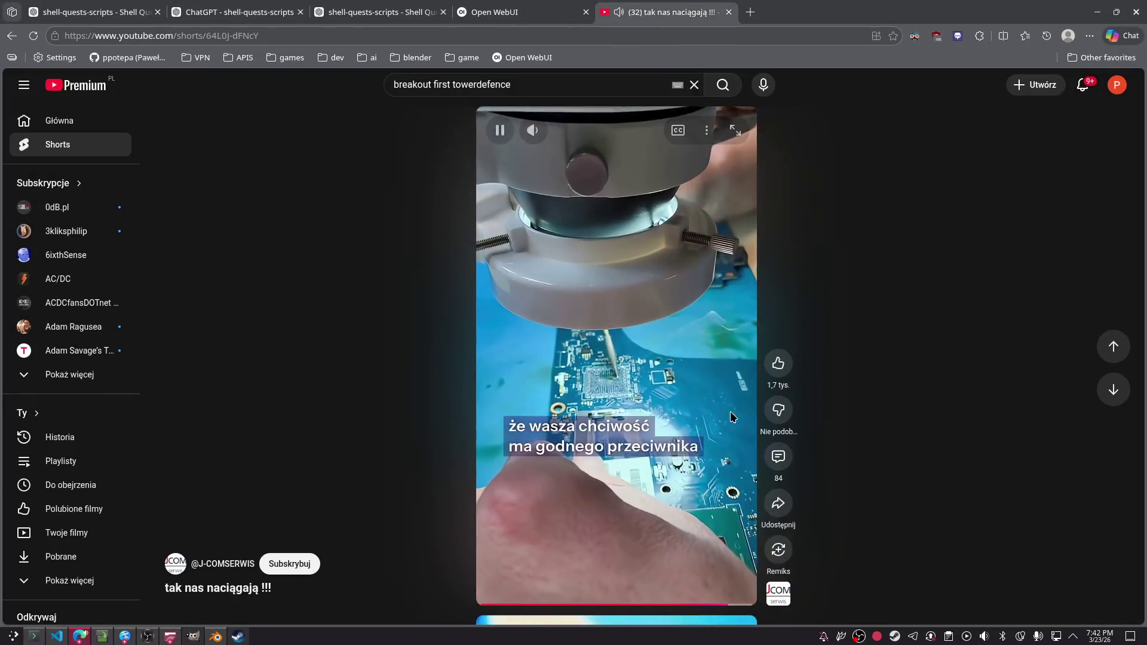
{"action": "left_click", "coordinate": [1113, 389]}
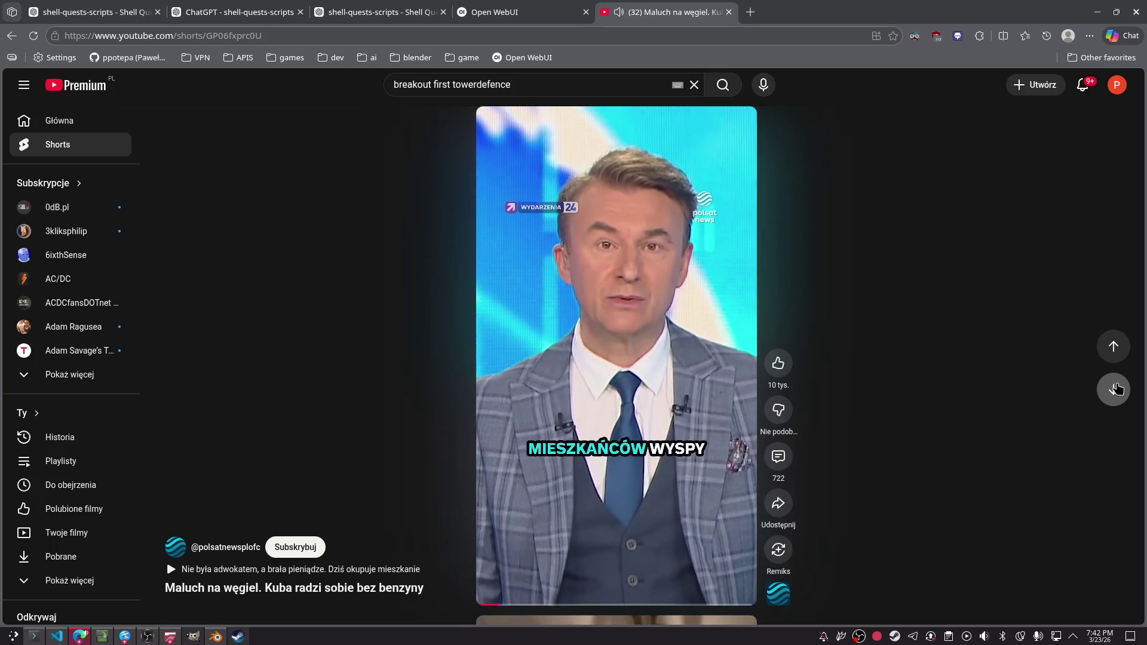
{"action": "left_click", "coordinate": [1115, 389]}
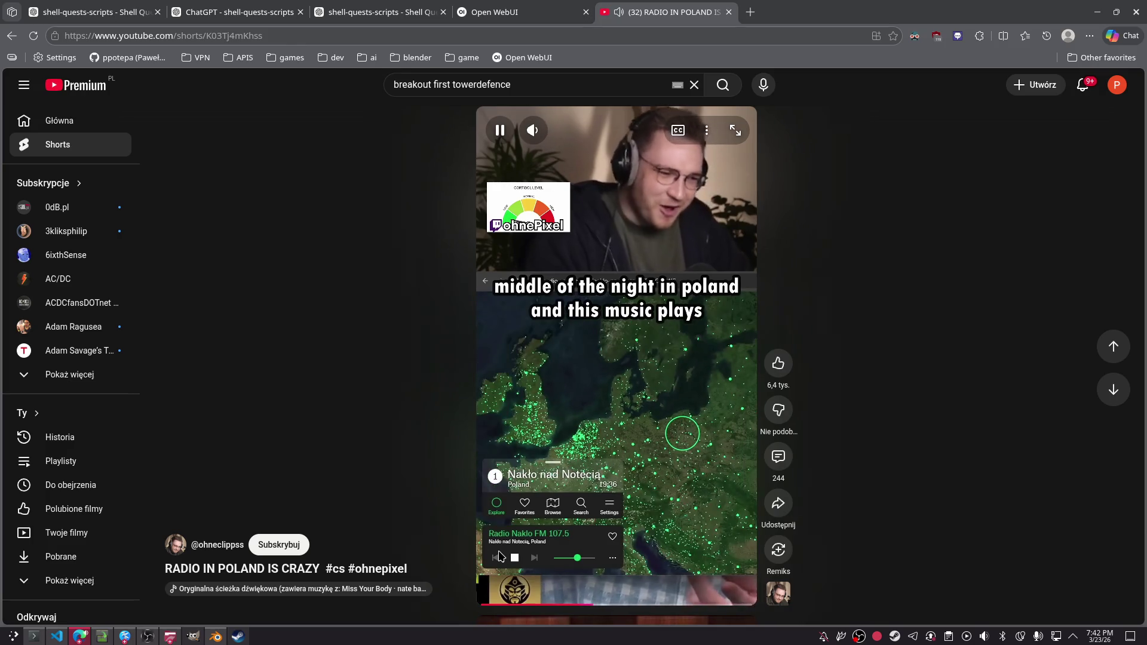
{"action": "left_click", "coordinate": [1113, 389]}
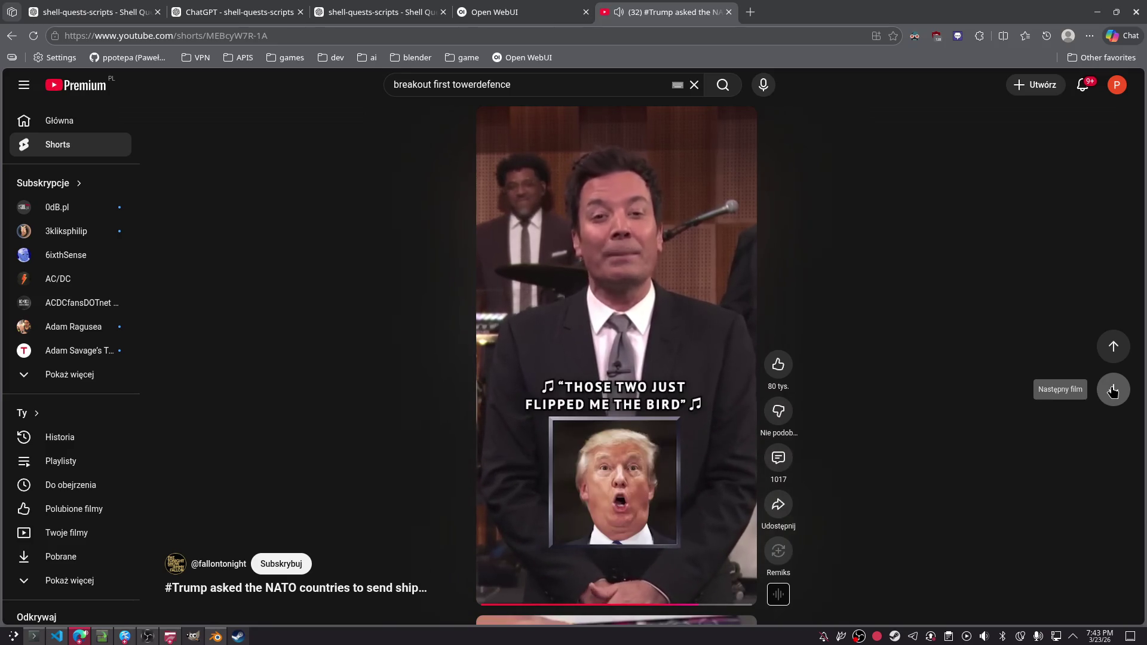
{"action": "left_click", "coordinate": [1113, 390]}
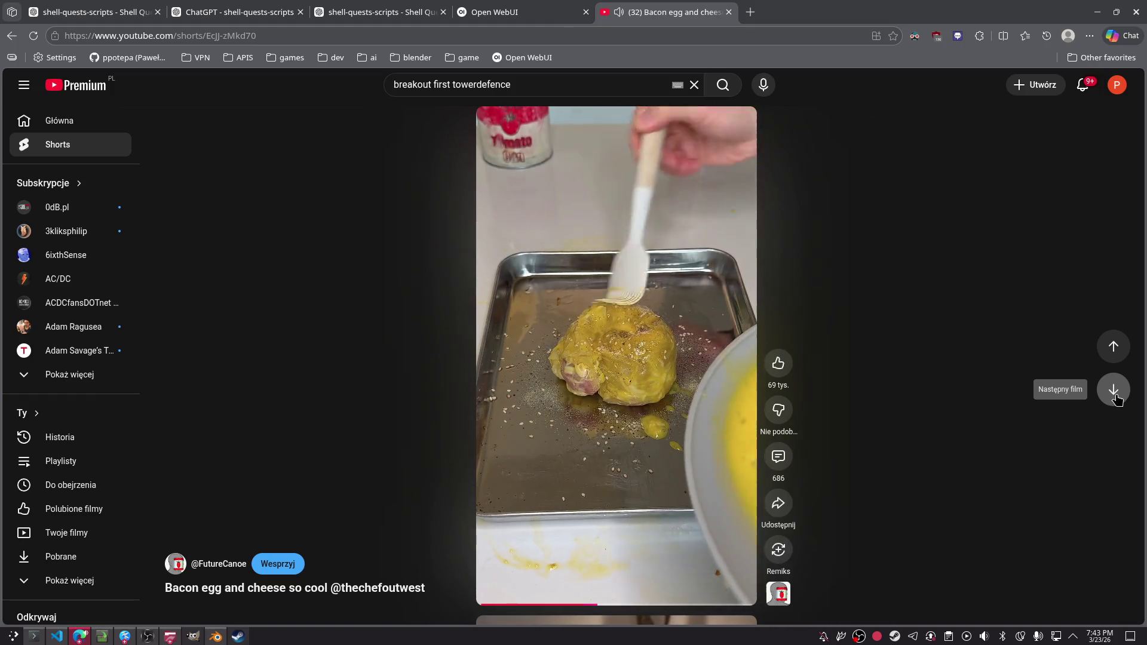
{"action": "left_click", "coordinate": [1115, 394]}
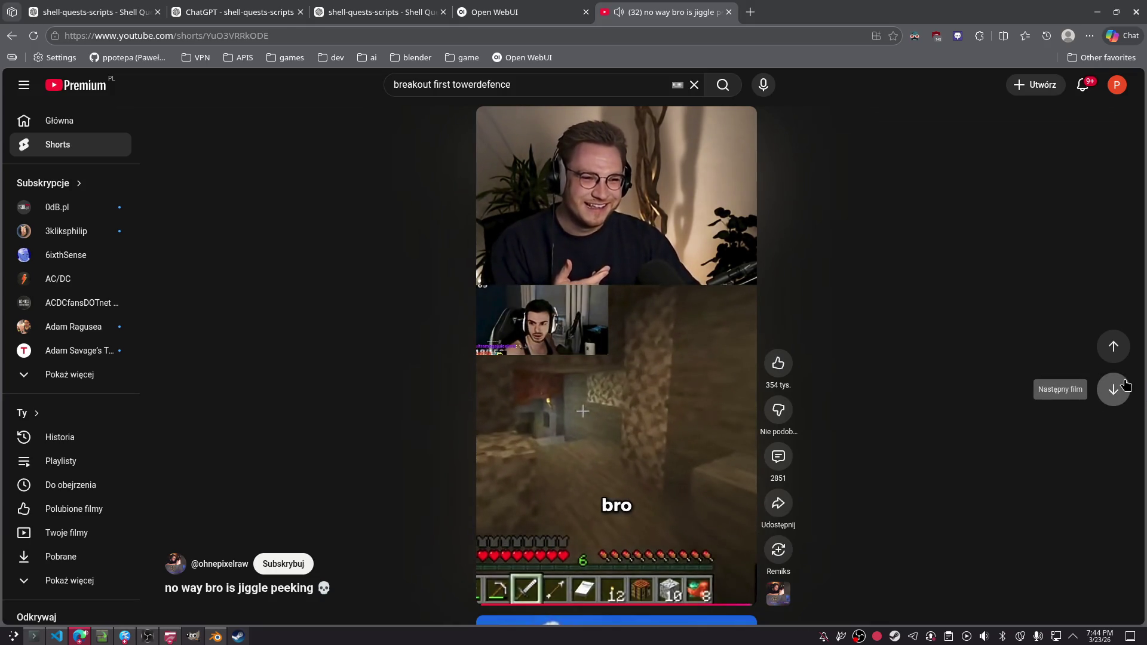
- Skip past the Minecraft reaction, rainbow mountains and 'It was all a blur' Shorts, then close the tab
{"action": "left_click", "coordinate": [1125, 384]}
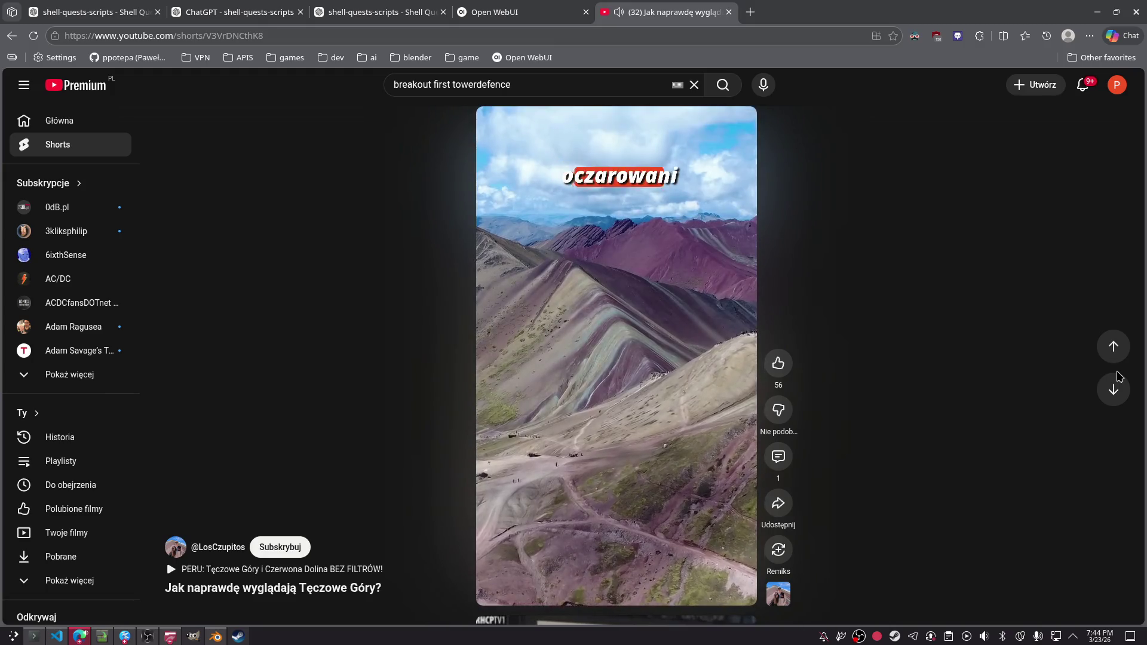
{"action": "left_click", "coordinate": [1112, 389]}
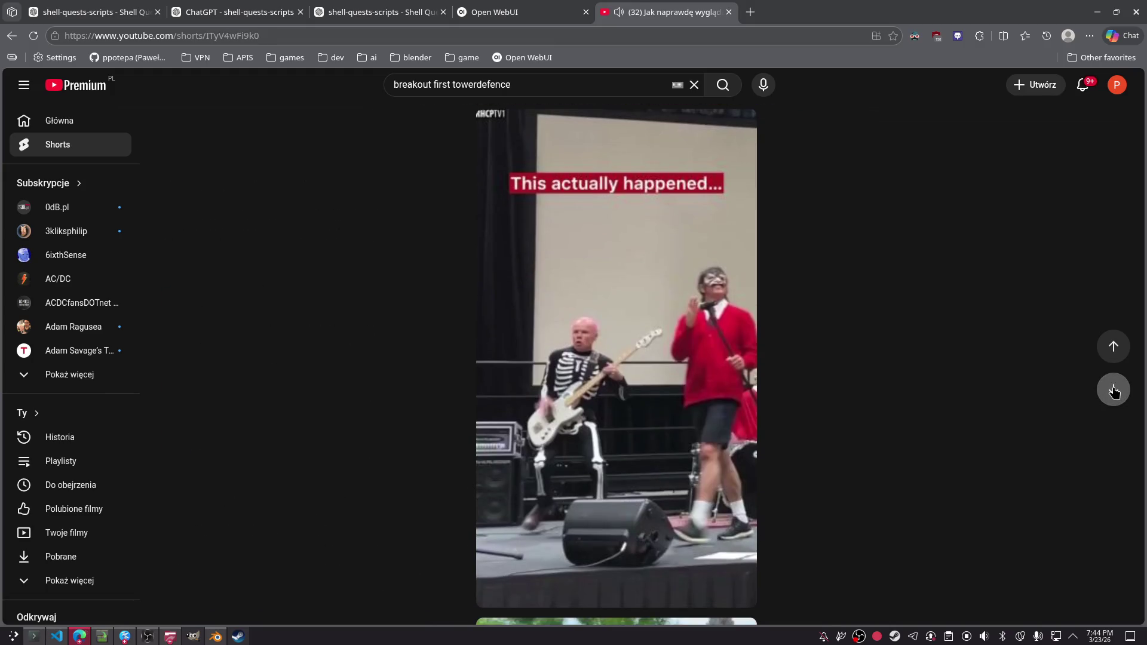
{"action": "left_click", "coordinate": [1112, 389]}
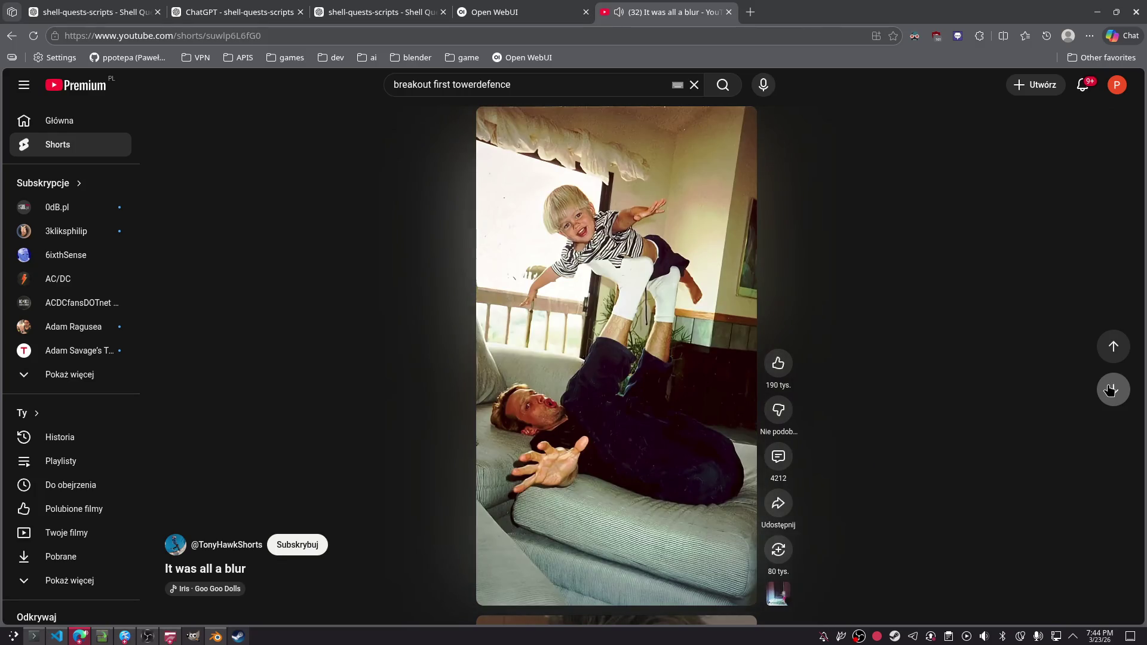
{"action": "left_click", "coordinate": [1112, 389]}
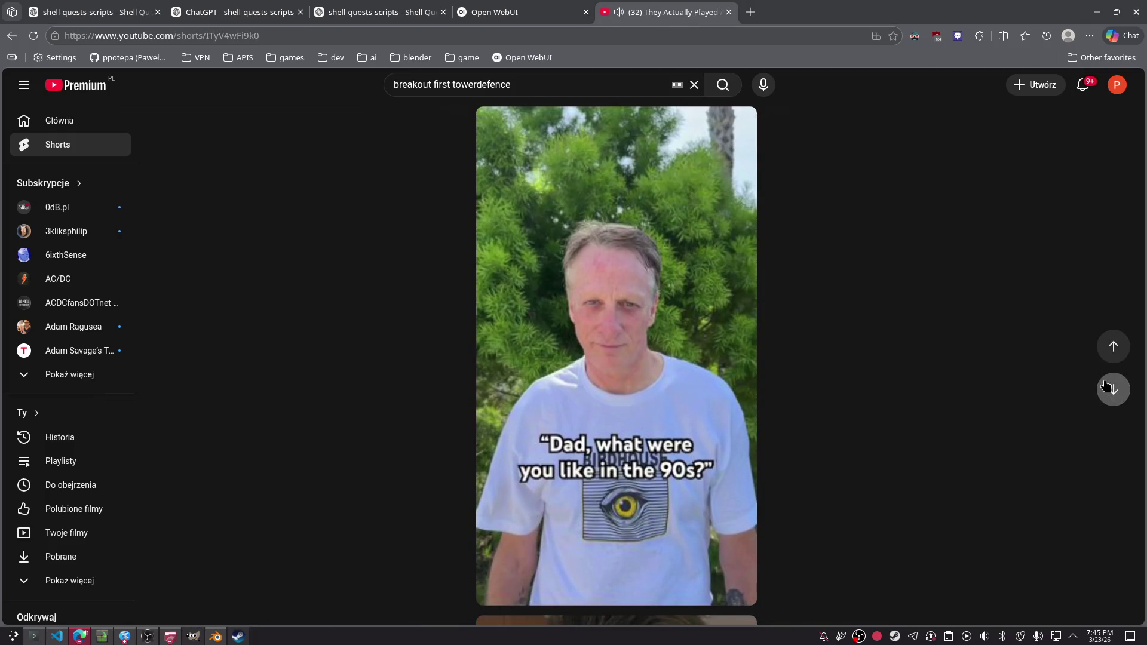
{"action": "left_click", "coordinate": [1113, 390]}
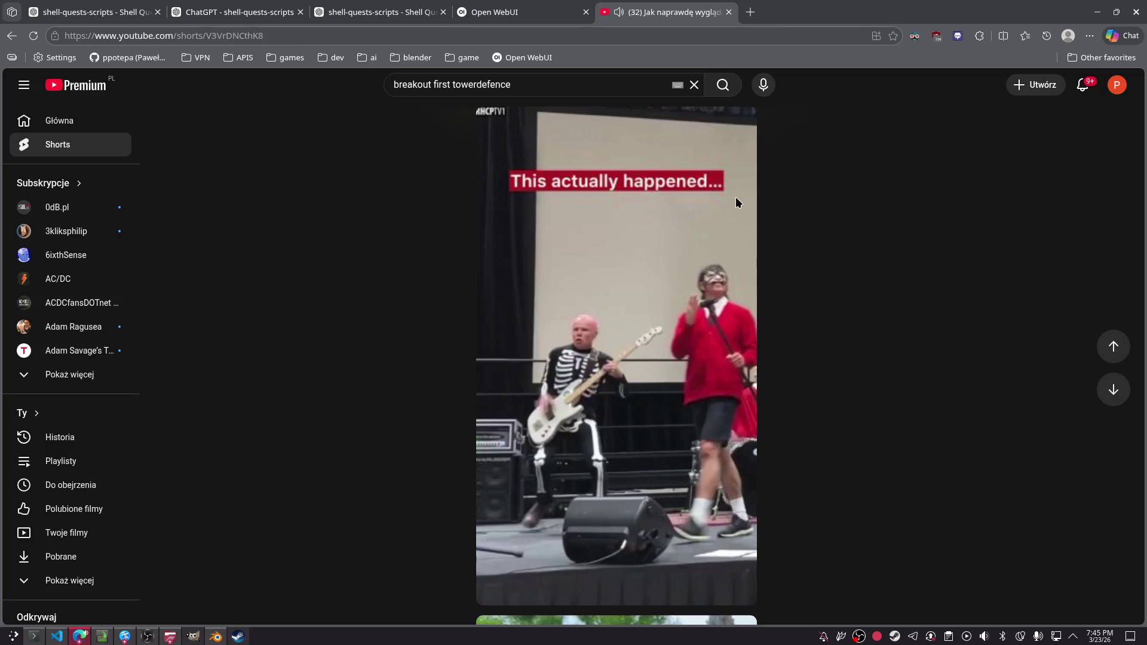
{"action": "left_click", "coordinate": [729, 12]}
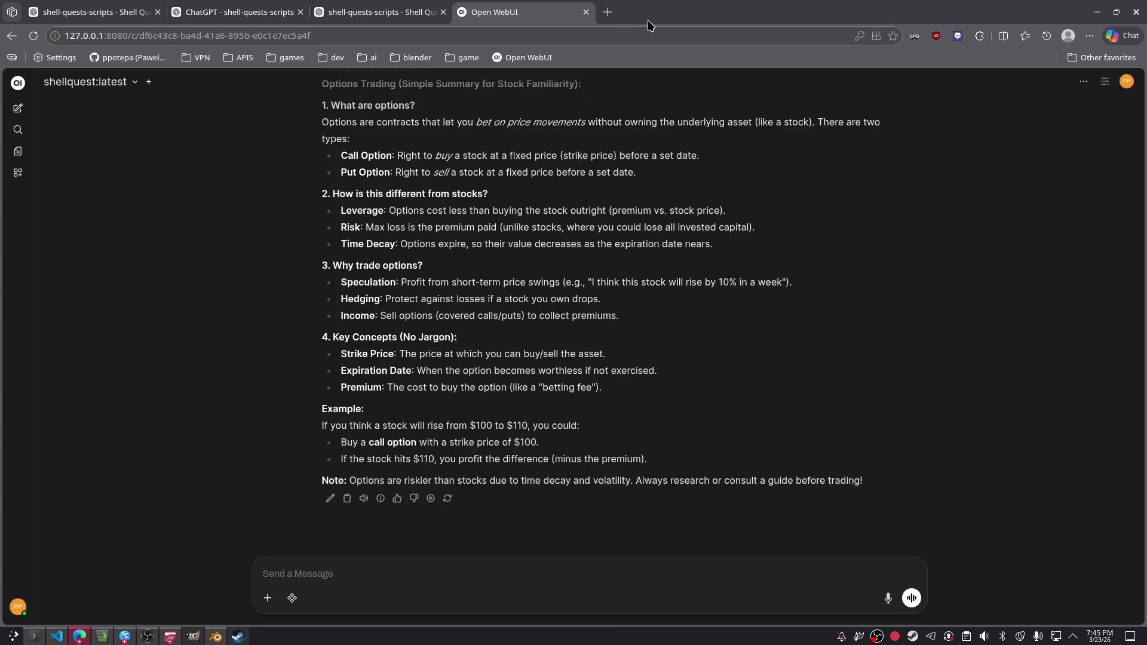
- Show the shell-quests-scripts ChatGPT summary chat, then bring the Claude Code terminal forward
{"action": "left_click", "coordinate": [239, 12]}
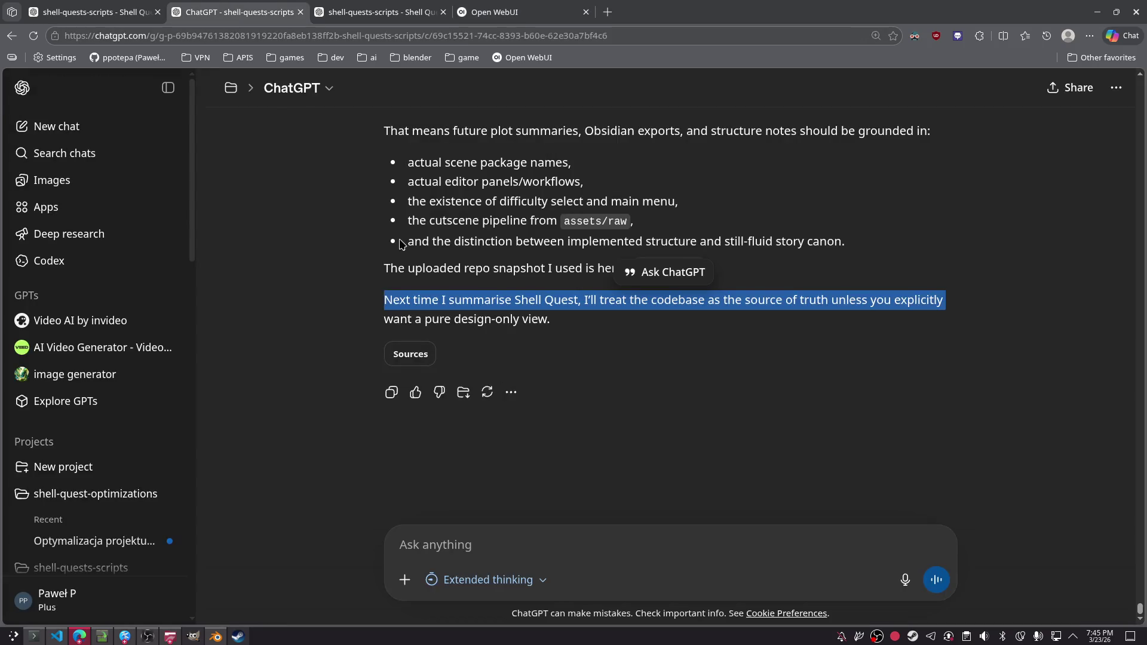
{"action": "left_click", "coordinate": [34, 636]}
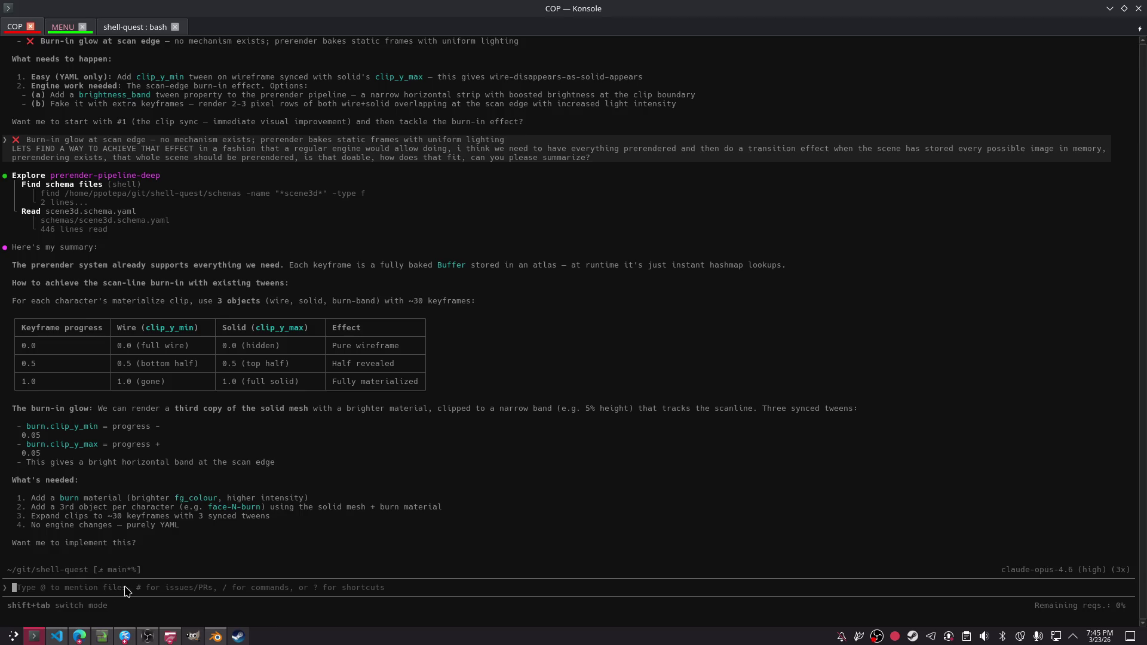
- Reply 'ok les go please carry on' to approve the three-object YAML burn-in plan
{"action": "left_click_drag", "start_coordinate": [107, 589], "coordinate": [111, 598]}
{"action": "type", "text": "ok le"}
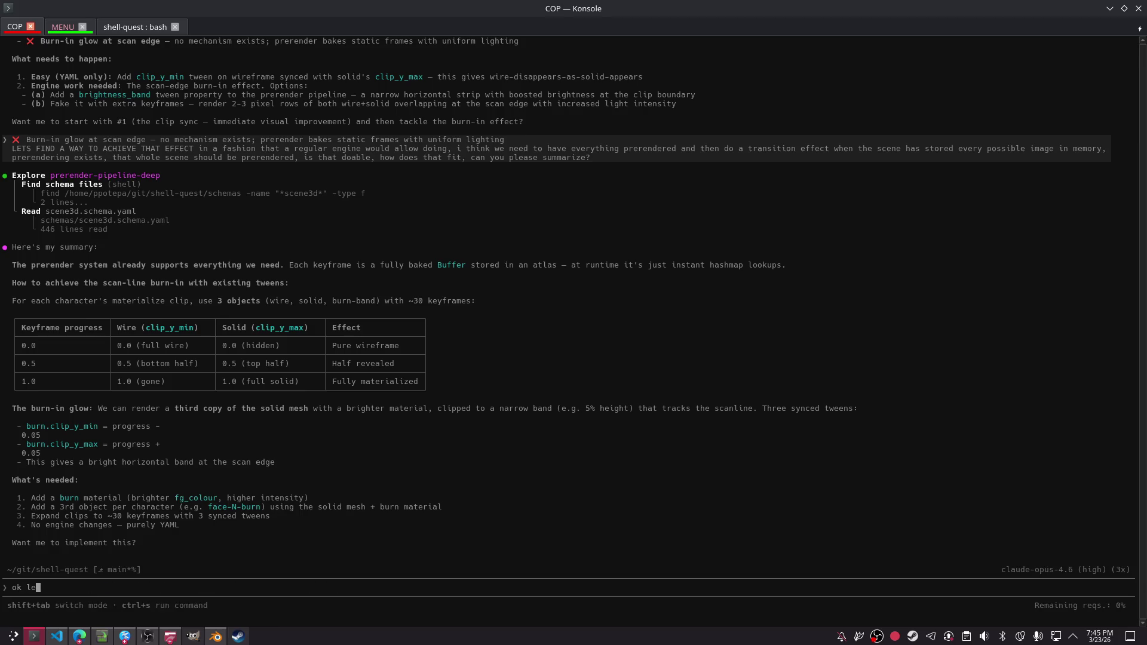
{"action": "type", "text": "s go pleax"}
{"action": "type", "text": "e carr "}
{"action": "type", "text": "y on"}
{"action": "key", "text": "Return"}
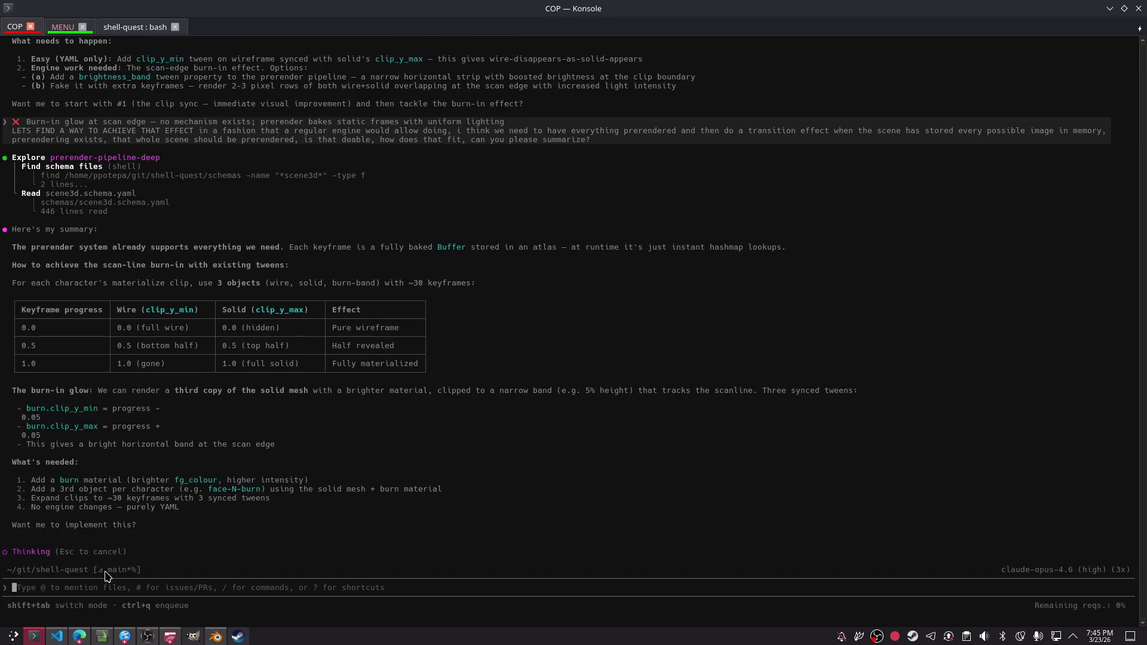
- Start Claude Code in the shell-quest tab with claude --dangerously-skip-permissions
{"action": "left_click", "coordinate": [129, 27]}
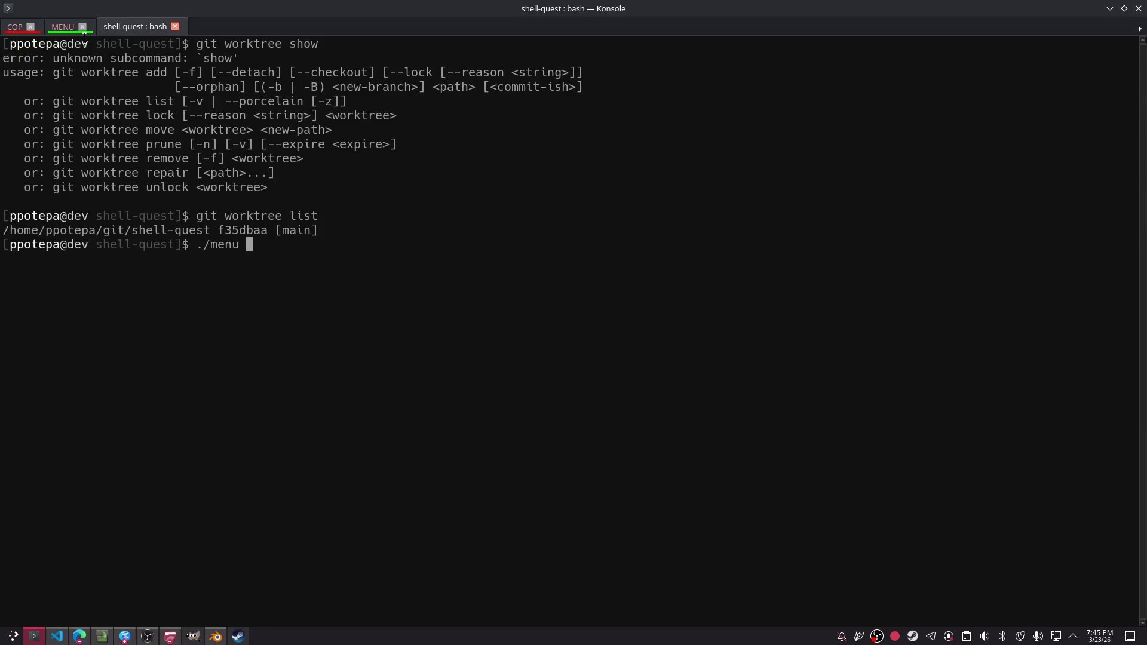
{"action": "key", "text": "ctrl+u"}
{"action": "type", "text": "l"}
{"action": "key", "text": "Up"}
{"action": "key", "text": "Up"}
{"action": "key", "text": "Up"}
{"action": "key", "text": "Up"}
{"action": "key", "text": "Down"}
{"action": "key", "text": "Up"}
{"action": "key", "text": "Up"}
{"action": "key", "text": "Up"}
{"action": "key", "text": "Down"}
{"action": "key", "text": "Down"}
{"action": "key", "text": "Up"}
{"action": "key", "text": "Down"}
{"action": "key", "text": "Up"}
{"action": "key", "text": "Down"}
{"action": "key", "text": "Down"}
{"action": "key", "text": "Up"}
{"action": "key", "text": "Up"}
{"action": "key", "text": "Up"}
{"action": "key", "text": "Down"}
{"action": "key", "text": "Down"}
{"action": "key", "text": "Down"}
{"action": "key", "text": "Down"}
{"action": "key", "text": "Down"}
{"action": "type", "text": "ca"}
{"action": "type", "text": "aude "}
{"action": "type", "text": "--dangerous"}
{"action": "type", "text": "ly-ski-"}
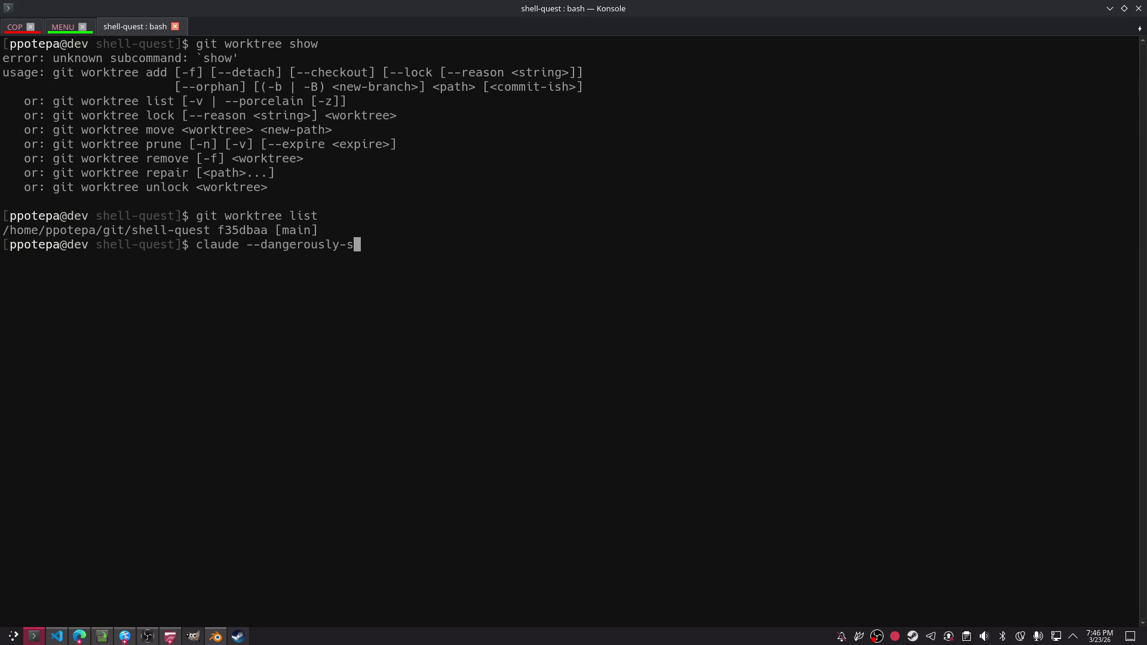
{"action": "key", "text": "BackSpace"}
{"action": "type", "text": ";"}
{"action": "key", "text": "BackSpace"}
{"action": "type", "text": "p-"}
{"action": "type", "text": "permissions"}
{"action": "key", "text": "Return"}
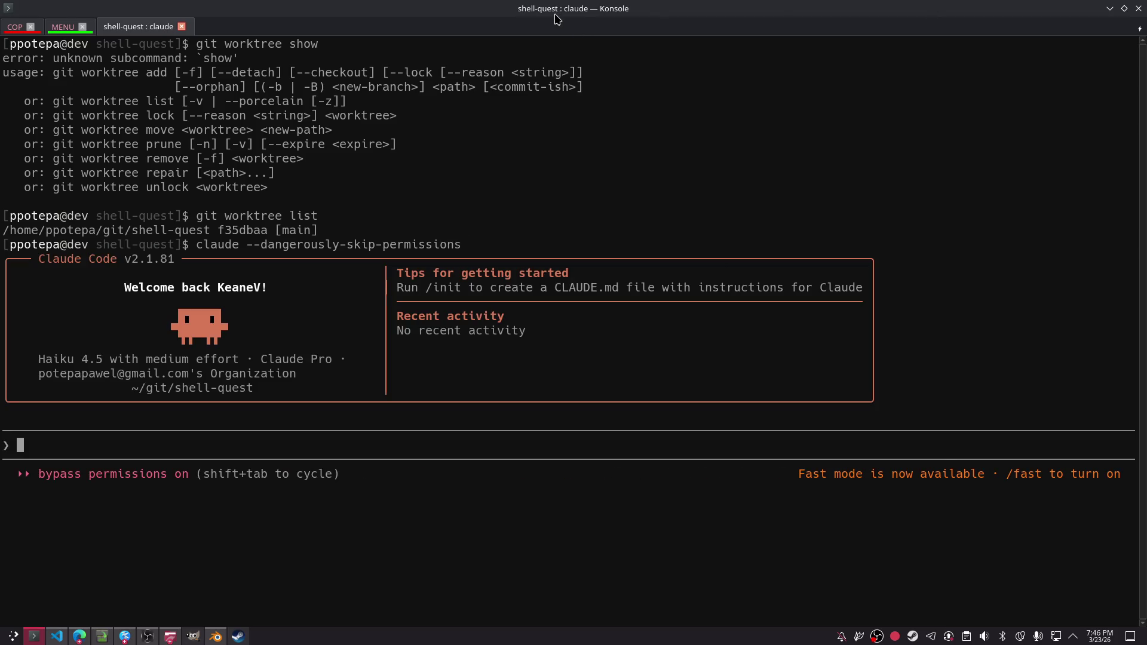
- Ask Claude to skim the project readmes and summarize its structure and purpose in 50 words
{"action": "type", "text": "please have a gui"}
{"action": "key", "text": "BackSpace"}
{"action": "key", "text": "BackSpace"}
{"action": "key", "text": "BackSpace"}
{"action": "type", "text": "quick aroun"}
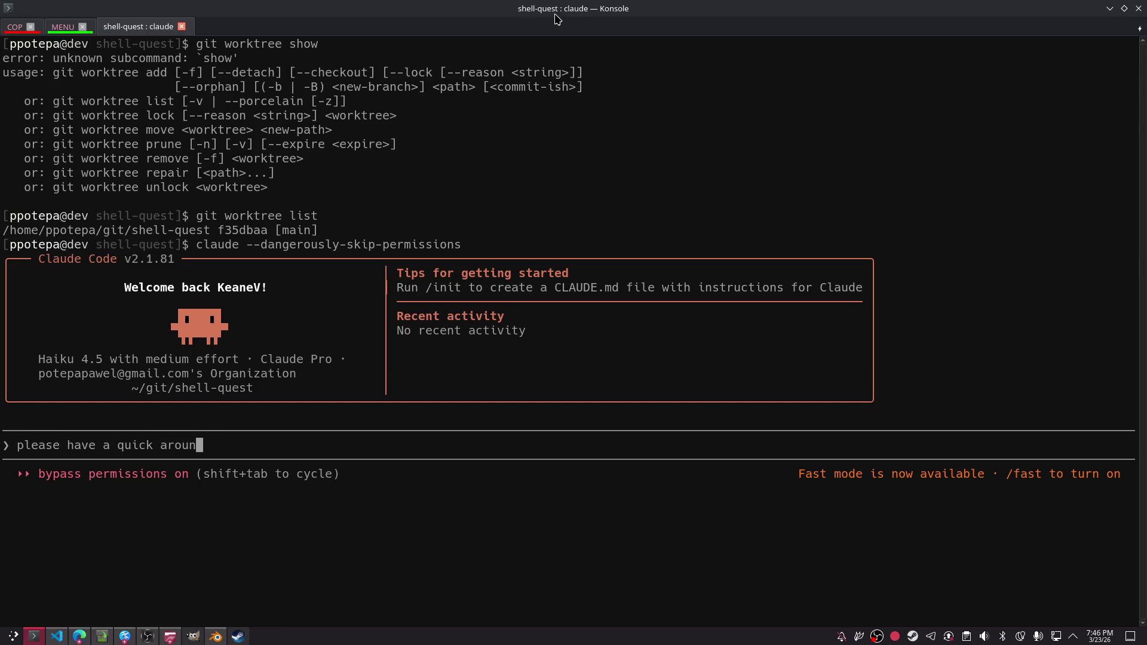
{"action": "type", "text": "d in this project rea"}
{"action": "type", "text": "dmes  let me know the sturcture, and purpose in 50 words"}
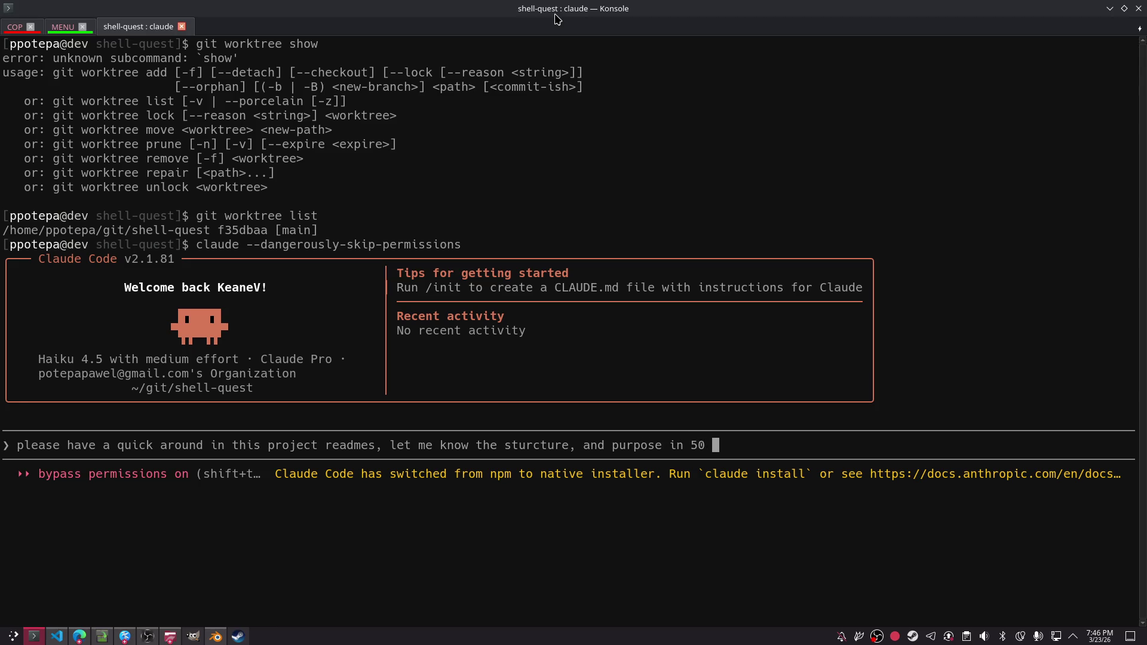
{"action": "key", "text": "Return"}
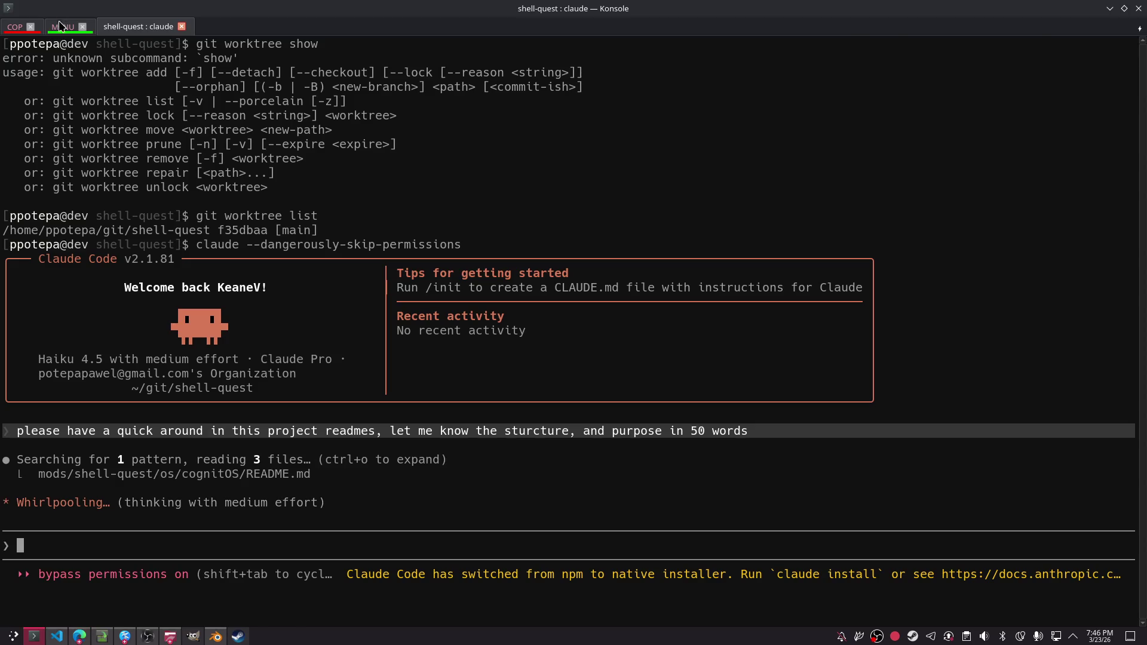
- Check Claude's progress in the COP terminal tab, then move over to ChatGPT
{"action": "left_click", "coordinate": [63, 26]}
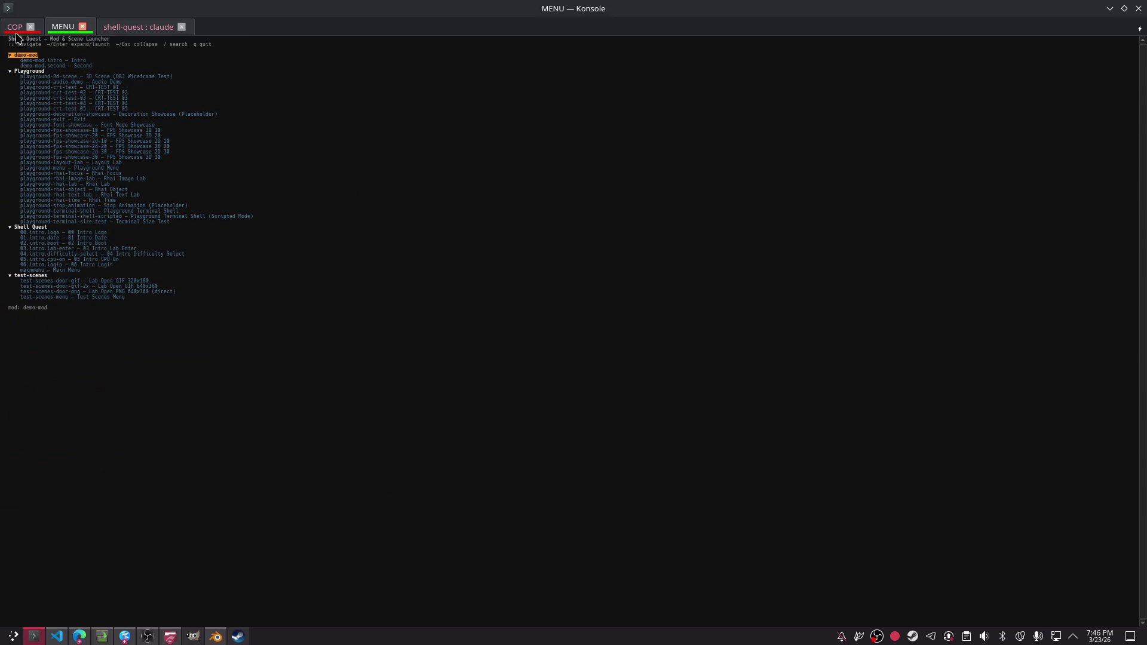
{"action": "left_click", "coordinate": [15, 27]}
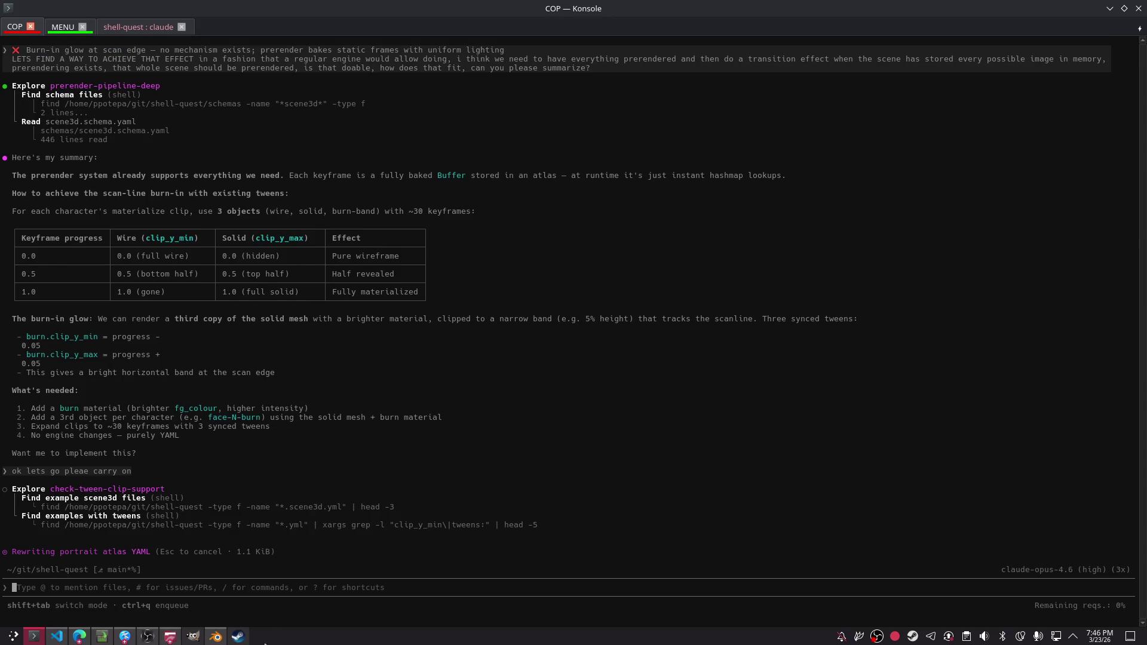
{"action": "key", "text": "alt+Tab"}
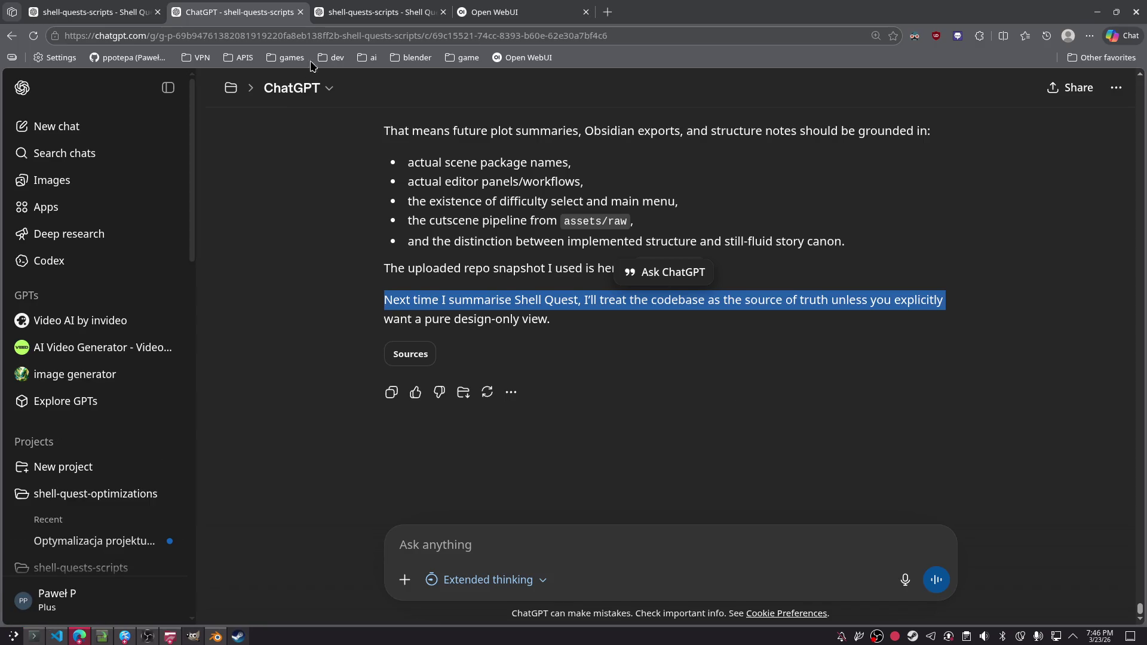
{"action": "left_click", "coordinate": [584, 394]}
- Open the Storyline Tools Comparison chat from the ChatGPT chat history
{"action": "left_click", "coordinate": [95, 12]}
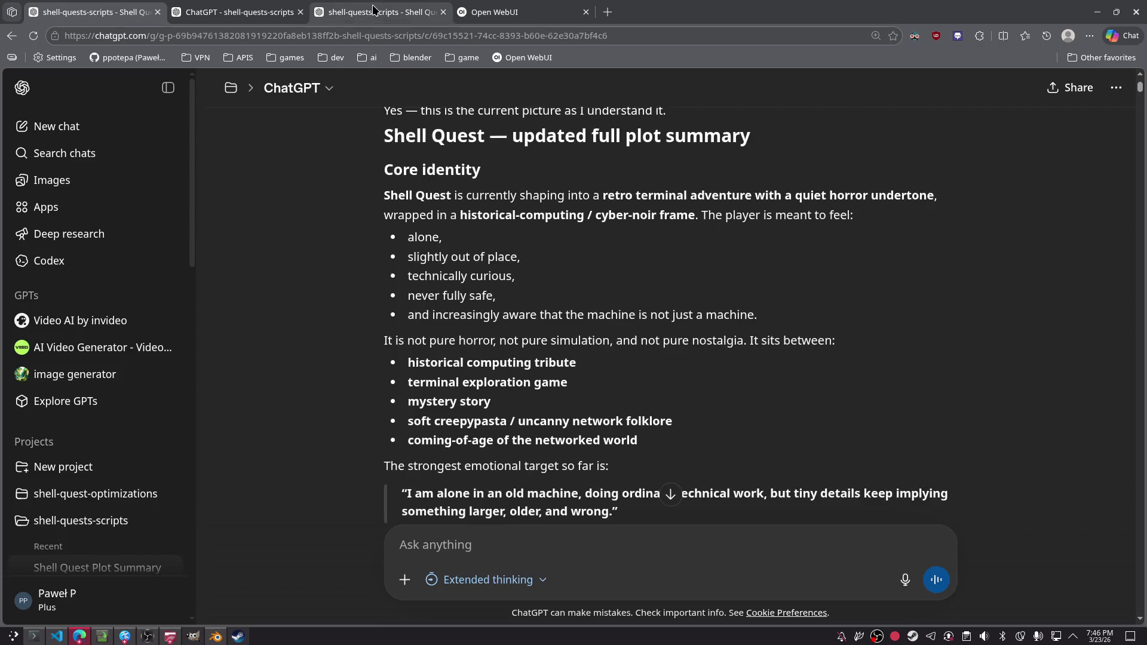
{"action": "left_click", "coordinate": [520, 11]}
{"action": "left_click", "coordinate": [359, 12]}
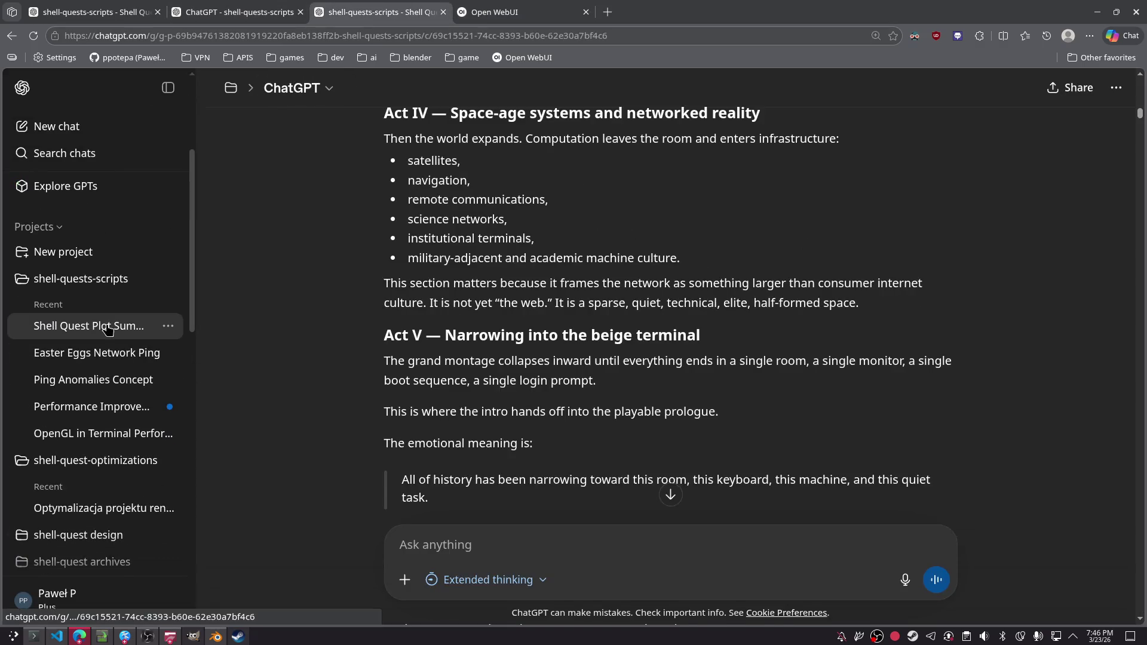
{"action": "scroll", "coordinate": [103, 268], "scroll_direction": "down", "scroll_amount": 5}
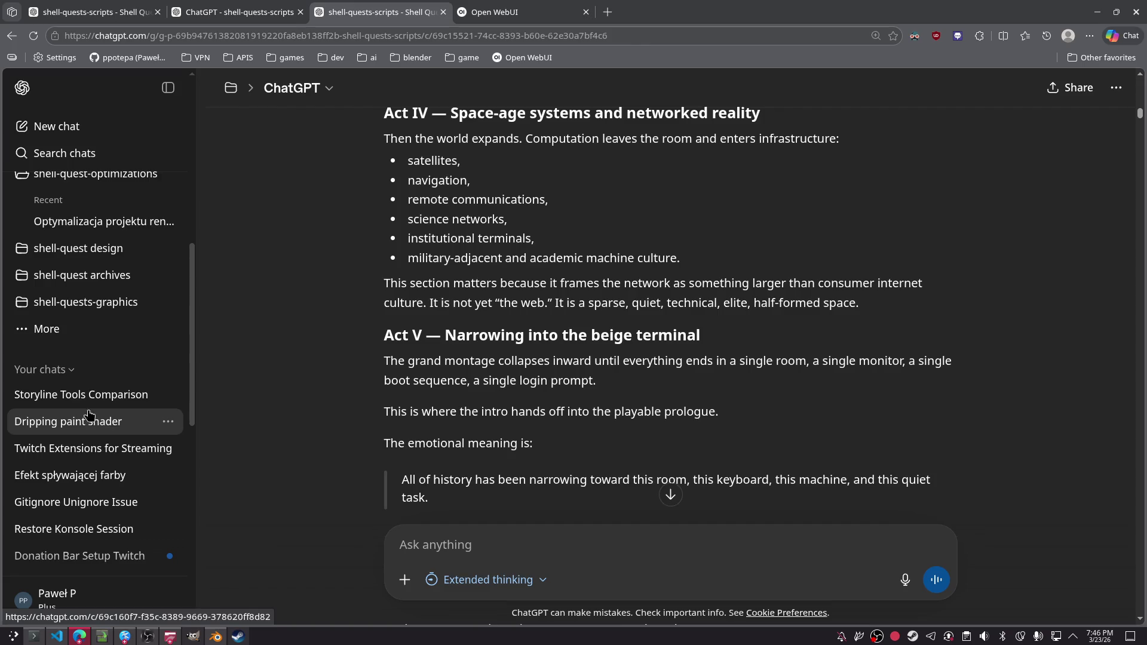
{"action": "left_click", "coordinate": [93, 396]}
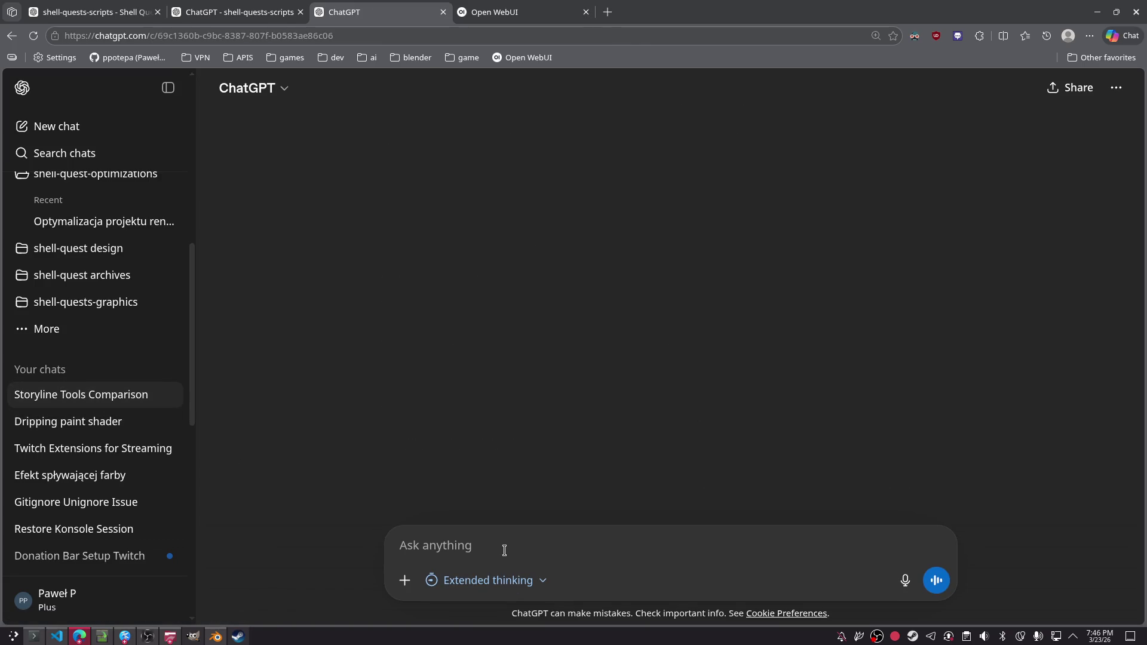
- Ask how to auto-build a mind map and easily searchable, extendable note chunks from posted documents
{"action": "type", "text": "oks"}
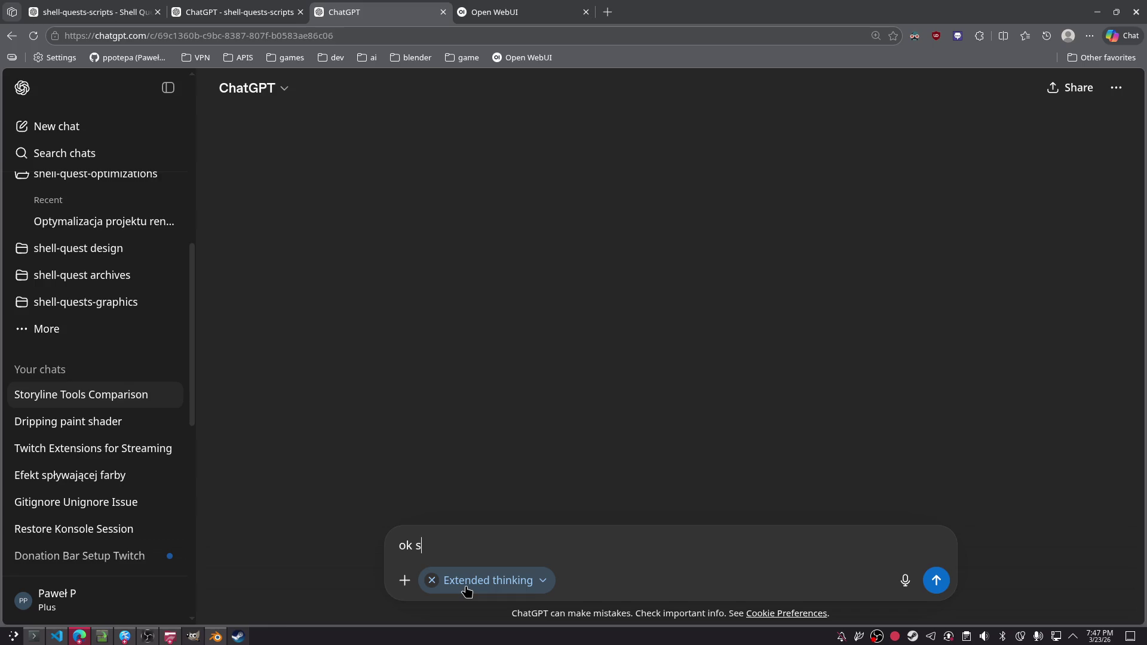
{"action": "type", "text": "o how can i achie"}
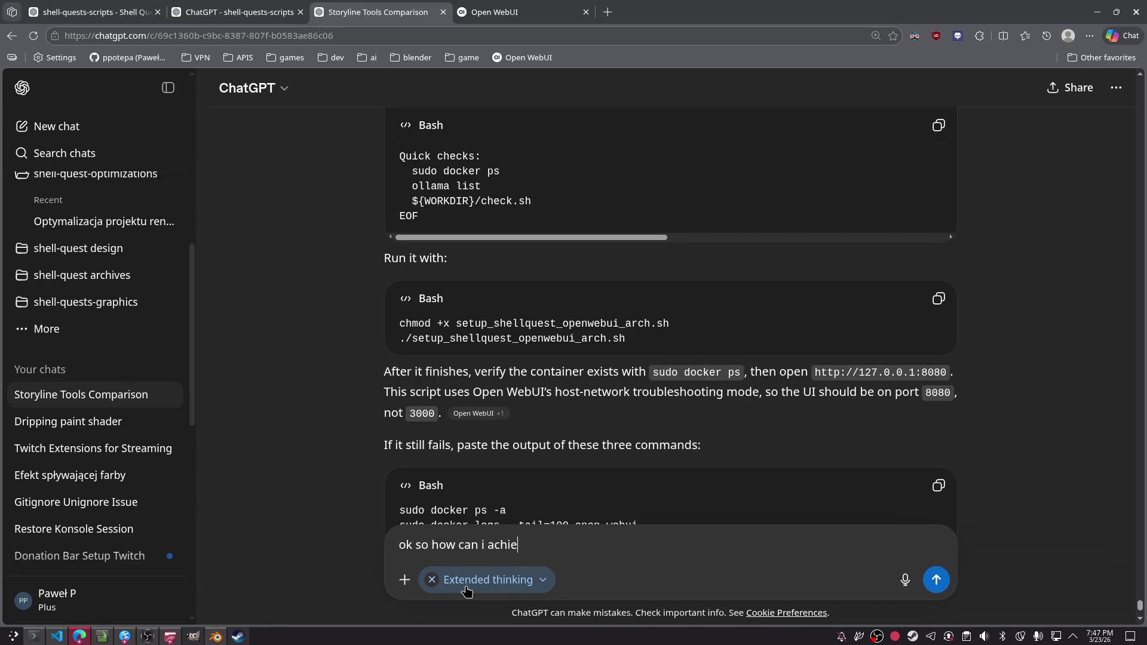
{"action": "type", "text": "vebuilding a mind ma"}
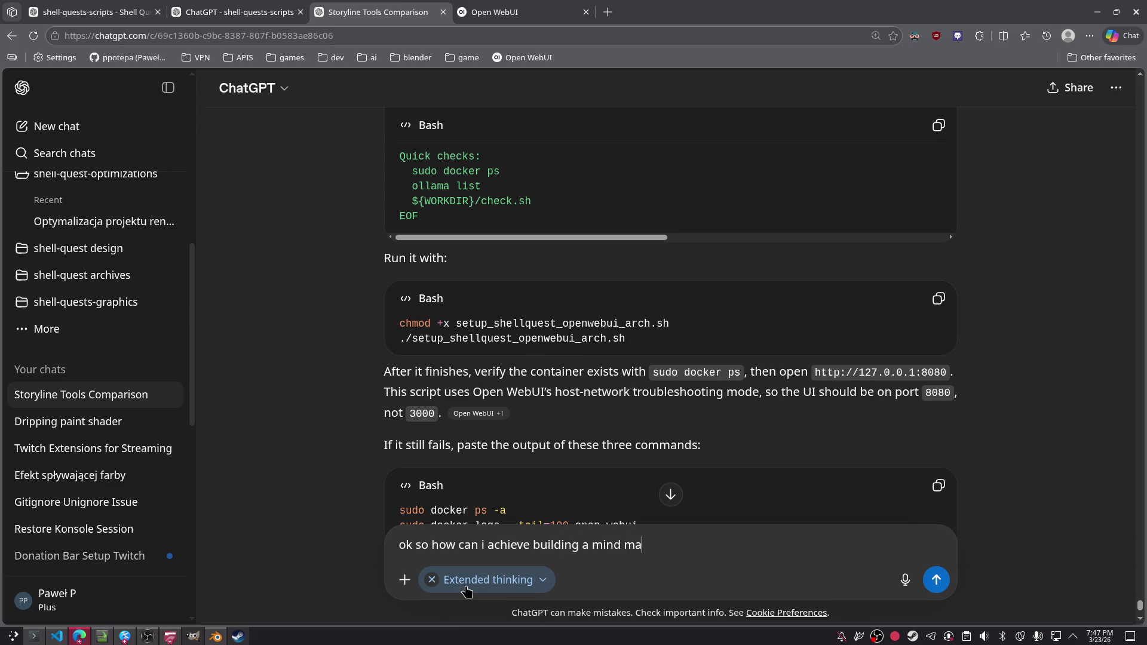
{"action": "type", "text": "documen"}
{"action": "type", "text": "ts im posting to this toool"}
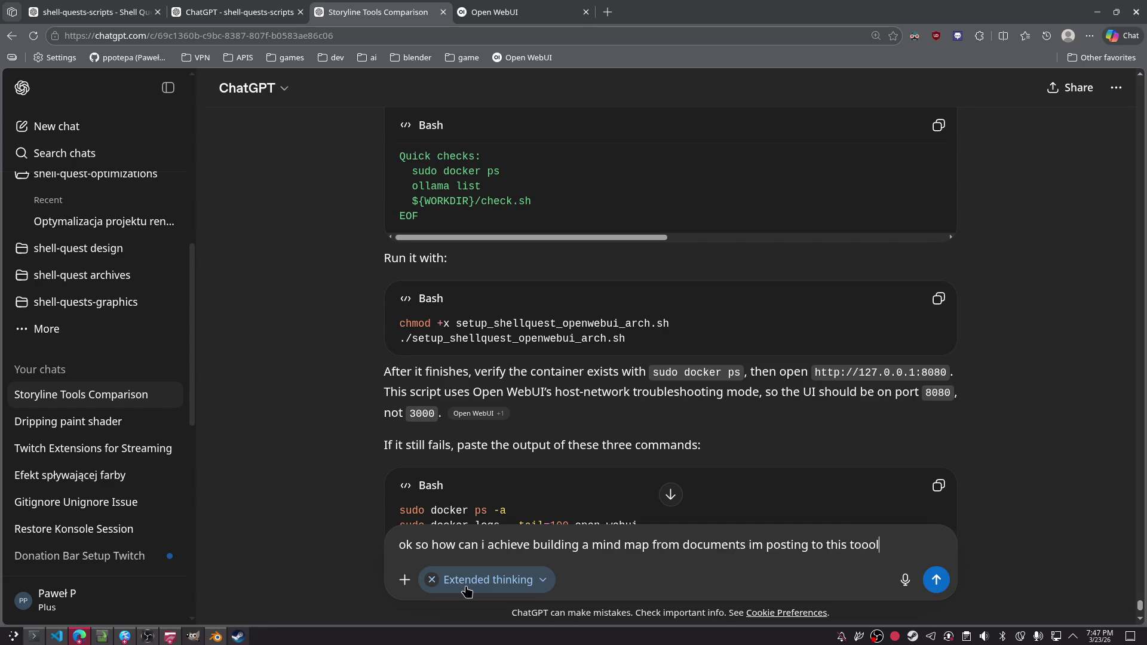
{"action": "type", "text": "his "}
{"action": "type", "text": "literally what im"}
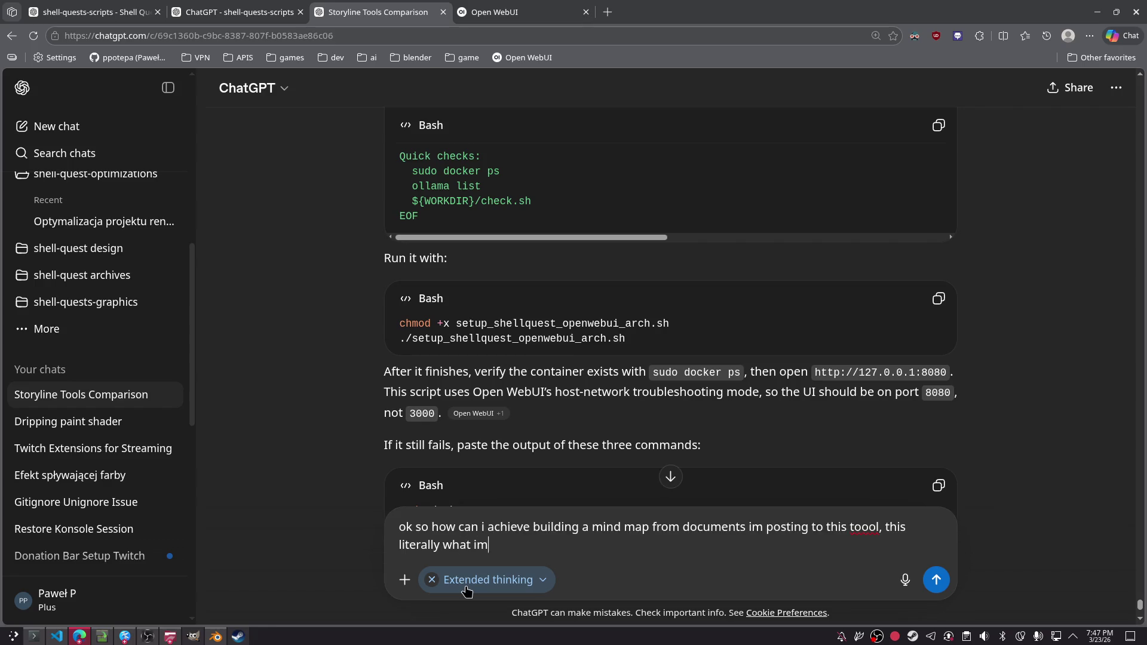
{"action": "type", "text": "r th"}
{"action": "type", "text": "ool that will"}
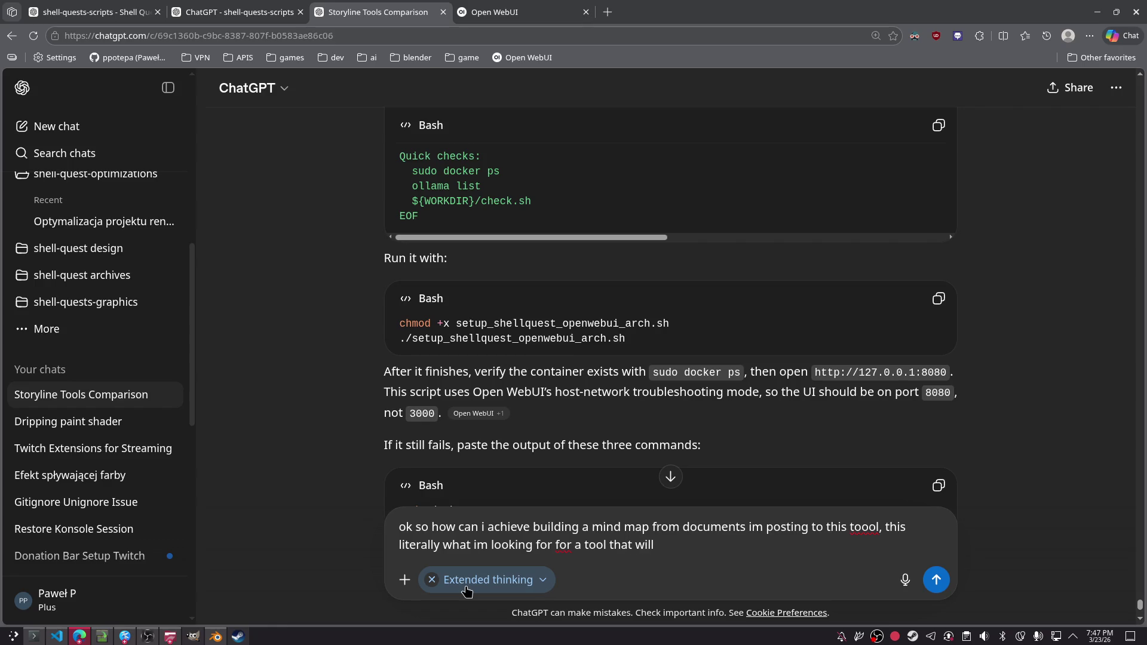
{"action": "type", "text": "mat"}
{"action": "type", "text": "ence map,"}
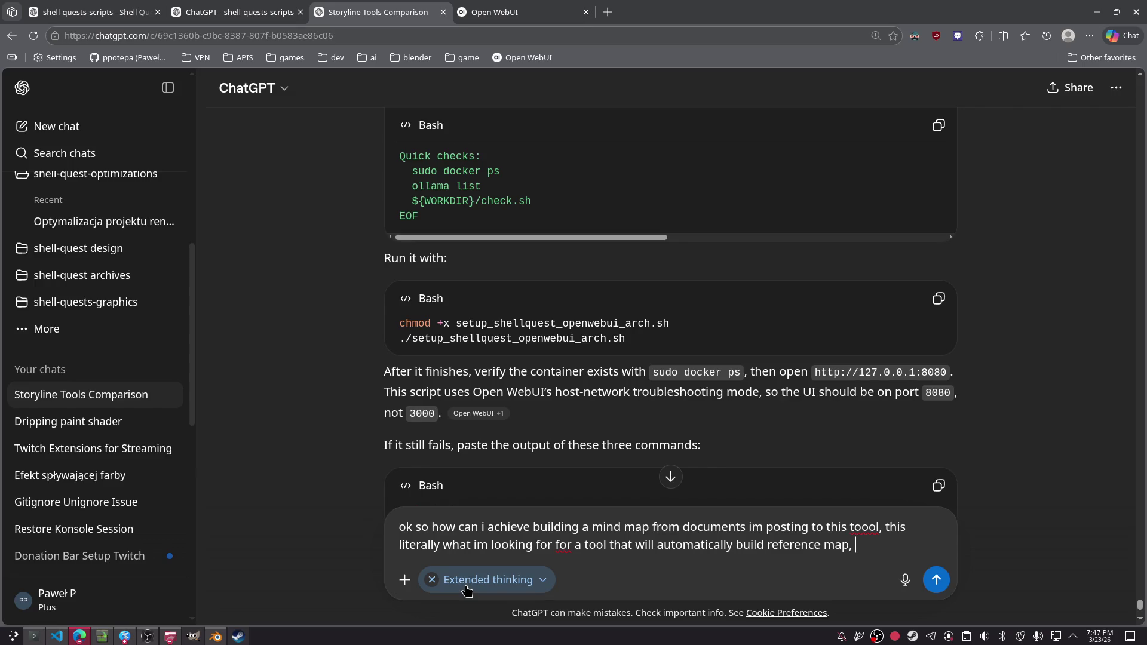
{"action": "type", "text": "spliu"}
{"action": "type", "text": "idea"}
{"action": "type", "text": " int"}
{"action": "key", "text": "BackSpace"}
{"action": "key", "text": "BackSpace"}
{"action": "key", "text": "BackSpace"}
{"action": "type", "text": "o notes chunks that is e"}
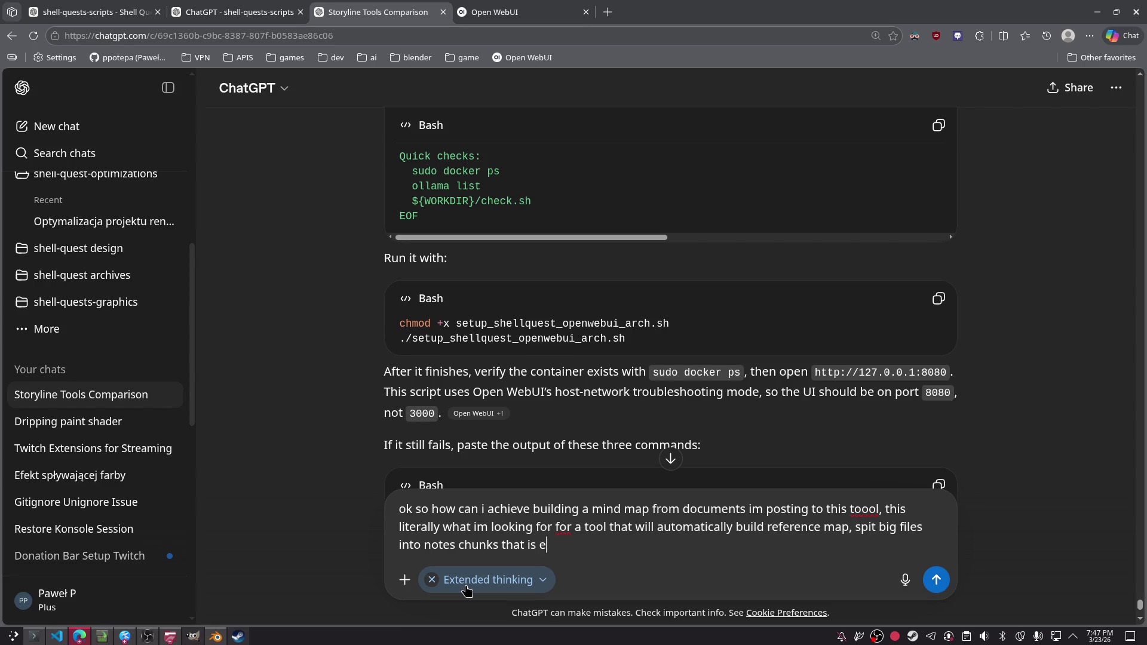
{"action": "type", "text": "asly search"}
{"action": "type", "text": "able and ex"}
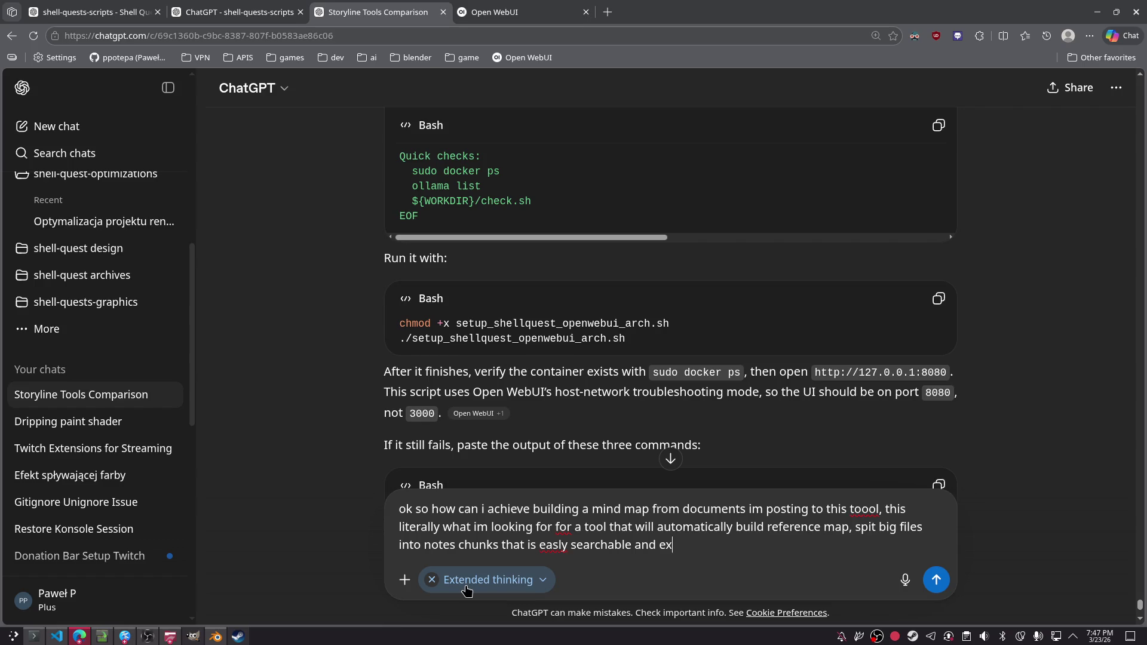
{"action": "type", "text": "tendable without "}
{"action": "type", "text": "mne having to spend a"}
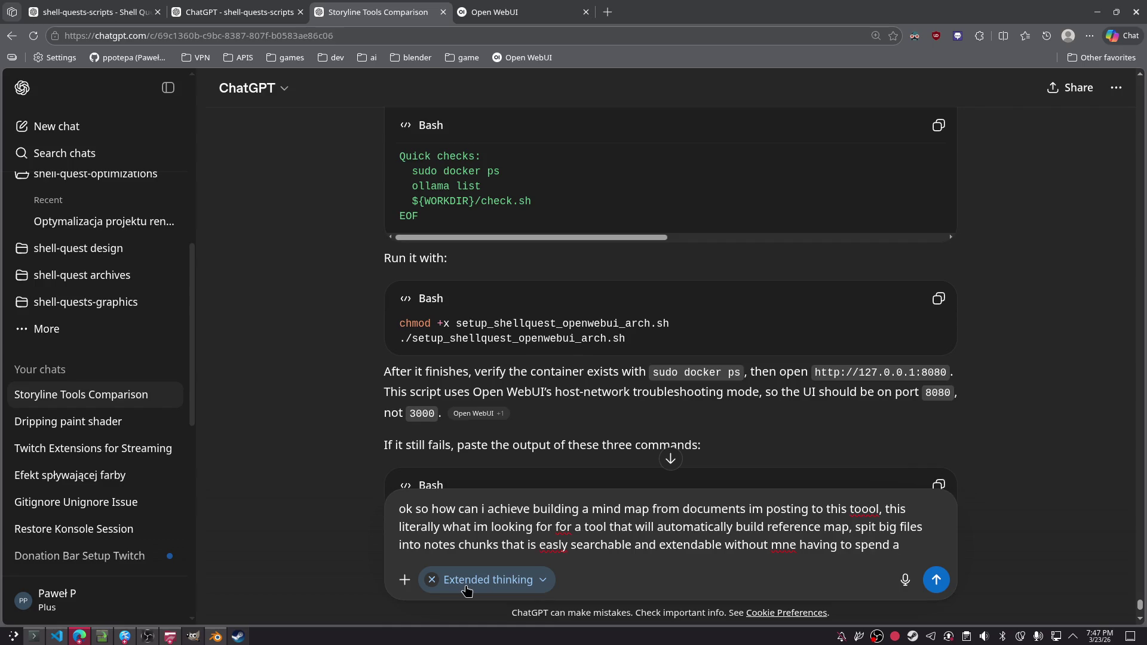
{"action": "type", "text": "n entire day on it"}
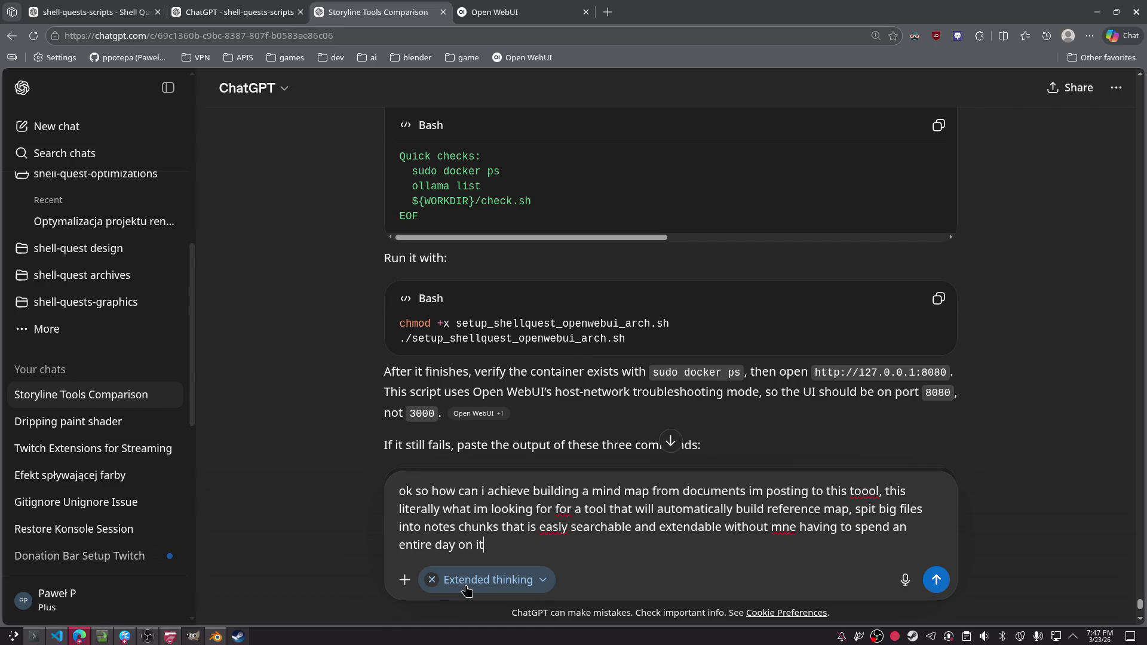
{"action": "type", "text": " by doing it manuall"}
{"action": "key", "text": "Return"}
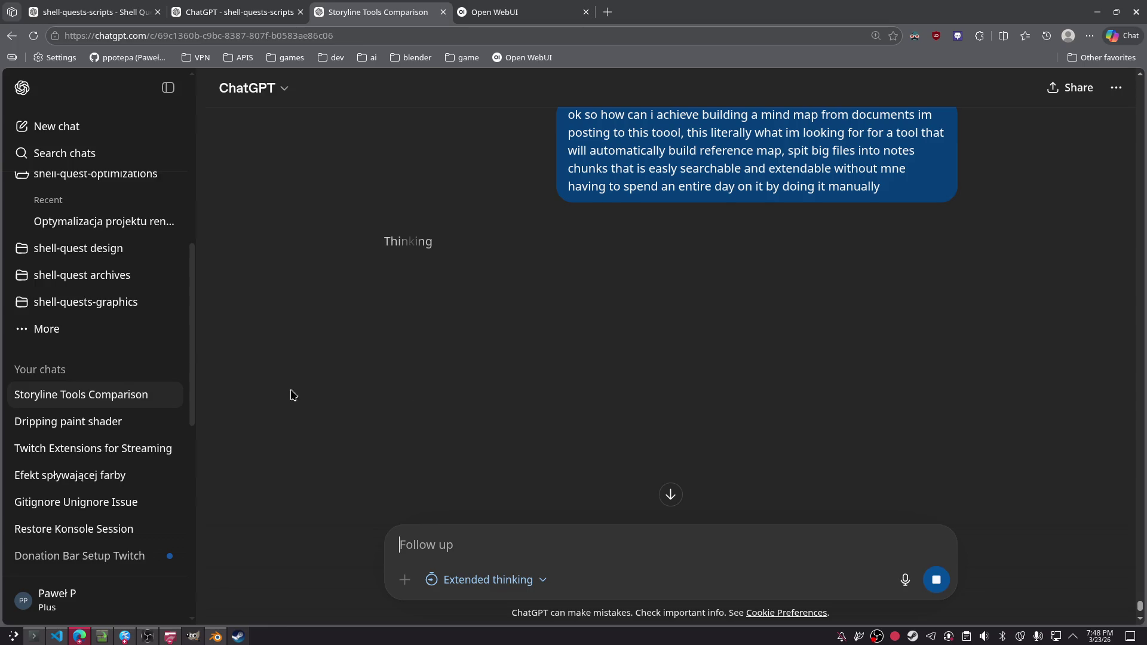
- Glance over the Open WebUI and shell-quests-scripts tabs and the shell-quest Claude session
{"action": "left_click", "coordinate": [514, 5]}
{"action": "left_click", "coordinate": [234, 9]}
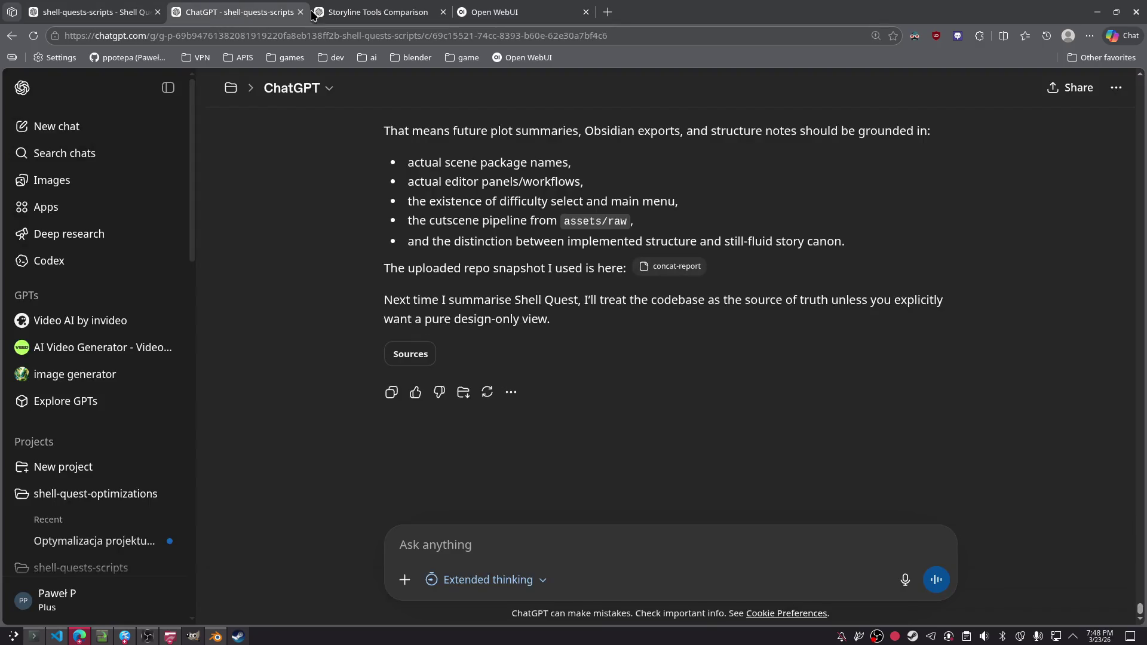
{"action": "left_click", "coordinate": [370, 12]}
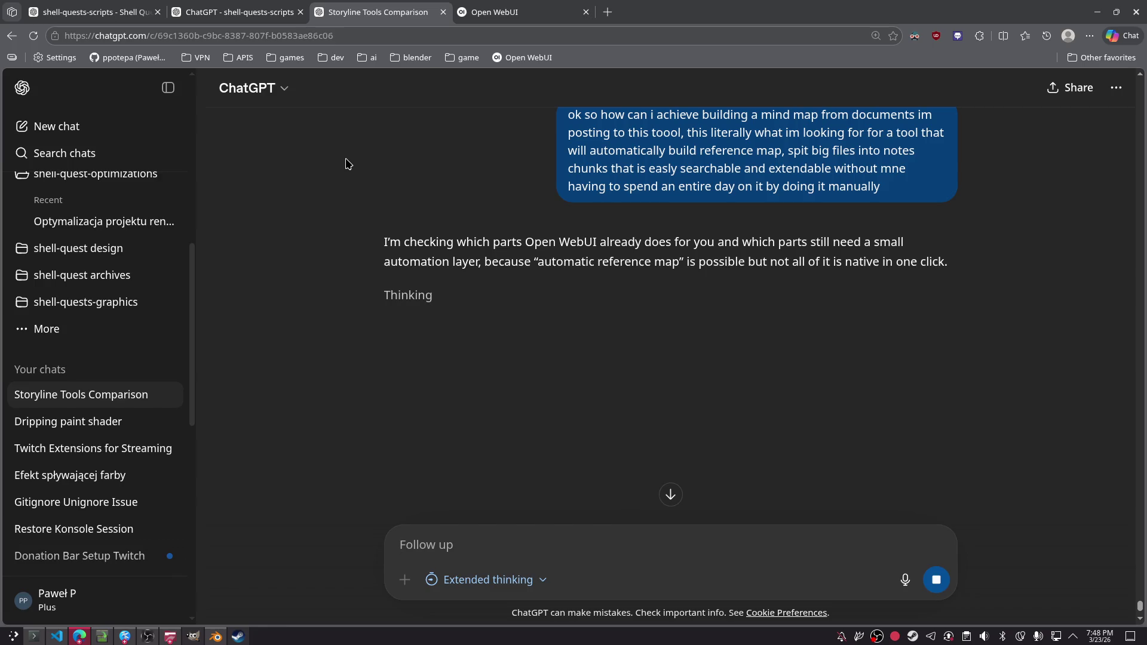
{"action": "left_click", "coordinate": [514, 12]}
{"action": "left_click", "coordinate": [377, 12]}
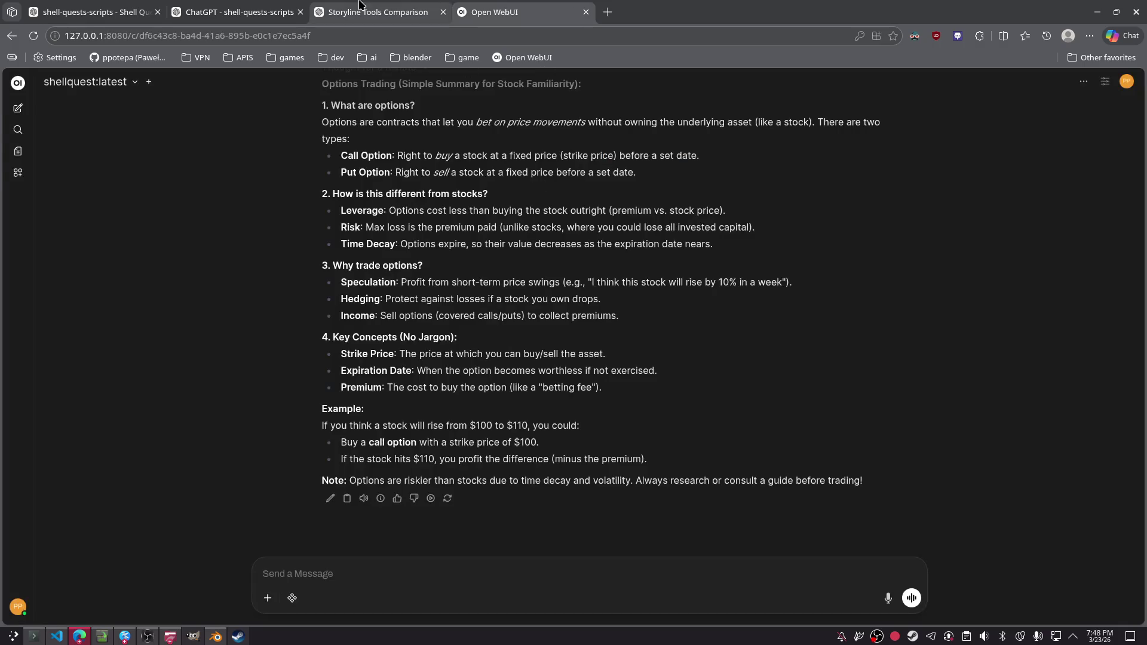
{"action": "left_click", "coordinate": [37, 636]}
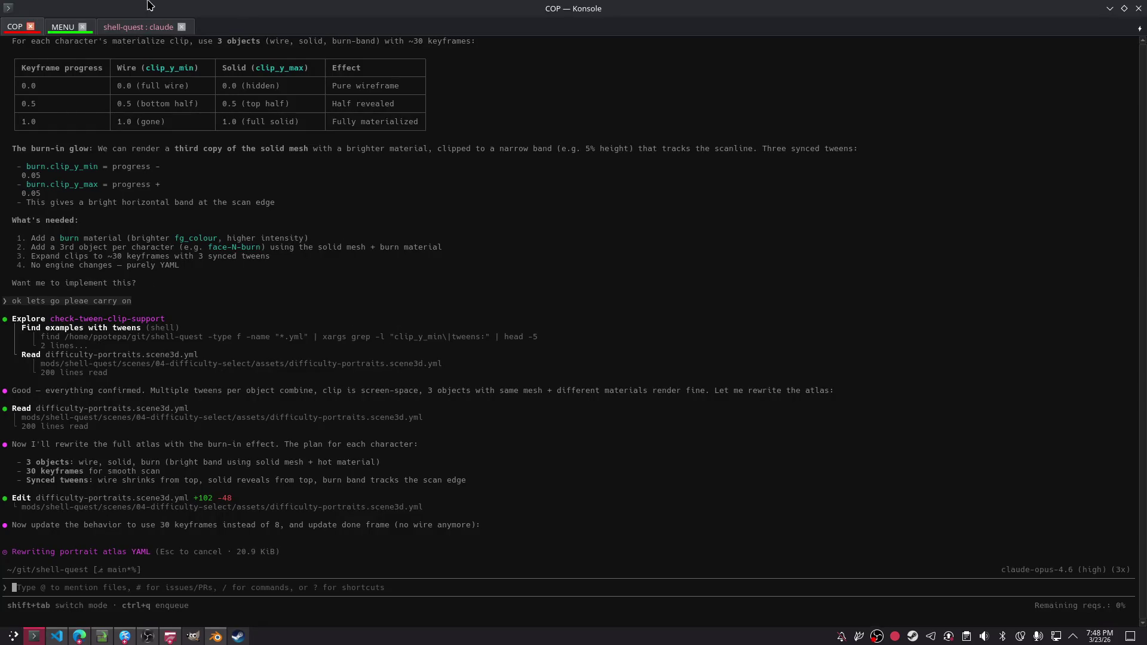
{"action": "left_click", "coordinate": [158, 27]}
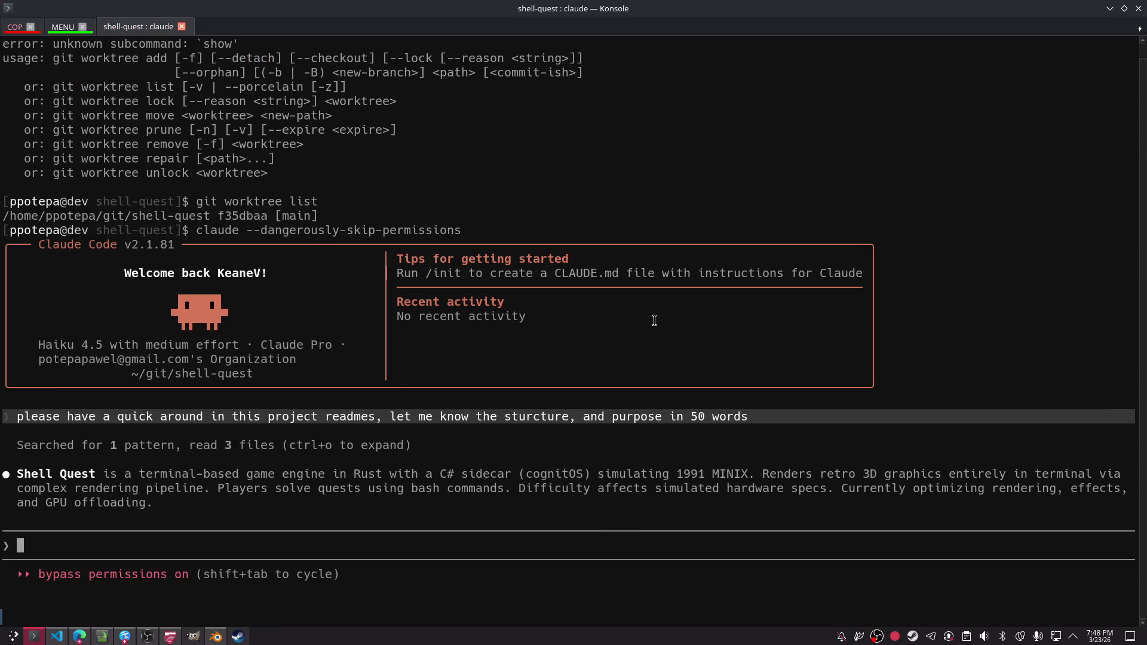
{"action": "key", "text": "alt+Tab"}
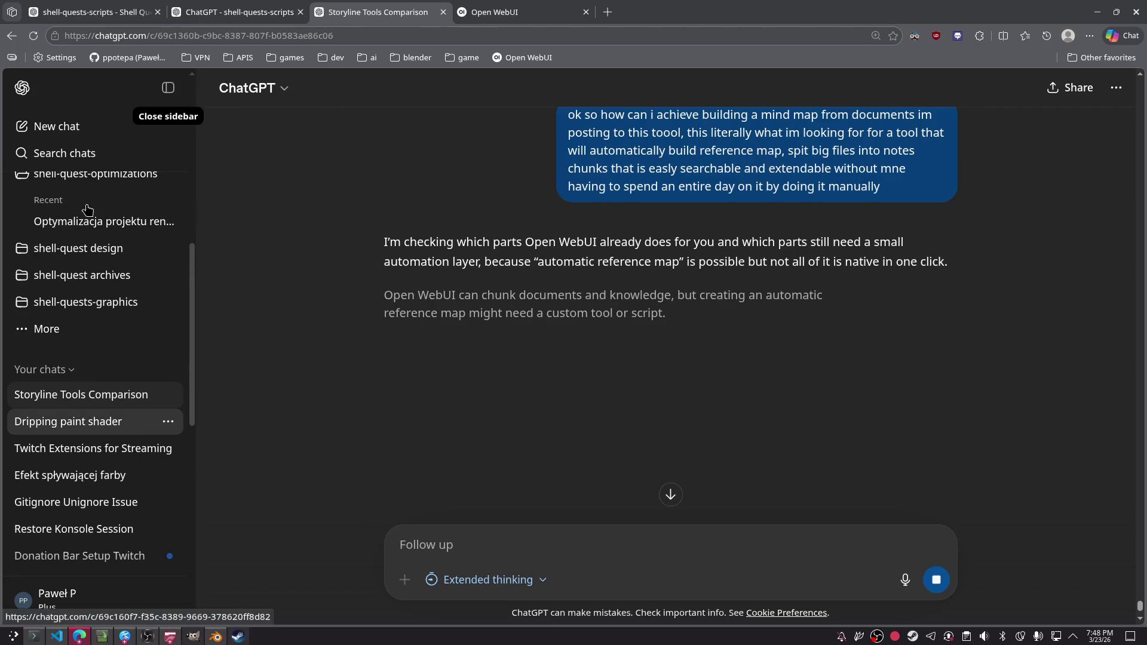
- Open the 'Optymalizacja projektu ren…' chat under shell-quest-optimizations
{"action": "scroll", "coordinate": [124, 296], "scroll_direction": "up", "scroll_amount": 6}
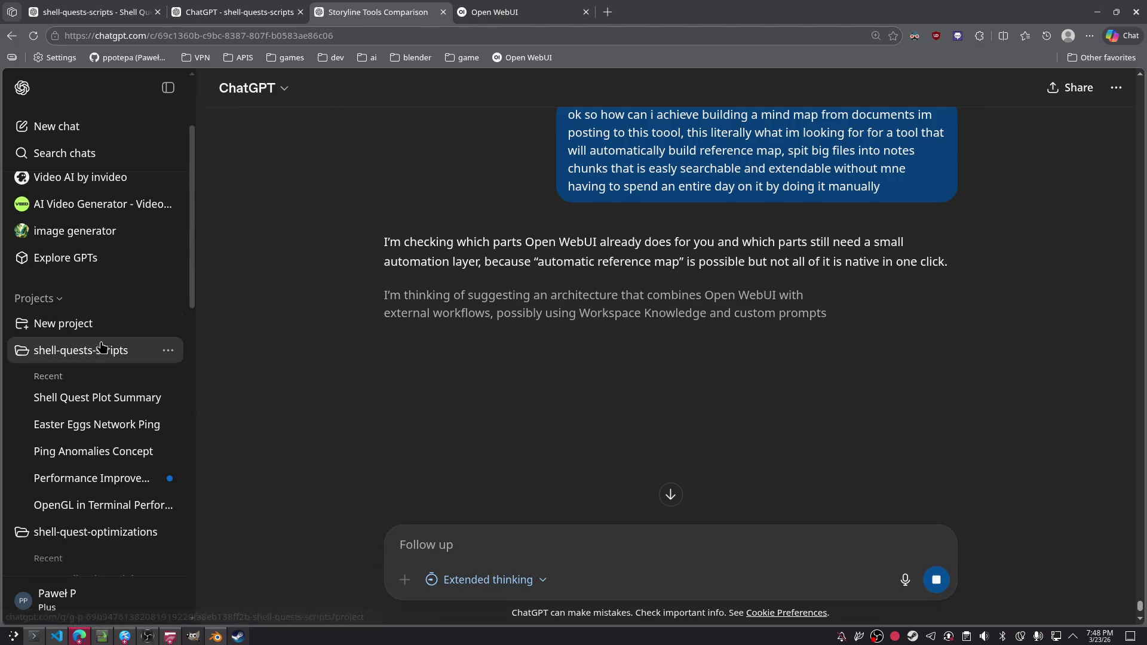
{"action": "scroll", "coordinate": [87, 545], "scroll_direction": "down", "scroll_amount": 3}
{"action": "left_click", "coordinate": [85, 436]}
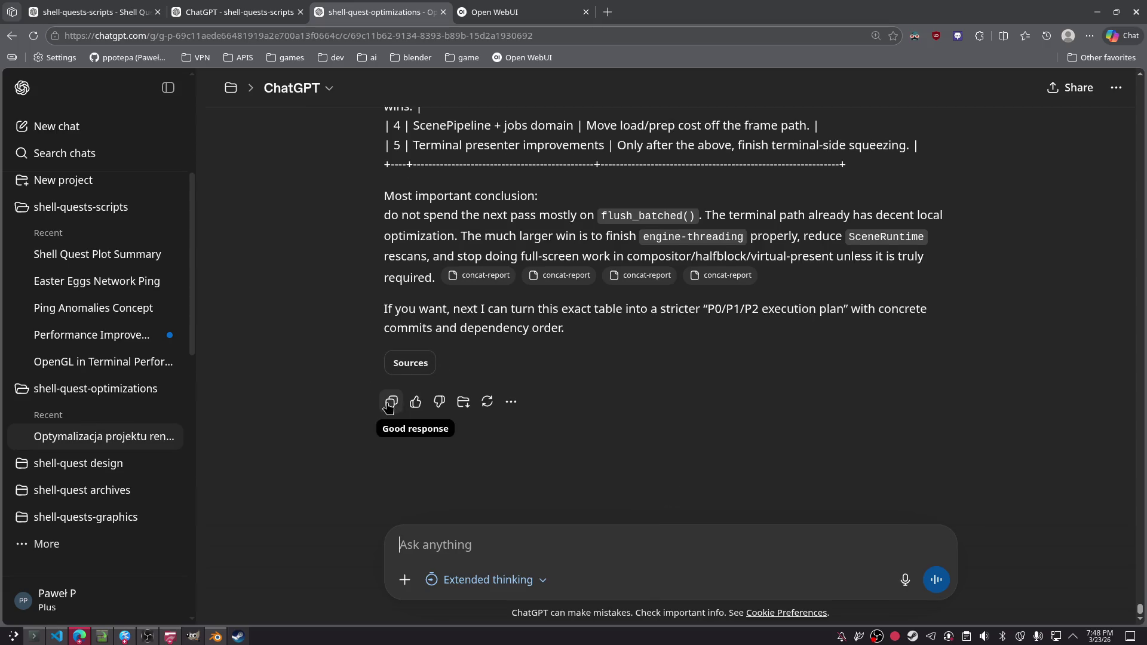
- Clear the mistakenly pasted burn-in glow note from the Claude prompt
{"action": "key", "text": "alt+Tab"}
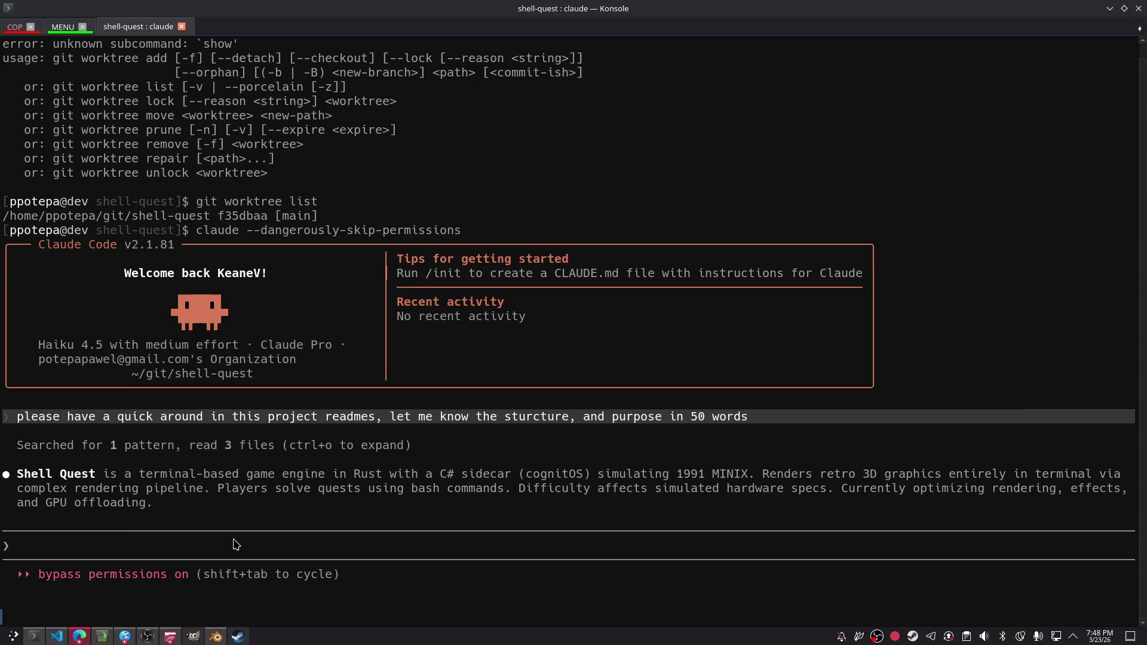
{"action": "key", "text": "ctrl+shift+v"}
{"action": "type", "text": "this"}
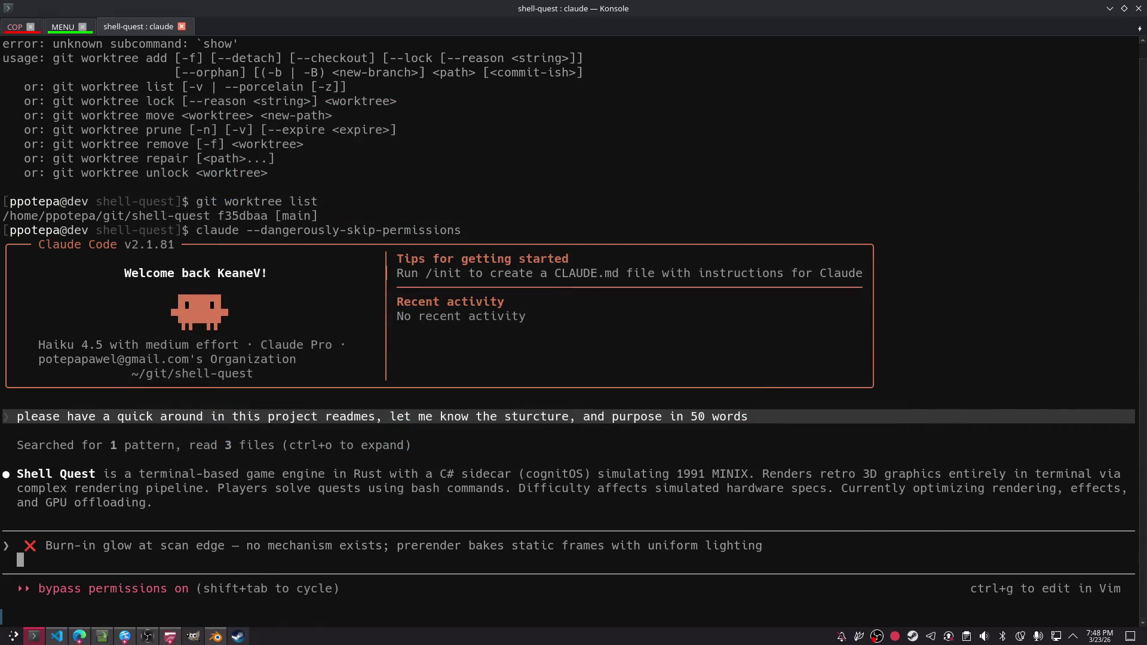
{"action": "key", "text": "BackSpace"}
{"action": "key", "text": "BackSpace"}
{"action": "key", "text": "BackSpace"}
{"action": "key", "text": "ctrl+u"}
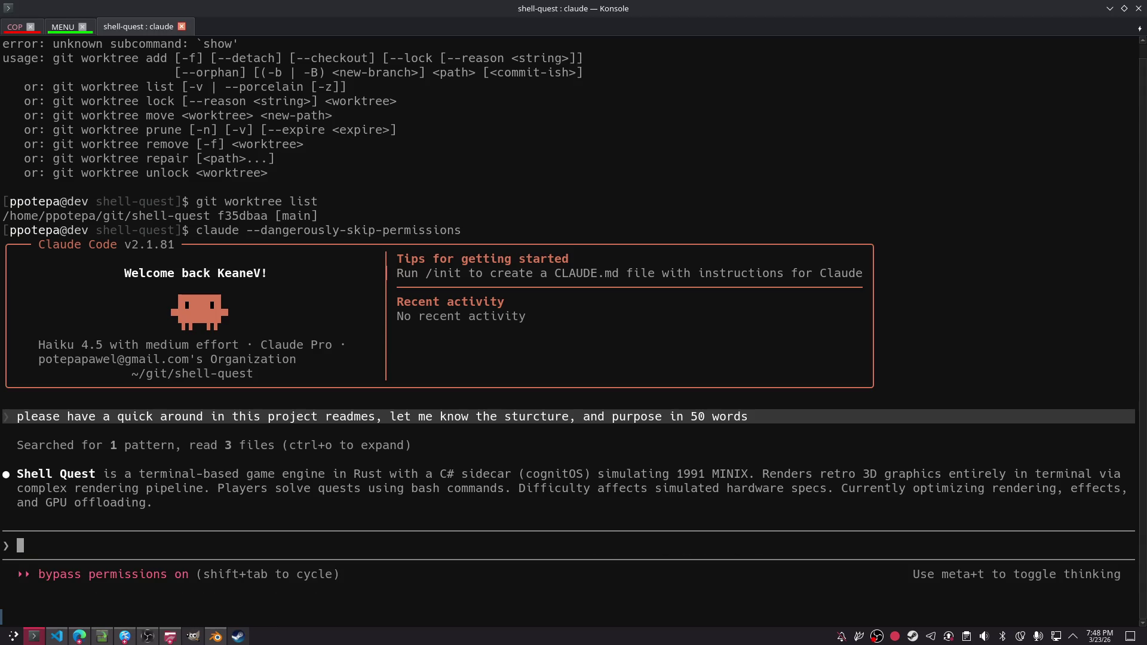
- Copy ChatGPT's full optimization plan and paste its 27,784 characters into Claude's prompt
{"action": "key", "text": "alt+Tab"}
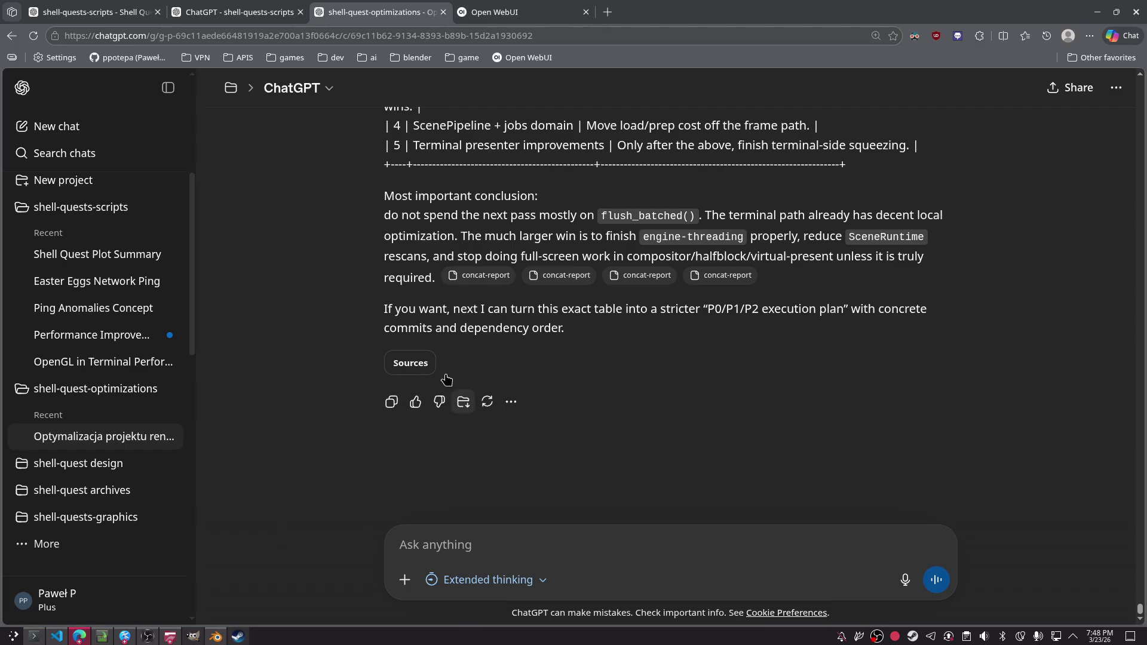
{"action": "key", "text": "alt+Tab"}
{"action": "key", "text": "ctrl+shift+v"}
{"action": "key", "text": "alt+Tab"}
{"action": "left_click", "coordinate": [389, 402]}
{"action": "key", "text": "alt+Tab"}
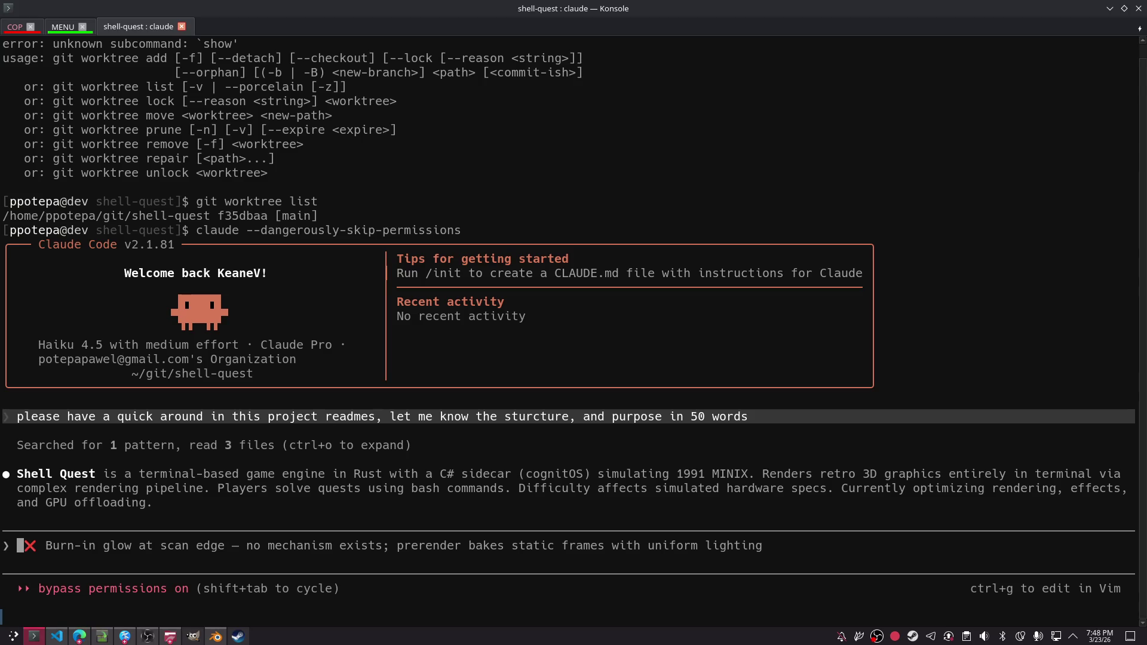
{"action": "key", "text": "ctrl+c"}
{"action": "key", "text": "ctrl+shift+v"}
{"action": "key", "text": "Return"}
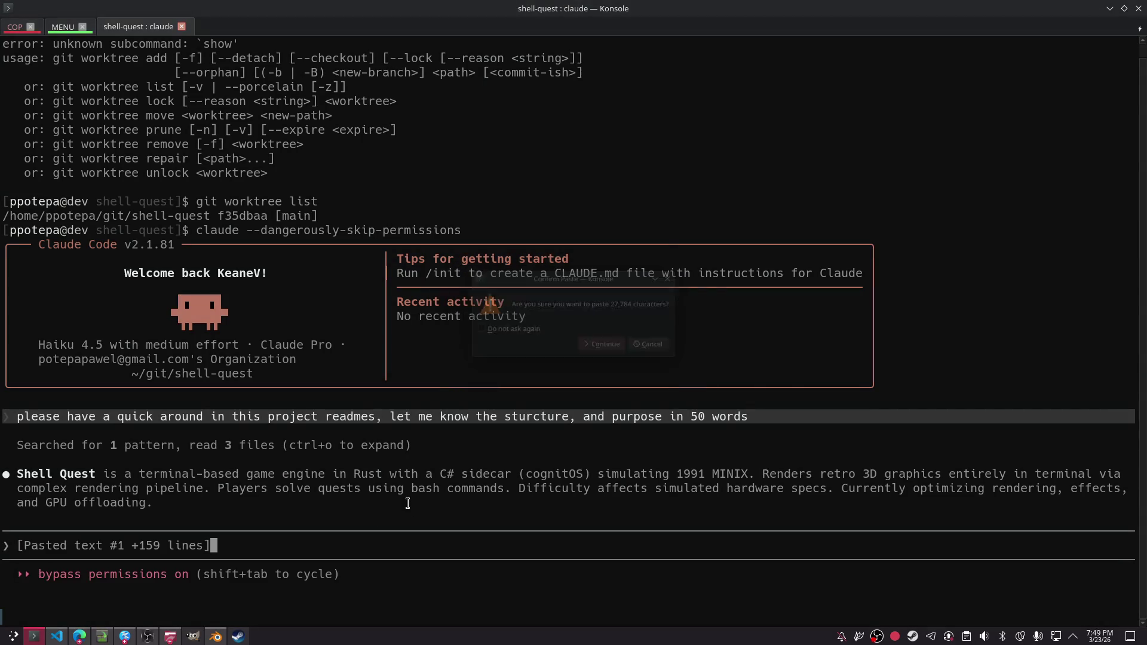
- Begin a note about another set of optimizations, then discard the half-written prompt
{"action": "type", "text": " tj"}
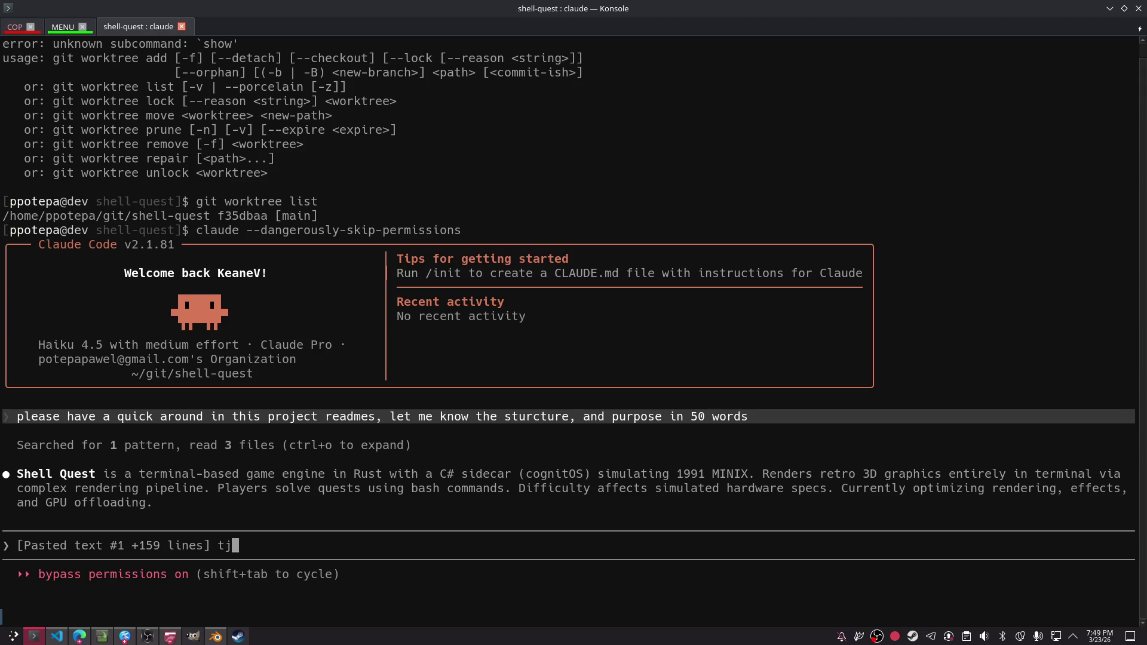
{"action": "key", "text": "BackSpace"}
{"action": "type", "text": "his is another set of "}
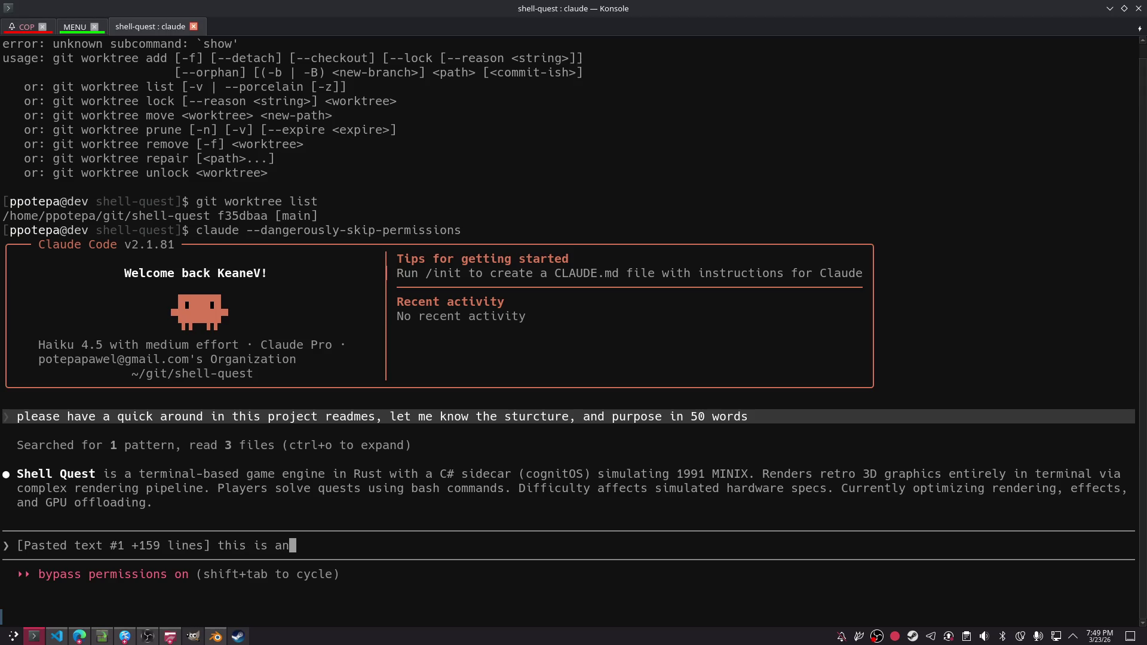
{"action": "type", "text": "optimizations we "}
{"action": "type", "text": "wan"}
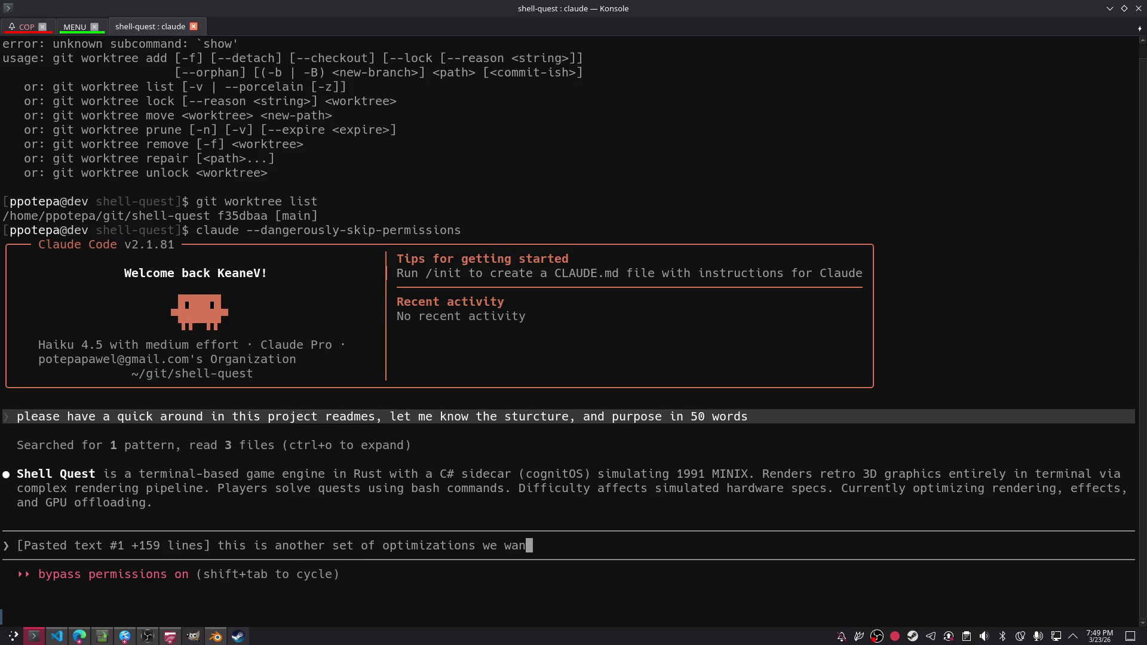
{"action": "type", "text": "na do please make s"}
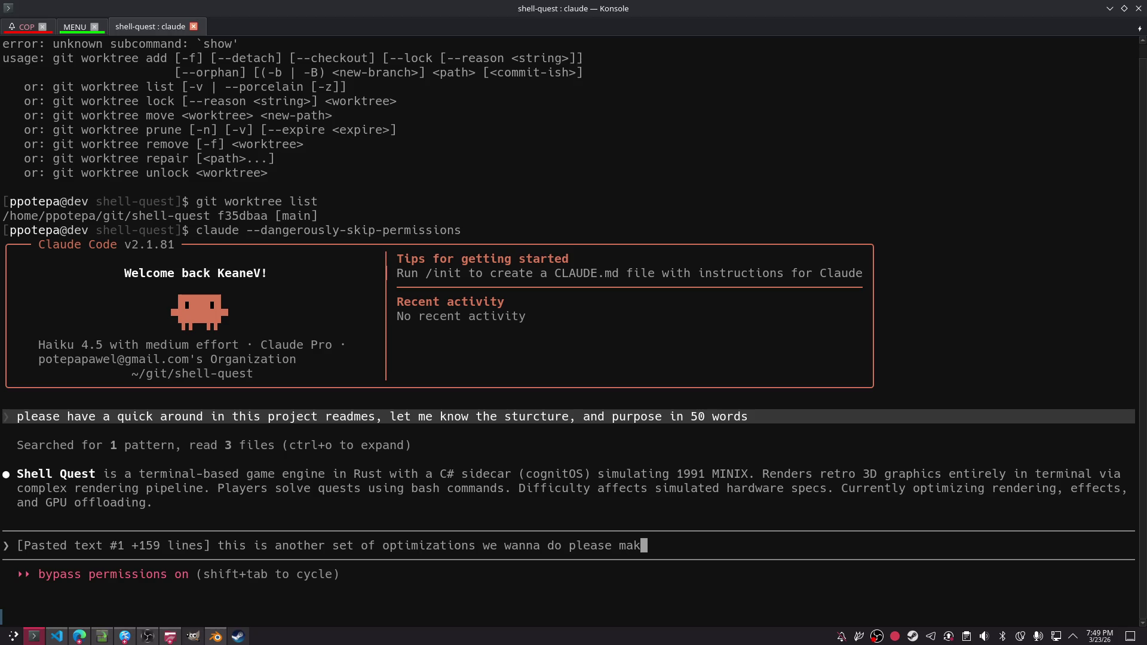
{"action": "key", "text": "ctrl+c"}
- Switch the Claude Code model to Sonnet 4.6 with /model
{"action": "type", "text": "/model"}
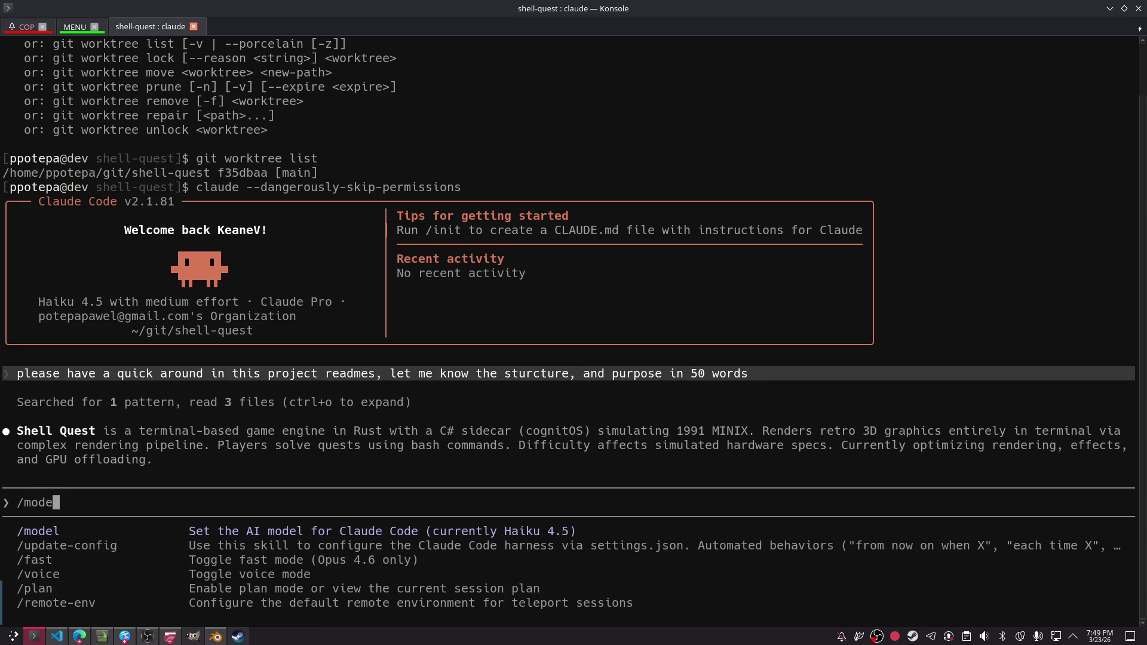
{"action": "key", "text": "Return"}
{"action": "key", "text": "Up"}
{"action": "key", "text": "Up"}
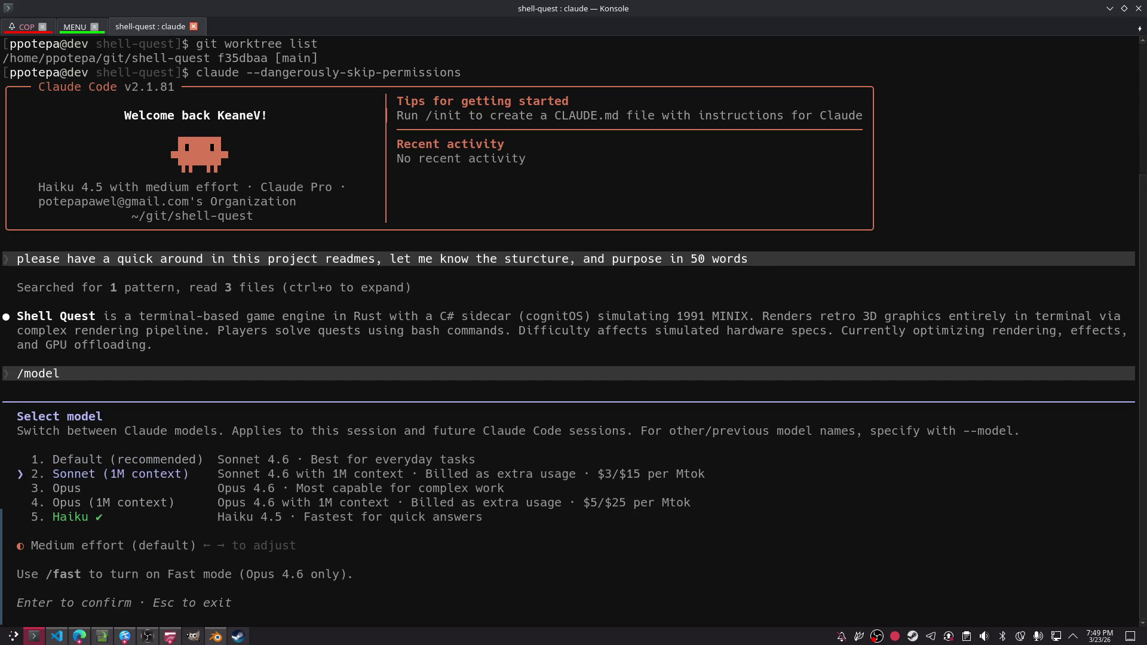
{"action": "key", "text": "Return"}
- Set effort to low with /effort low, verify it, and start the prompt with 'please' plus the pasted report
{"action": "type", "text": "/"}
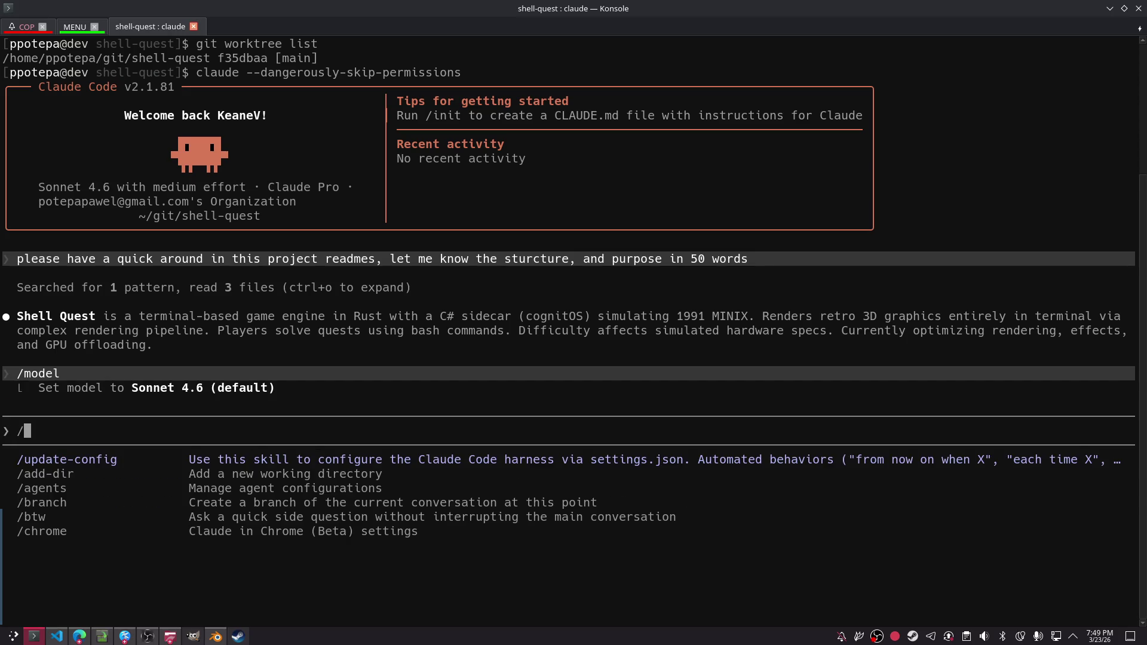
{"action": "type", "text": "effort low"}
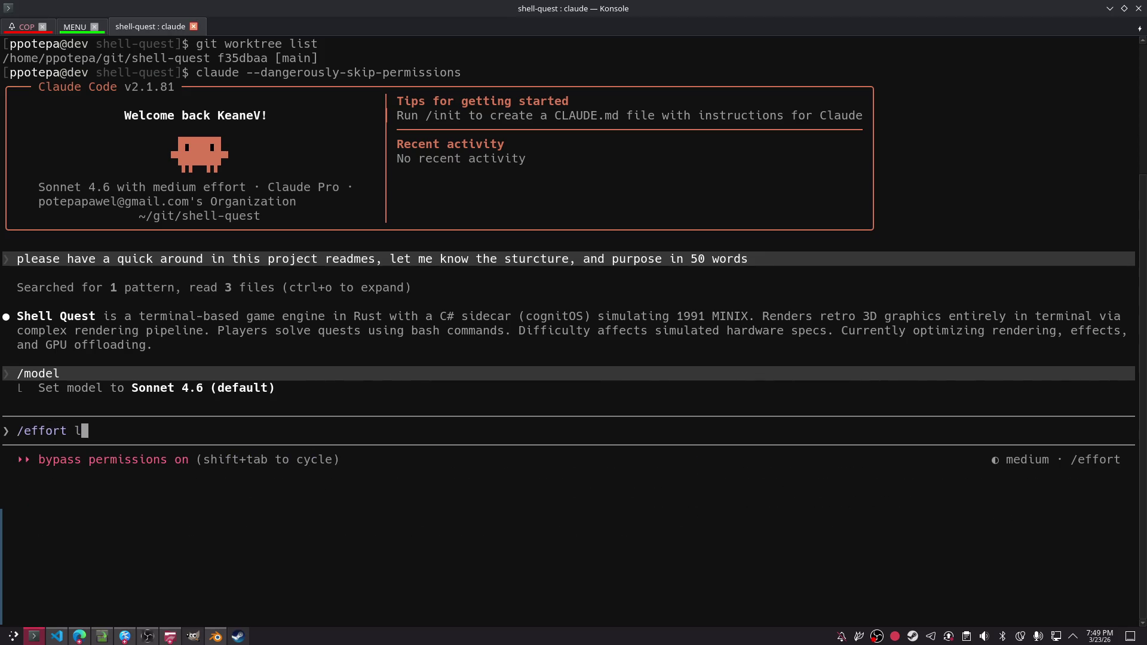
{"action": "key", "text": "Return"}
{"action": "type", "text": "/effort"}
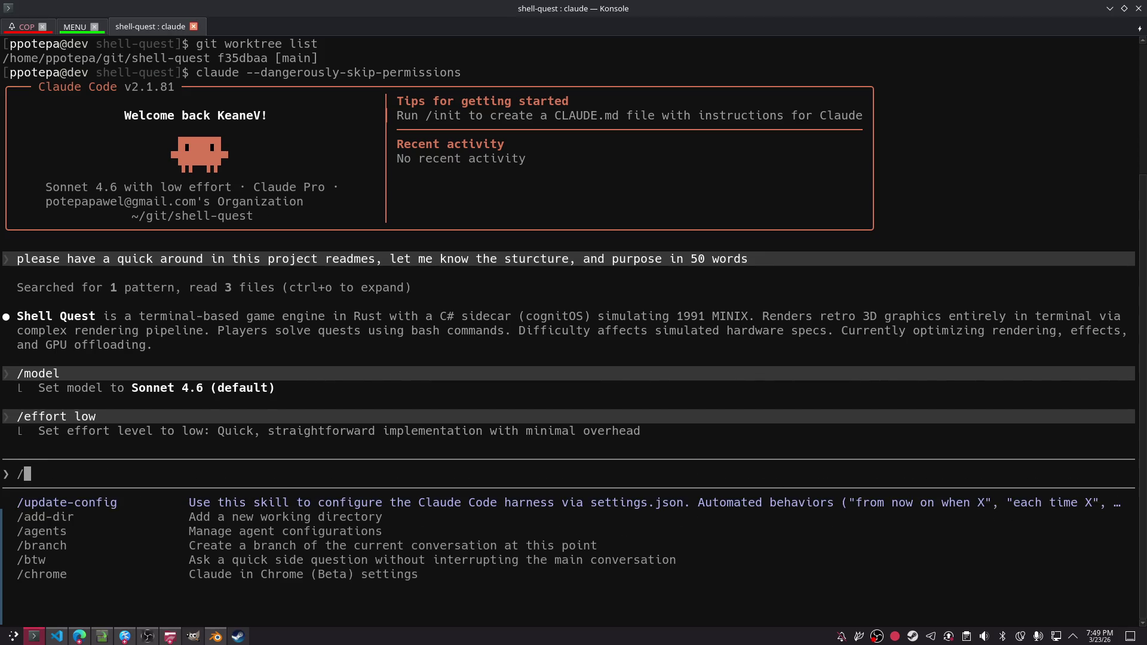
{"action": "key", "text": "Return"}
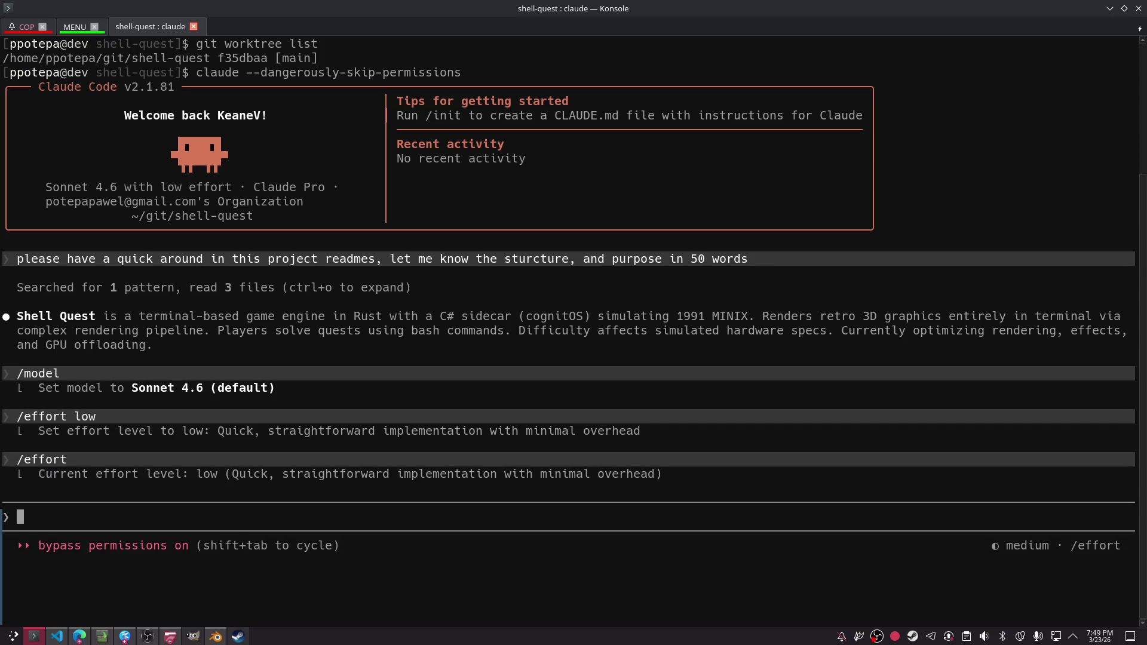
{"action": "type", "text": "please"}
{"action": "key", "text": "ctrl+shift+v"}
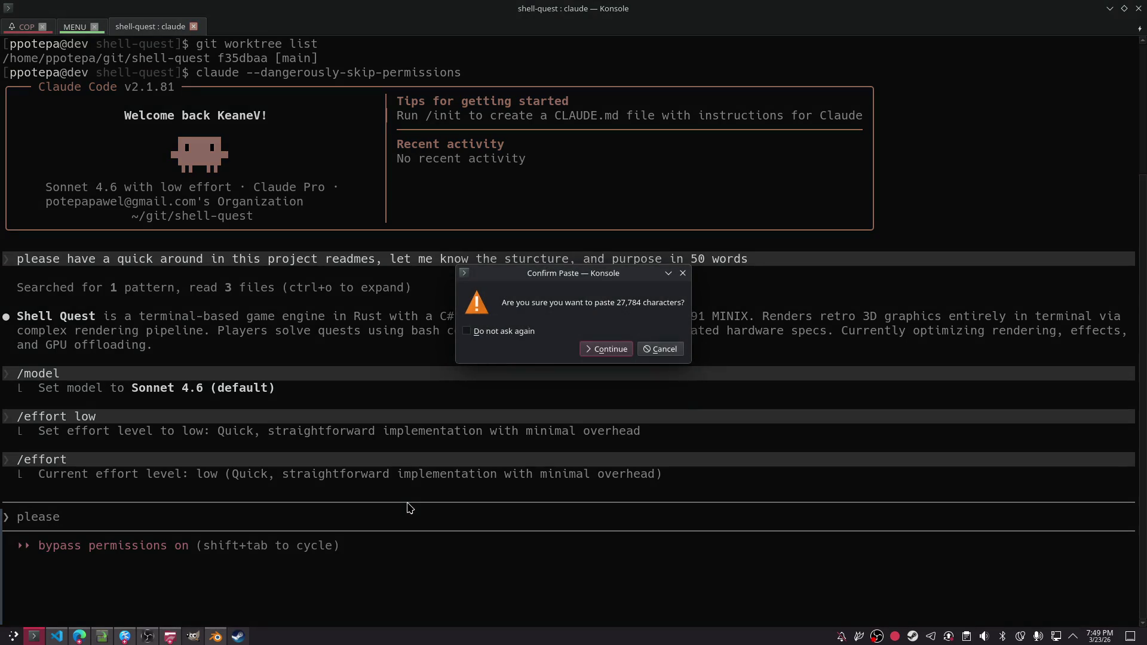
- Submit the pasted optimization report, asking Claude for a step-by-step plan before implementing
{"action": "key", "text": "Return"}
{"action": "type", "text": "<-- "}
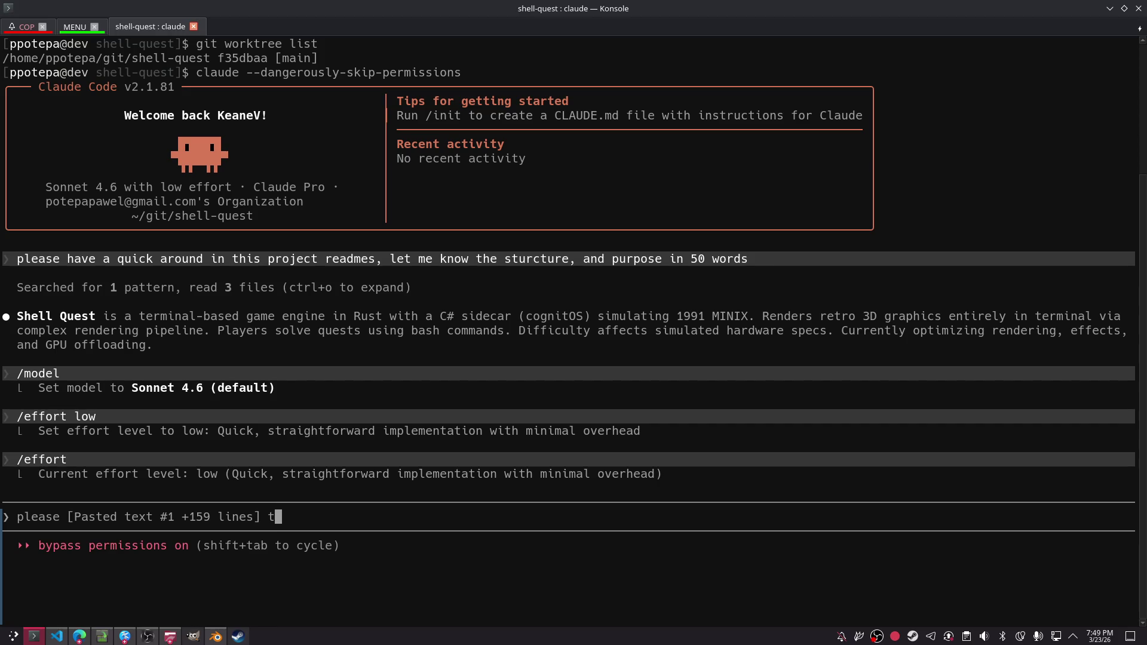
{"action": "type", "text": "this is another s"}
{"action": "type", "text": "et of o"}
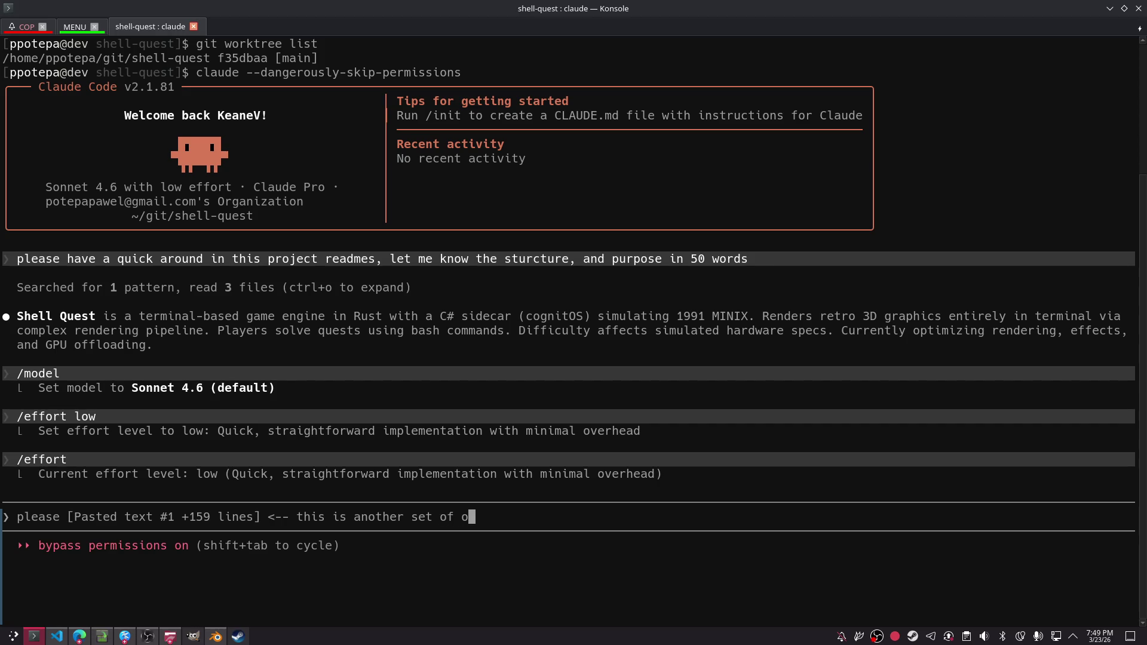
{"action": "type", "text": "ptimizations we want to do"}
{"action": "type", "text": " can "}
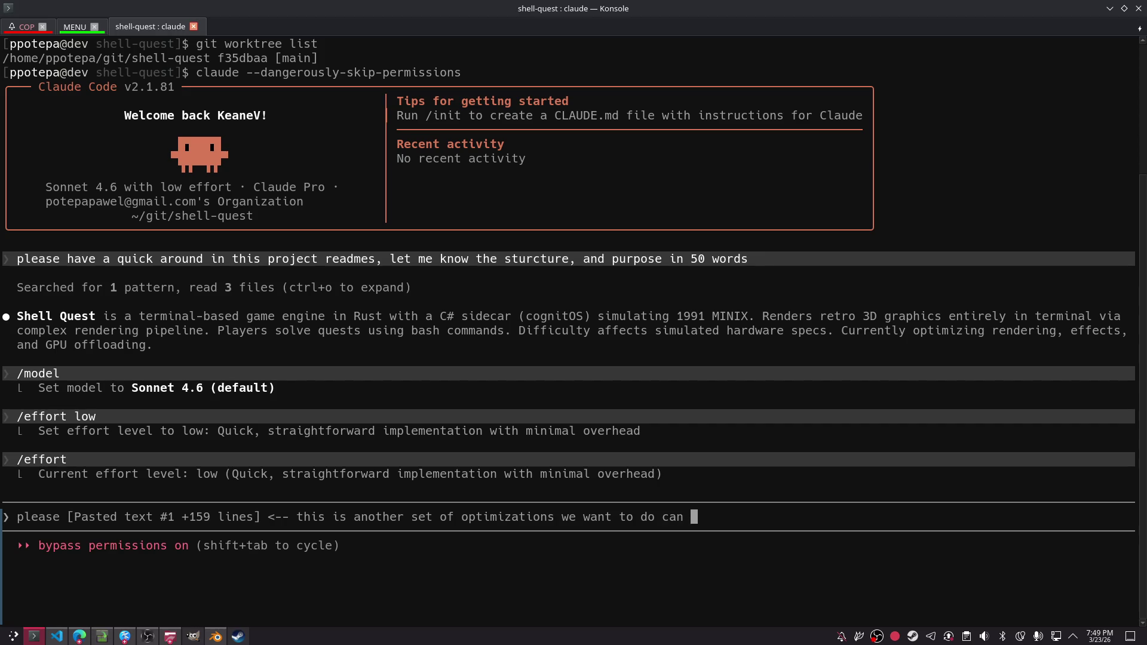
{"action": "type", "text": "yo  please prepare"}
{"action": "type", "text": " a step b"}
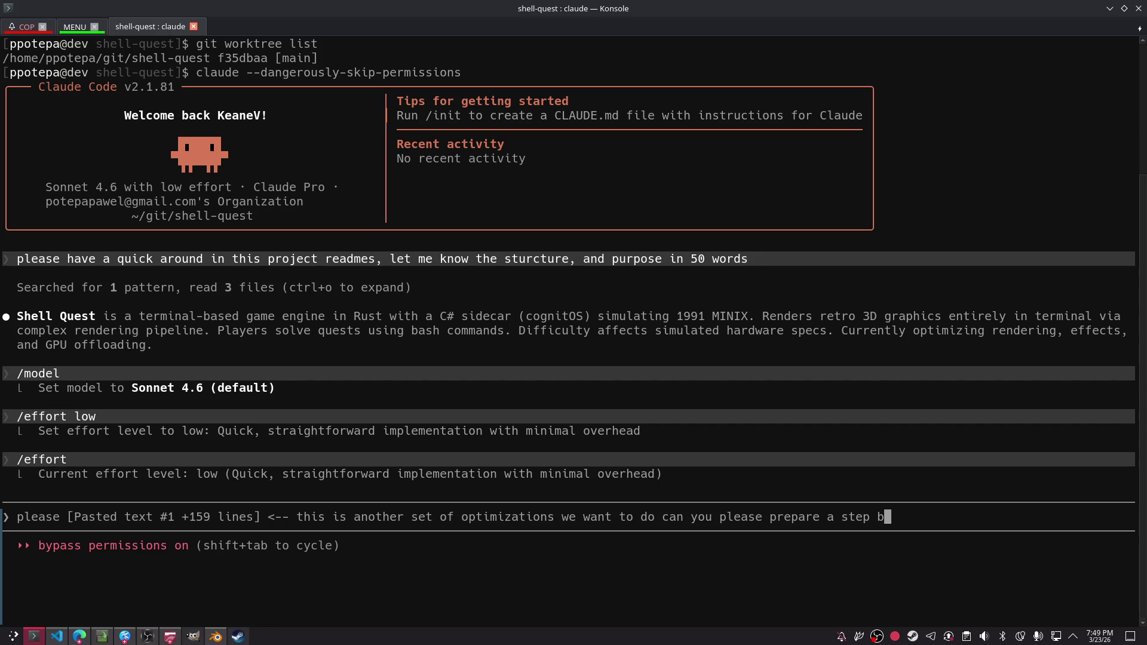
{"action": "type", "text": "y step plan and come back to me "}
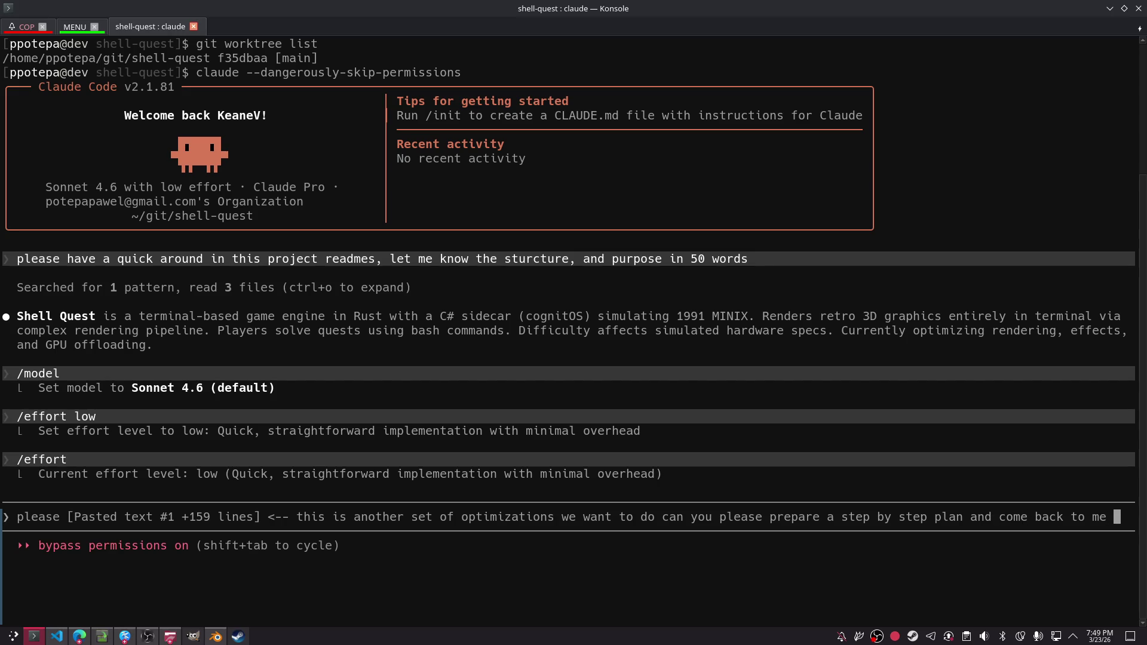
{"action": "type", "text": "before we start implementaiton with what you can"}
{"action": "key", "text": "BackSpace"}
{"action": "type", "text": "me up with"}
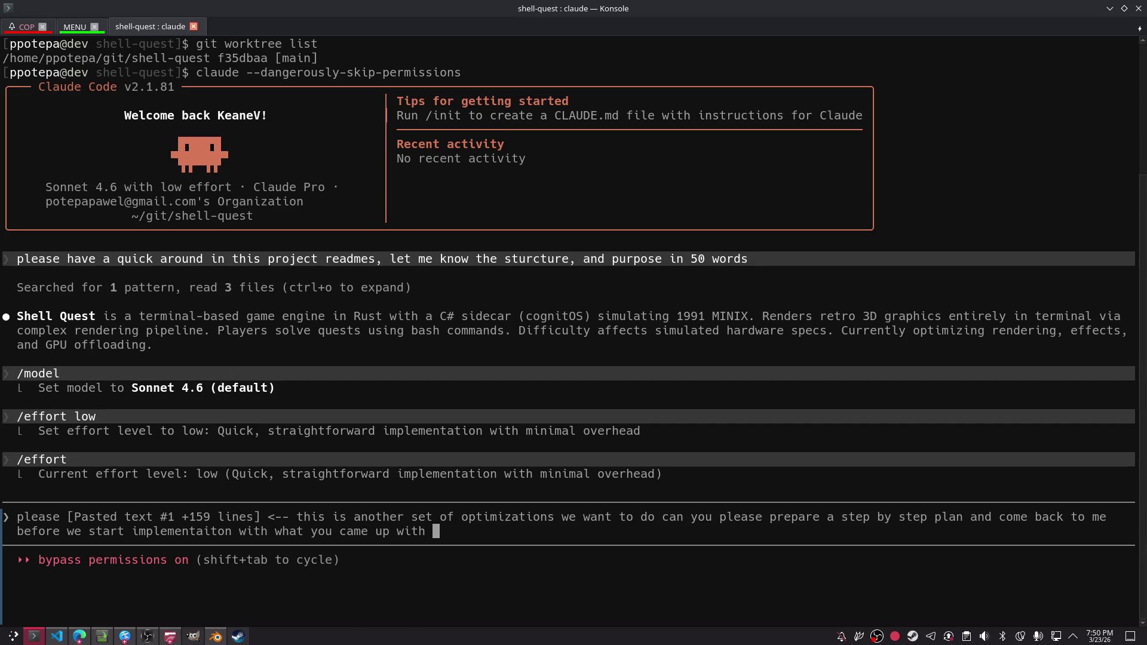
{"action": "key", "text": "Return"}
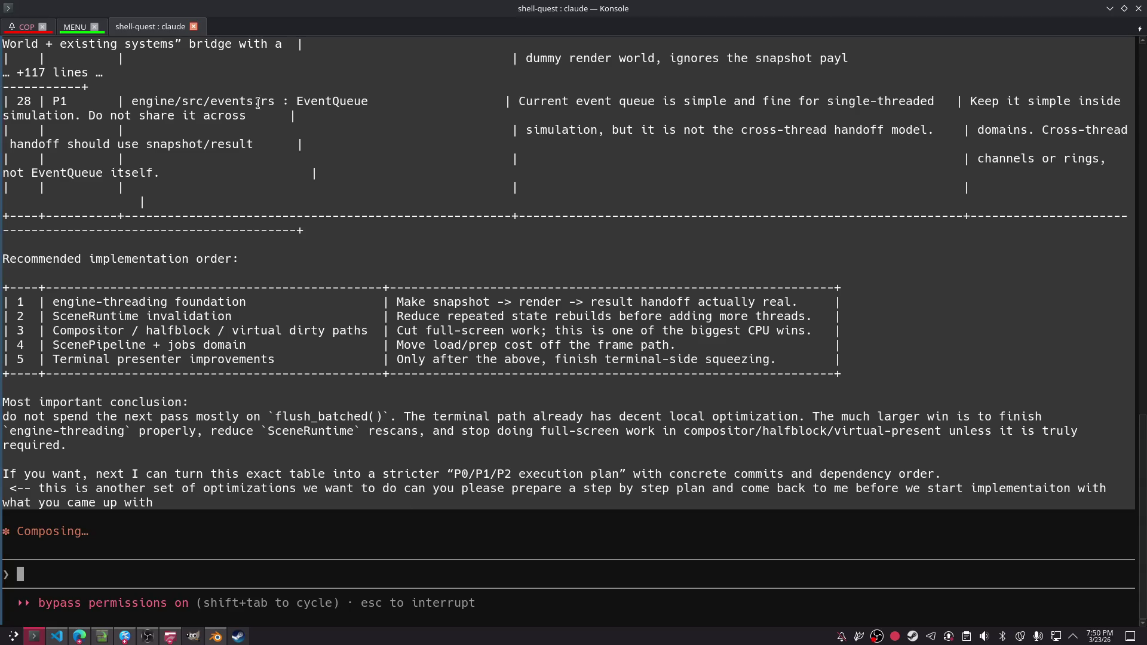
{"action": "key", "text": "alt+1"}
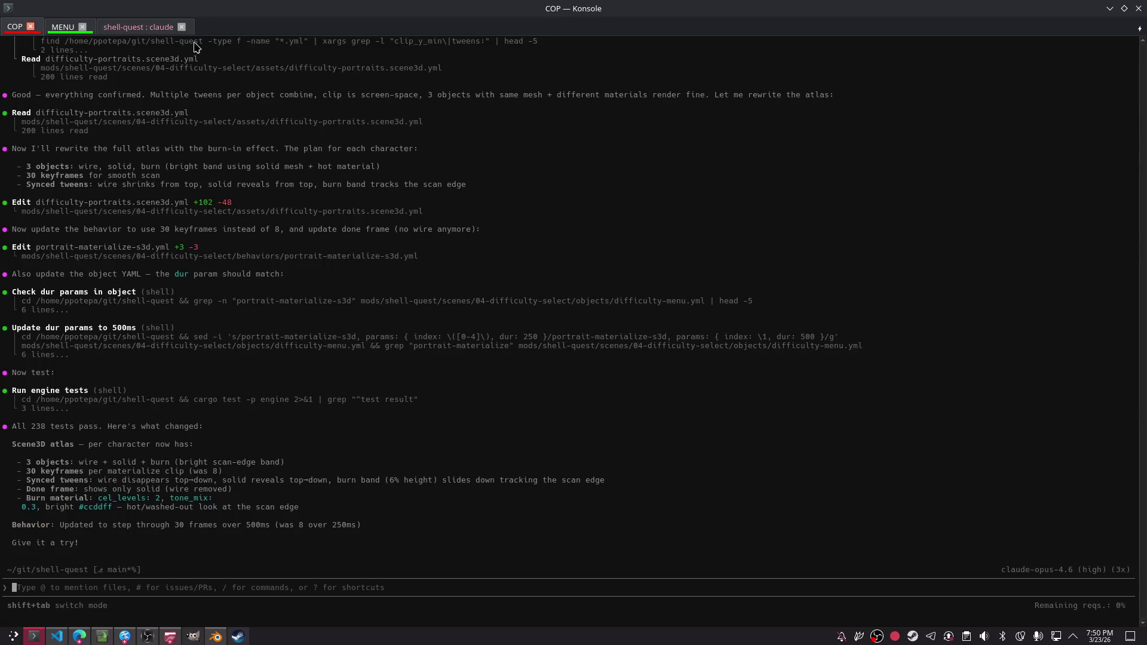
- Launch the difficulty-select scene via ./menu search 'diff' and preview the SCRIPT KIDDIE and I CAN EXIT VIM portraits
{"action": "key", "text": "ctrl+shift+t"}
{"action": "type", "text": "./menu"}
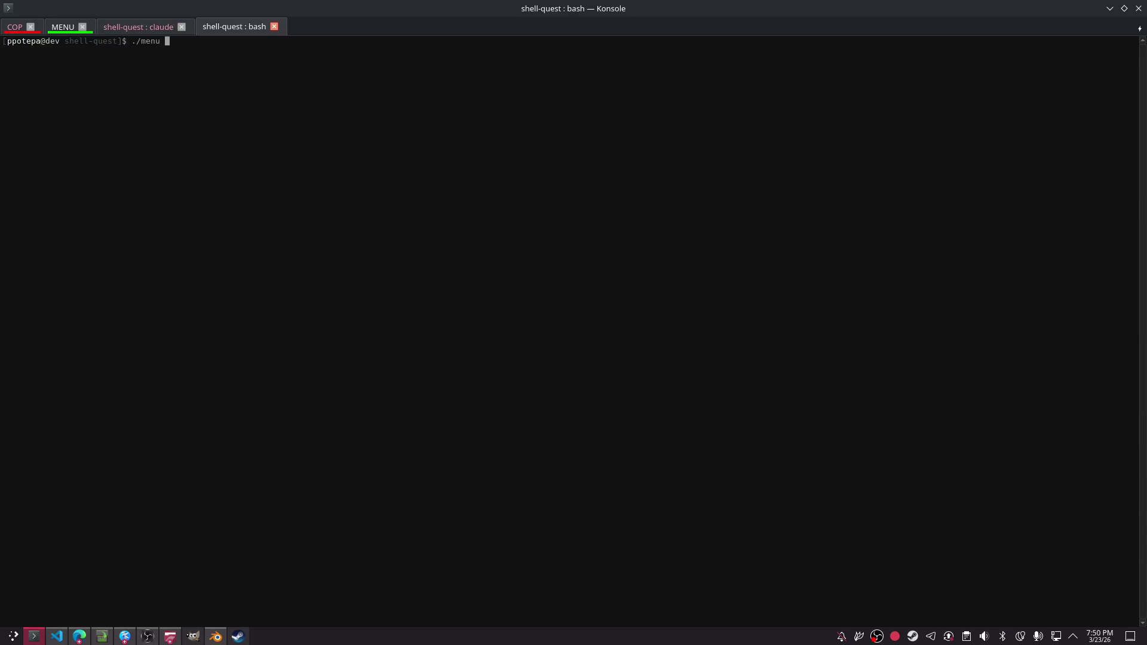
{"action": "key", "text": "Return"}
{"action": "key", "text": "slash"}
{"action": "type", "text": "diff"}
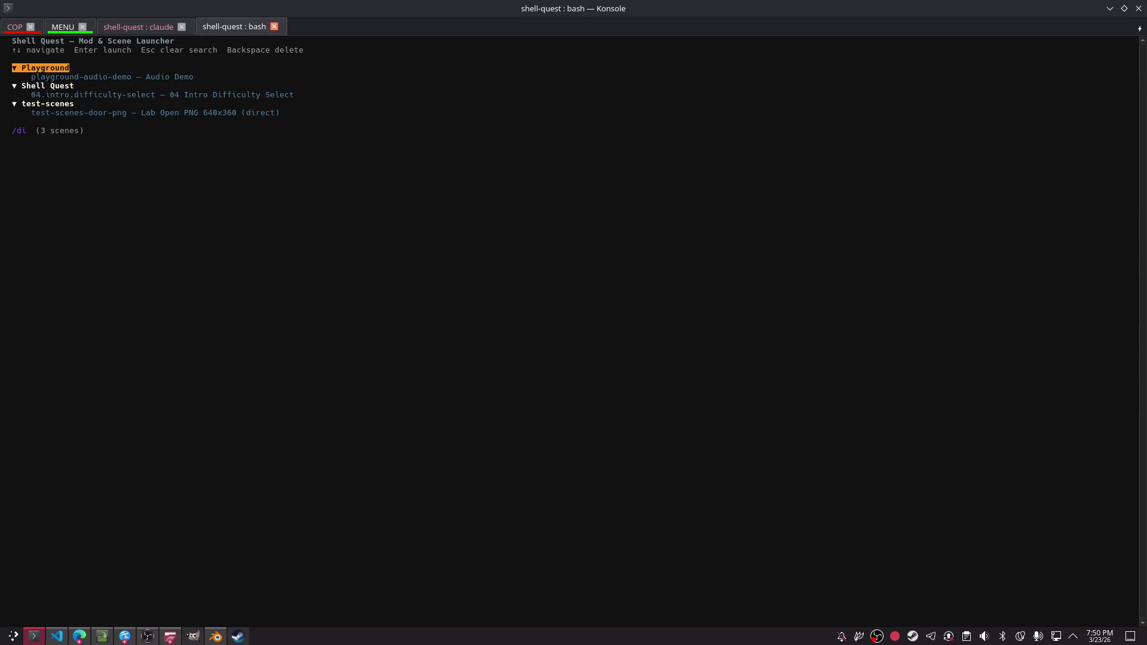
{"action": "key", "text": "Return"}
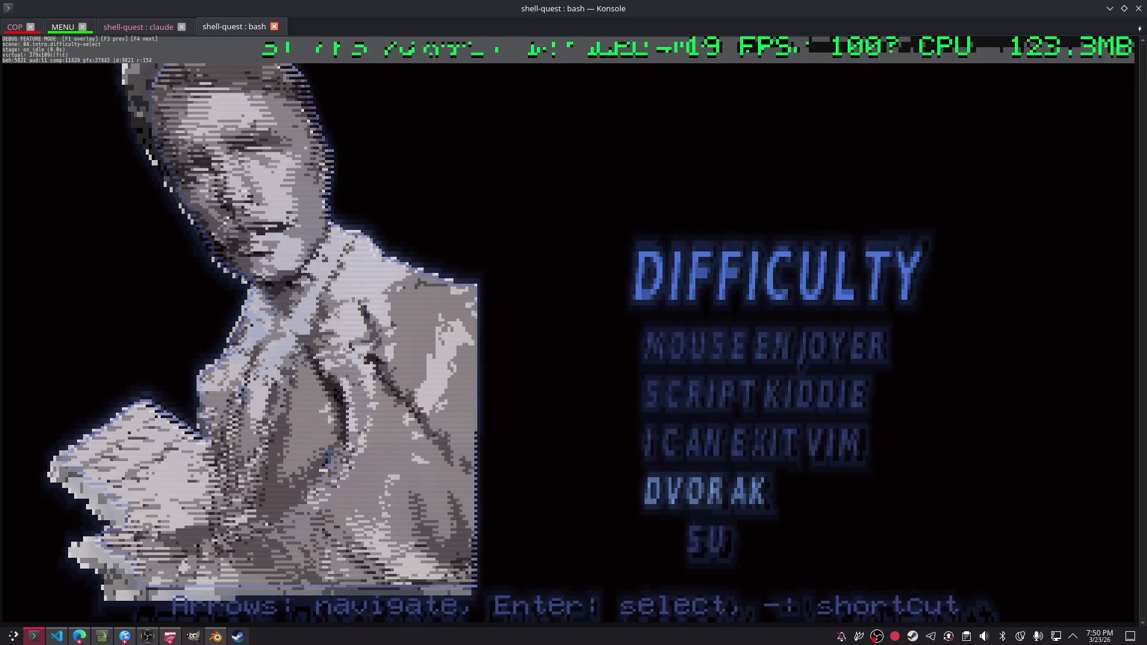
{"action": "key", "text": "Up"}
{"action": "key", "text": "Up"}
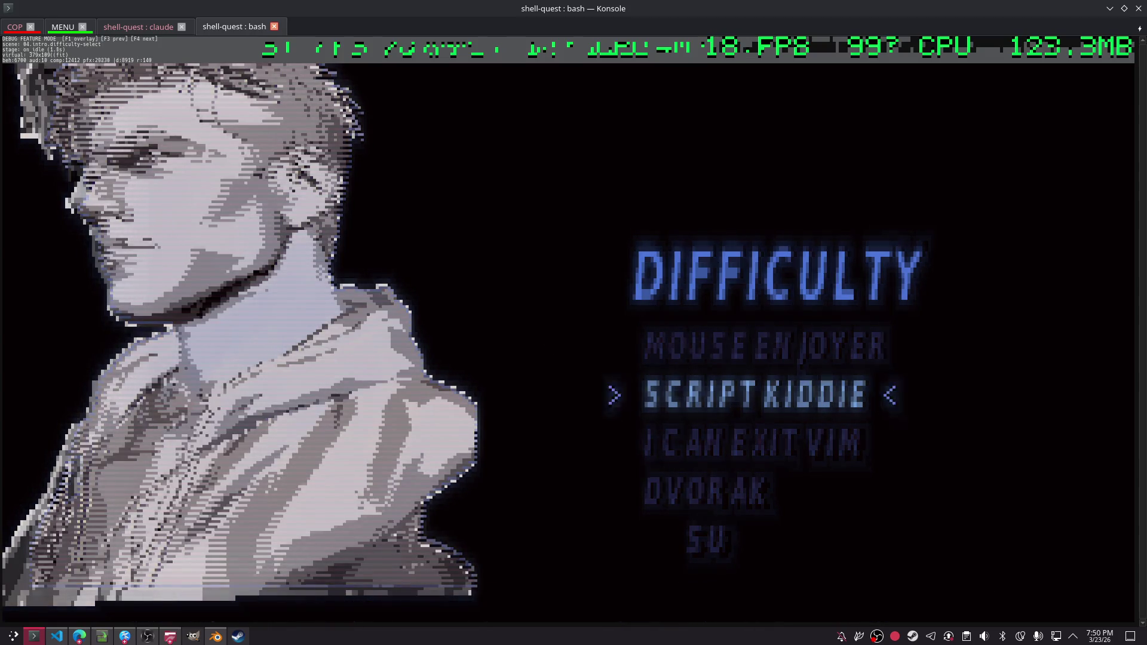
{"action": "key", "text": "Down"}
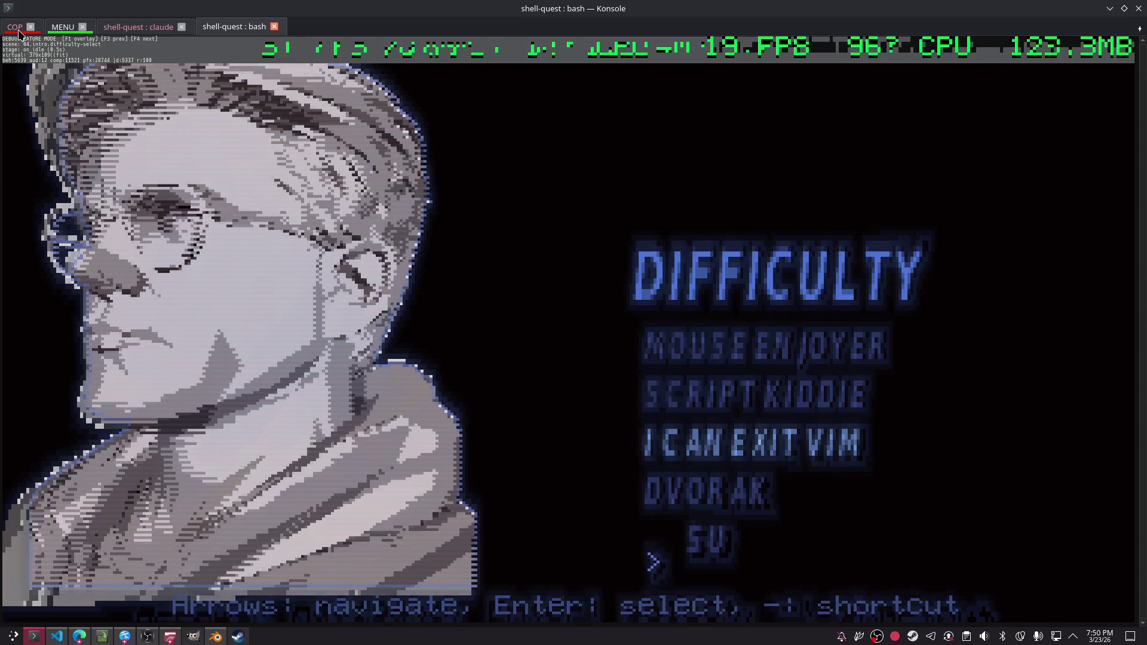
- Report that the portrait goes black first with no wireframe-to-solid transition, and ask Claude to investigate
{"action": "left_click", "coordinate": [15, 27]}
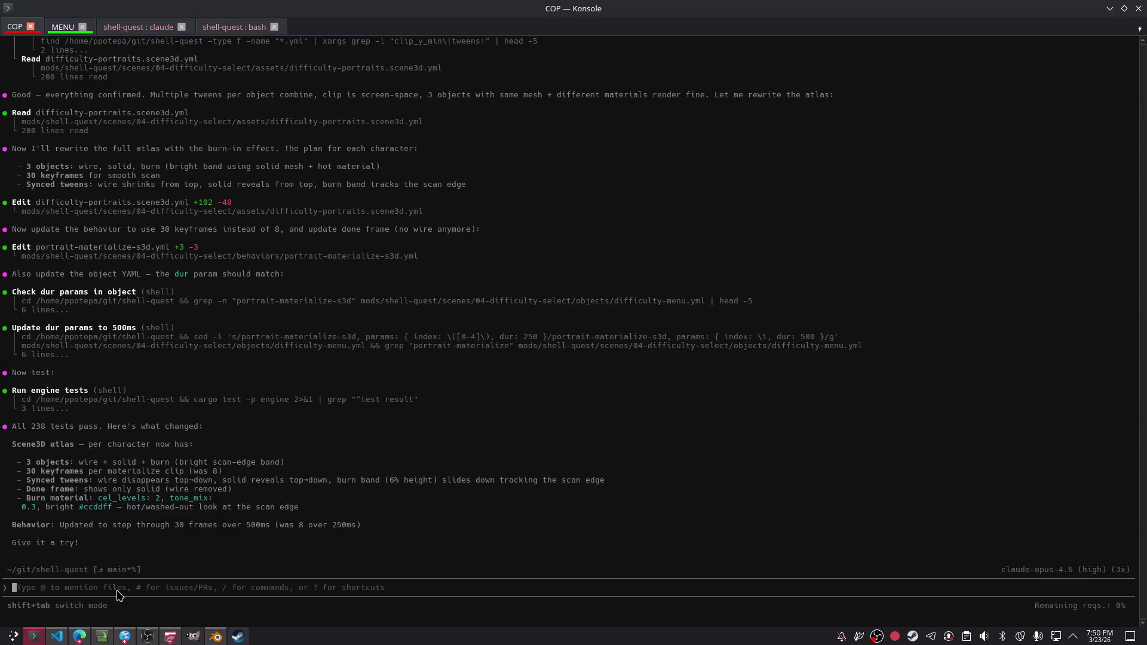
{"action": "type", "text": "im not seeing even a bit"}
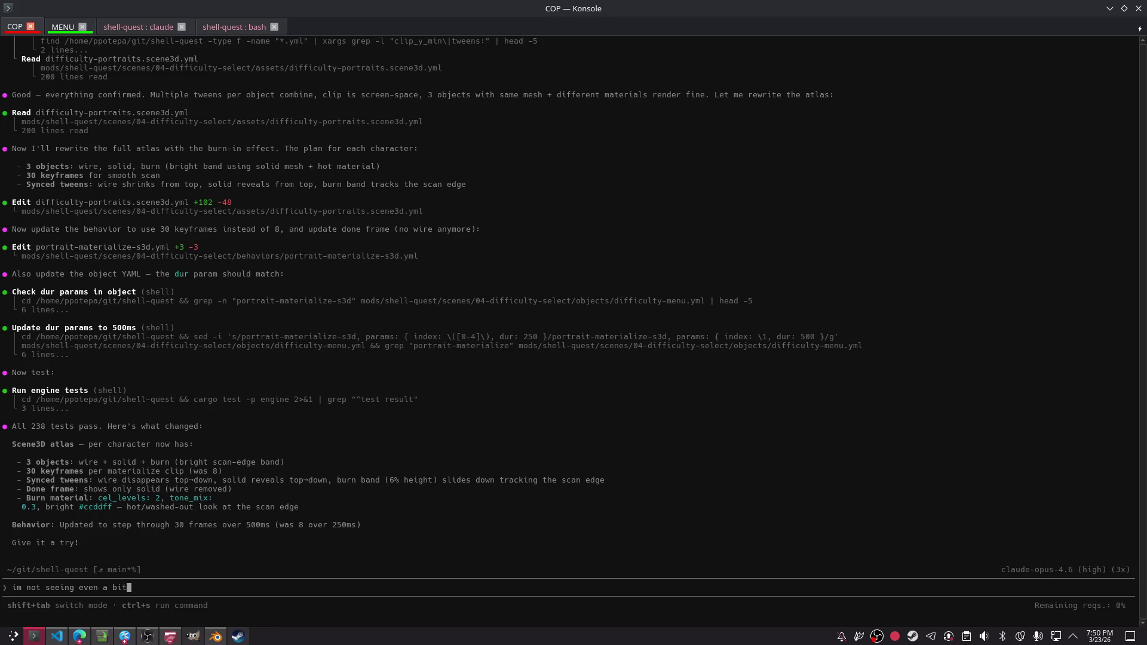
{"action": "type", "text": "ion between the wireframe ot"}
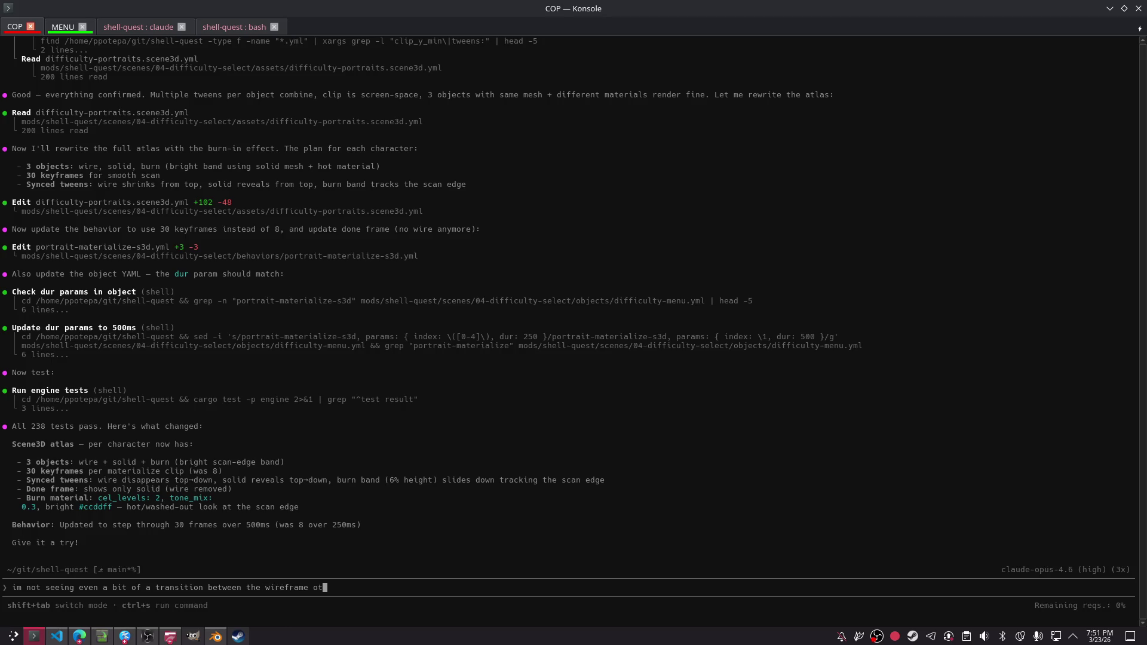
{"action": "type", "text": "plea"}
{"action": "type", "text": "black "}
{"action": "type", "text": "t the sta"}
{"action": "key", "text": "BackSpace"}
{"action": "key", "text": "BackSpace"}
{"action": "key", "text": "BackSpace"}
{"action": "type", "text": "just to show"}
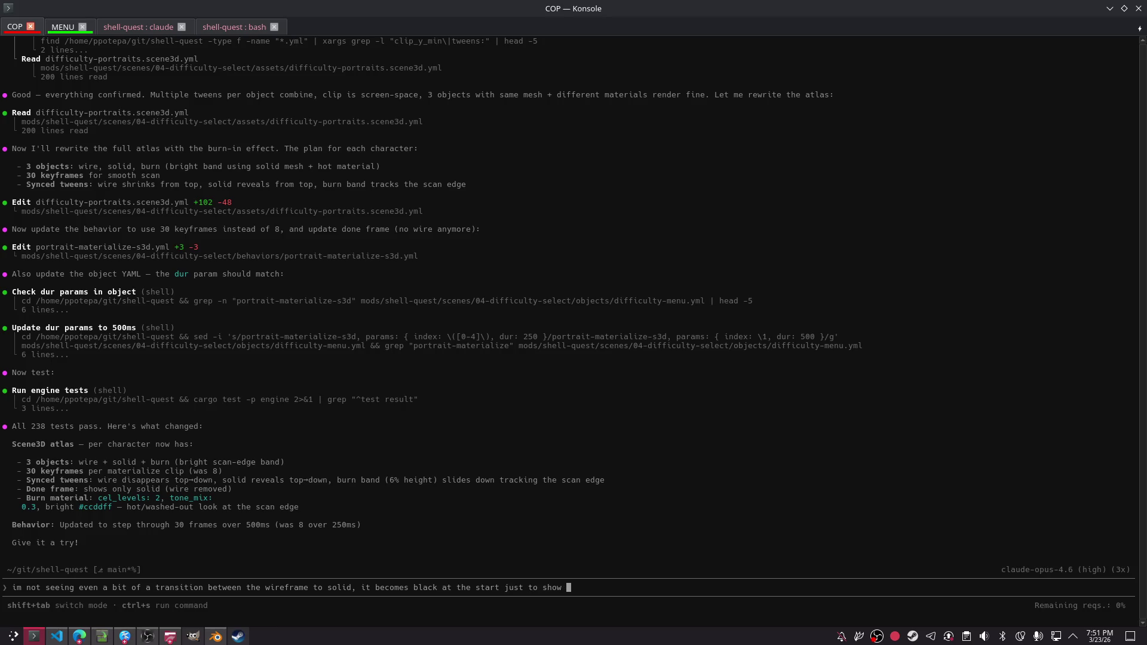
{"action": "type", "text": "ith "}
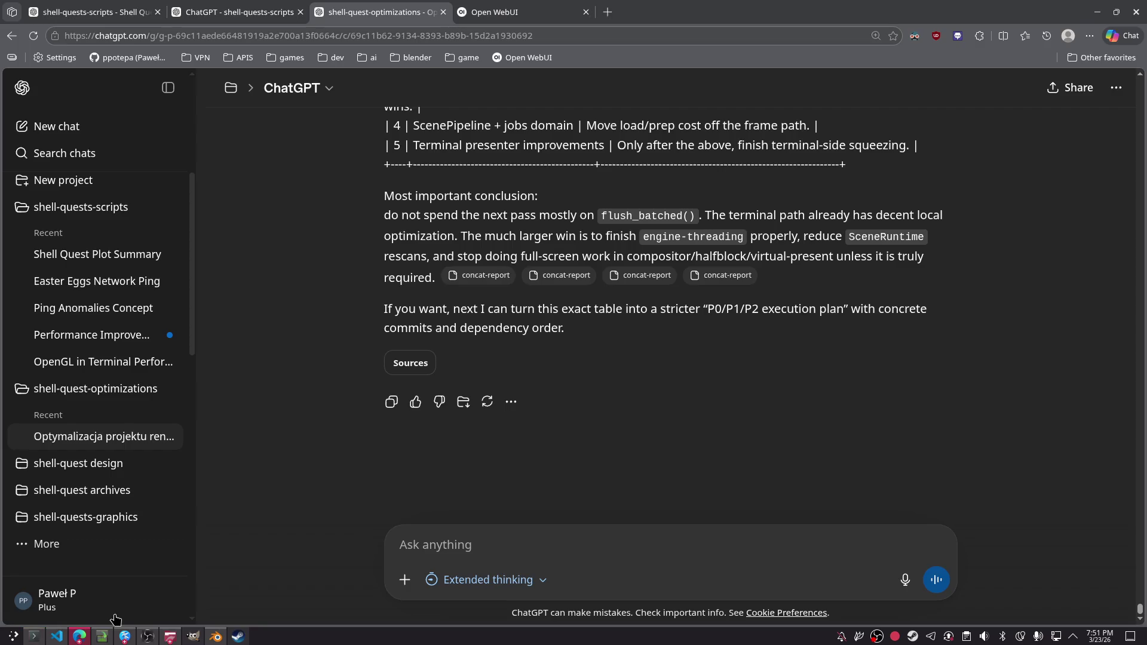
{"action": "type", "text": "glow"}
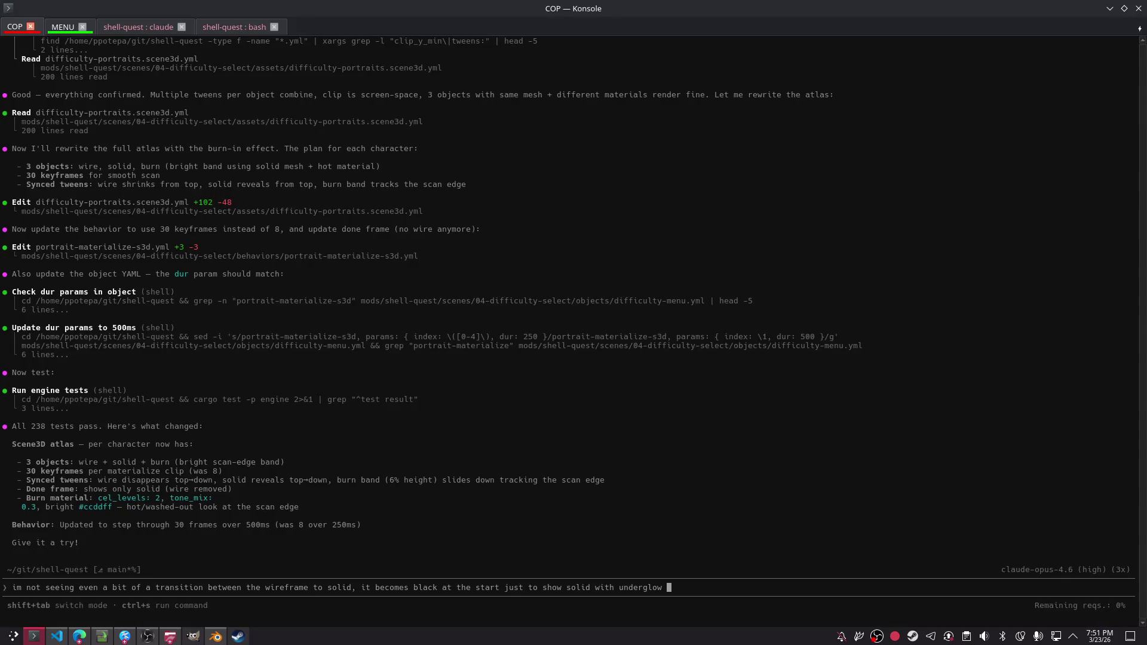
{"action": "type", "text": "ming from"}
{"action": "type", "text": "pleaate"}
{"action": "key", "text": "Return"}
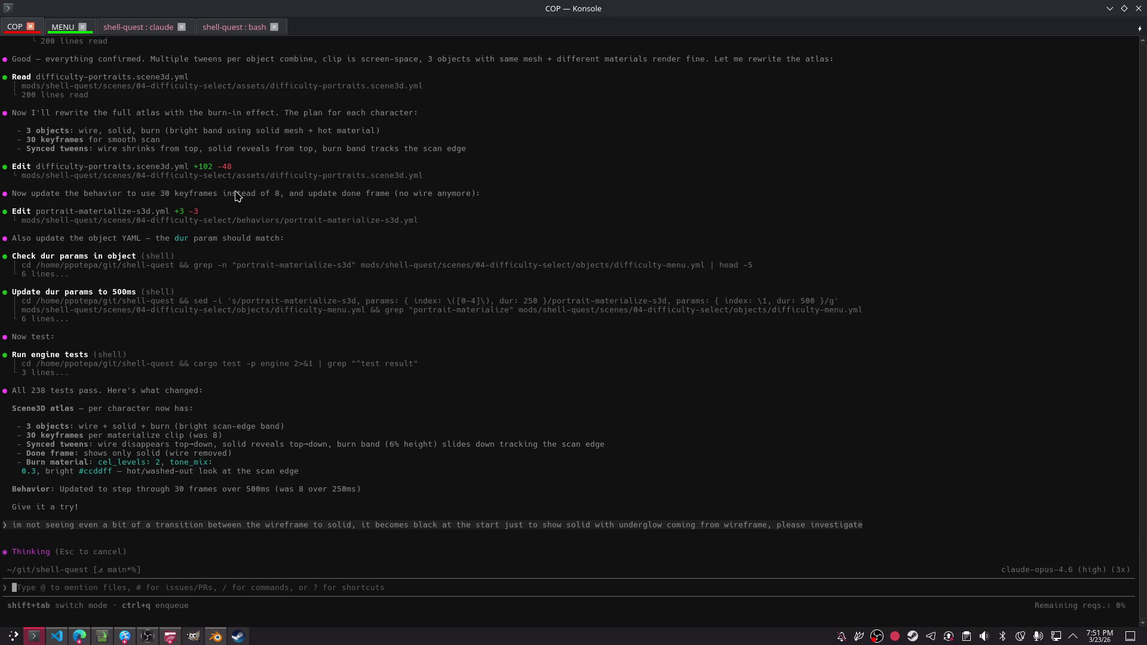
{"action": "left_click", "coordinate": [214, 27]}
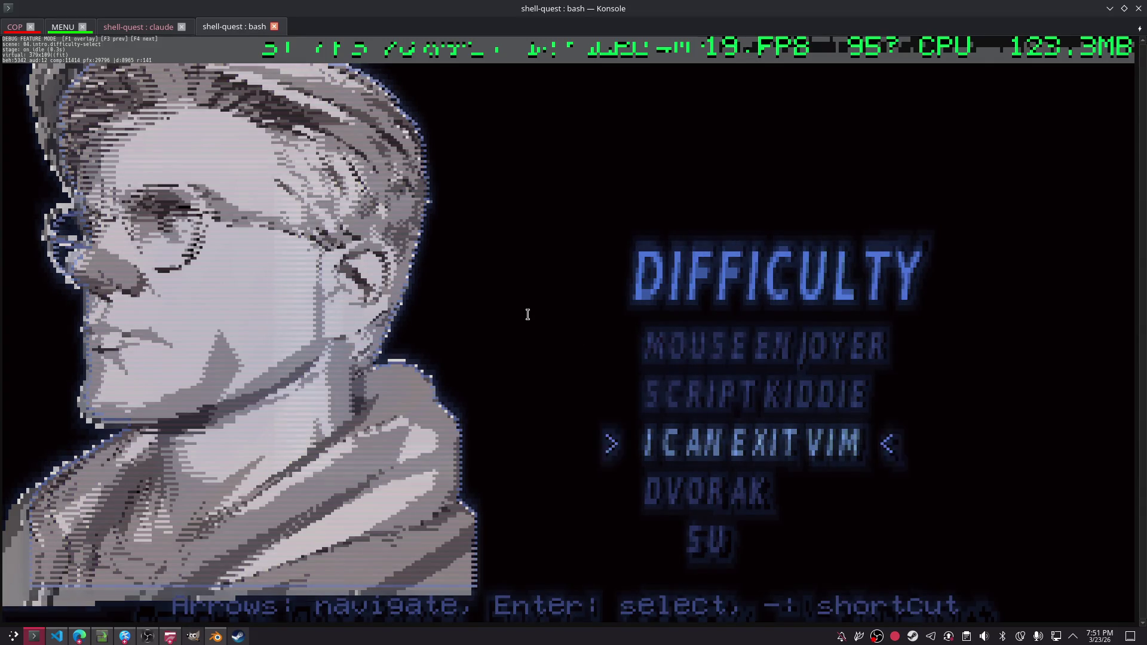
- Compare the I CAN EXIT VIM and DVORAK portraits, then view the Claude session's five-phase optimization plan
{"action": "key", "text": "Down"}
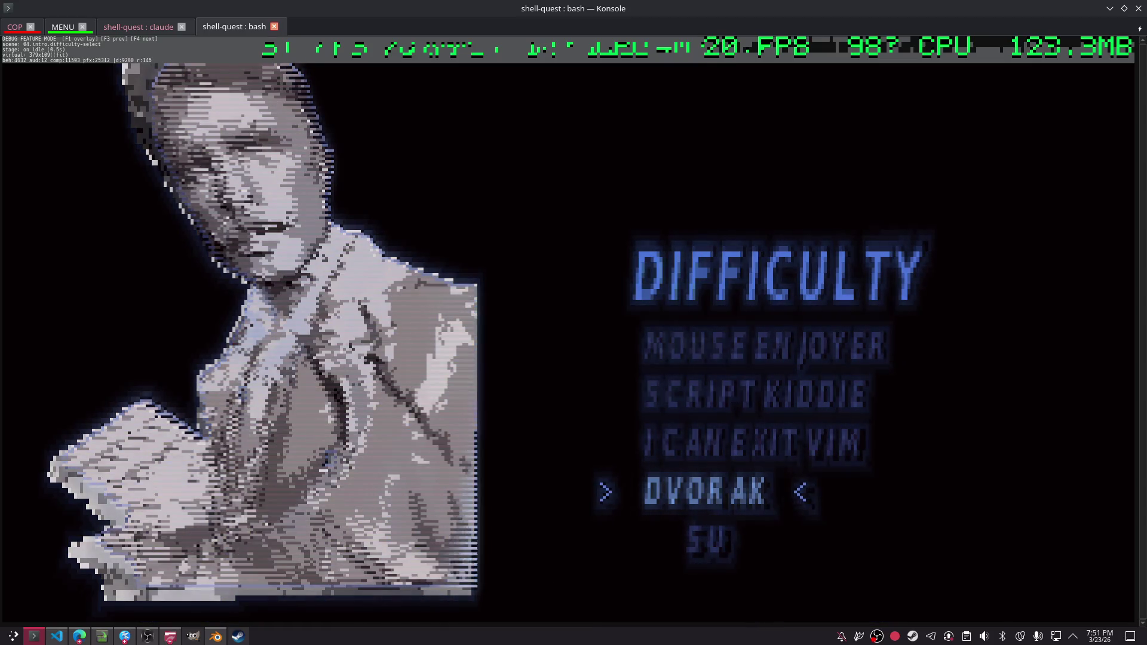
{"action": "key", "text": "Up"}
{"action": "key", "text": "Down"}
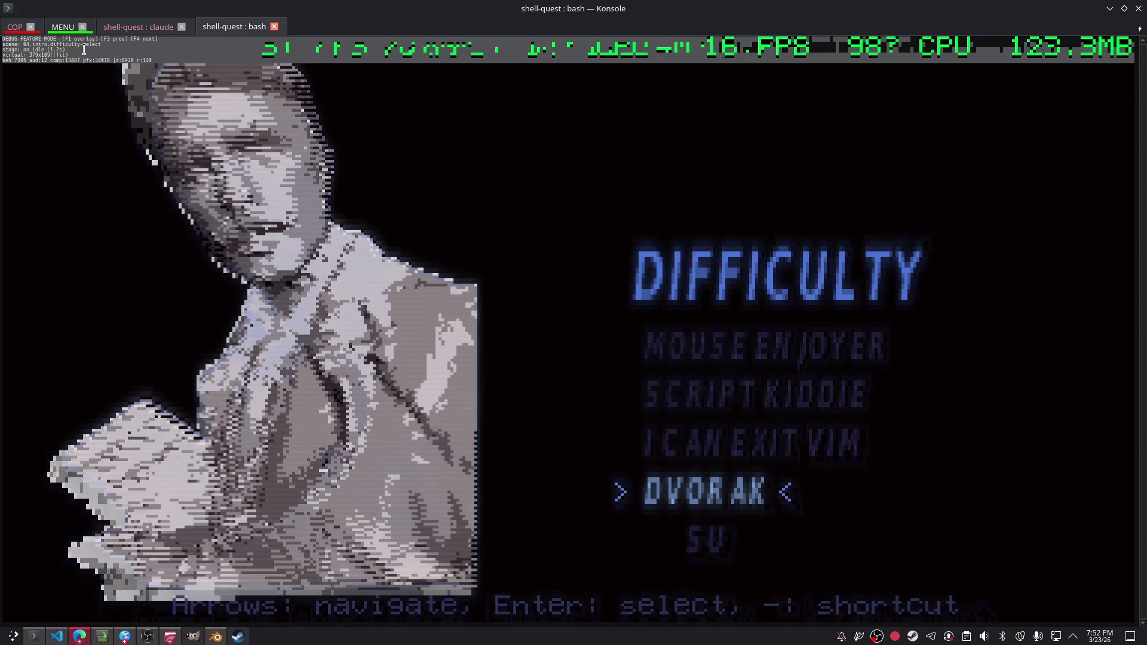
{"action": "left_click", "coordinate": [131, 30]}
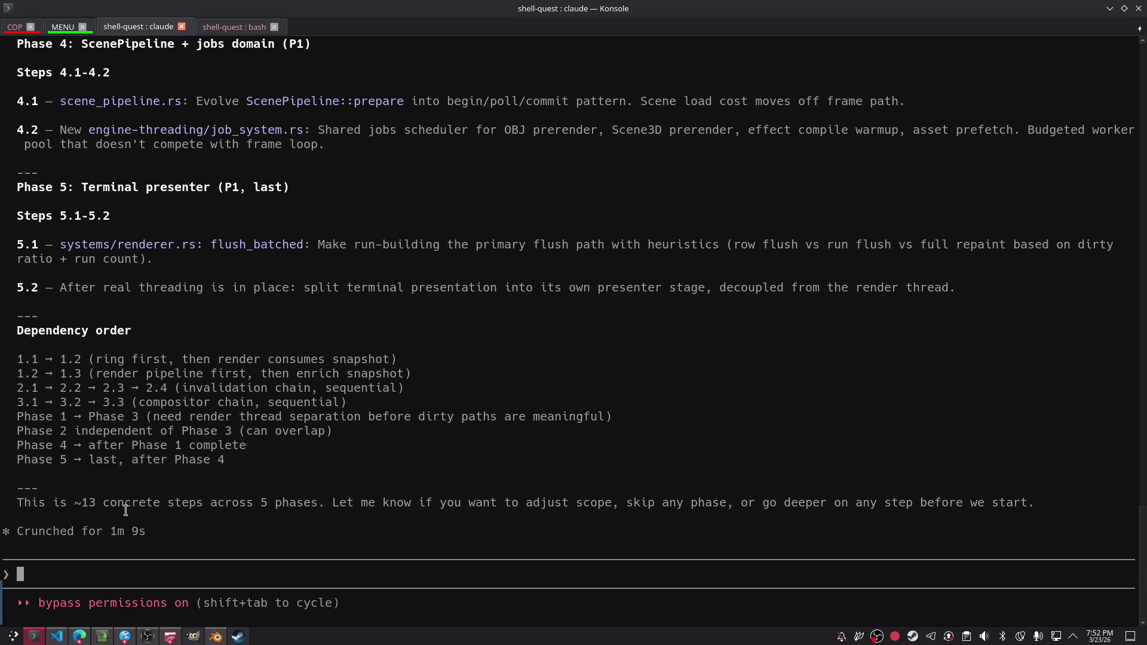
- Reply 'please carry on' to continue the optimization plan, review it, then move to the COP session
{"action": "type", "text": "please carry on"}
{"action": "key", "text": "Return"}
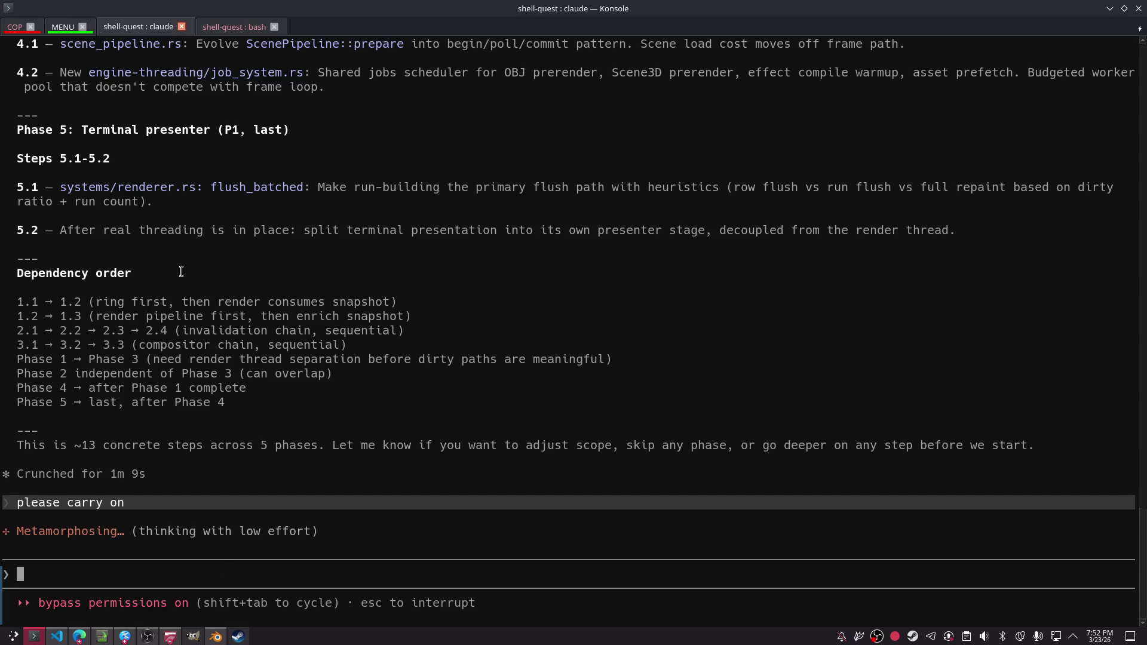
{"action": "scroll", "coordinate": [239, 269], "scroll_direction": "up", "scroll_amount": 12}
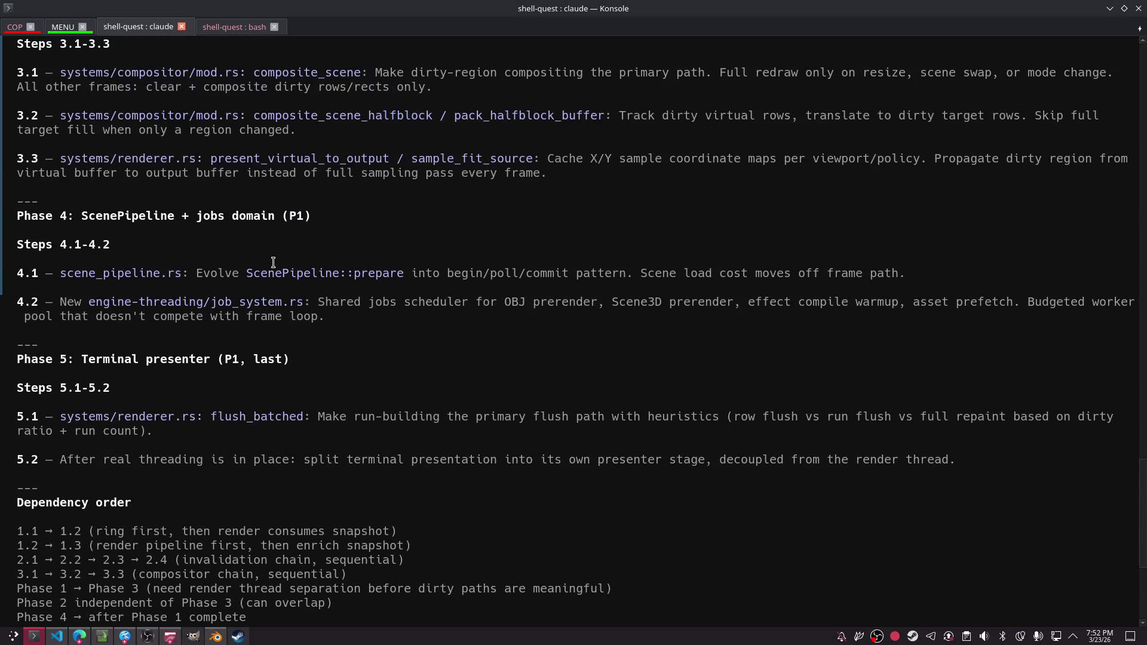
{"action": "scroll", "coordinate": [274, 263], "scroll_direction": "up", "scroll_amount": 14}
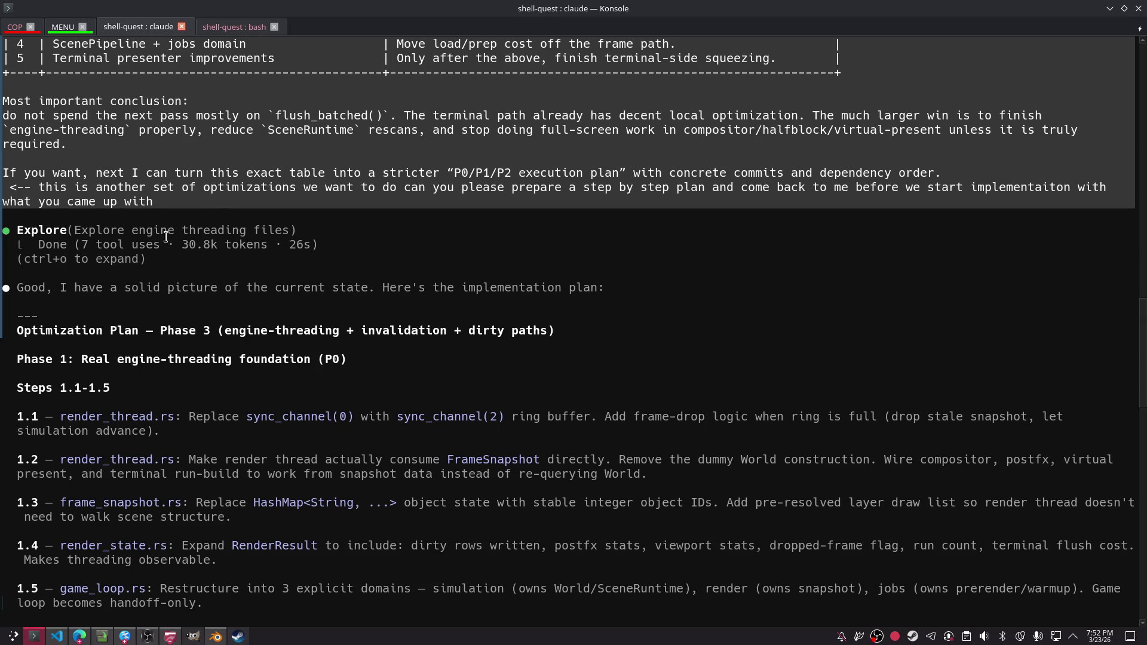
{"action": "left_click", "coordinate": [17, 27]}
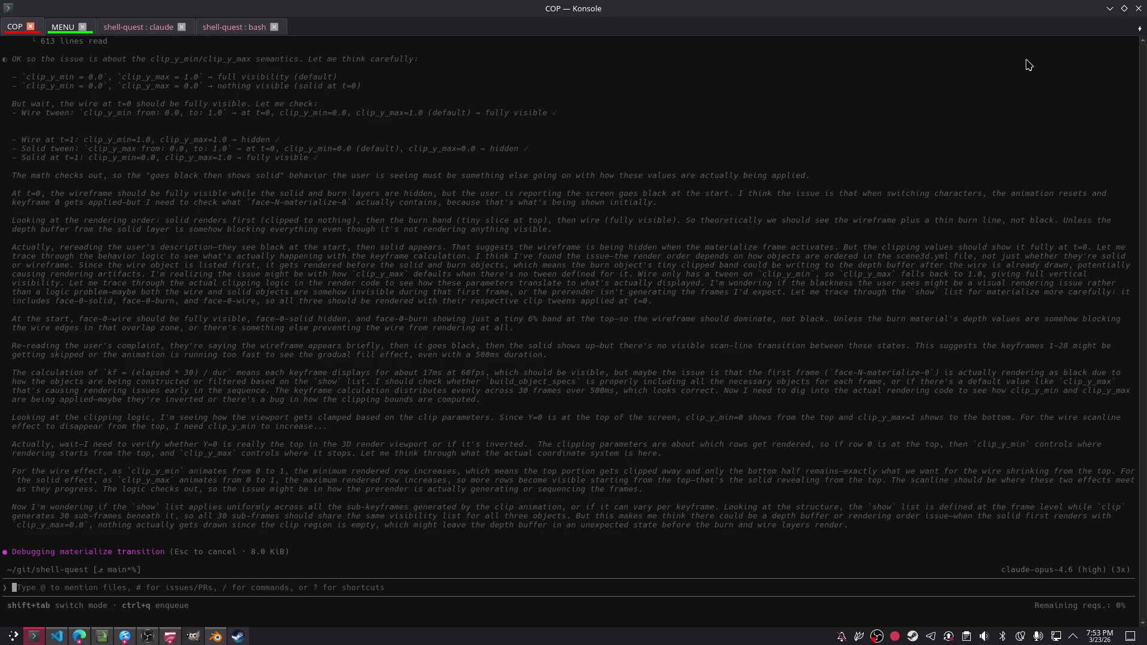
- Review ChatGPT's implementation-order table for the engine optimizations, then minimize Edge and VS Code
{"action": "left_click", "coordinate": [1110, 10]}
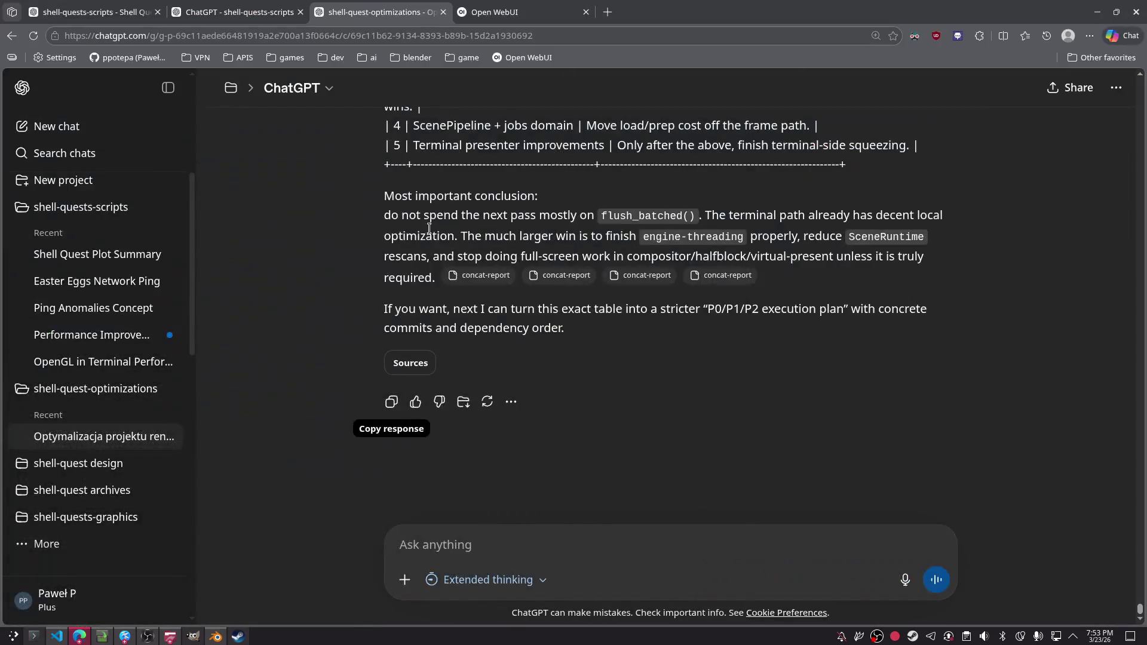
{"action": "scroll", "coordinate": [466, 257], "scroll_direction": "up", "scroll_amount": 5}
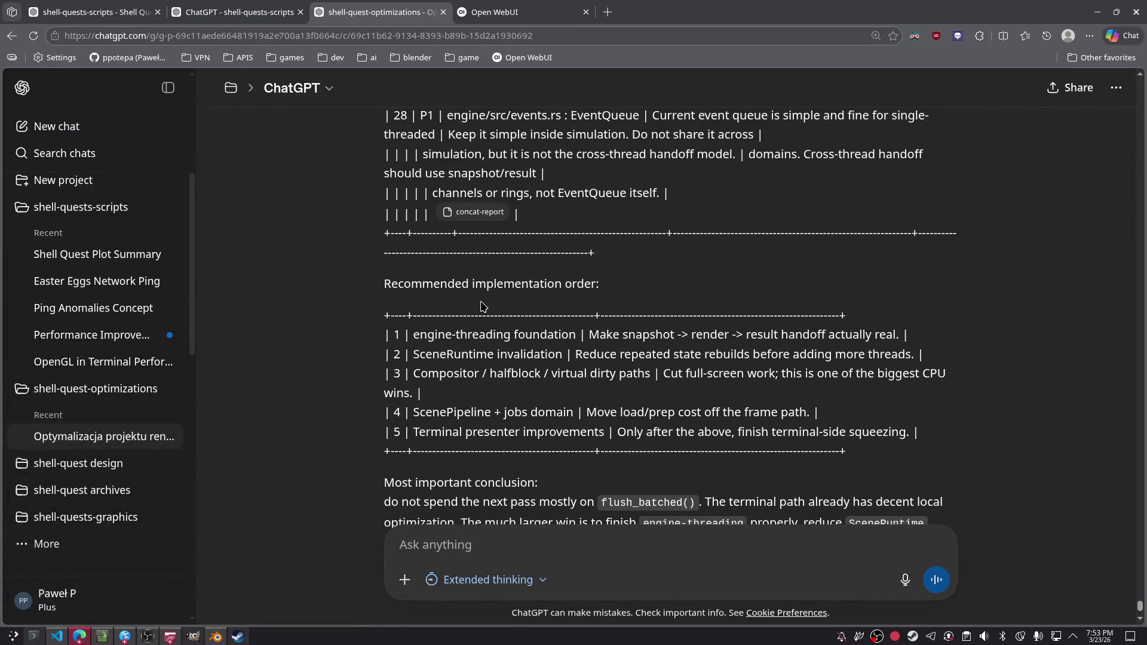
{"action": "scroll", "coordinate": [481, 306], "scroll_direction": "down", "scroll_amount": 5}
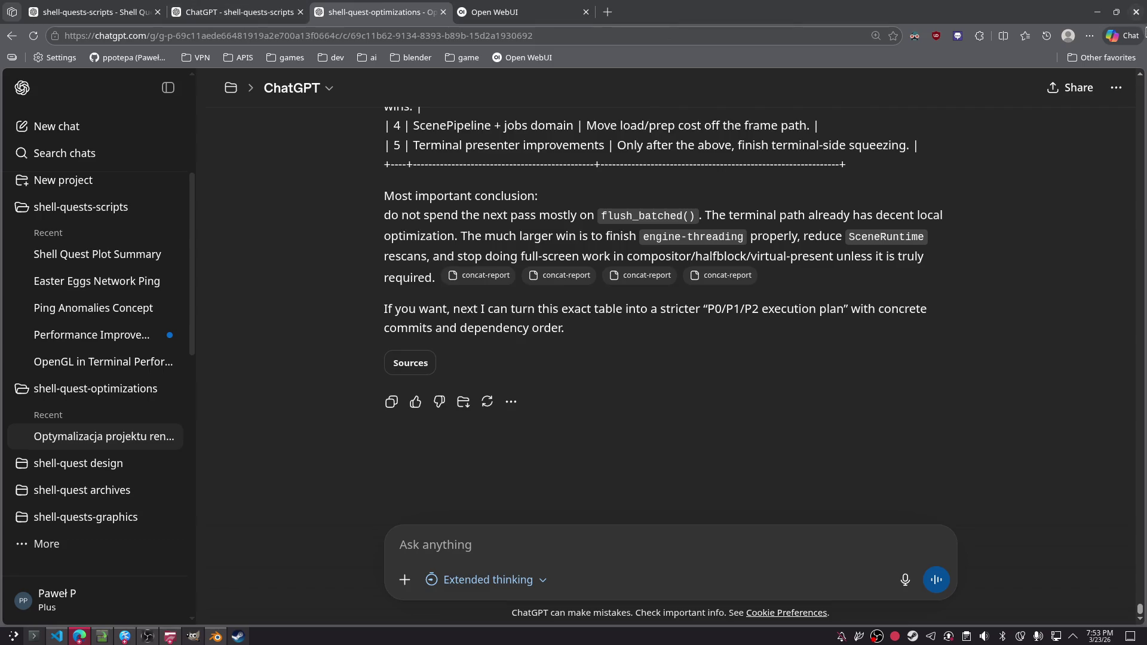
{"action": "left_click", "coordinate": [1100, 12]}
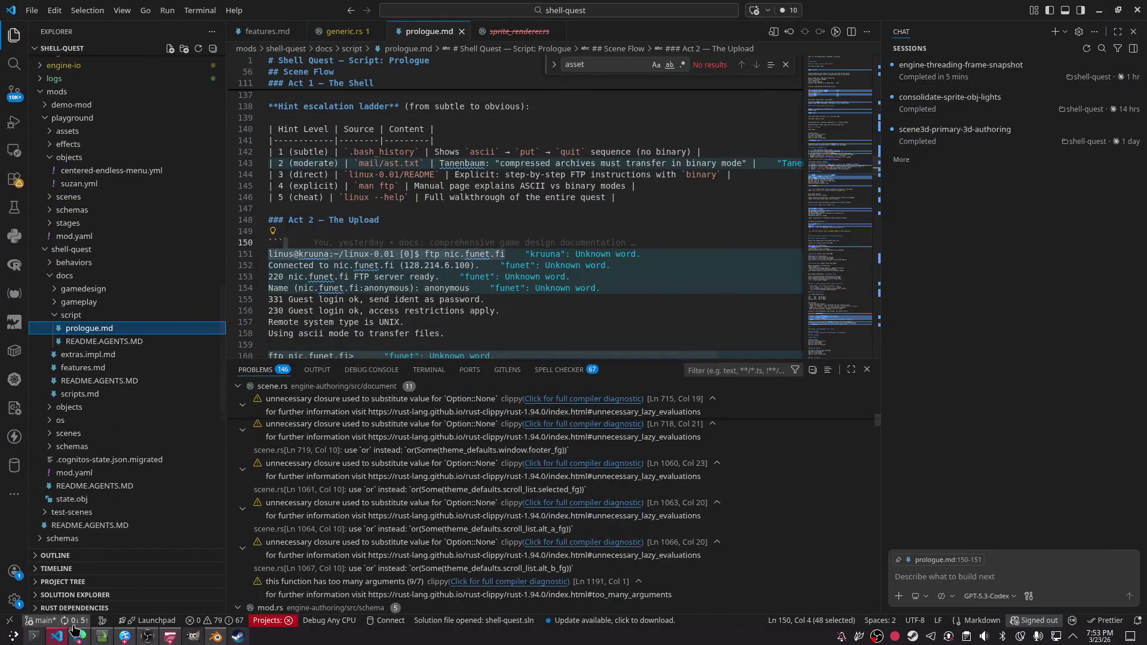
{"action": "left_click", "coordinate": [66, 635]}
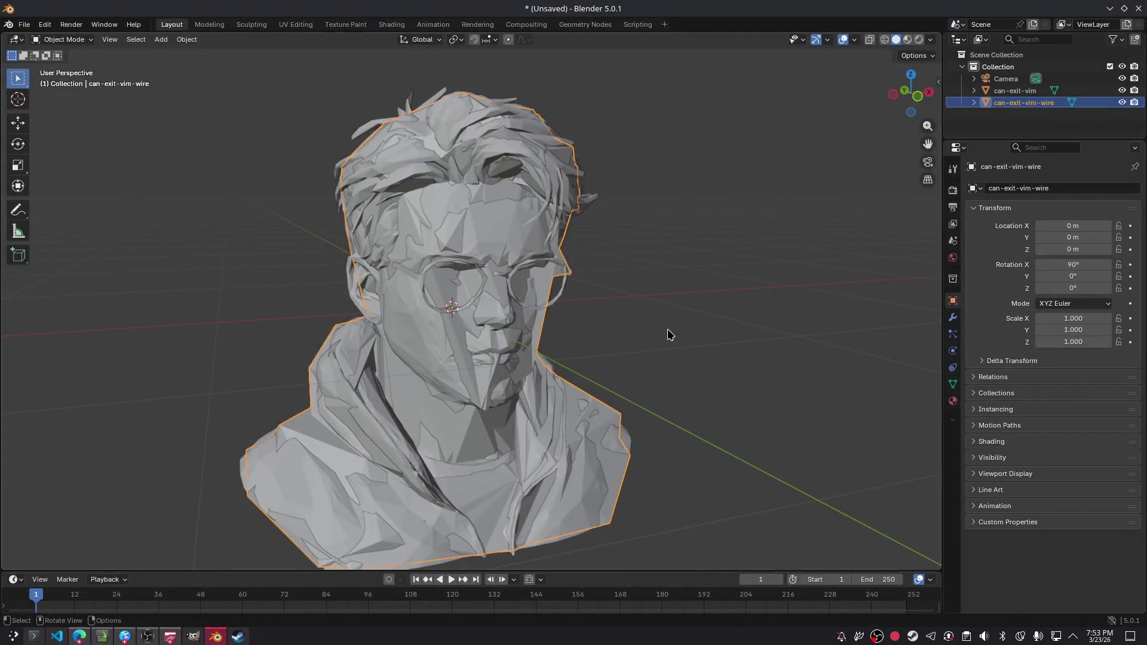
- Orbit and zoom around the can-exit-vim bust and select the can-exit-vim-wire mesh
{"action": "left_click", "coordinate": [668, 334]}
{"action": "mouse_move", "coordinate": [681, 397]}
{"action": "middle_mouse_down"}
{"action": "mouse_move", "coordinate": [640, 382]}
{"action": "mouse_move", "coordinate": [687, 388]}
{"action": "mouse_move", "coordinate": [647, 381]}
{"action": "mouse_move", "coordinate": [735, 374]}
{"action": "mouse_move", "coordinate": [638, 381]}
{"action": "middle_mouse_up"}
{"action": "scroll", "coordinate": [497, 358], "scroll_direction": "up", "scroll_amount": 5}
{"action": "left_click", "coordinate": [493, 350]}
{"action": "scroll", "coordinate": [493, 350], "scroll_direction": "down", "scroll_amount": 5}
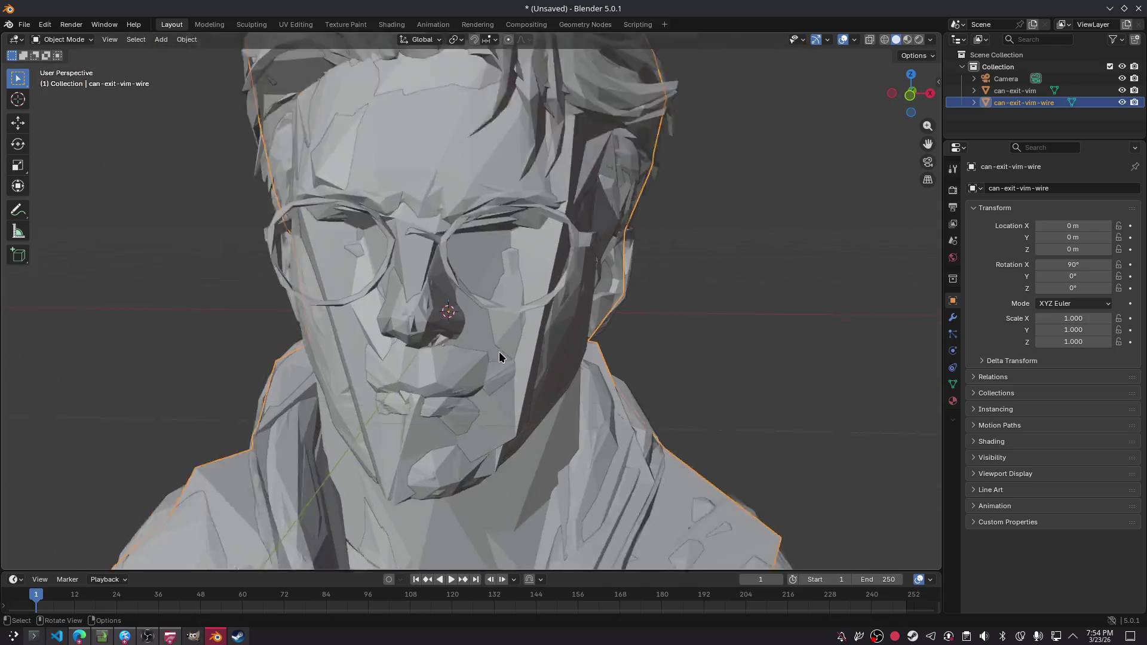
{"action": "mouse_move", "coordinate": [504, 353]}
{"action": "middle_mouse_down"}
{"action": "mouse_move", "coordinate": [589, 355]}
{"action": "mouse_move", "coordinate": [509, 340]}
{"action": "mouse_move", "coordinate": [529, 339]}
{"action": "mouse_move", "coordinate": [441, 342]}
{"action": "mouse_move", "coordinate": [478, 335]}
{"action": "mouse_move", "coordinate": [438, 290]}
{"action": "middle_mouse_up"}
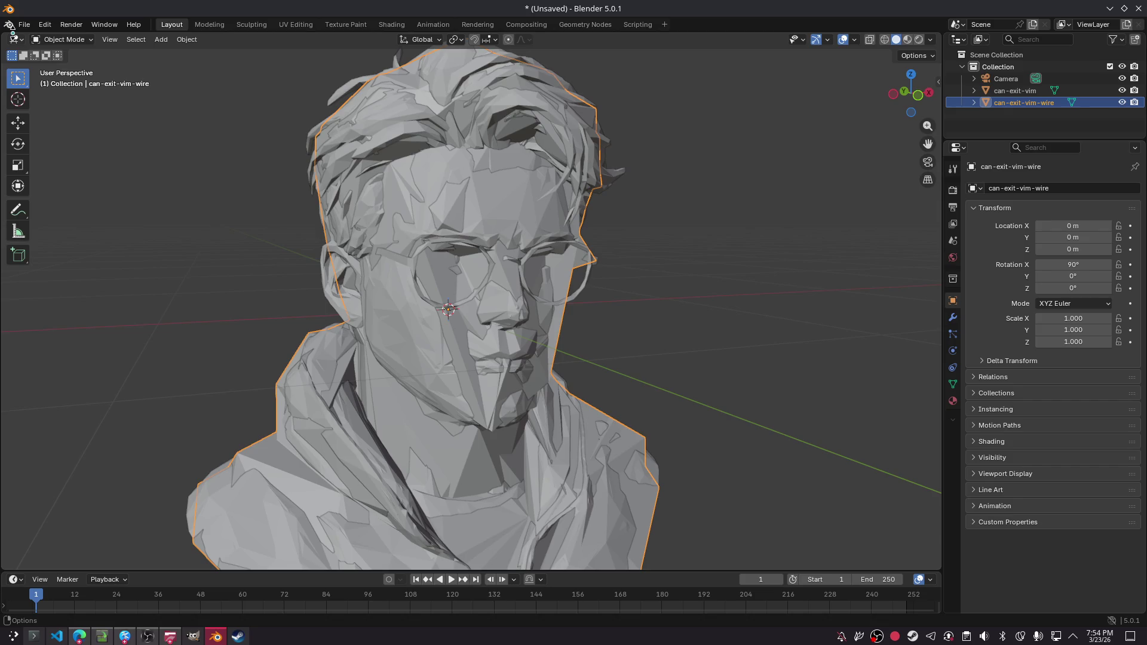
- Delete both can-exit-vim bust meshes and start a Wavefront (.obj) import
{"action": "key", "text": "a"}
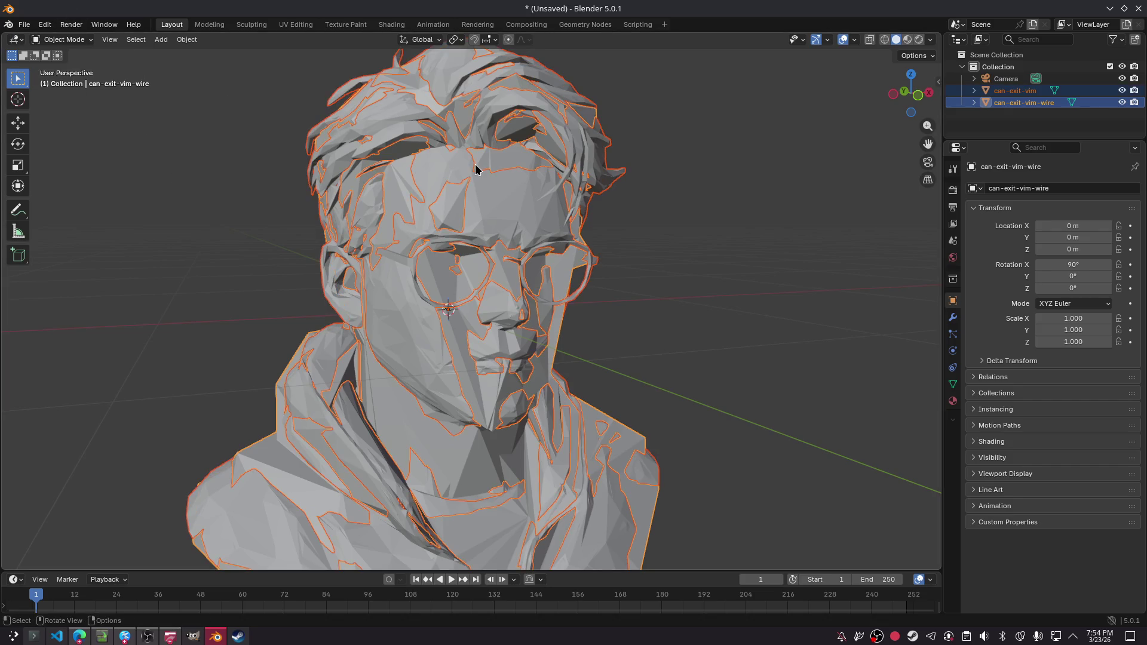
{"action": "key", "text": "Delete"}
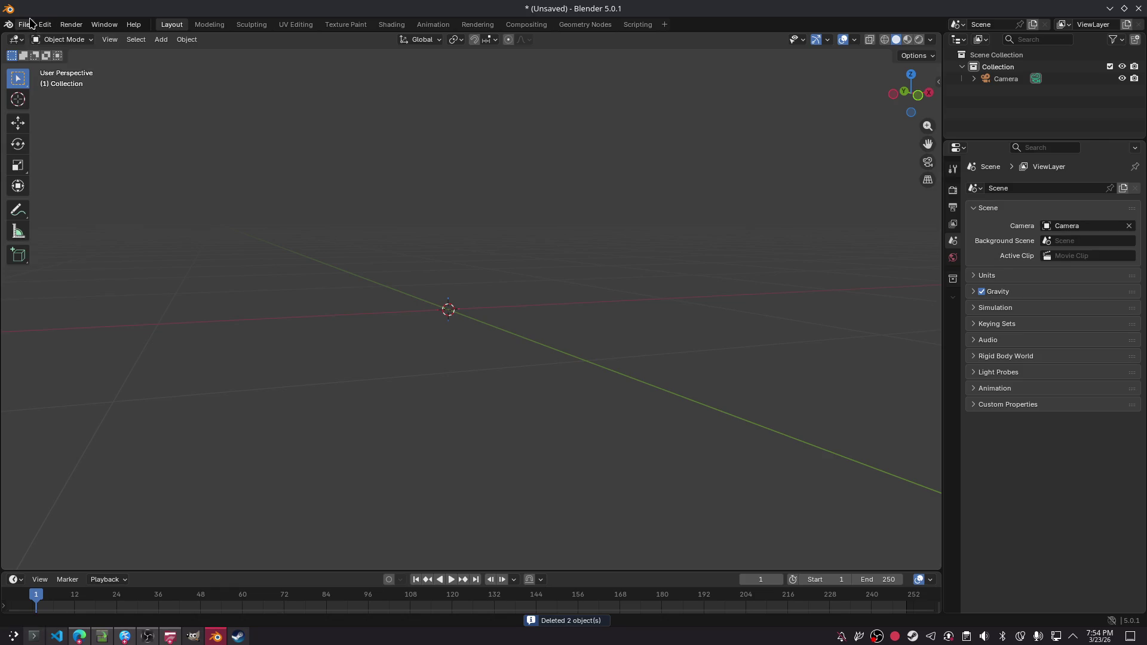
{"action": "left_click", "coordinate": [31, 22]}
{"action": "mouse_move", "coordinate": [84, 194]}
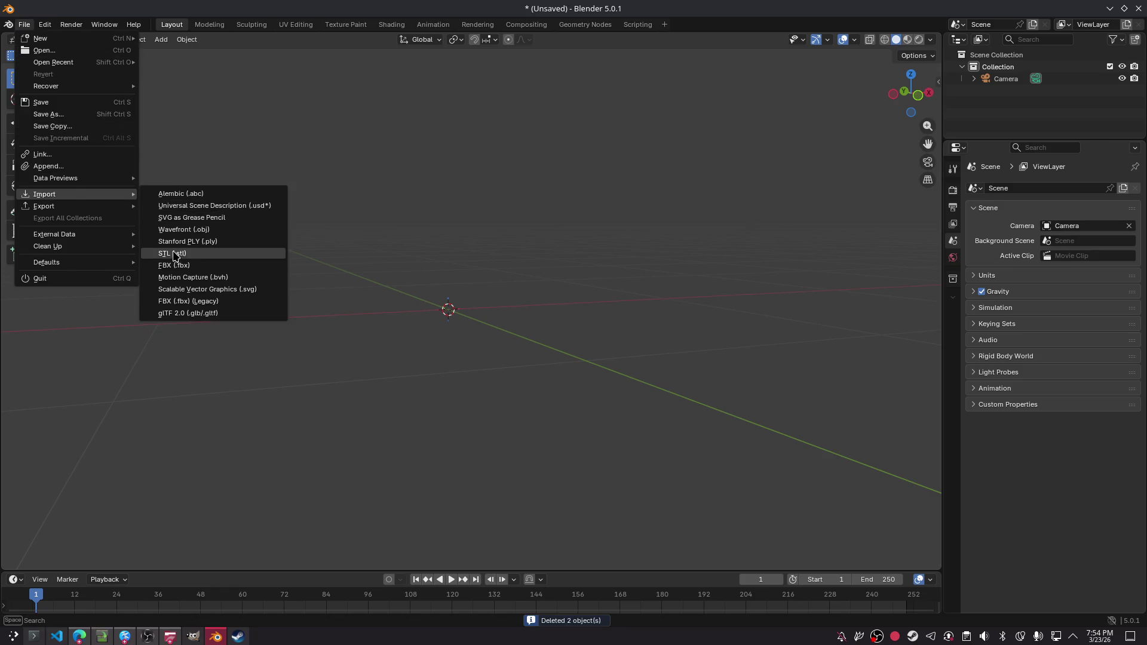
{"action": "left_click", "coordinate": [211, 230]}
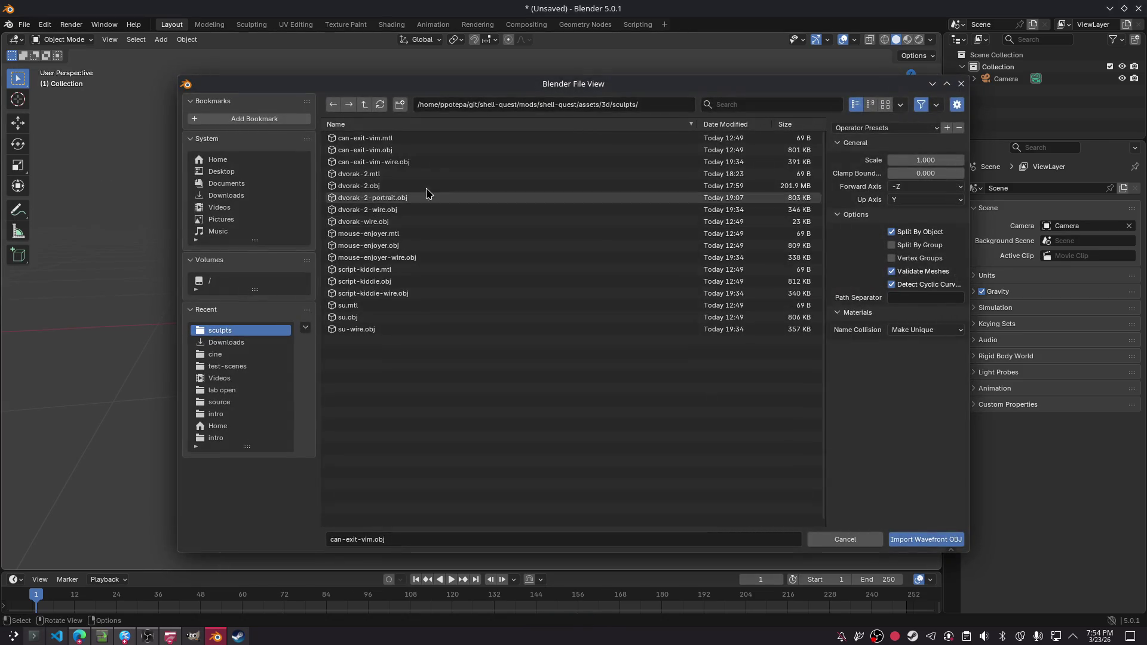
{"action": "left_click", "coordinate": [455, 151]}
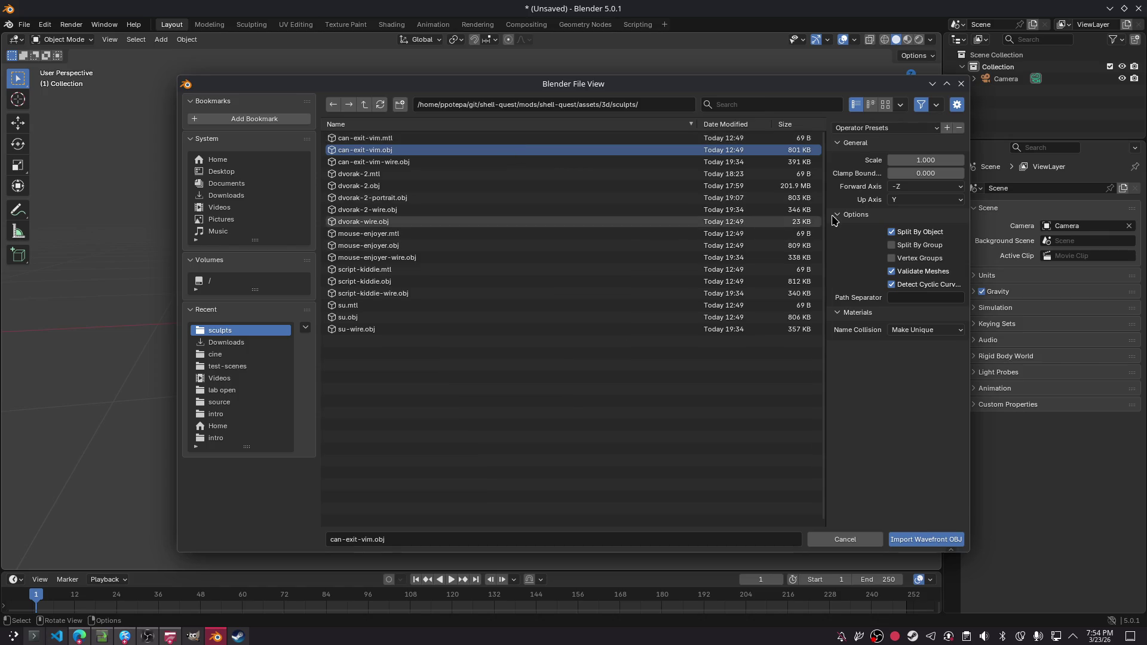
- Browse from the sculpts folder to Downloads and import model (3).obj
{"action": "left_click", "coordinate": [365, 105]}
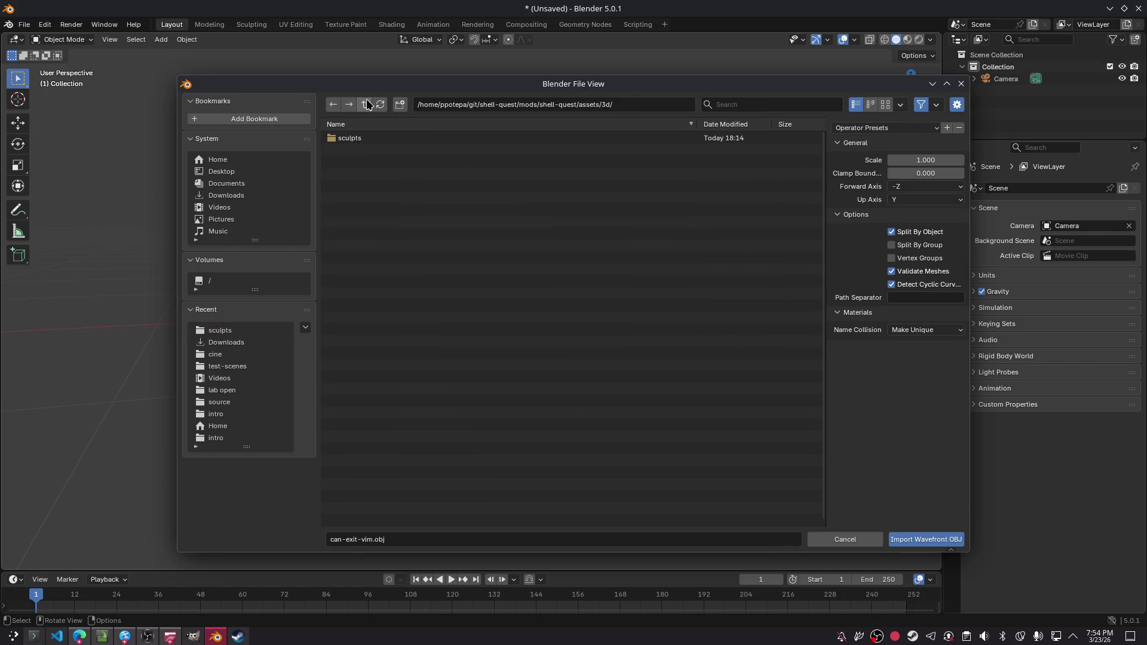
{"action": "left_click", "coordinate": [365, 105]}
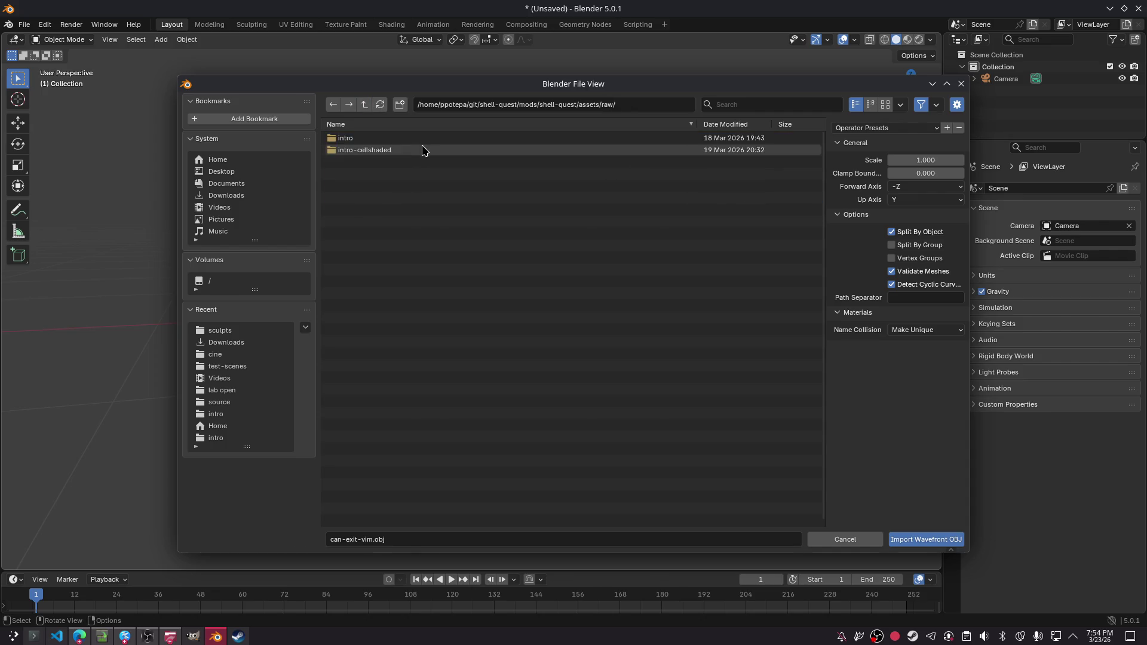
{"action": "left_click", "coordinate": [358, 174]}
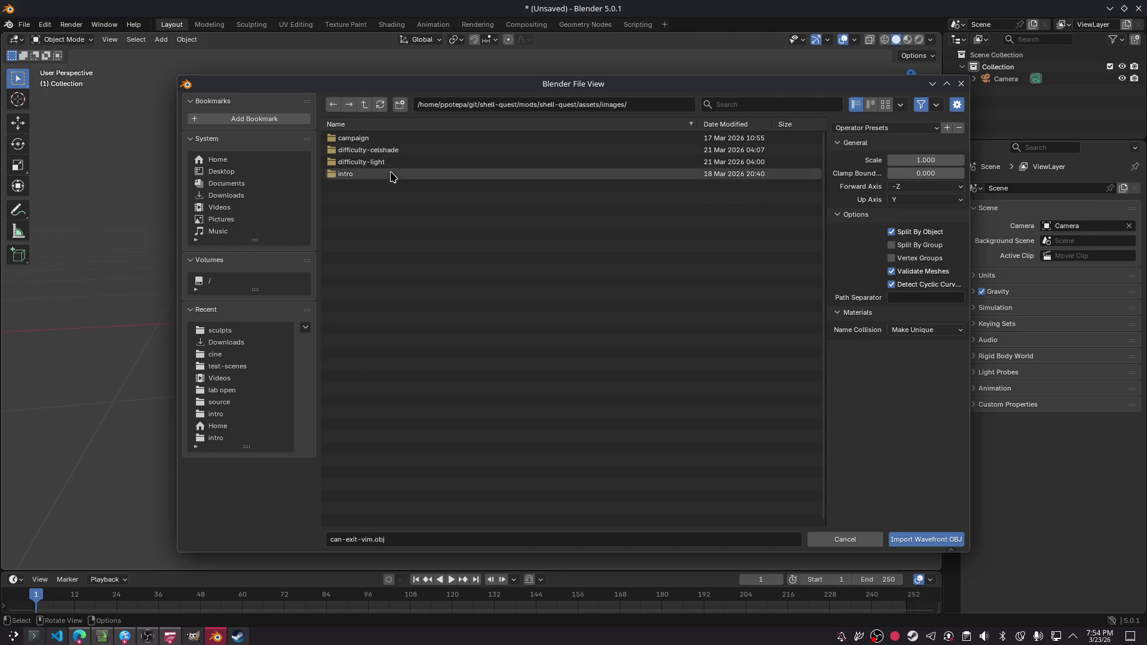
{"action": "key", "text": "BackSpace"}
{"action": "key", "text": "BackSpace"}
{"action": "key", "text": "BackSpace"}
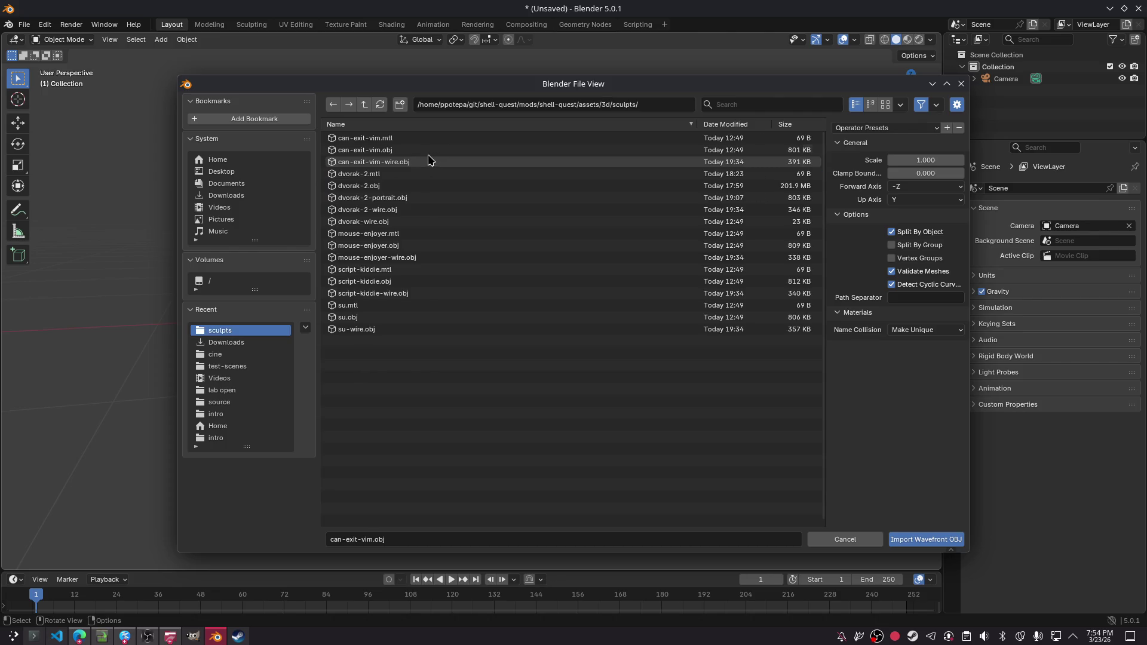
{"action": "left_click", "coordinate": [363, 109]}
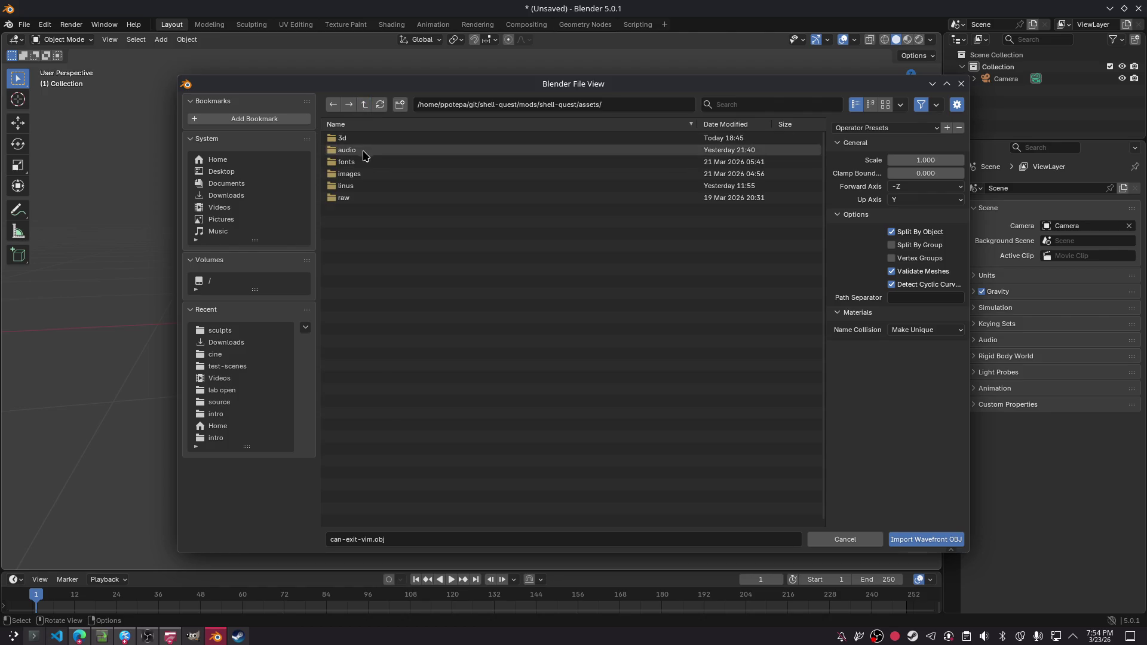
{"action": "left_click", "coordinate": [366, 105]}
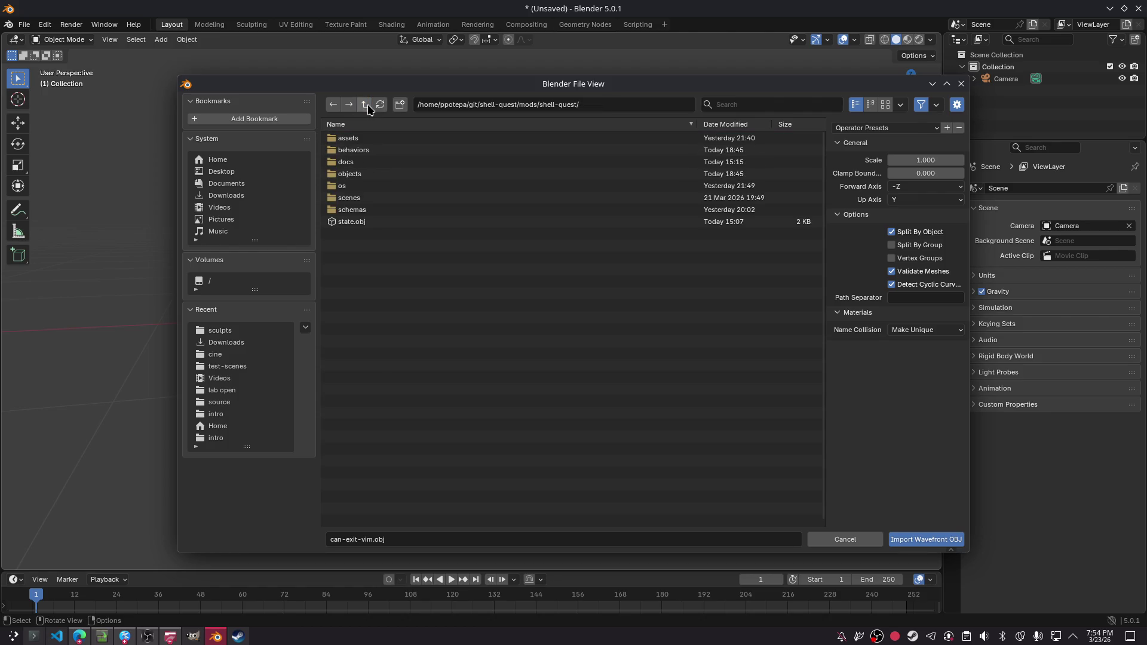
{"action": "left_click", "coordinate": [366, 106]}
{"action": "left_click", "coordinate": [369, 108]}
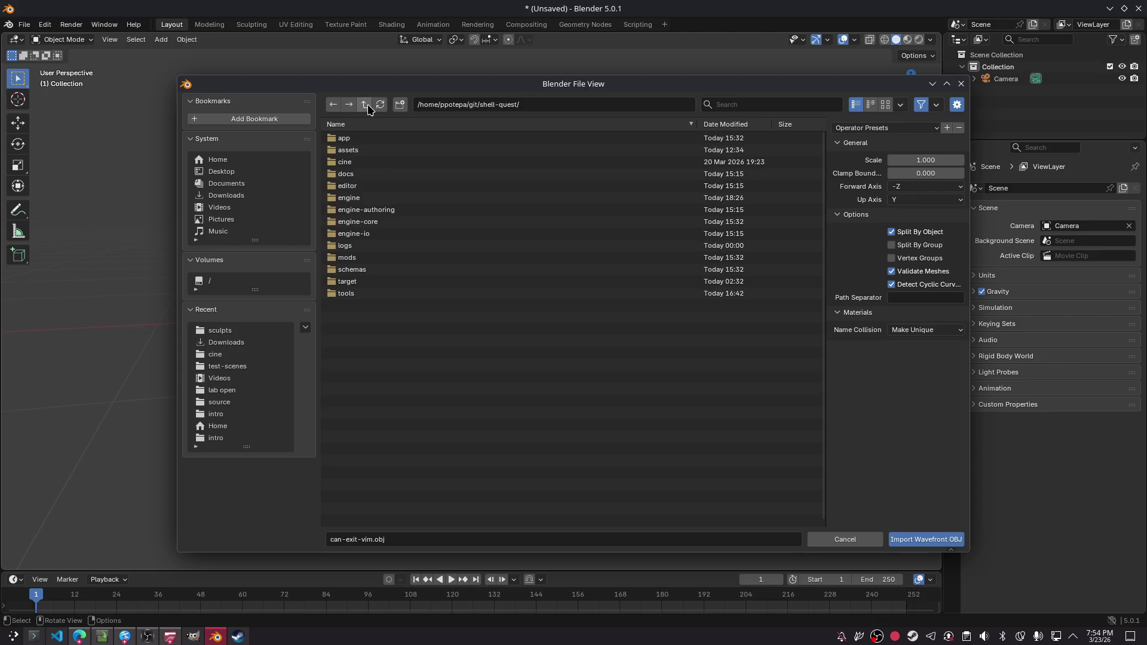
{"action": "left_click", "coordinate": [237, 344]}
{"action": "mouse_move", "coordinate": [605, 442]}
{"action": "left_mouse_down"}
{"action": "mouse_move", "coordinate": [541, 396]}
{"action": "mouse_move", "coordinate": [446, 198]}
{"action": "mouse_move", "coordinate": [387, 327]}
{"action": "mouse_move", "coordinate": [448, 412]}
{"action": "left_mouse_up"}
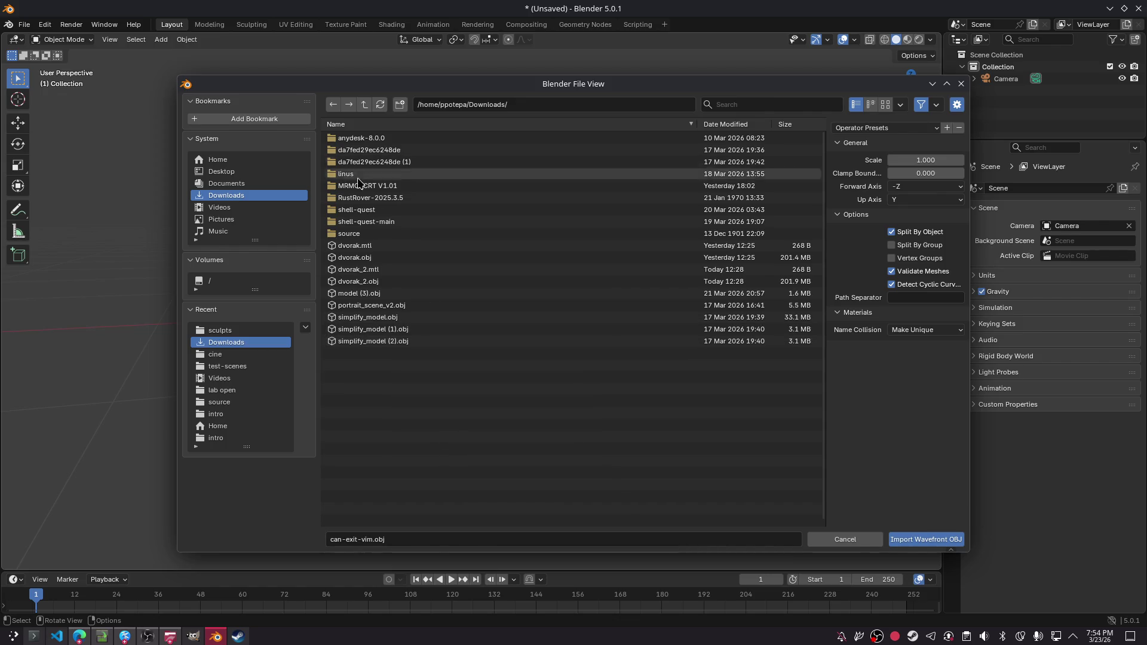
{"action": "double_click", "coordinate": [391, 292]}
{"action": "mouse_move", "coordinate": [499, 316]}
{"action": "middle_mouse_down"}
{"action": "mouse_move", "coordinate": [478, 315]}
{"action": "mouse_move", "coordinate": [474, 289]}
{"action": "mouse_move", "coordinate": [455, 289]}
{"action": "mouse_move", "coordinate": [460, 271]}
{"action": "mouse_move", "coordinate": [481, 264]}
{"action": "mouse_move", "coordinate": [592, 358]}
{"action": "mouse_move", "coordinate": [472, 137]}
{"action": "middle_mouse_up"}
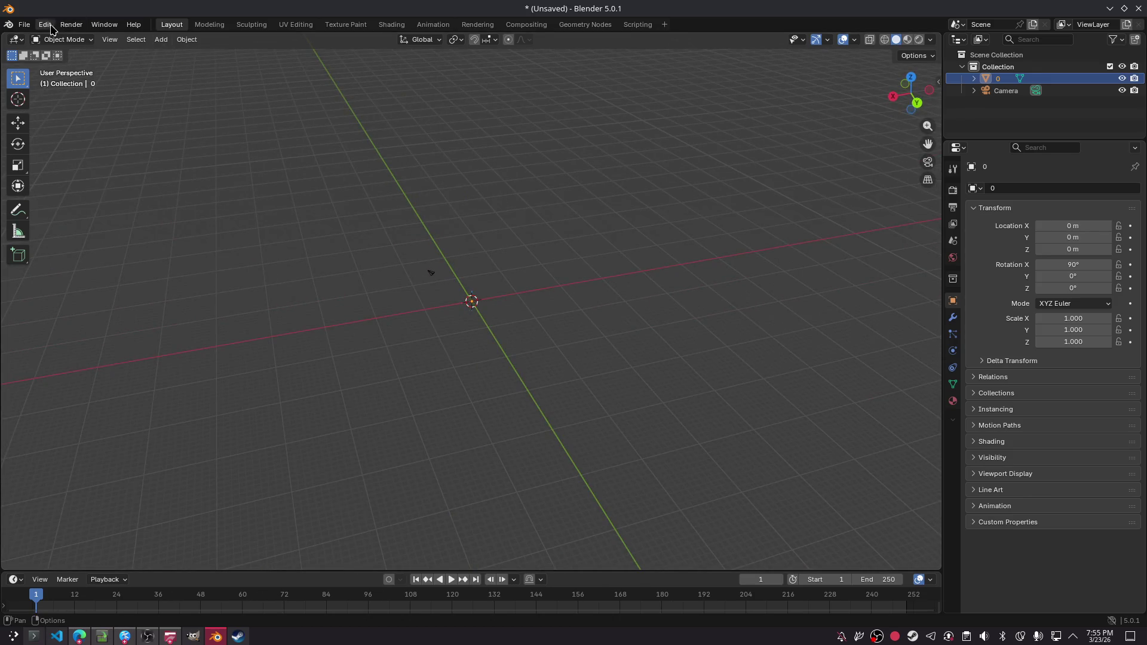
- Import the model (2).glb head bust from Downloads as glTF 2.0
{"action": "left_click", "coordinate": [24, 24]}
{"action": "mouse_move", "coordinate": [71, 194]}
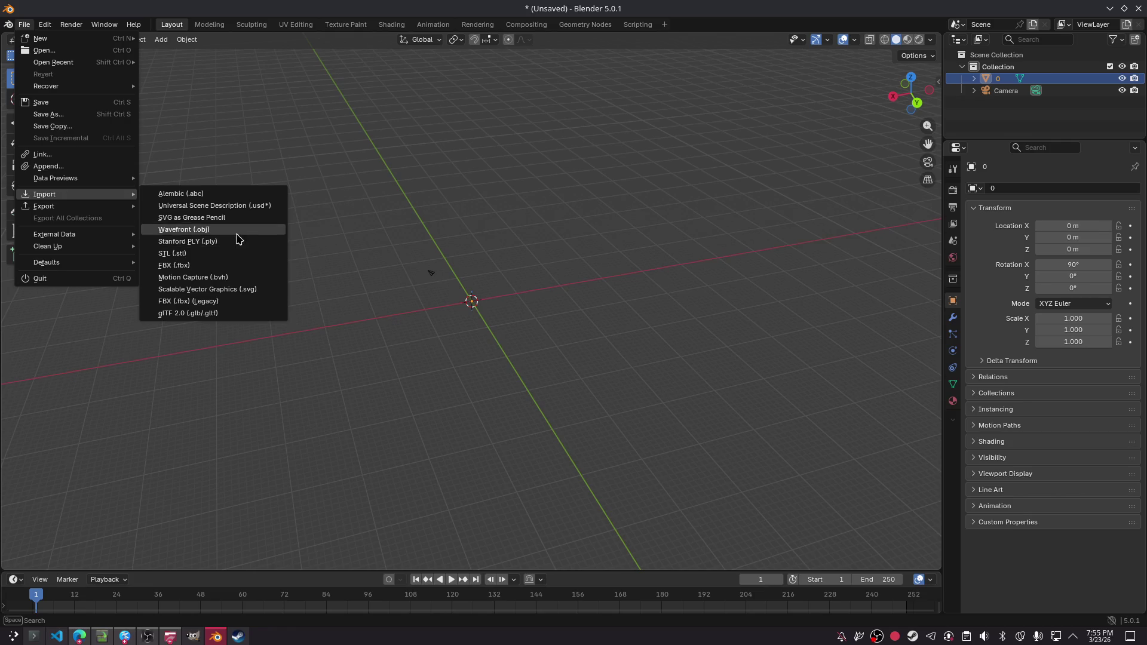
{"action": "left_click", "coordinate": [249, 314]}
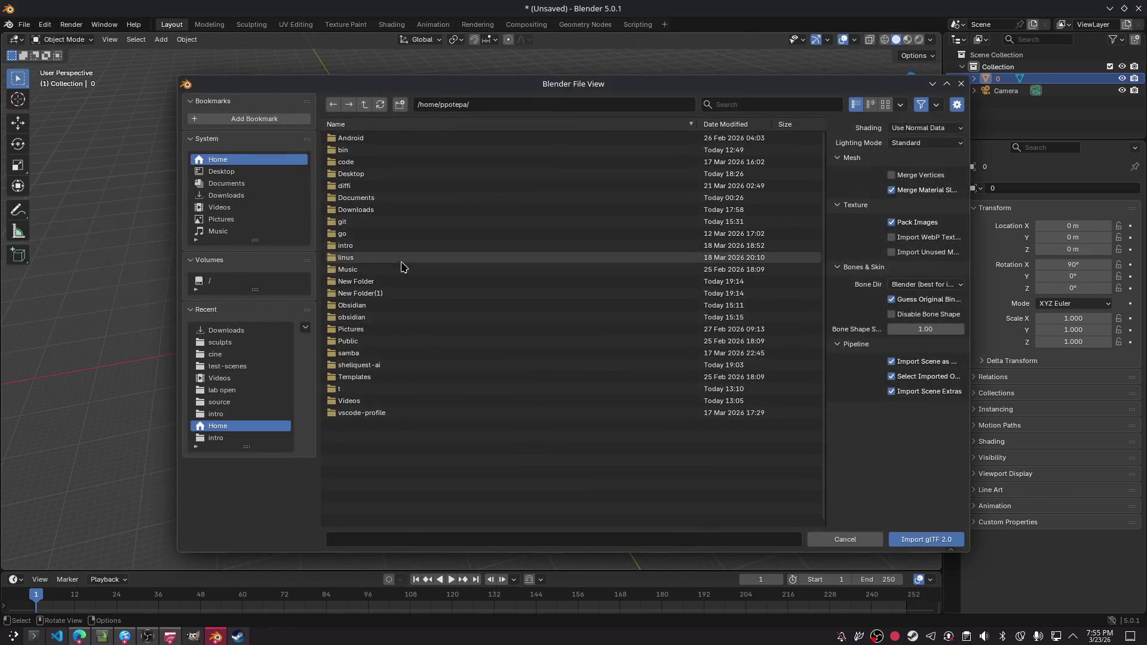
{"action": "left_click", "coordinate": [251, 195]}
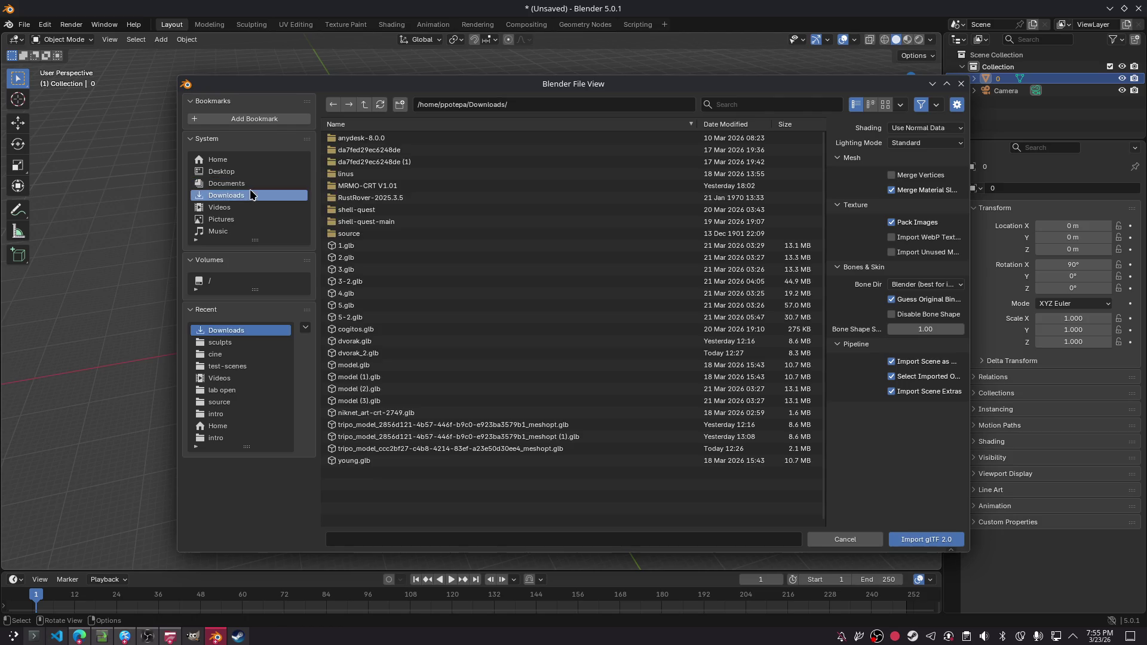
{"action": "double_click", "coordinate": [445, 389]}
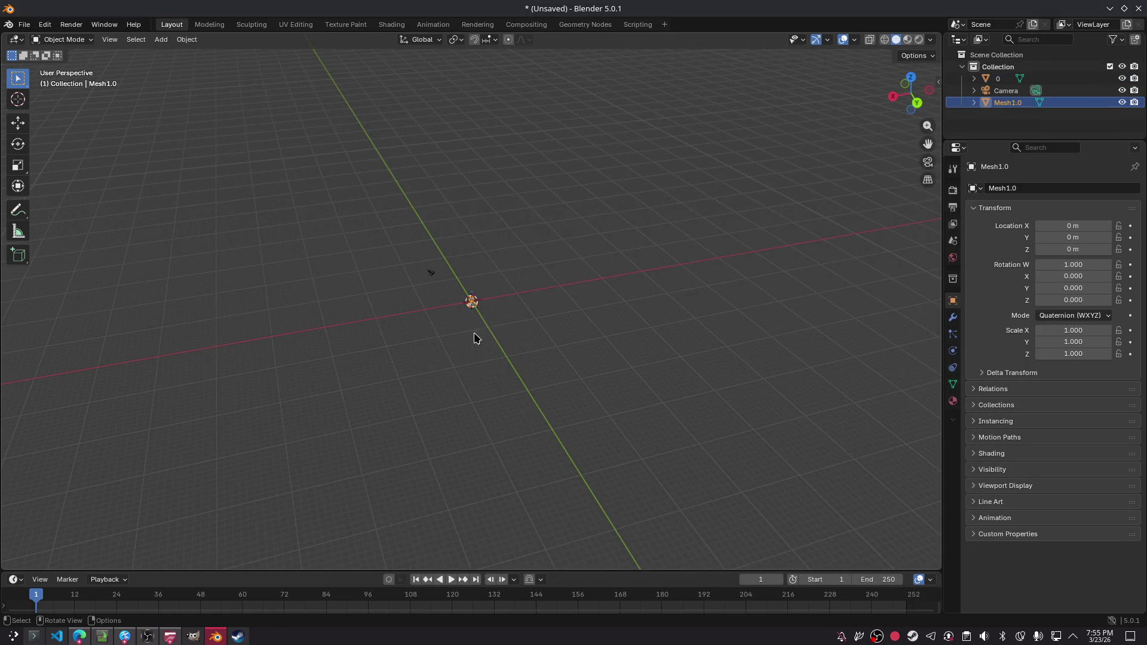
- Orbit to the front of the new bust and bring up File > Import again
{"action": "scroll", "coordinate": [463, 305], "scroll_direction": "up", "scroll_amount": 8}
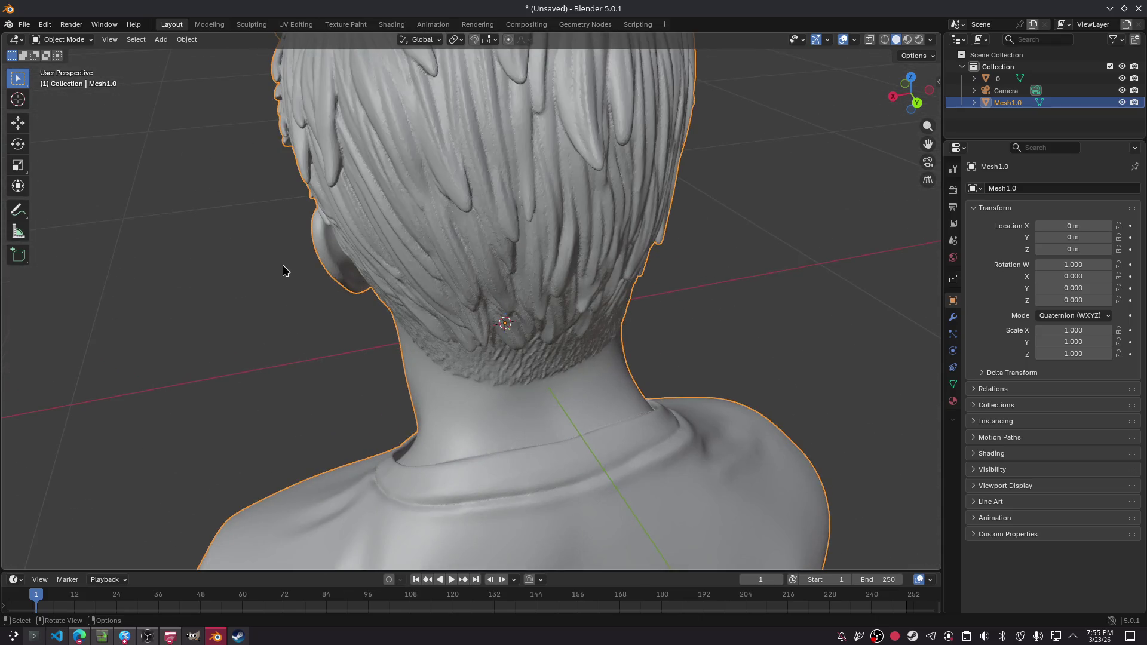
{"action": "mouse_move", "coordinate": [271, 244]}
{"action": "middle_mouse_down"}
{"action": "mouse_move", "coordinate": [407, 249]}
{"action": "mouse_move", "coordinate": [514, 280]}
{"action": "mouse_move", "coordinate": [618, 184]}
{"action": "mouse_move", "coordinate": [612, 199]}
{"action": "middle_mouse_up"}
{"action": "scroll", "coordinate": [612, 199], "scroll_direction": "down", "scroll_amount": 10}
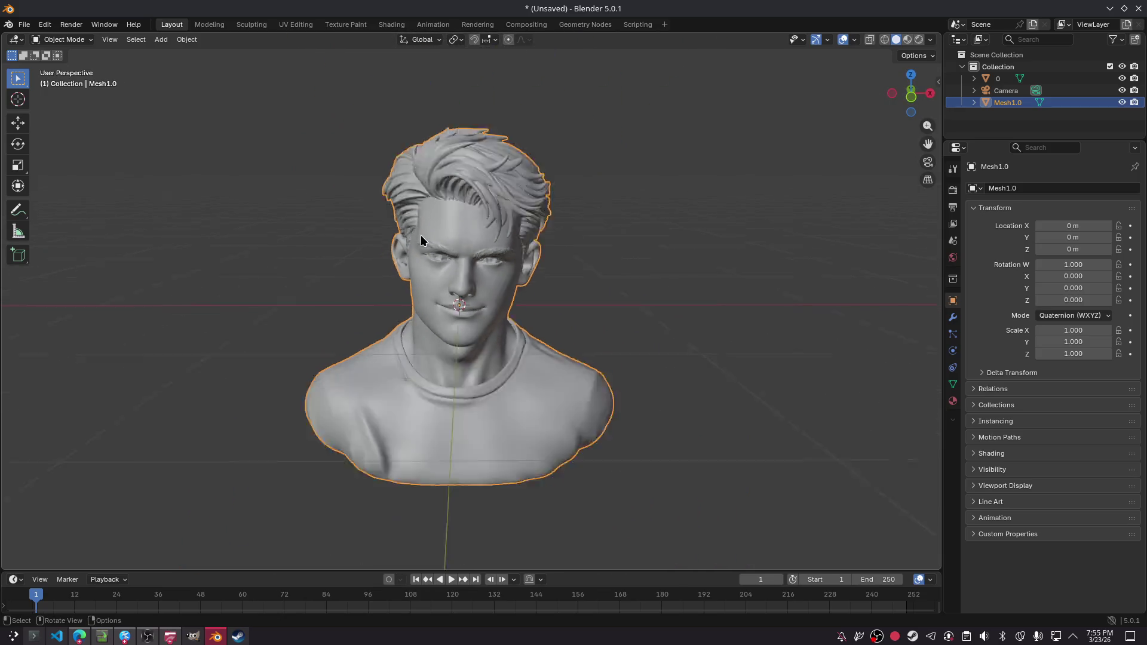
{"action": "scroll", "coordinate": [404, 285], "scroll_direction": "up", "scroll_amount": 5}
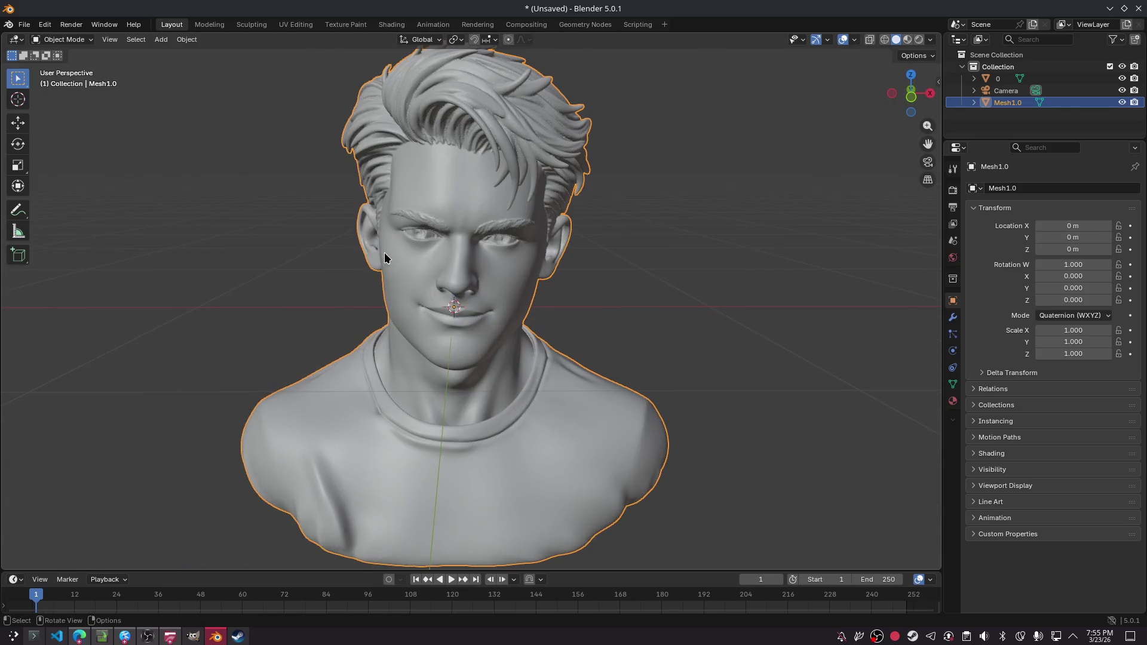
{"action": "left_click", "coordinate": [29, 27]}
{"action": "mouse_move", "coordinate": [63, 195]}
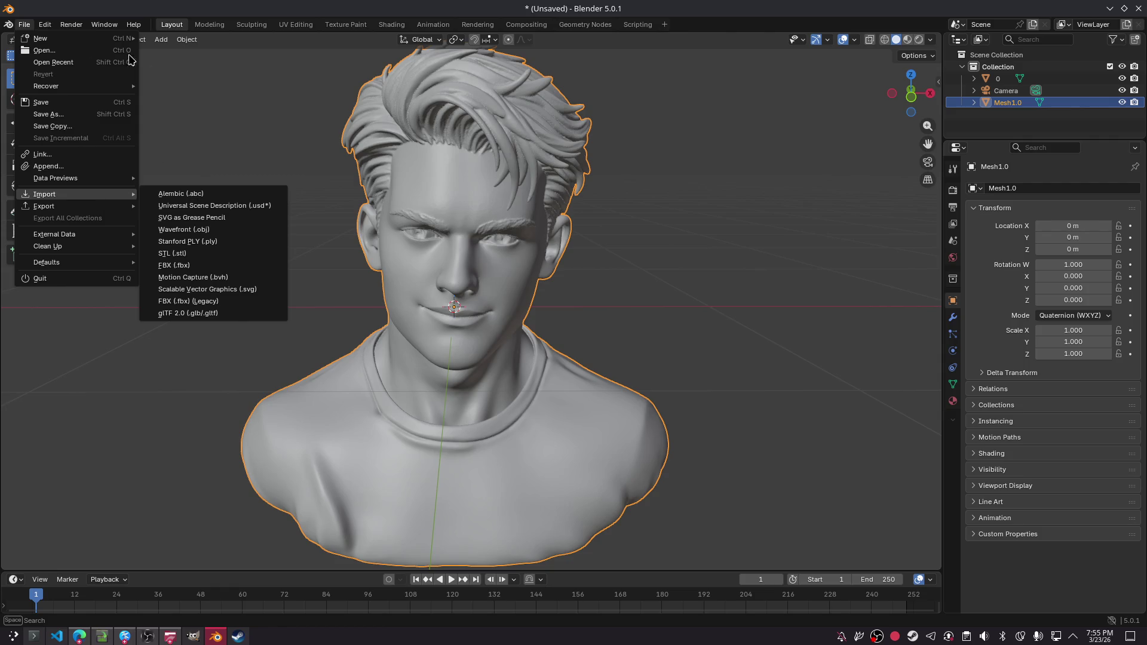
- View the bust in side profile, cancel an OBJ import, and open the glTF 2.0 import browser
{"action": "mouse_move", "coordinate": [637, 200]}
{"action": "middle_mouse_down"}
{"action": "mouse_move", "coordinate": [631, 181]}
{"action": "mouse_move", "coordinate": [755, 198]}
{"action": "mouse_move", "coordinate": [668, 206]}
{"action": "mouse_move", "coordinate": [289, 189]}
{"action": "mouse_move", "coordinate": [580, 187]}
{"action": "mouse_move", "coordinate": [519, 188]}
{"action": "middle_mouse_up"}
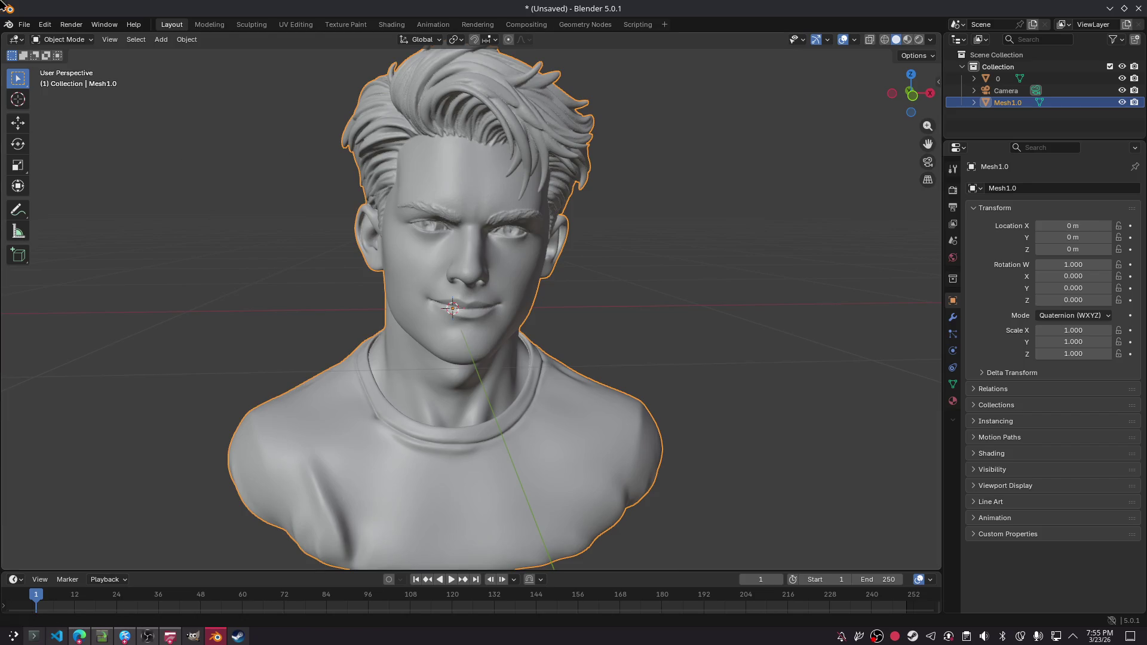
{"action": "left_click", "coordinate": [35, 26]}
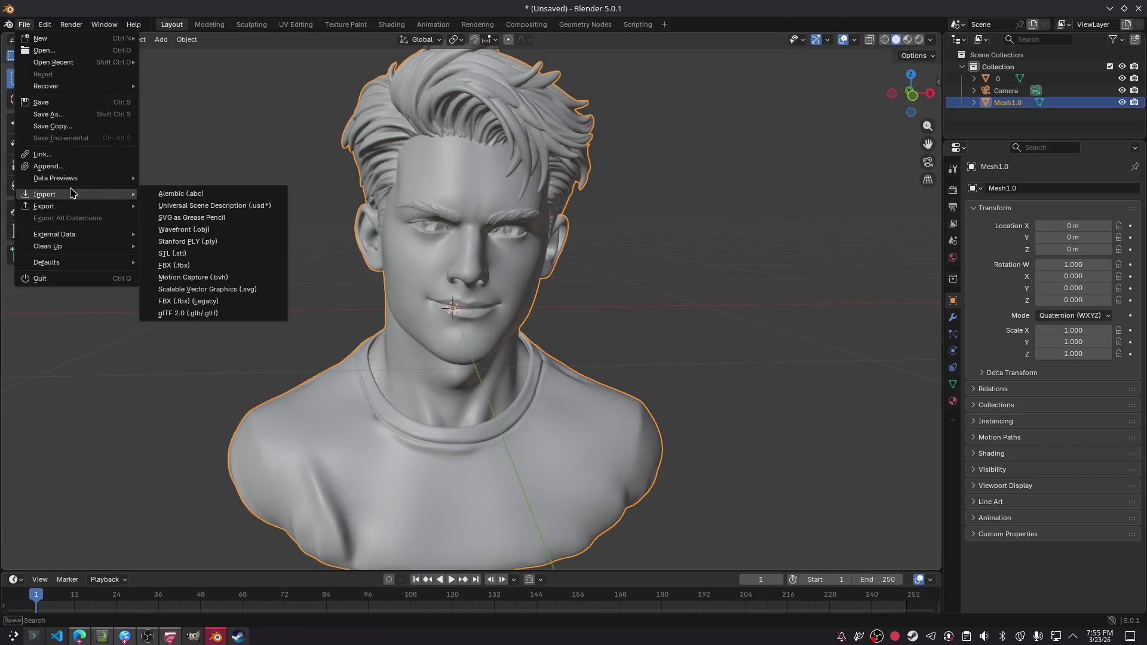
{"action": "left_click", "coordinate": [234, 235]}
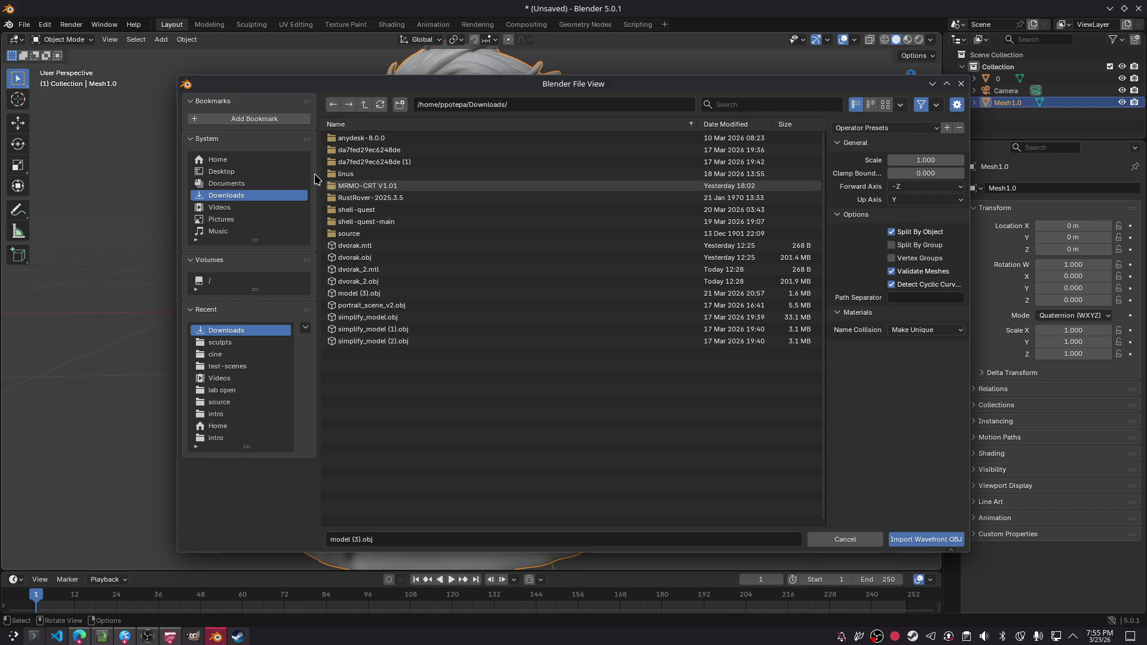
{"action": "left_click", "coordinate": [960, 83]}
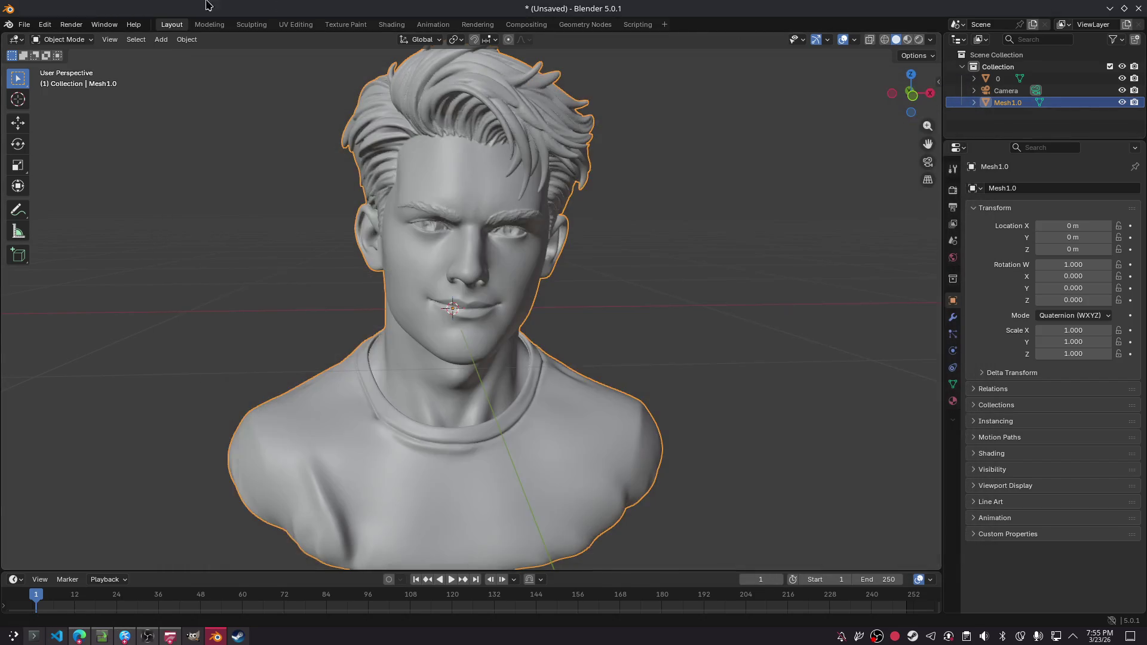
{"action": "left_click", "coordinate": [26, 28]}
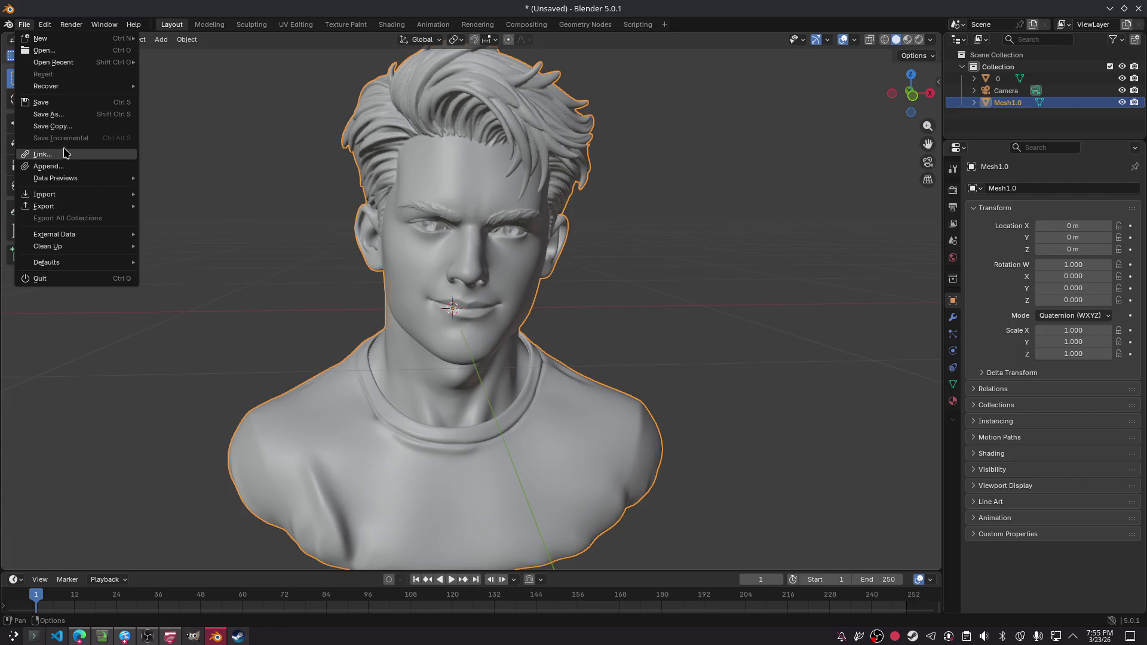
{"action": "mouse_move", "coordinate": [64, 210]}
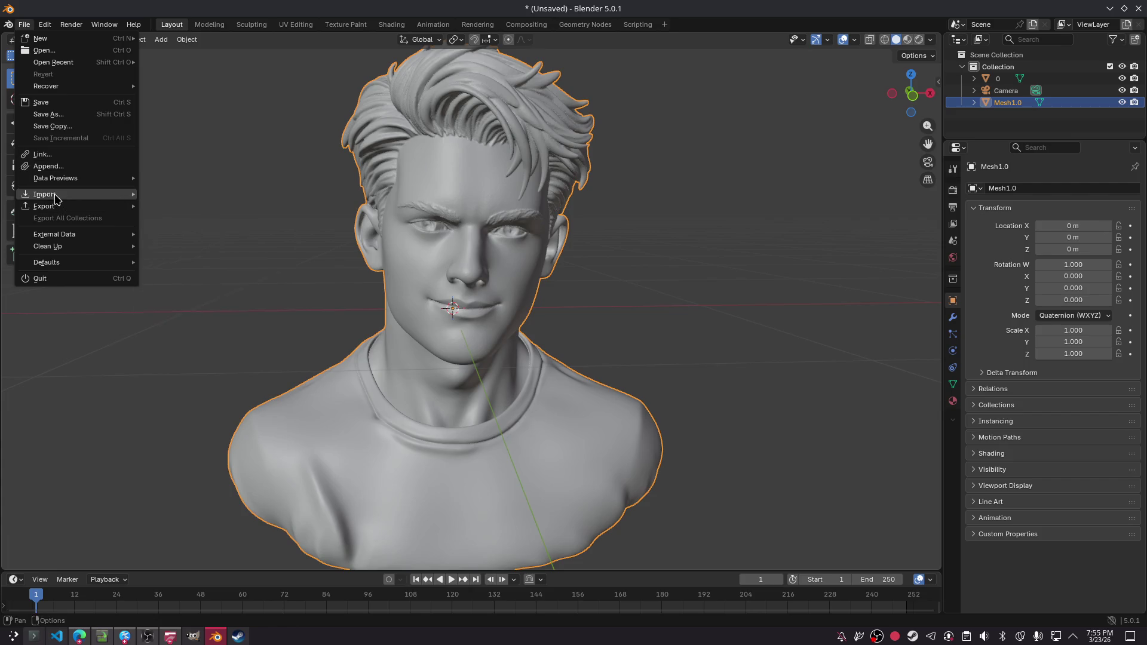
{"action": "left_click", "coordinate": [186, 313]}
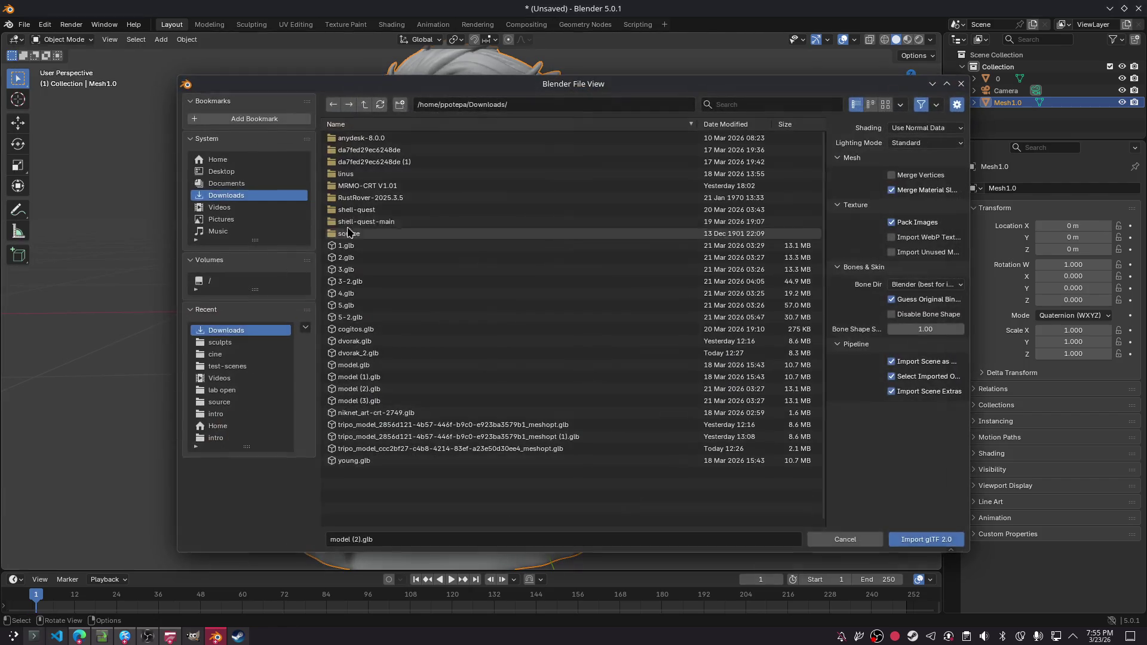
- Import the chosen .glb bust and delete the original Mesh1.0 bust
{"action": "double_click", "coordinate": [410, 378]}
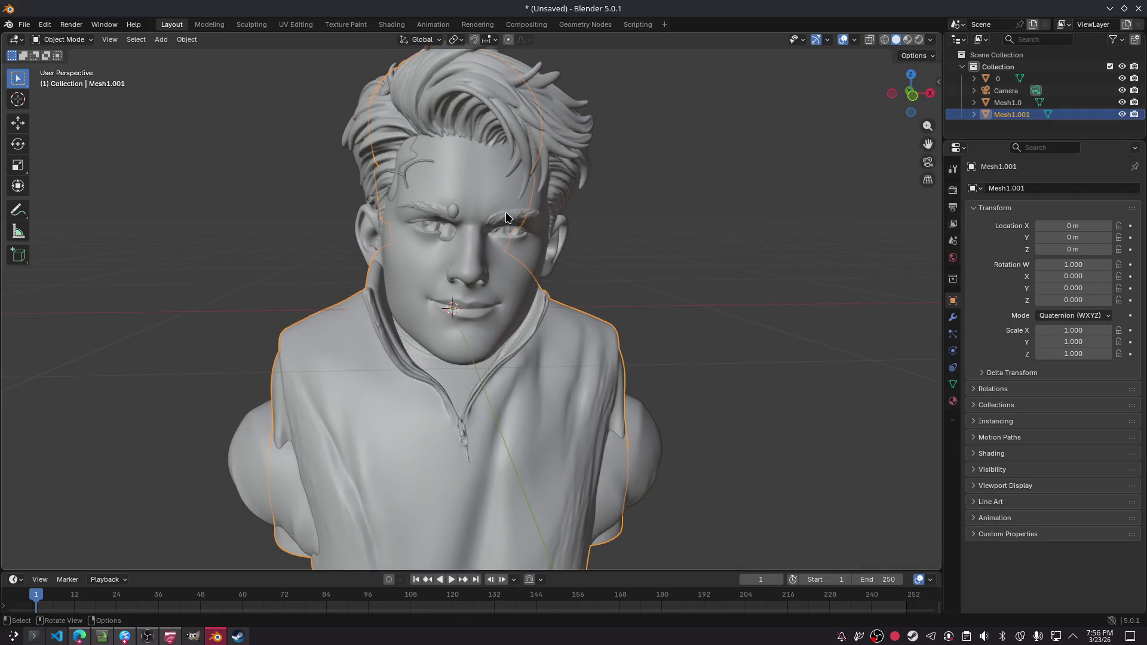
{"action": "left_click", "coordinate": [234, 452]}
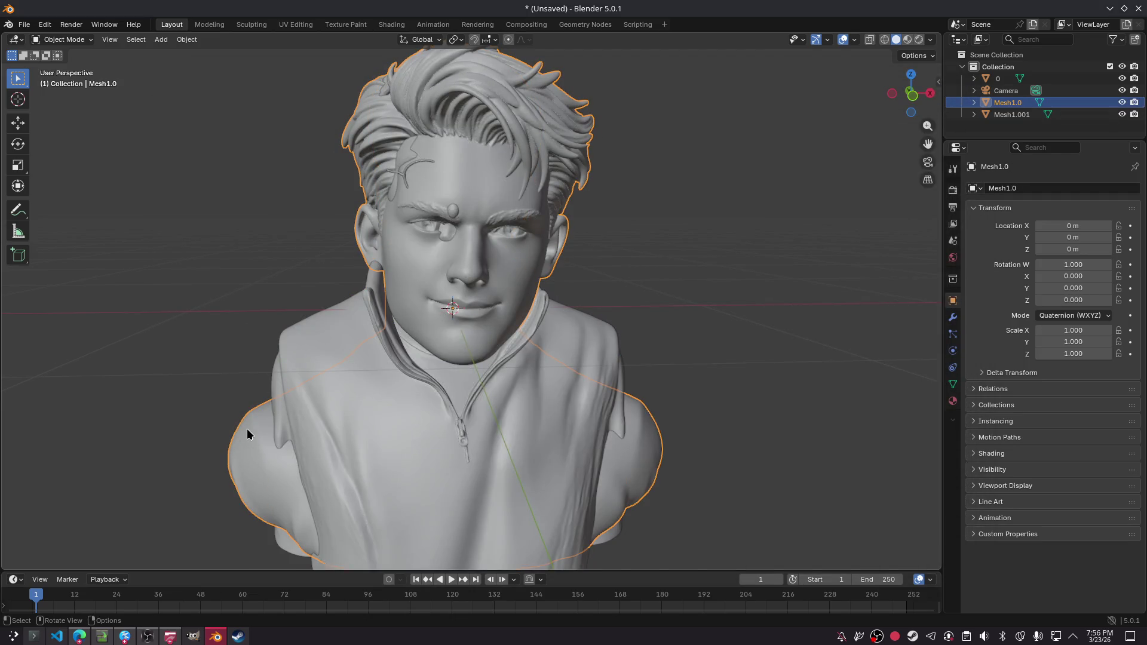
{"action": "key", "text": "Delete"}
{"action": "mouse_move", "coordinate": [306, 405]}
{"action": "middle_mouse_down"}
{"action": "mouse_move", "coordinate": [661, 307]}
{"action": "mouse_move", "coordinate": [656, 324]}
{"action": "mouse_move", "coordinate": [484, 331]}
{"action": "mouse_move", "coordinate": [382, 299]}
{"action": "middle_mouse_up"}
- Import another .glb bust, then delete both the Mesh1.0 and Mesh1.001 busts
{"action": "left_click", "coordinate": [23, 24]}
{"action": "mouse_move", "coordinate": [44, 194]}
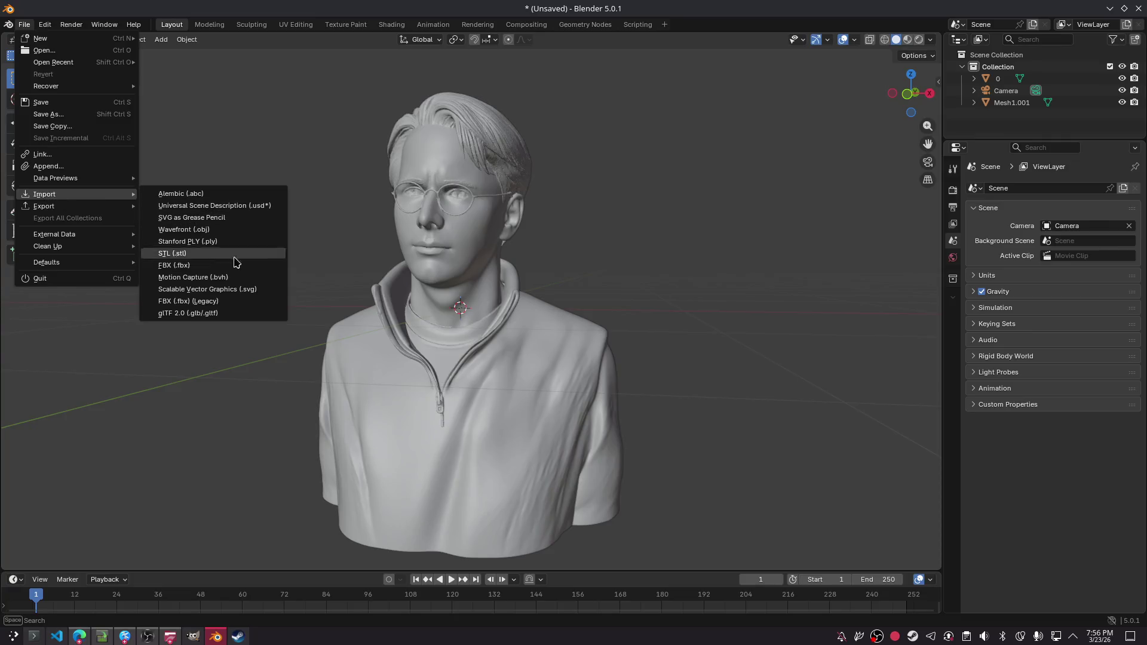
{"action": "left_click", "coordinate": [230, 314]}
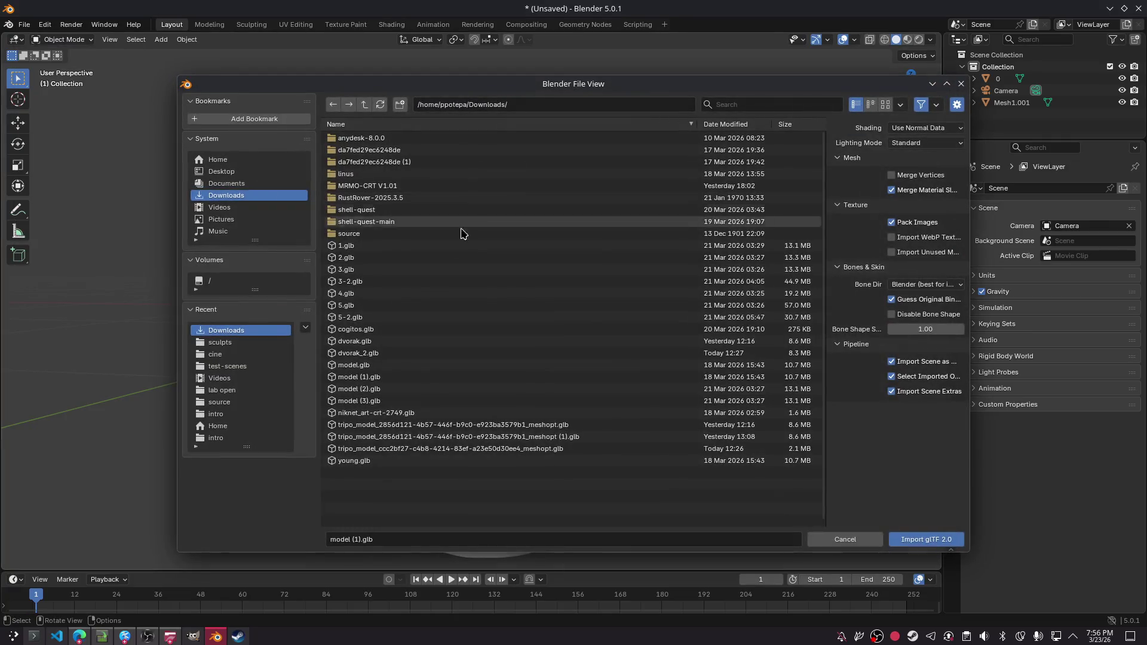
{"action": "double_click", "coordinate": [383, 282]}
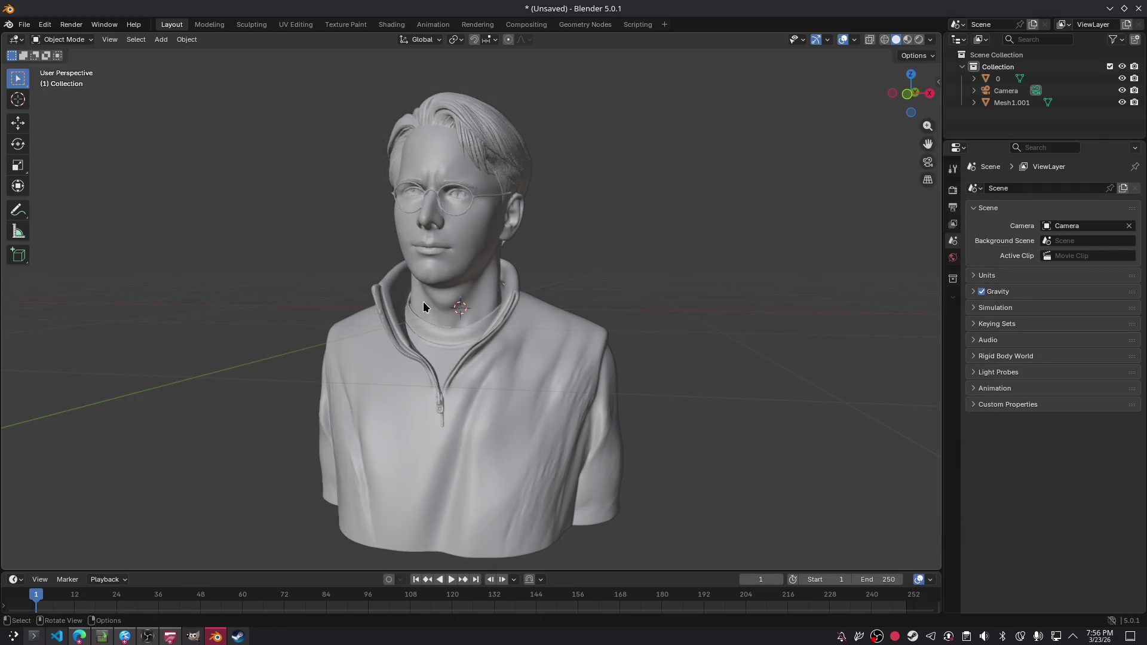
{"action": "left_click", "coordinate": [312, 490]}
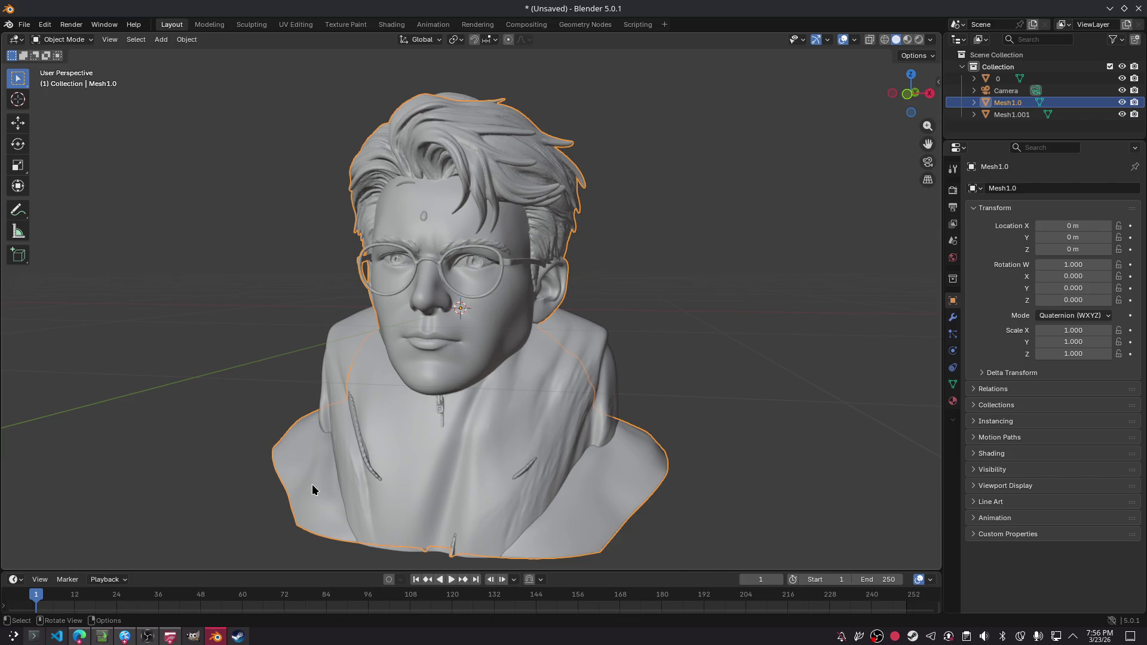
{"action": "key", "text": "Delete"}
{"action": "left_click", "coordinate": [490, 408]}
{"action": "key", "text": "Delete"}
{"action": "left_click", "coordinate": [24, 25]}
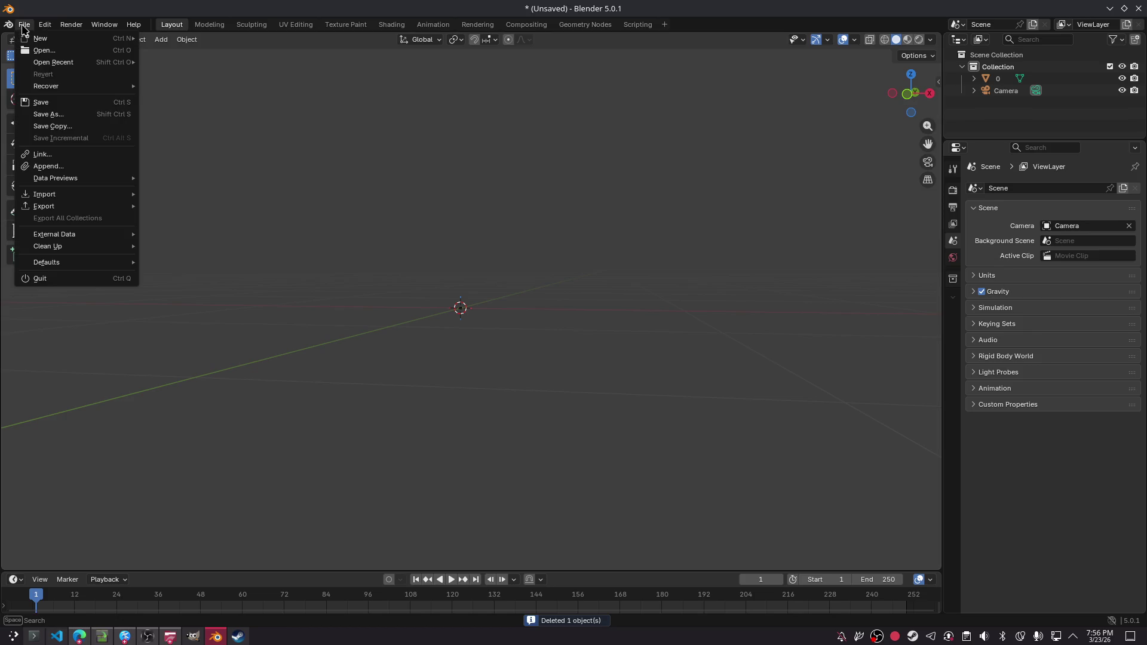
- Import the hooded, bespectacled bust from 3-2.glb as glTF 2.0 and inspect it
{"action": "mouse_move", "coordinate": [67, 194]}
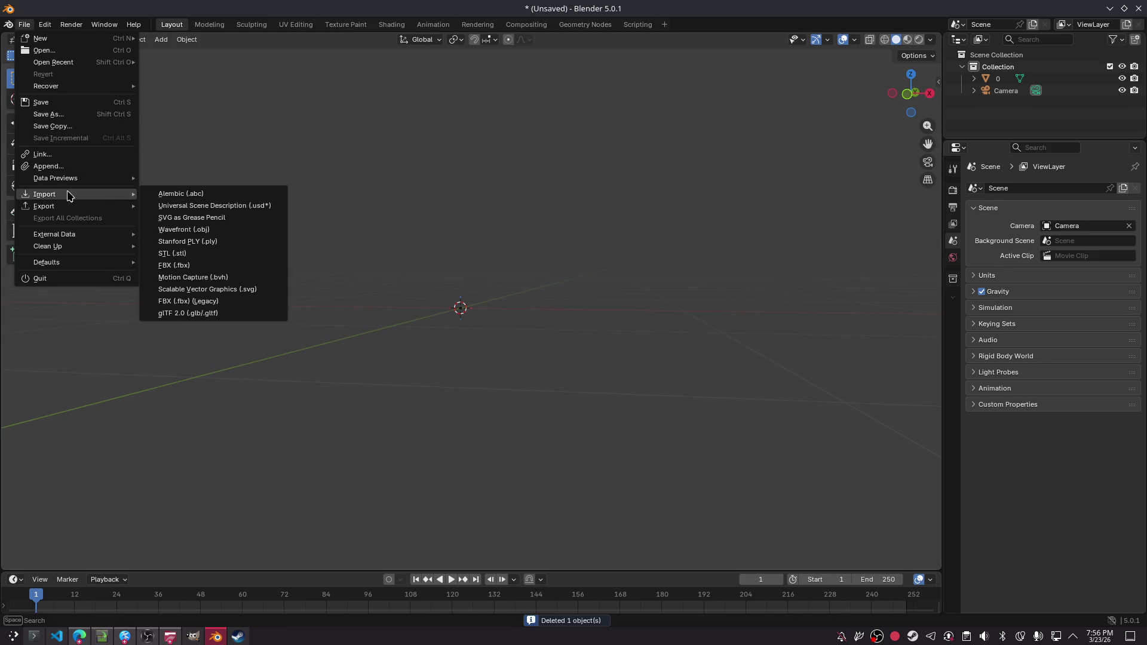
{"action": "left_click", "coordinate": [256, 313]}
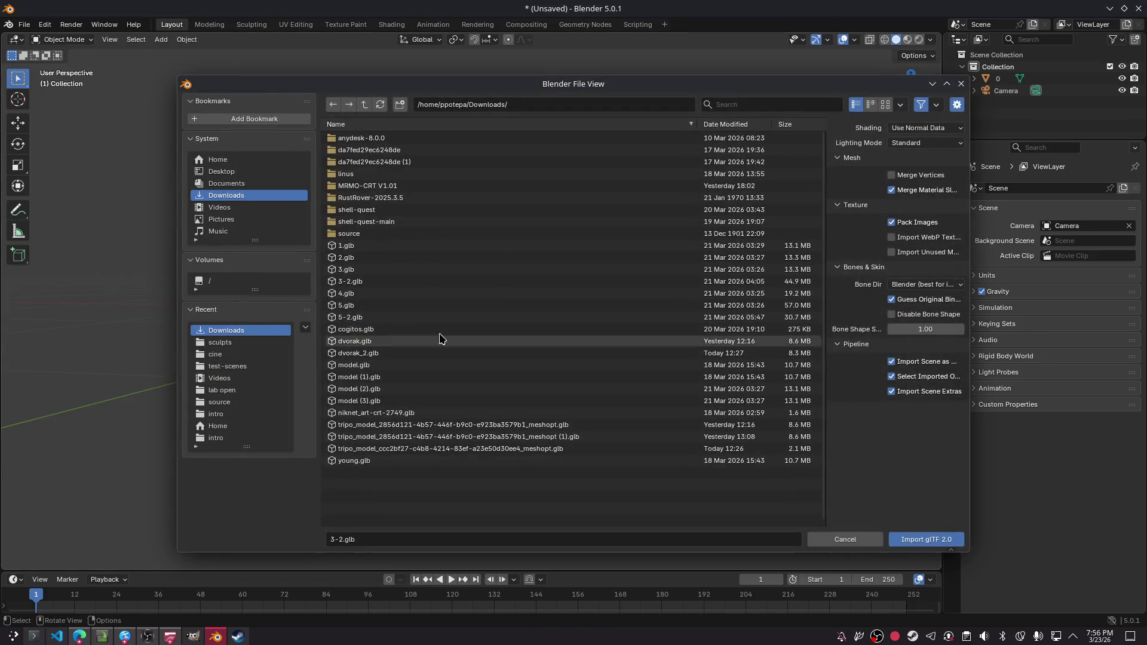
{"action": "left_click", "coordinate": [354, 284]}
{"action": "double_click", "coordinate": [355, 286]}
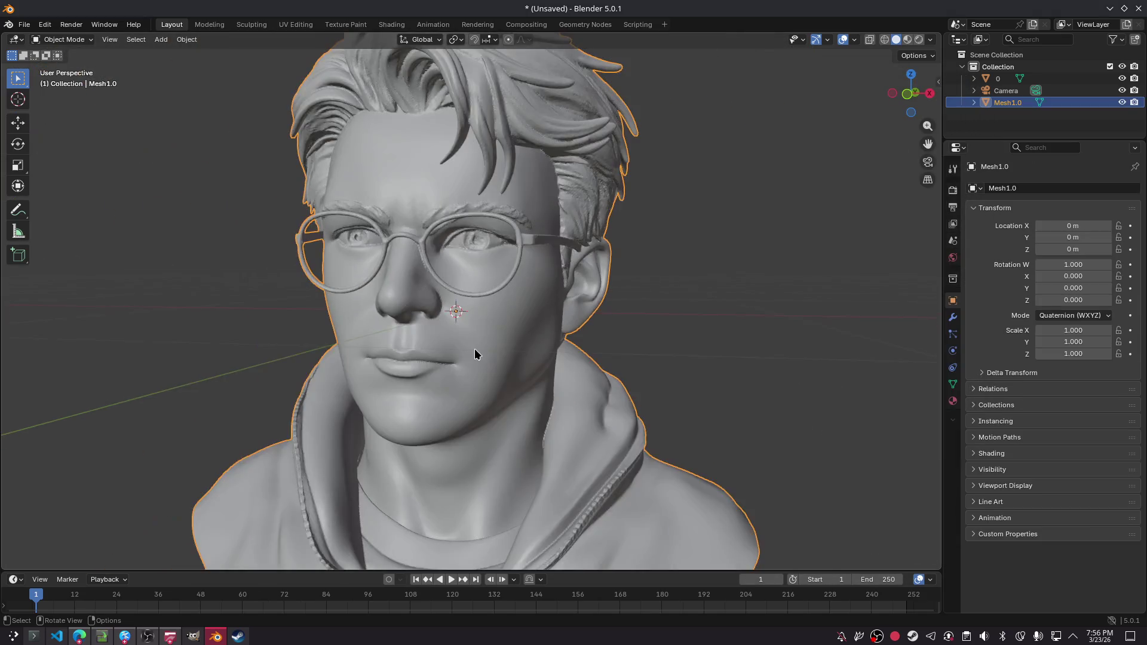
{"action": "scroll", "coordinate": [472, 350], "scroll_direction": "down", "scroll_amount": 5}
{"action": "mouse_move", "coordinate": [466, 351]}
{"action": "middle_mouse_down"}
{"action": "mouse_move", "coordinate": [524, 345]}
{"action": "mouse_move", "coordinate": [419, 347]}
{"action": "middle_mouse_up"}
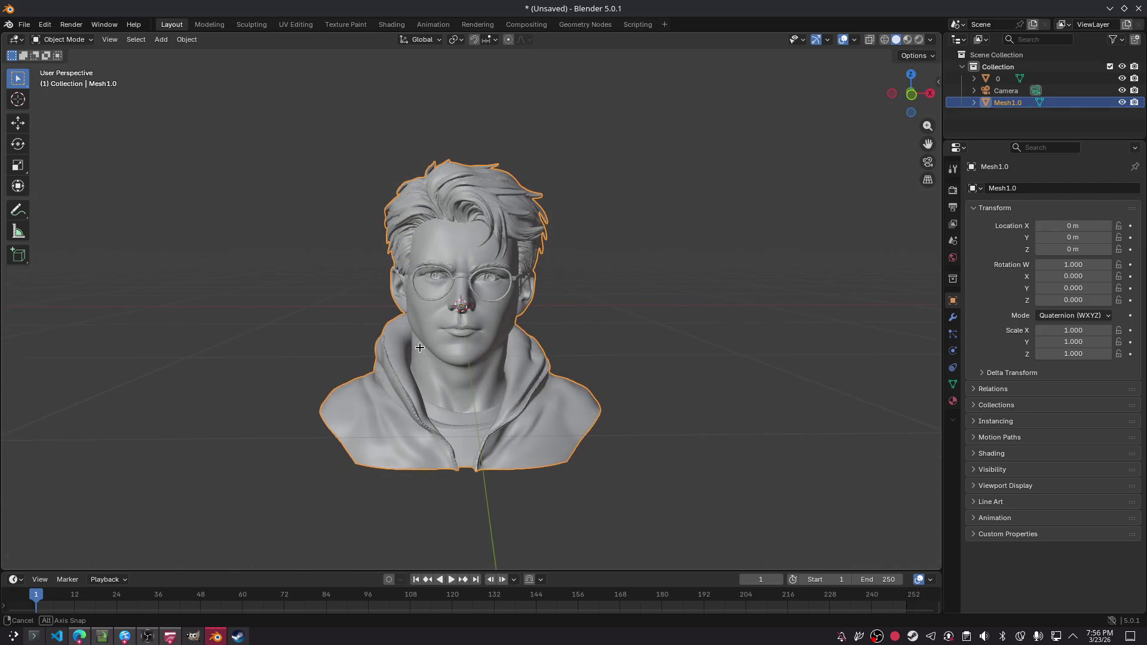
{"action": "scroll", "coordinate": [532, 377], "scroll_direction": "up", "scroll_amount": 1}
{"action": "mouse_move", "coordinate": [532, 376]}
{"action": "middle_mouse_down"}
{"action": "mouse_move", "coordinate": [514, 374]}
{"action": "mouse_move", "coordinate": [663, 357]}
{"action": "mouse_move", "coordinate": [514, 357]}
{"action": "mouse_move", "coordinate": [568, 356]}
{"action": "mouse_move", "coordinate": [546, 362]}
{"action": "middle_mouse_up"}
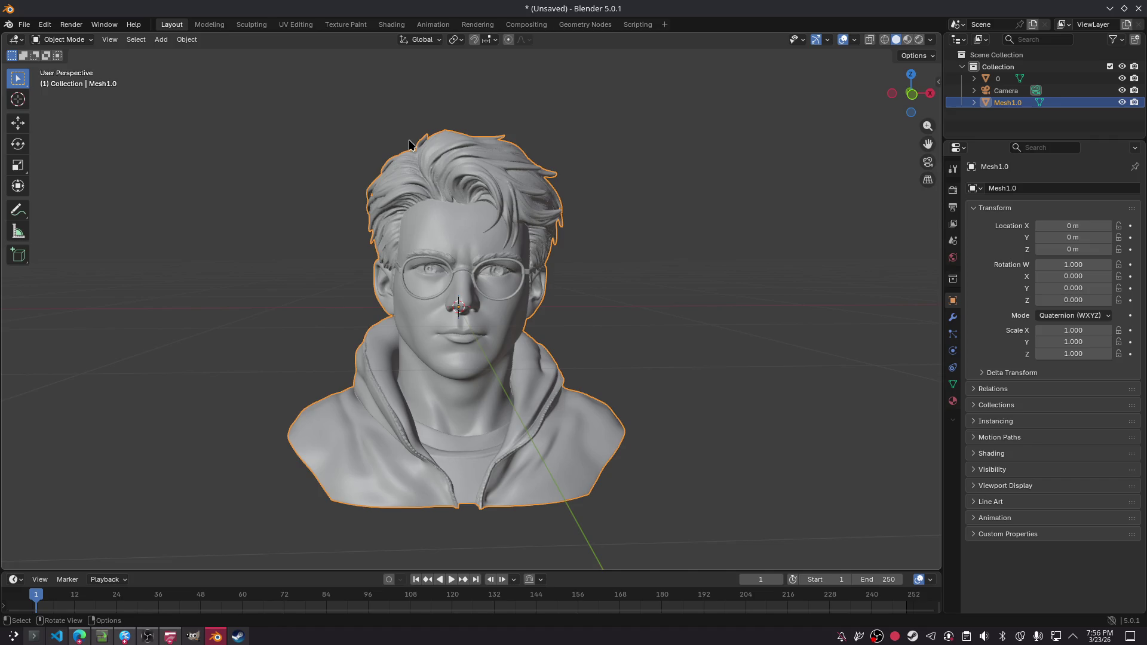
{"action": "scroll", "coordinate": [395, 292], "scroll_direction": "down", "scroll_amount": 10}
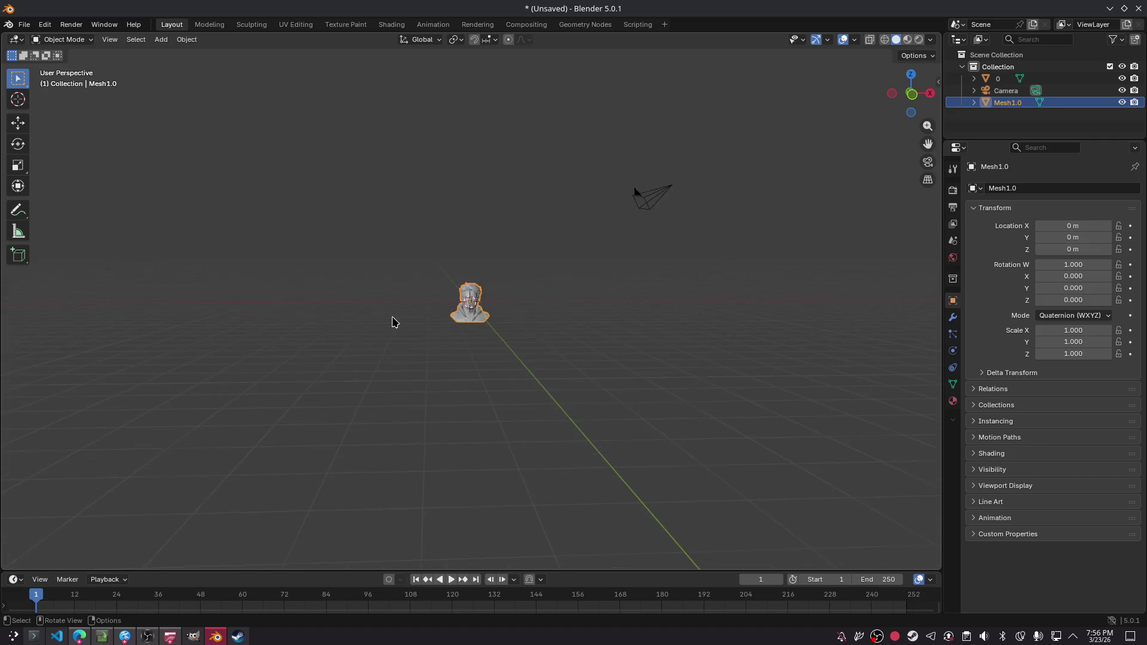
{"action": "scroll", "coordinate": [369, 281], "scroll_direction": "up", "scroll_amount": 14}
{"action": "scroll", "coordinate": [369, 280], "scroll_direction": "up", "scroll_amount": 3}
{"action": "scroll", "coordinate": [369, 285], "scroll_direction": "down", "scroll_amount": 6}
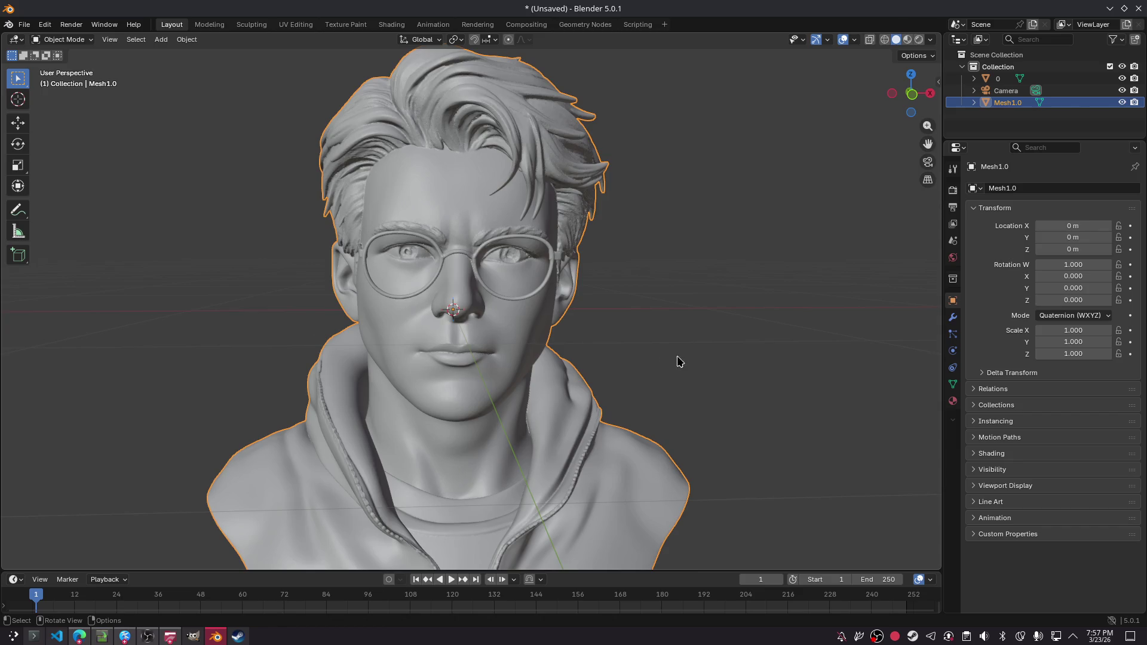
- Deselect the bust, view it from three-quarters, and switch back to Konsole
{"action": "left_click", "coordinate": [717, 310]}
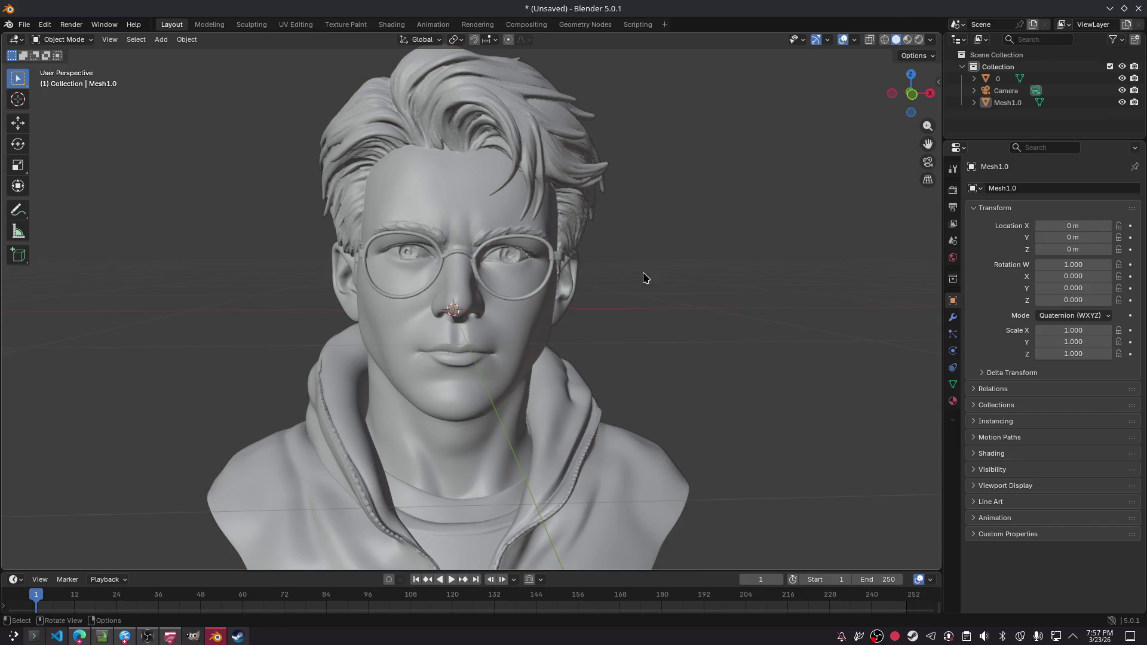
{"action": "scroll", "coordinate": [631, 254], "scroll_direction": "down", "scroll_amount": 1}
{"action": "mouse_move", "coordinate": [604, 266]}
{"action": "middle_mouse_down"}
{"action": "mouse_move", "coordinate": [496, 308]}
{"action": "mouse_move", "coordinate": [446, 238]}
{"action": "middle_mouse_up"}
{"action": "key", "text": "alt+Tab"}
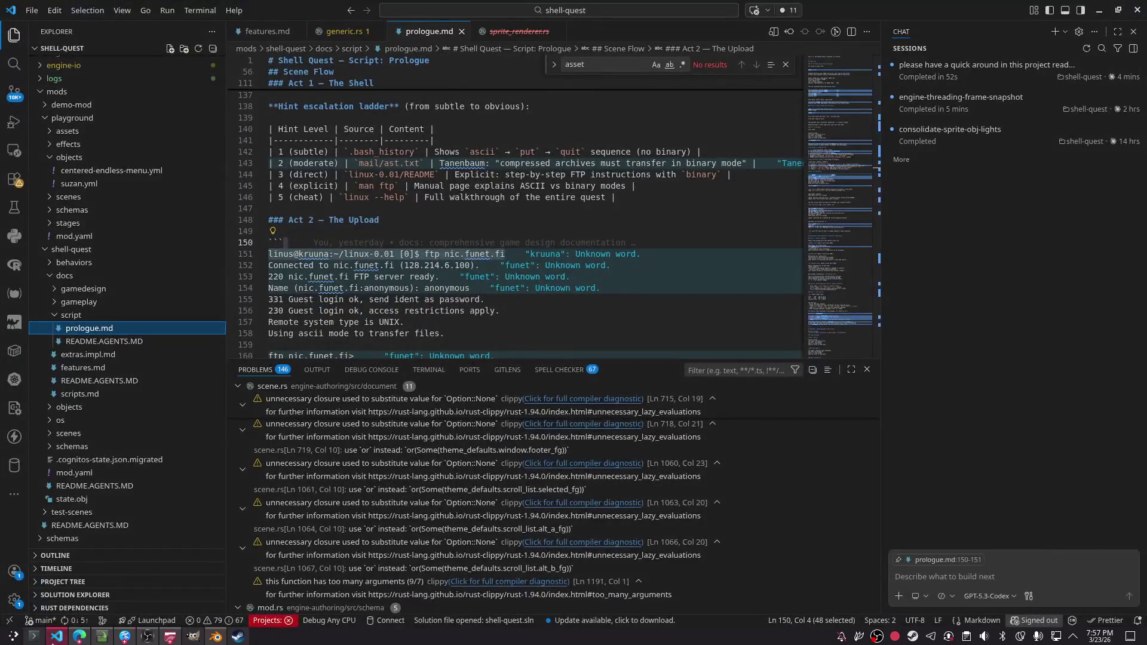
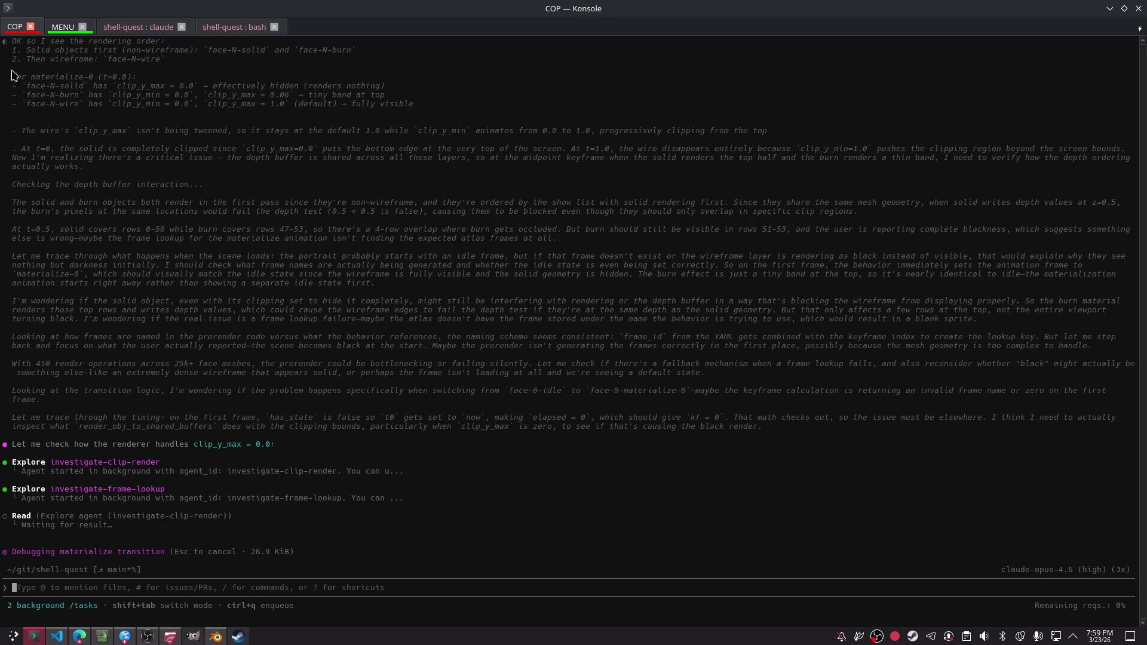
- Switch to the shell-quest Claude session tab in Konsole
{"action": "left_click", "coordinate": [51, 26]}
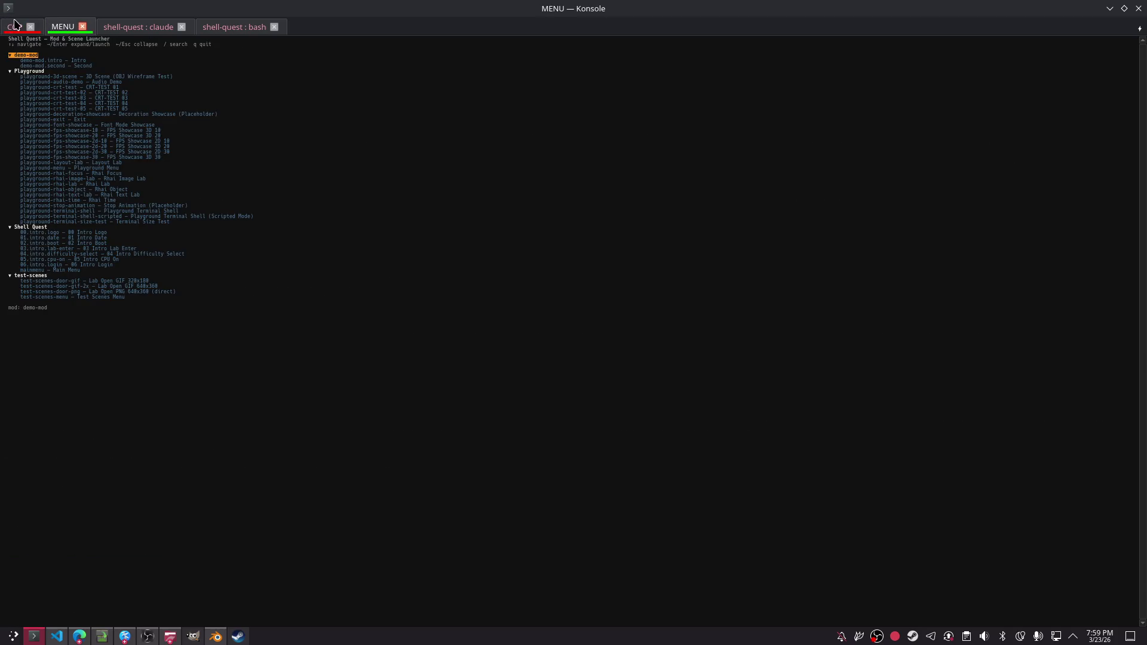
{"action": "left_click", "coordinate": [24, 33]}
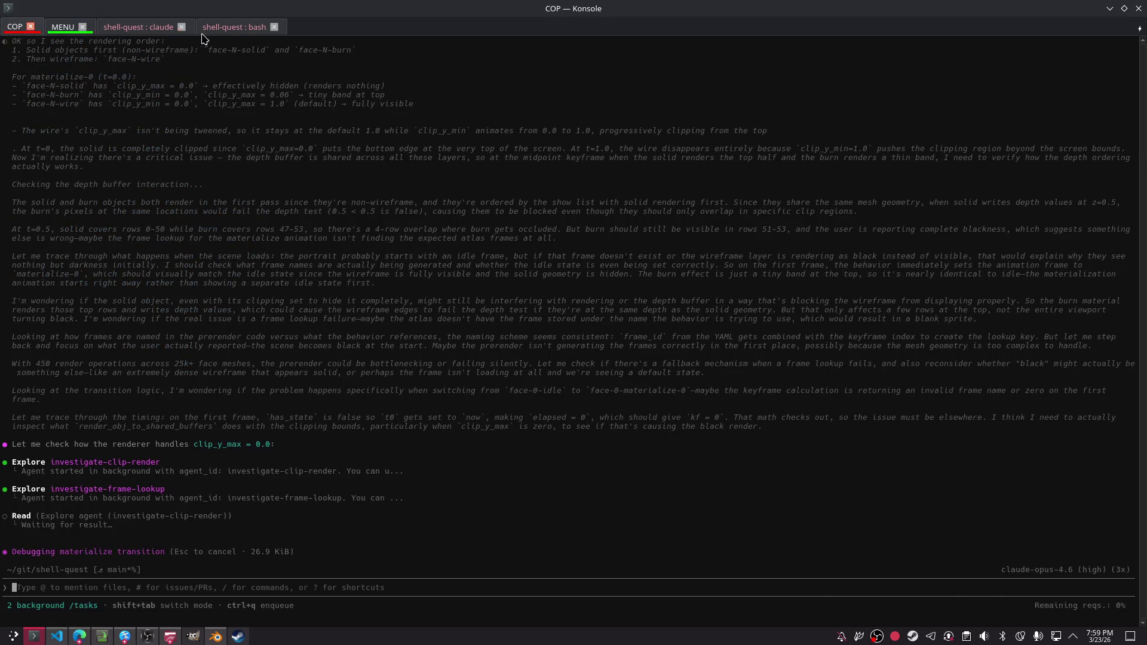
{"action": "left_click", "coordinate": [121, 30]}
{"action": "scroll", "coordinate": [197, 327], "scroll_direction": "up", "scroll_amount": 3, "text": "ctrl"}
{"action": "scroll", "coordinate": [196, 327], "scroll_direction": "down", "scroll_amount": 15}
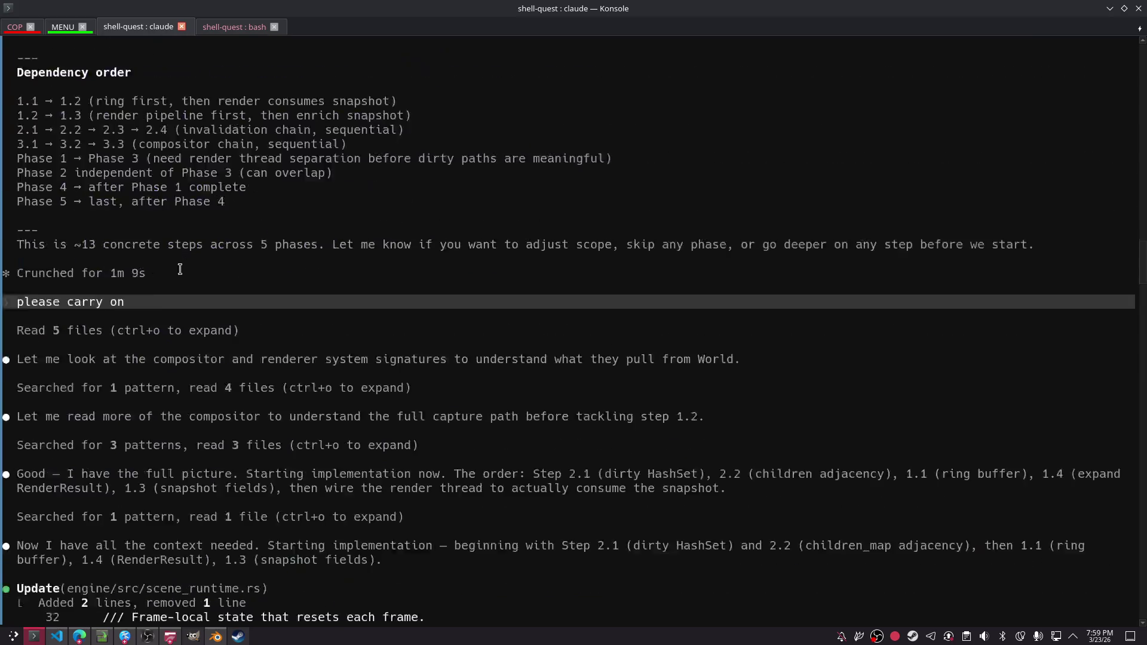
- Rename the Claude session tab to CLAUDE for both the tab and remote title formats
{"action": "right_click", "coordinate": [137, 27]}
{"action": "left_click", "coordinate": [191, 46]}
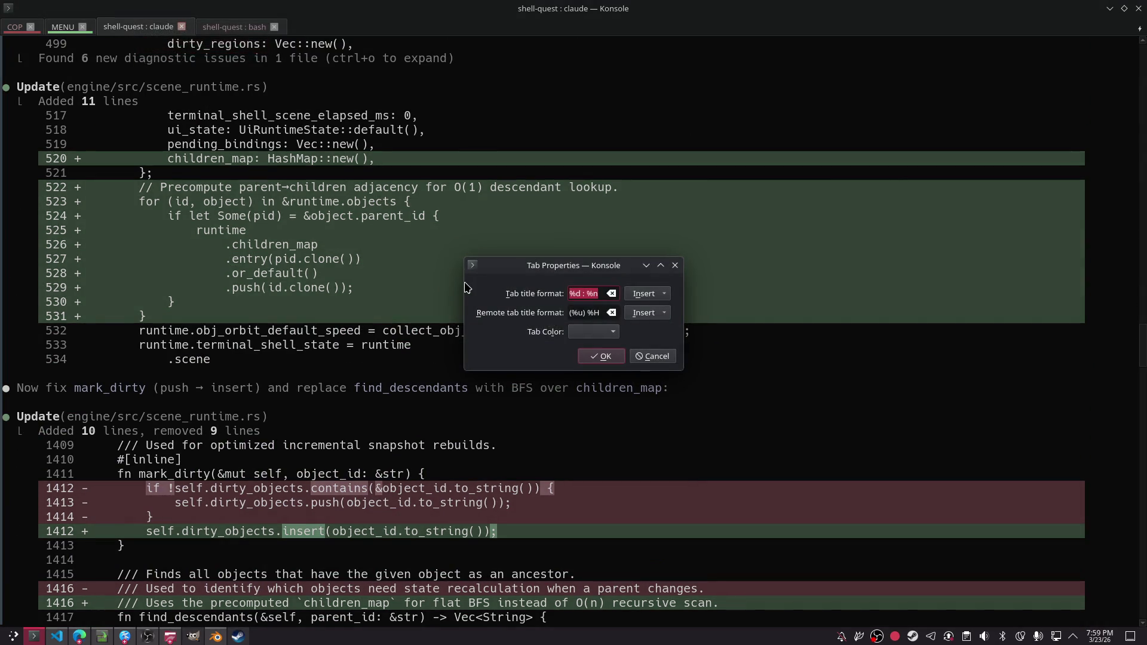
{"action": "type", "text": "CLAUDE"}
{"action": "key", "text": "Tab"}
{"action": "type", "text": "CLAUDE"}
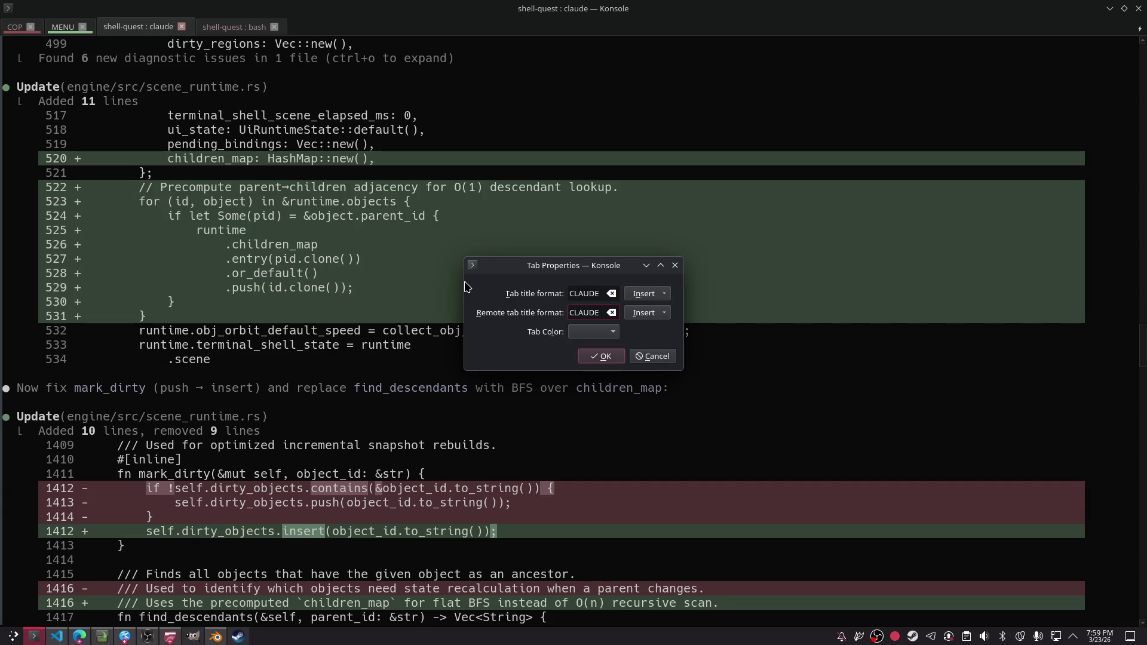
{"action": "left_click", "coordinate": [601, 356]}
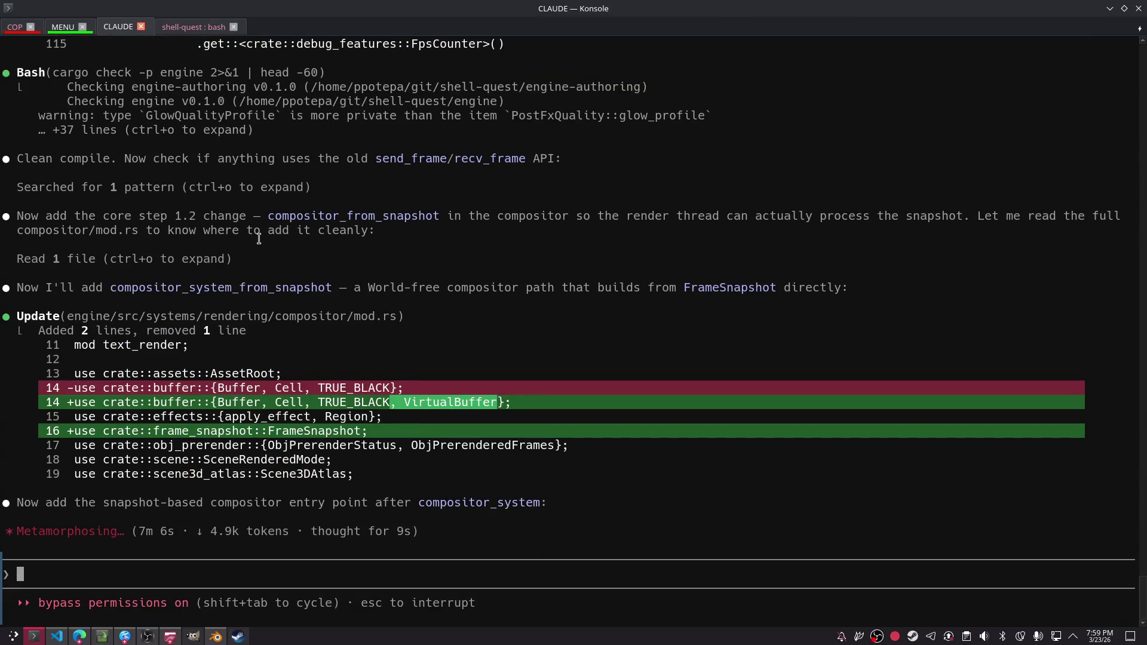
- In the game tab, move the difficulty choice up to I CAN EXIT VIM, then go to Blender
{"action": "scroll", "coordinate": [259, 238], "scroll_direction": "up", "scroll_amount": 1}
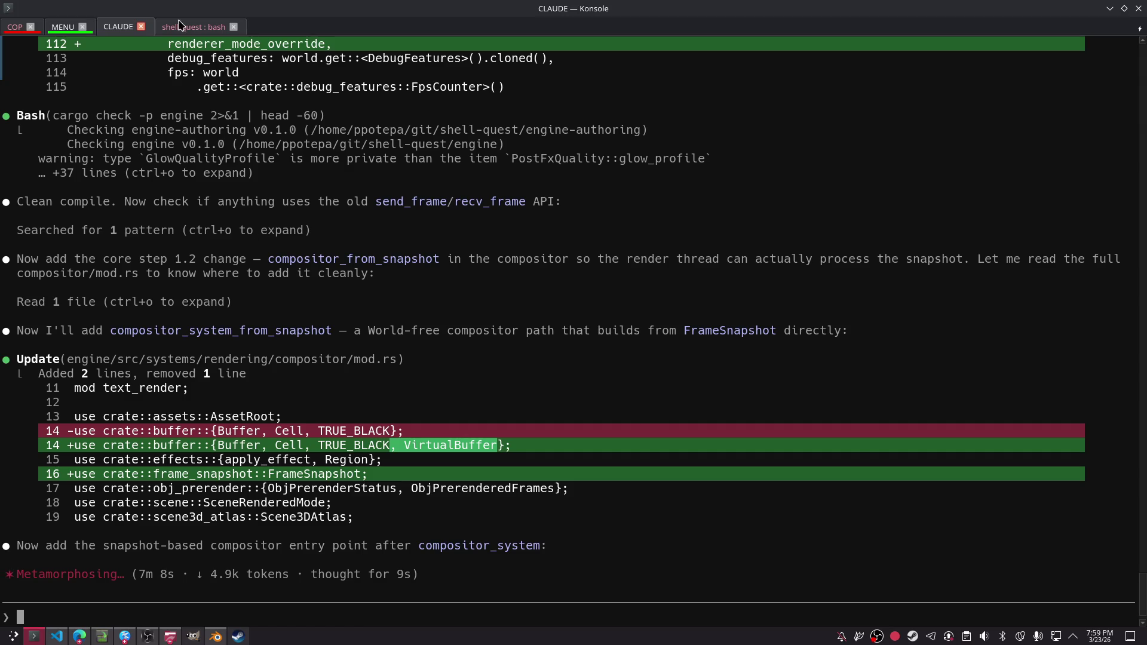
{"action": "left_click", "coordinate": [185, 26]}
{"action": "key", "text": "Up"}
{"action": "key", "text": "alt+Tab"}
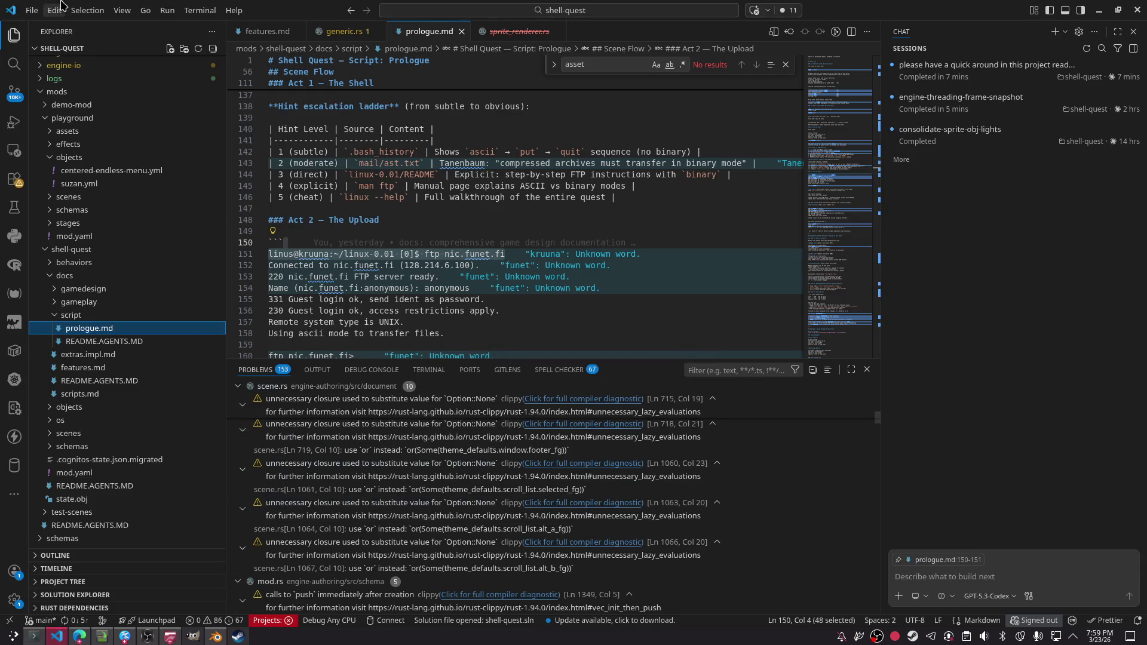
{"action": "key", "text": "alt+Tab"}
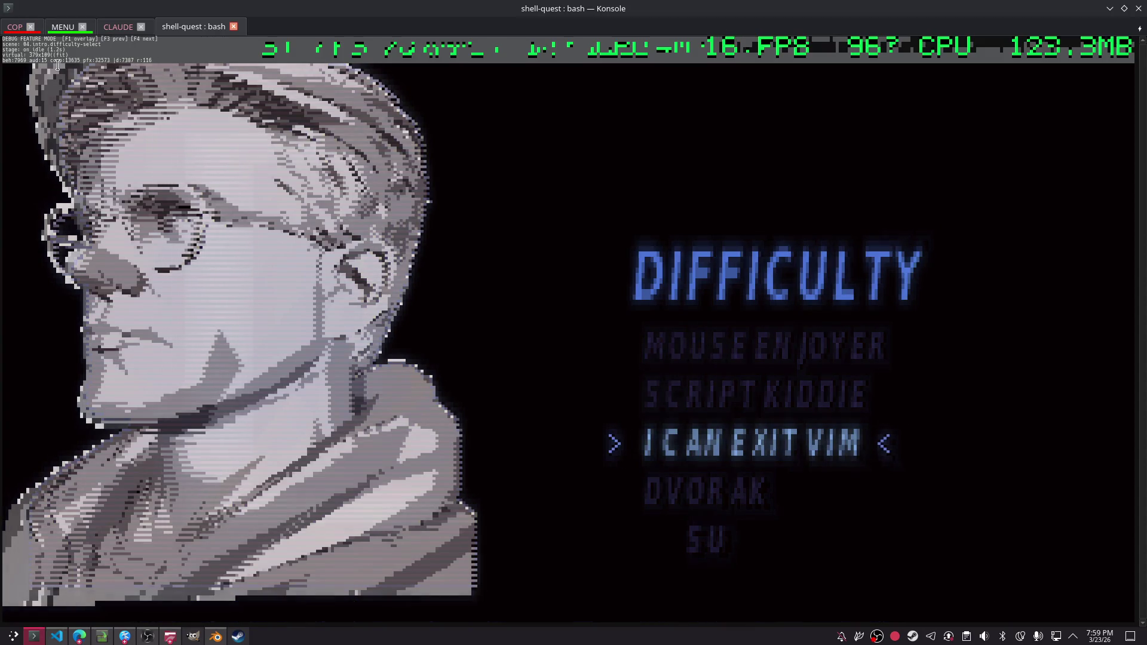
{"action": "key", "text": "alt+Tab"}
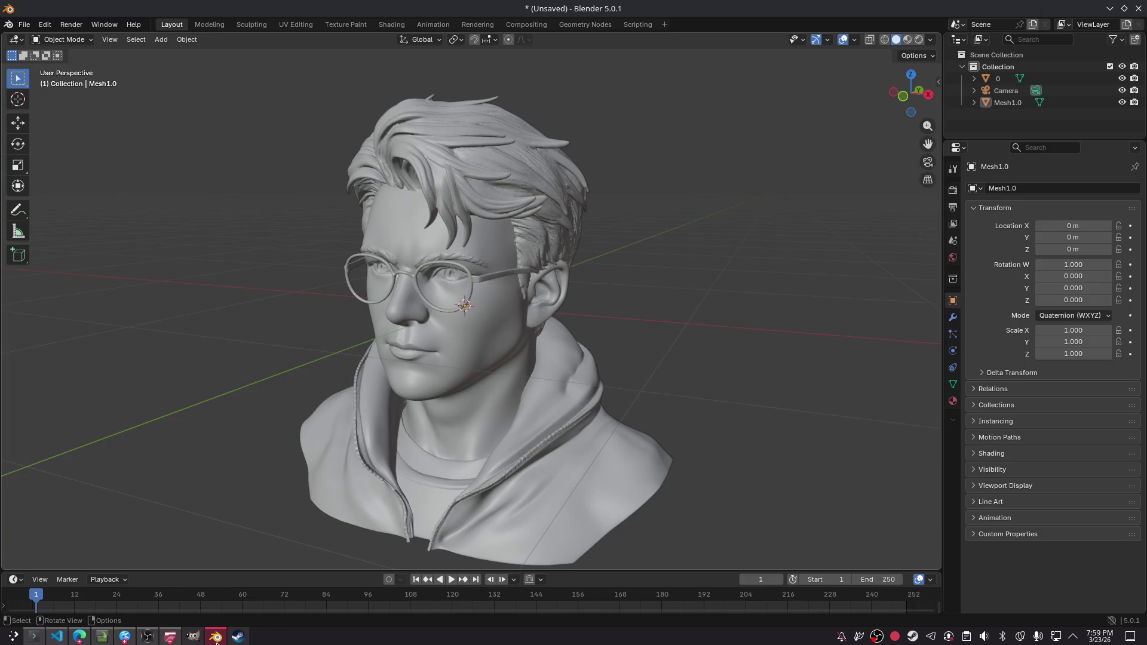
- Orbit to a front view of the hooded bust Mesh1.0, then bring up the File menu
{"action": "middle_click_drag", "start_coordinate": [630, 244], "coordinate": [555, 261]}
{"action": "scroll", "coordinate": [556, 257], "scroll_direction": "down", "scroll_amount": 3}
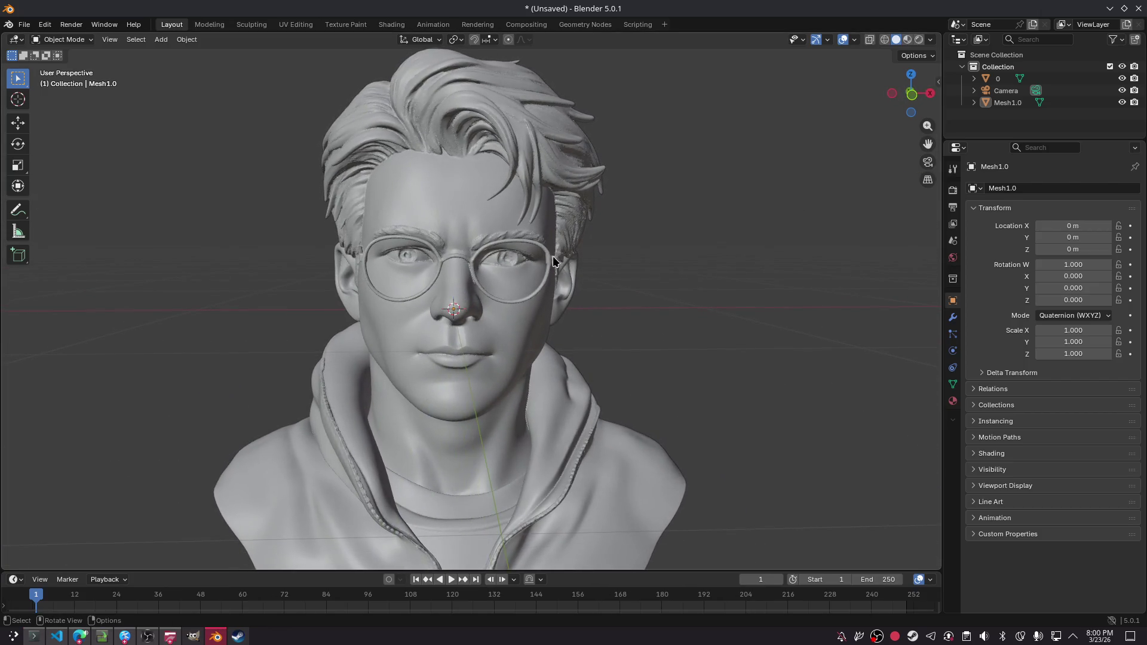
{"action": "scroll", "coordinate": [557, 248], "scroll_direction": "up", "scroll_amount": 2}
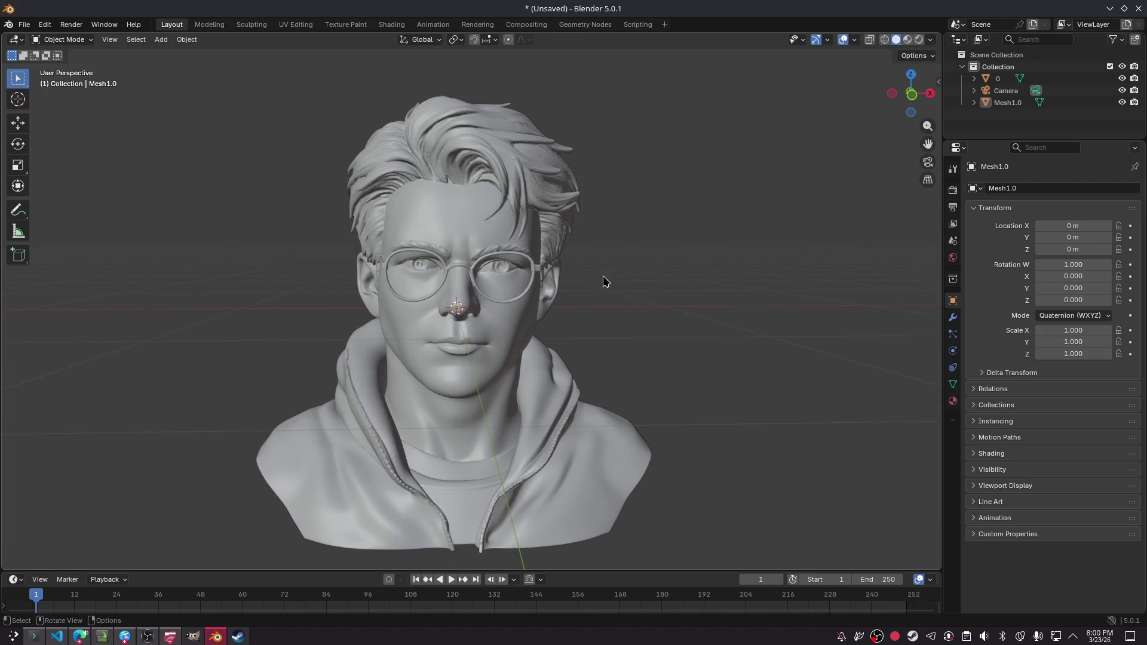
{"action": "left_click_drag", "start_coordinate": [710, 389], "coordinate": [577, 272]}
{"action": "left_click", "coordinate": [326, 361]}
{"action": "scroll", "coordinate": [608, 326], "scroll_direction": "down", "scroll_amount": 1}
{"action": "scroll", "coordinate": [607, 326], "scroll_direction": "down", "scroll_amount": 1}
{"action": "scroll", "coordinate": [607, 325], "scroll_direction": "up", "scroll_amount": 1}
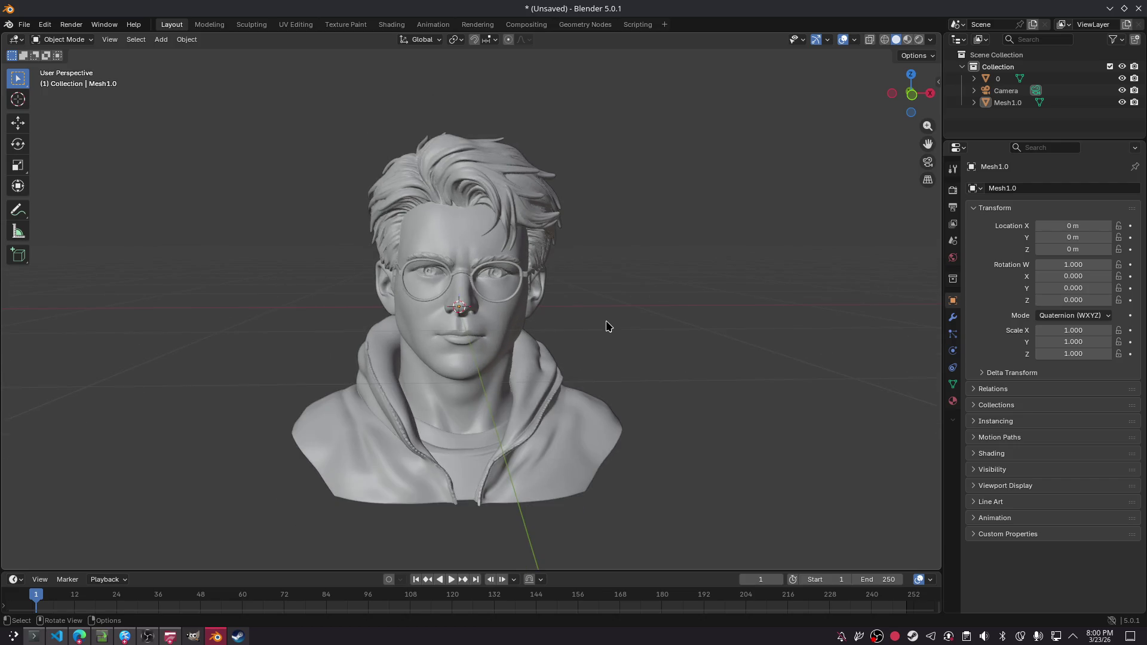
{"action": "left_click", "coordinate": [24, 27]}
- Import a .glb bust through glTF 2.0 and move it left along X to −2.046 m
{"action": "mouse_move", "coordinate": [82, 198]}
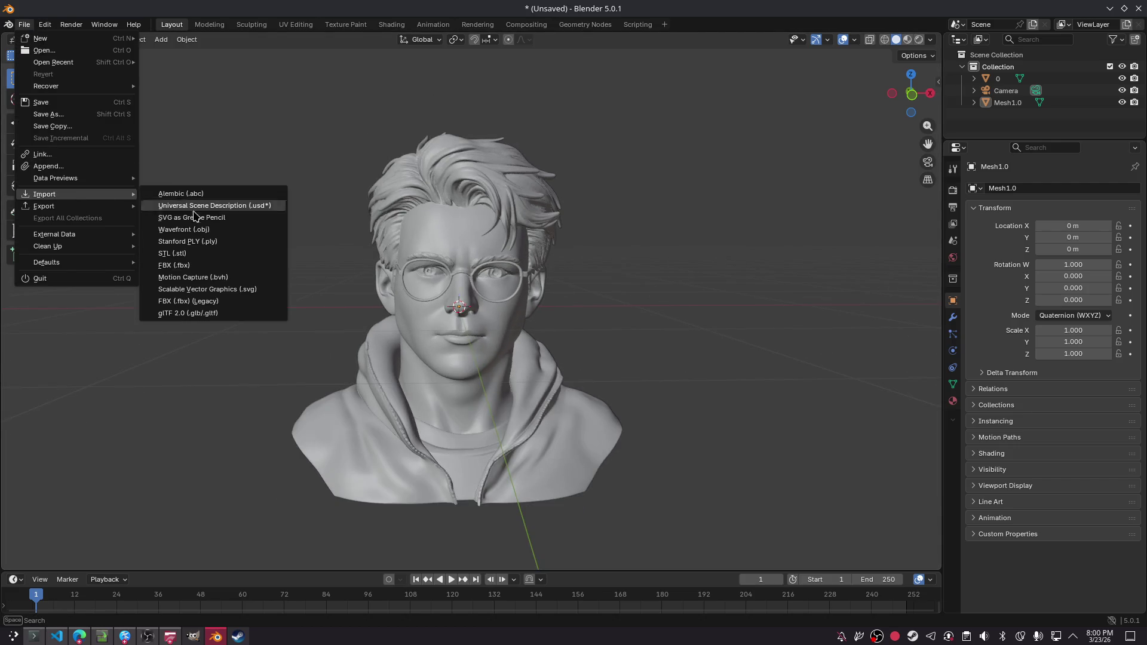
{"action": "left_click", "coordinate": [229, 318]}
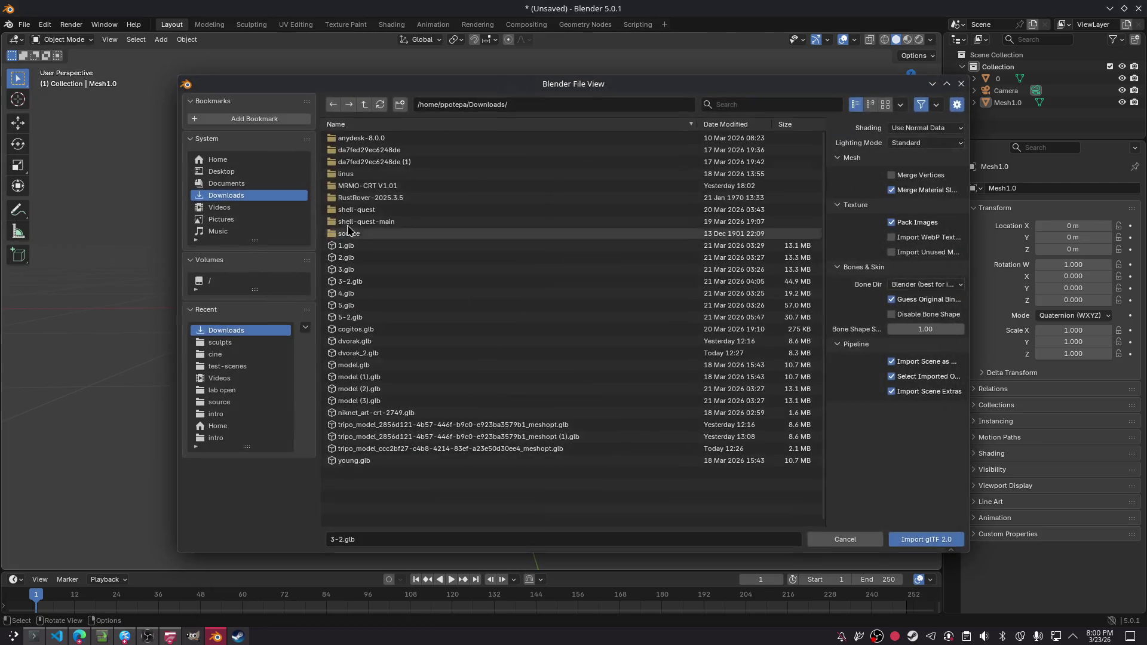
{"action": "double_click", "coordinate": [356, 258]}
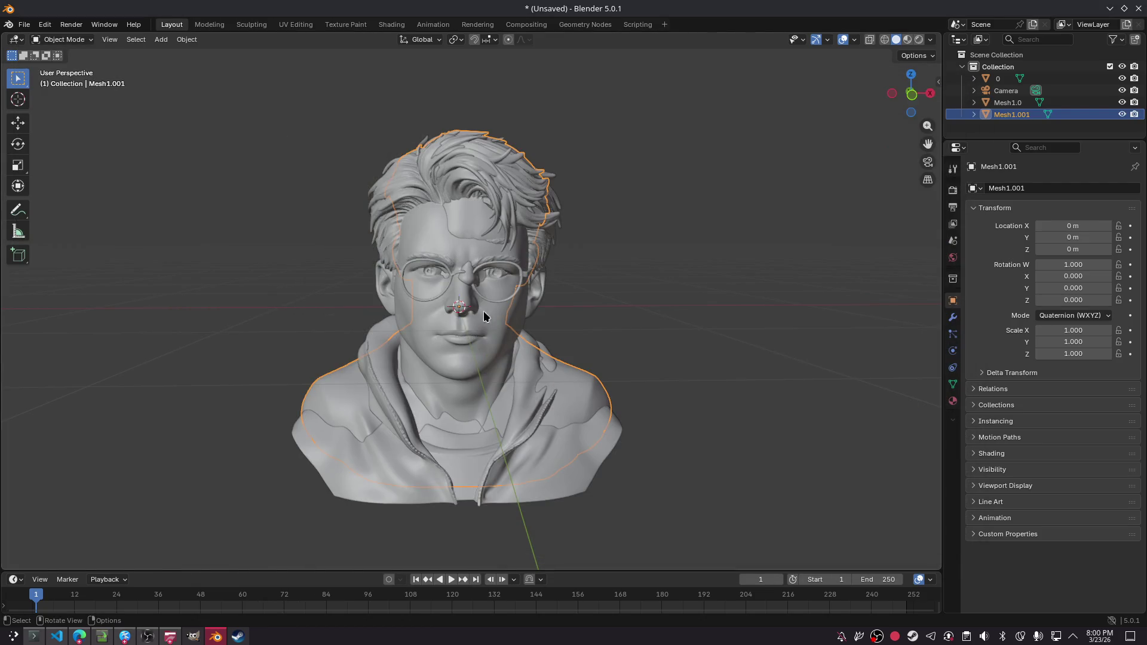
{"action": "left_click", "coordinate": [18, 123]}
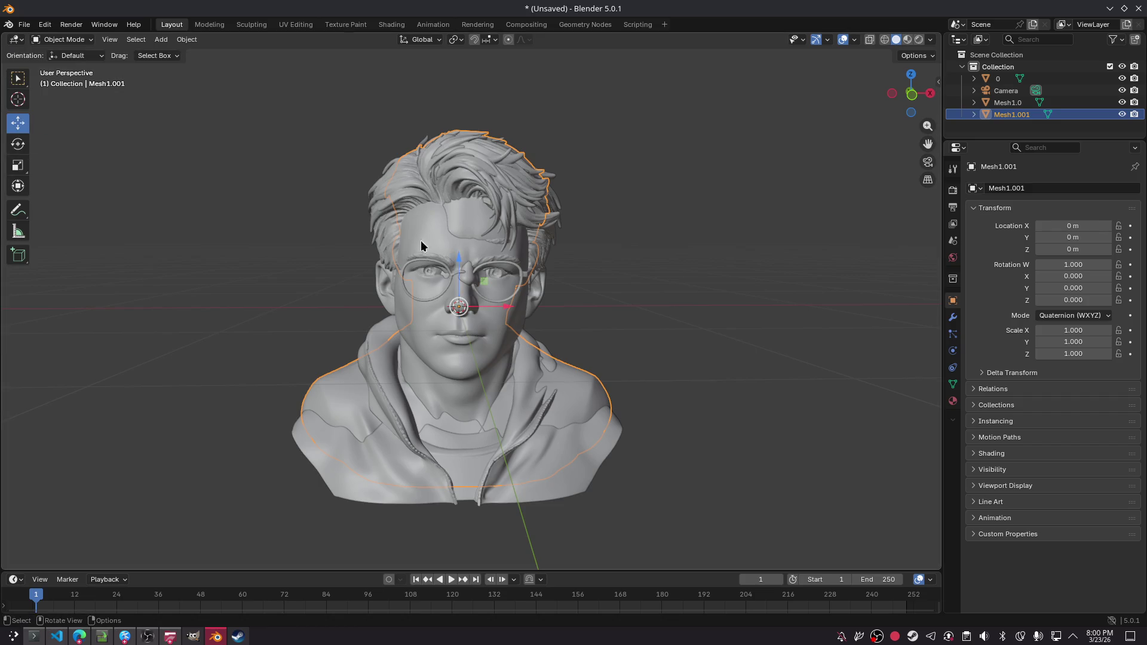
{"action": "left_click_drag", "start_coordinate": [506, 308], "coordinate": [117, 354]}
{"action": "left_click", "coordinate": [451, 291]}
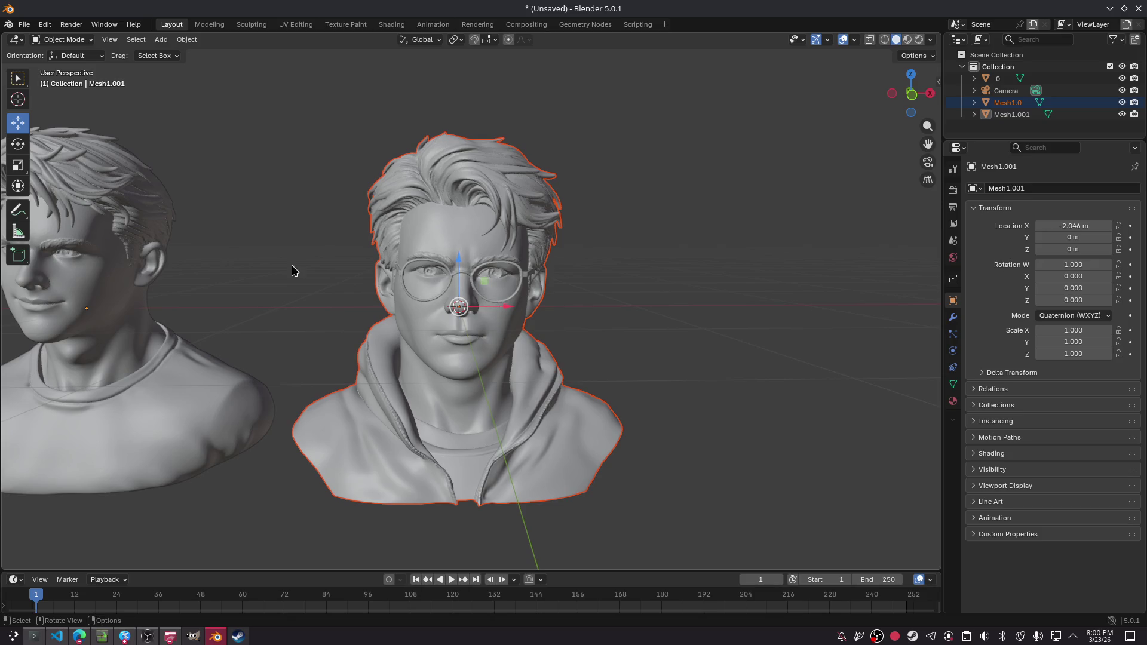
- In front view, slide the glasses bust Mesh1.0 right to X 0.47 m
{"action": "left_click", "coordinate": [911, 74]}
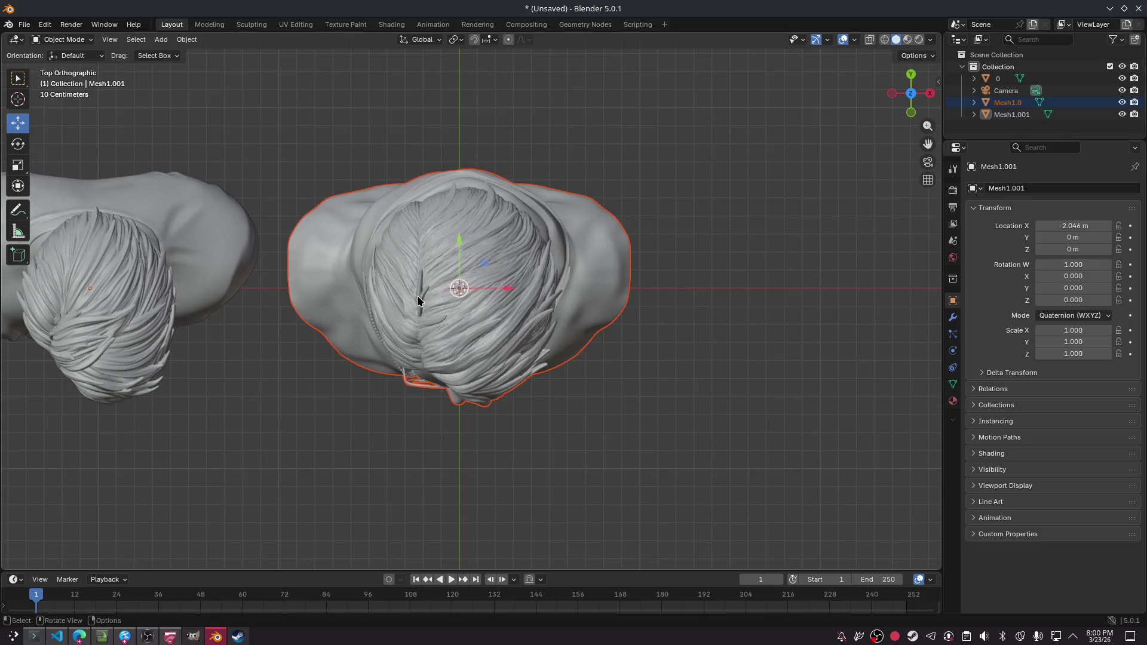
{"action": "left_click", "coordinate": [910, 113]}
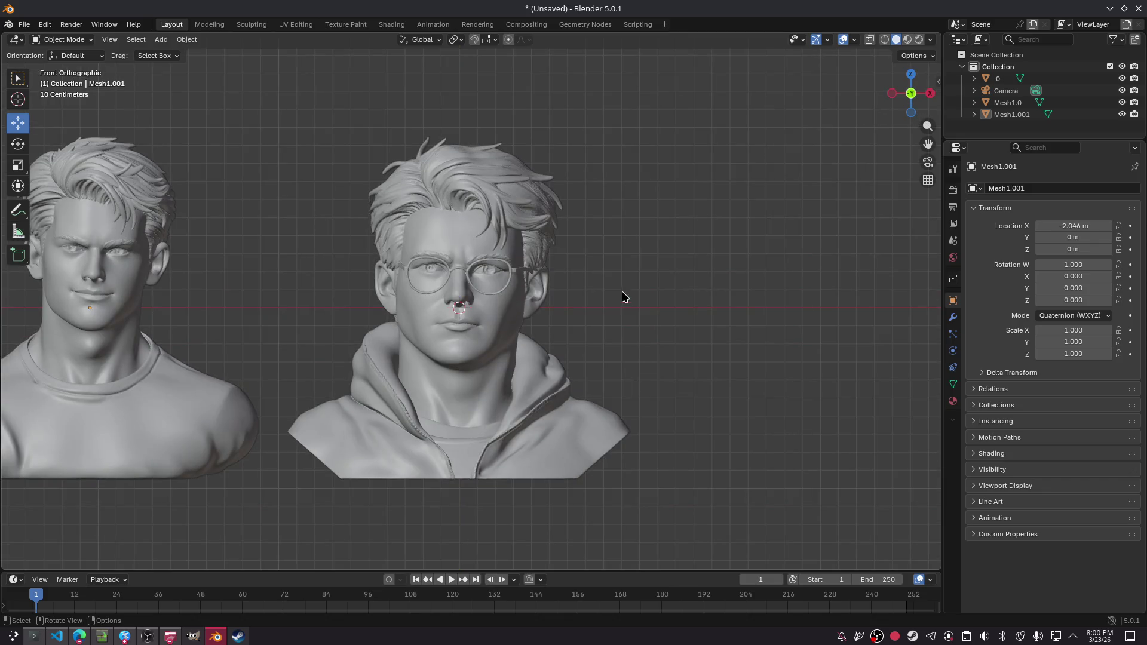
{"action": "left_click", "coordinate": [478, 290]}
{"action": "mouse_move", "coordinate": [501, 311]}
{"action": "left_mouse_down"}
{"action": "mouse_move", "coordinate": [591, 306]}
{"action": "mouse_move", "coordinate": [579, 306]}
{"action": "left_mouse_up"}
{"action": "left_click", "coordinate": [717, 226]}
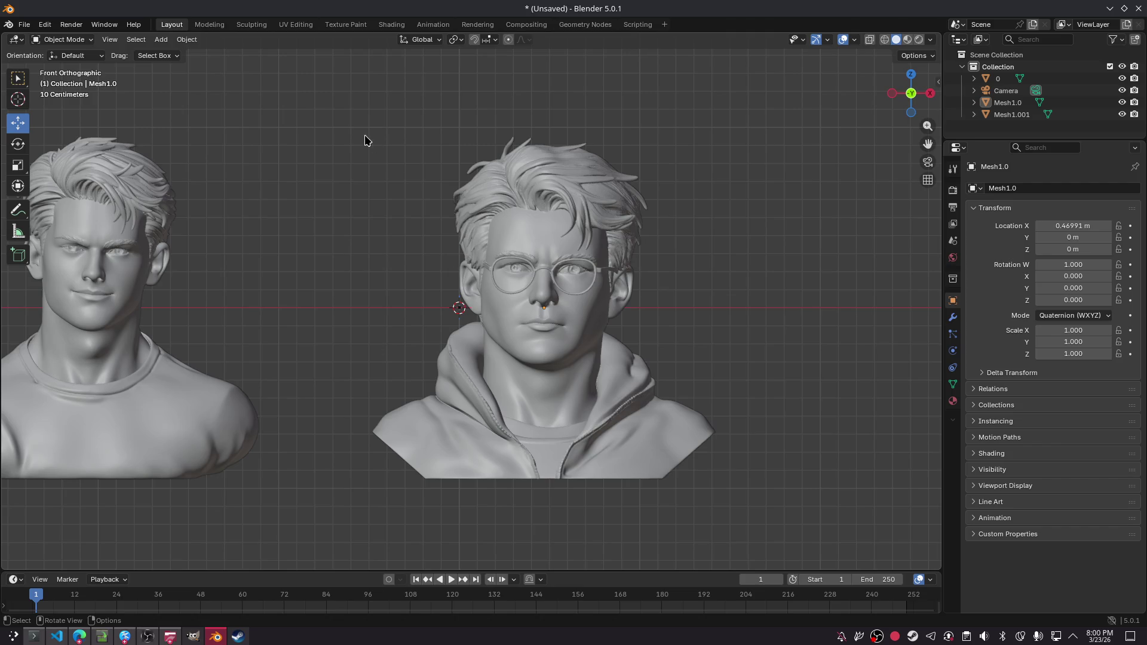
- Import 2.glb as a third bust and push the glasses bust further right
{"action": "left_click", "coordinate": [24, 25]}
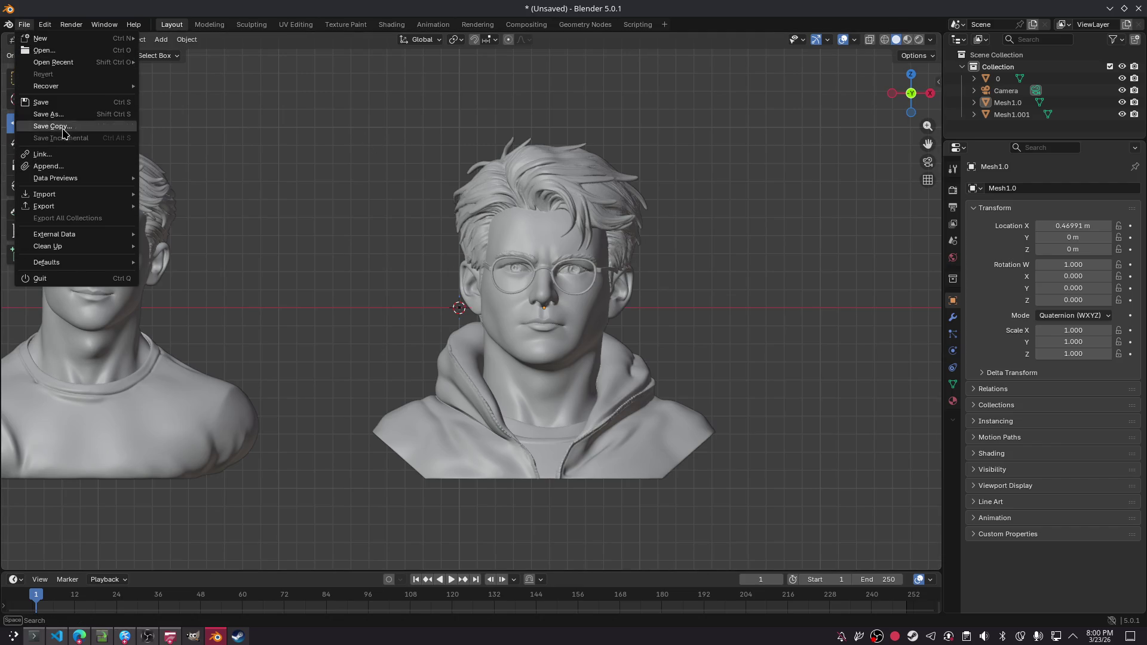
{"action": "mouse_move", "coordinate": [58, 207]}
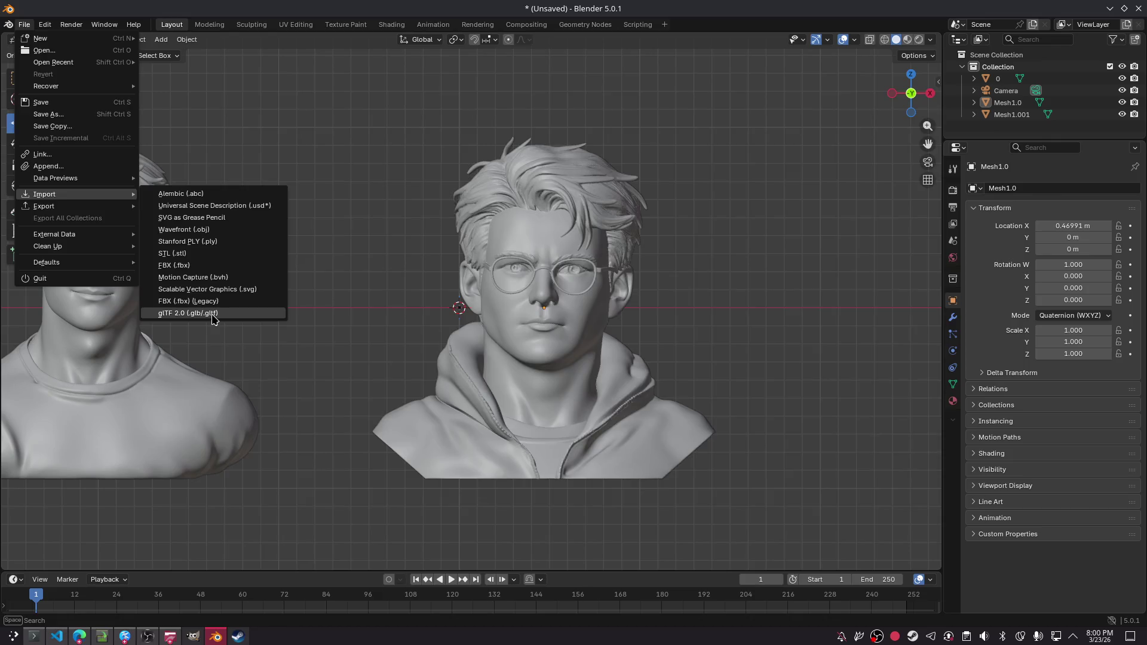
{"action": "left_click", "coordinate": [215, 315]}
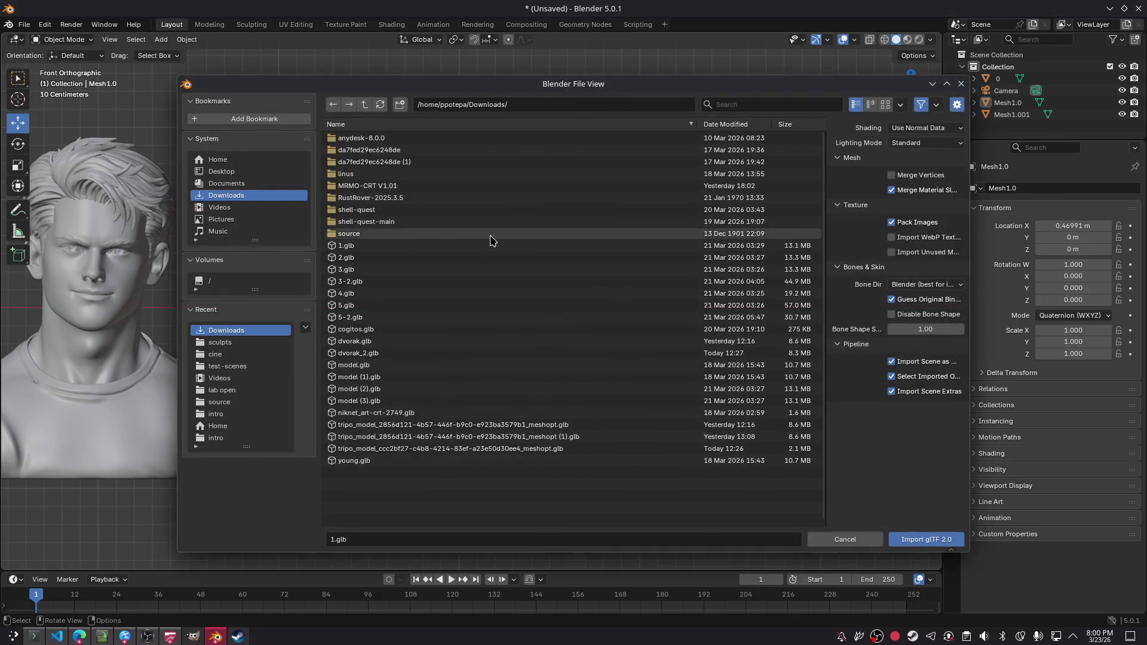
{"action": "left_click", "coordinate": [359, 264]}
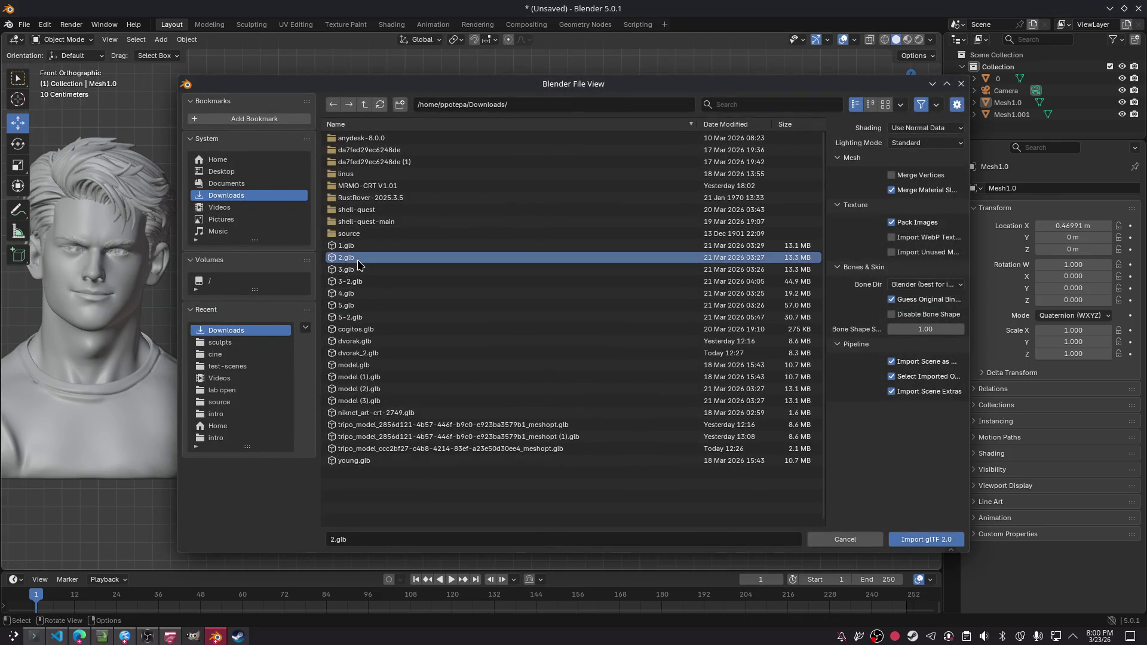
{"action": "double_click", "coordinate": [348, 265]}
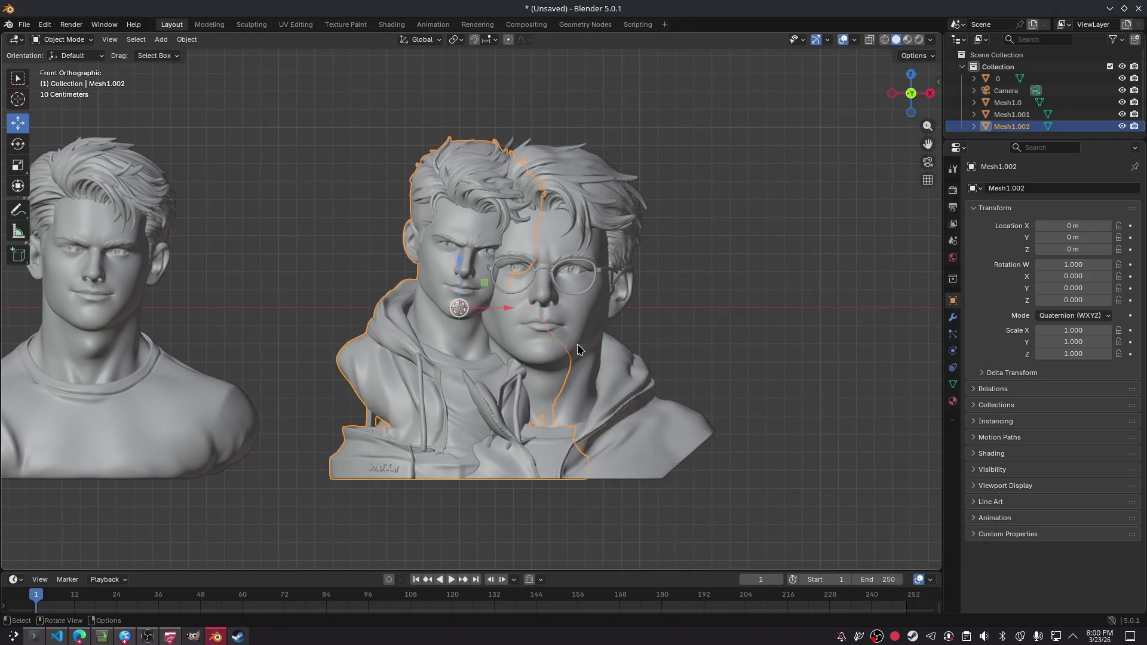
{"action": "left_click_drag", "start_coordinate": [578, 309], "coordinate": [663, 310]}
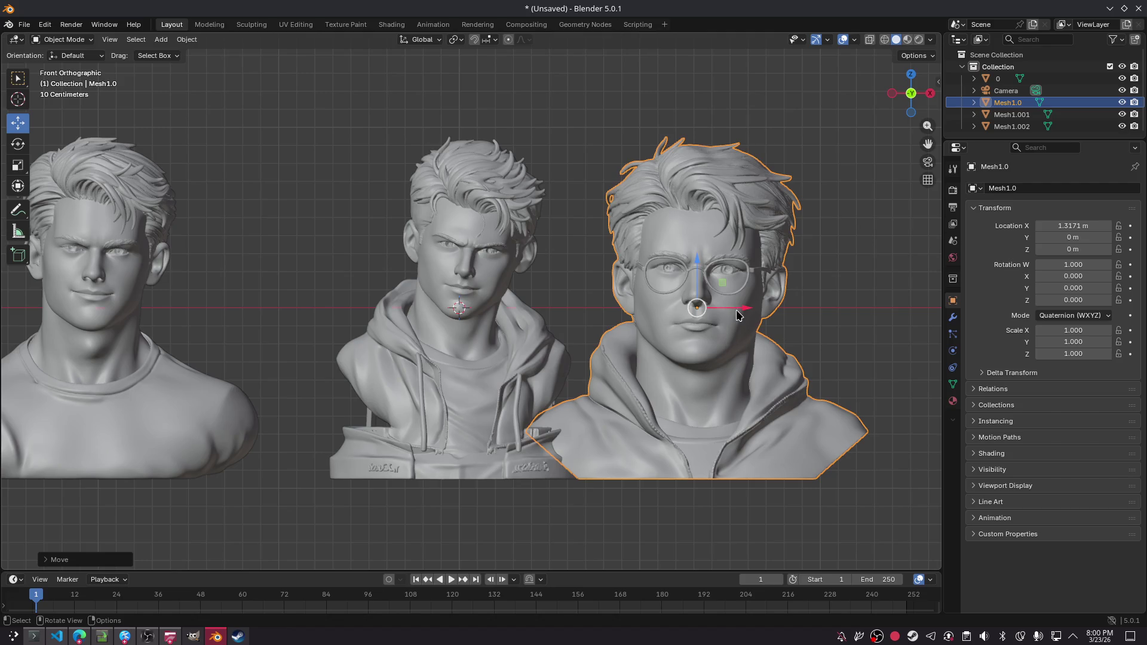
{"action": "left_click_drag", "start_coordinate": [737, 309], "coordinate": [845, 307]}
- Scale the middle bust Mesh1.002 to 1.178 and lower it to Z −0.139 m
{"action": "left_click", "coordinate": [443, 387]}
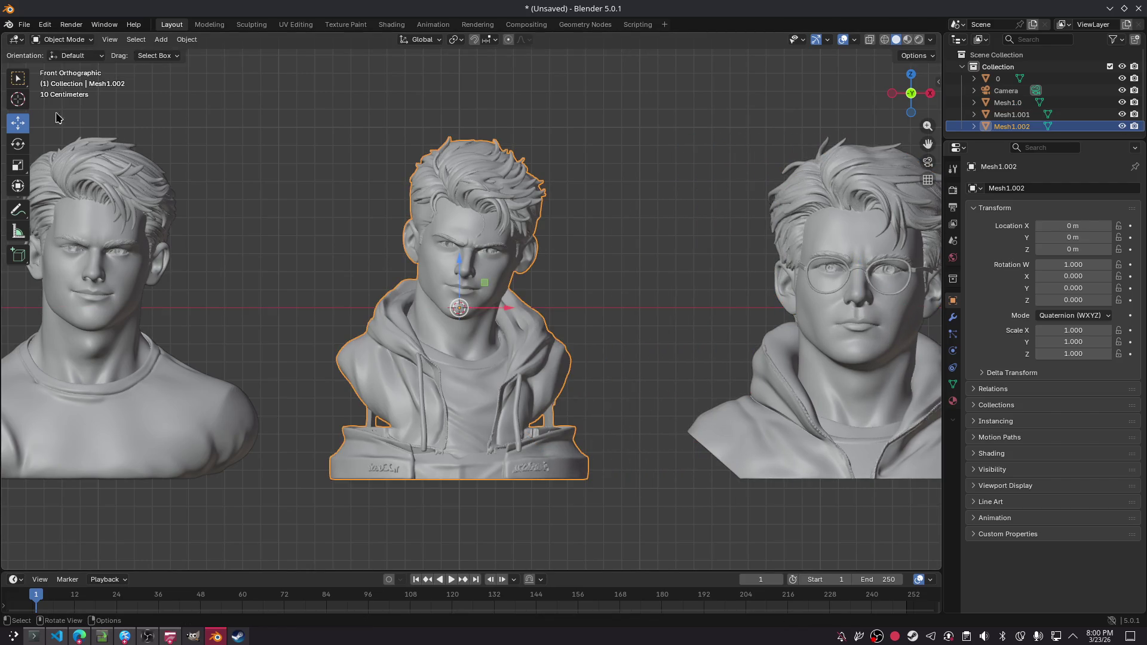
{"action": "key", "text": "s"}
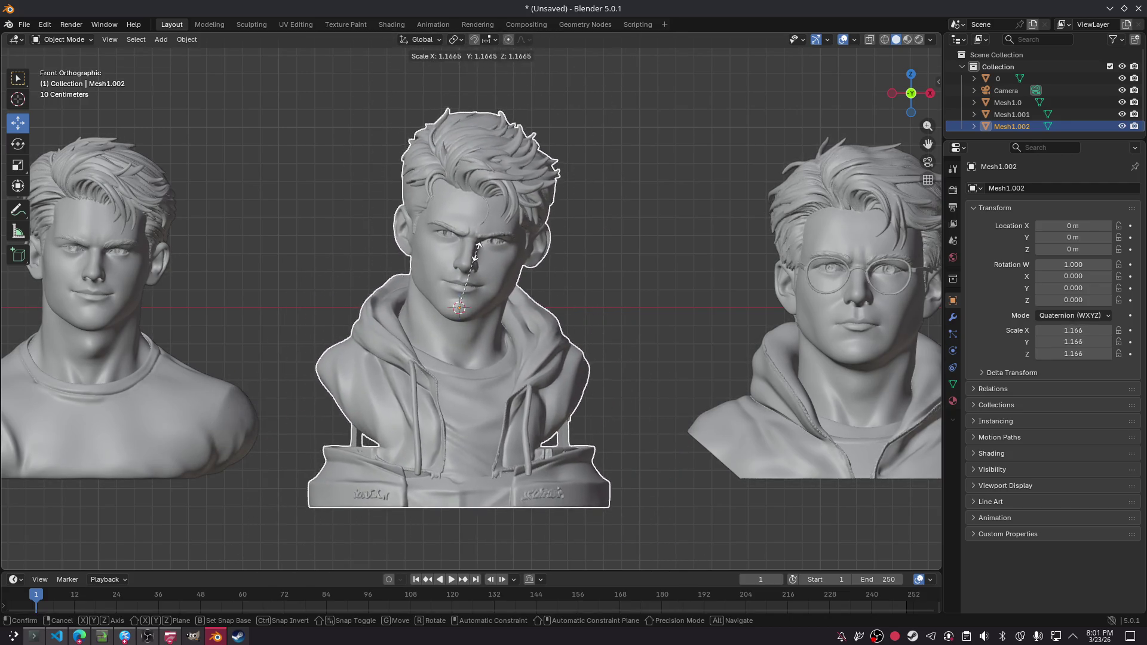
{"action": "left_click", "coordinate": [478, 244]}
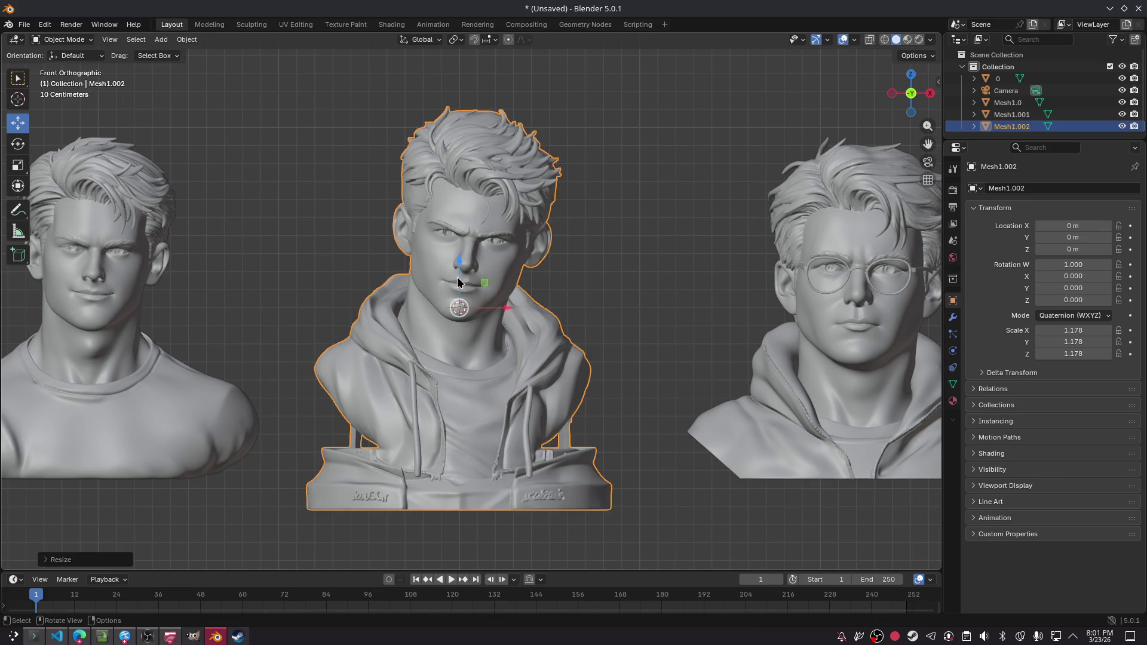
{"action": "left_click_drag", "start_coordinate": [456, 271], "coordinate": [451, 300]}
{"action": "left_click", "coordinate": [572, 276]}
{"action": "mouse_move", "coordinate": [602, 320]}
{"action": "middle_mouse_down"}
{"action": "mouse_move", "coordinate": [249, 282]}
{"action": "mouse_move", "coordinate": [345, 281]}
{"action": "middle_mouse_up"}
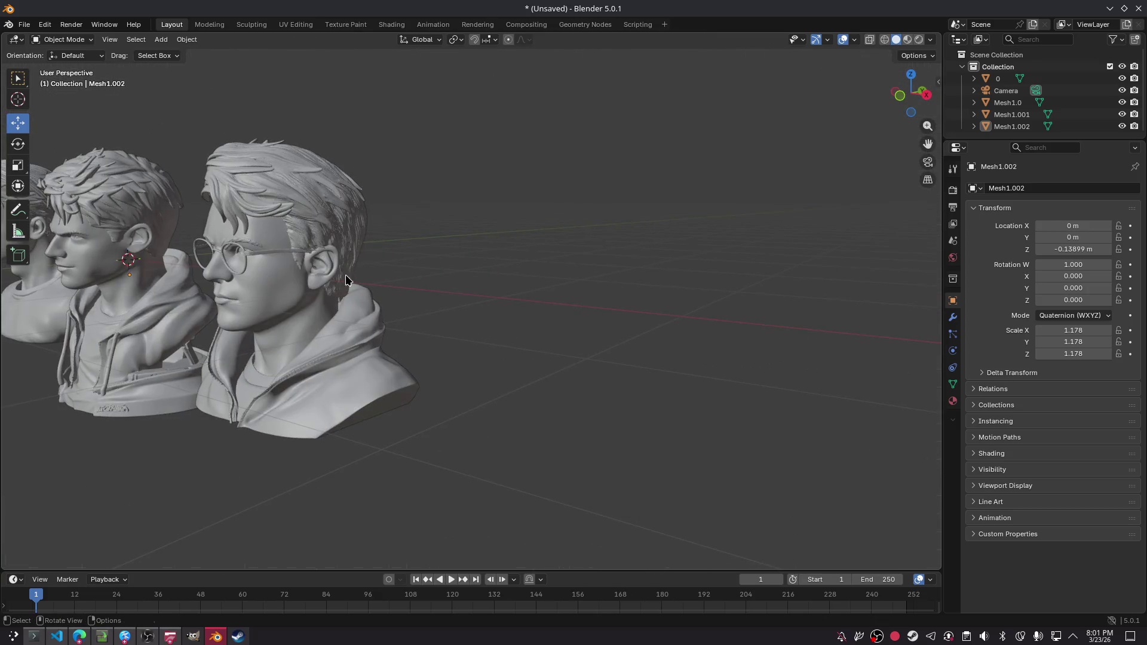
{"action": "middle_click_drag", "start_coordinate": [508, 290], "coordinate": [515, 289]}
{"action": "left_click", "coordinate": [28, 27]}
{"action": "left_click", "coordinate": [30, 28]}
{"action": "left_click", "coordinate": [29, 28]}
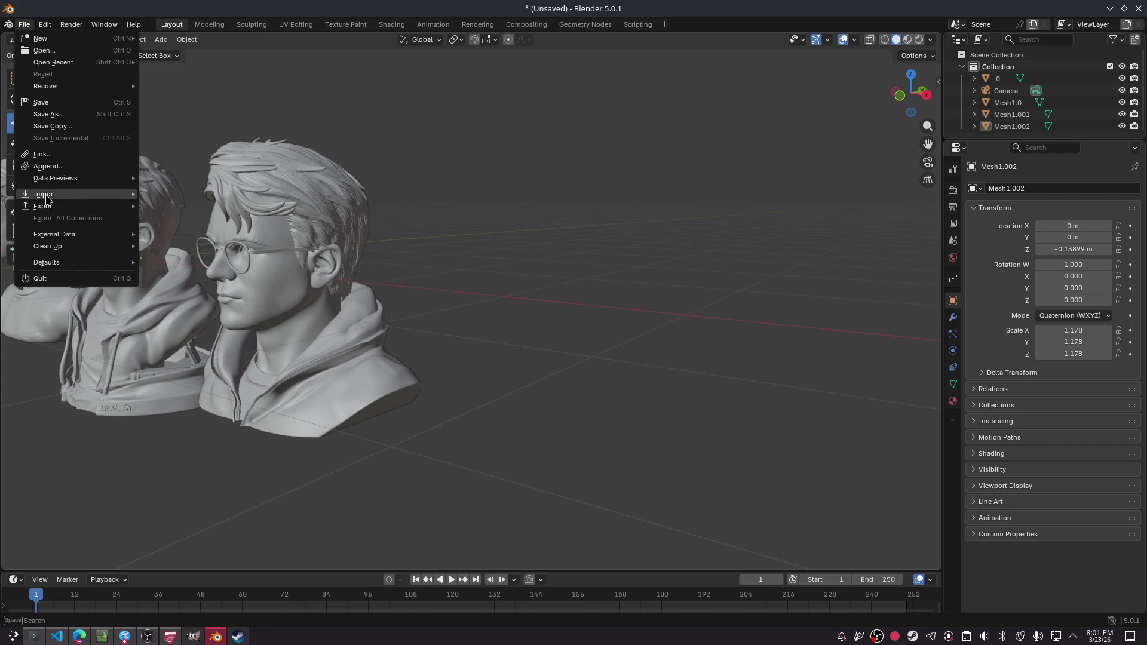
{"action": "mouse_move", "coordinate": [48, 195]}
{"action": "left_click", "coordinate": [233, 313]}
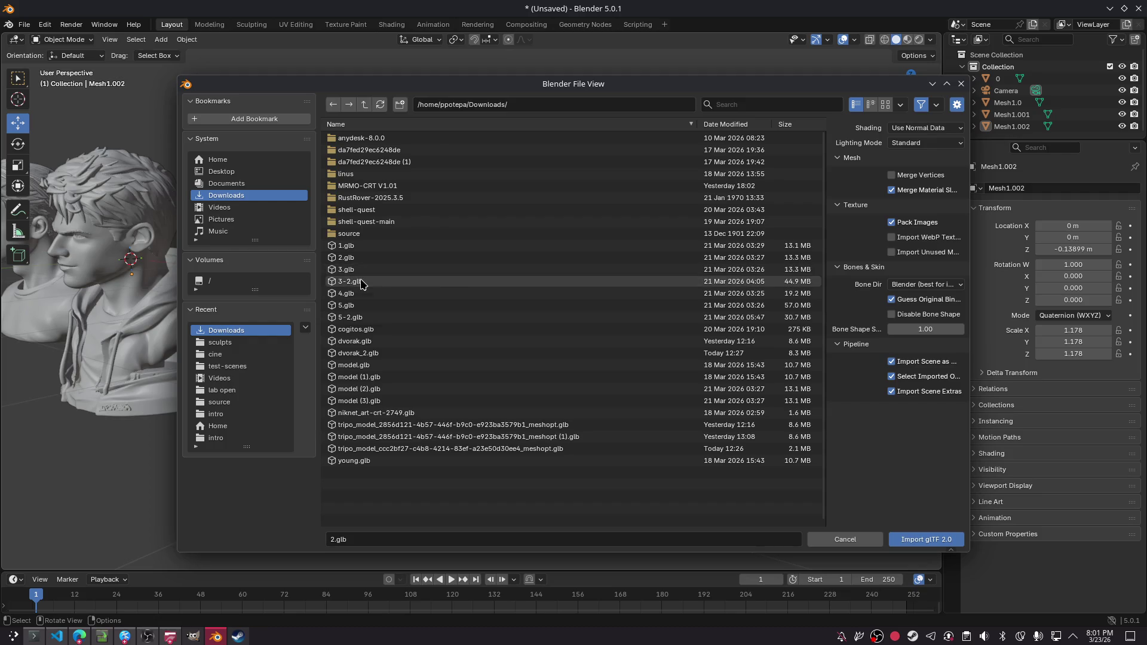
{"action": "double_click", "coordinate": [352, 294]}
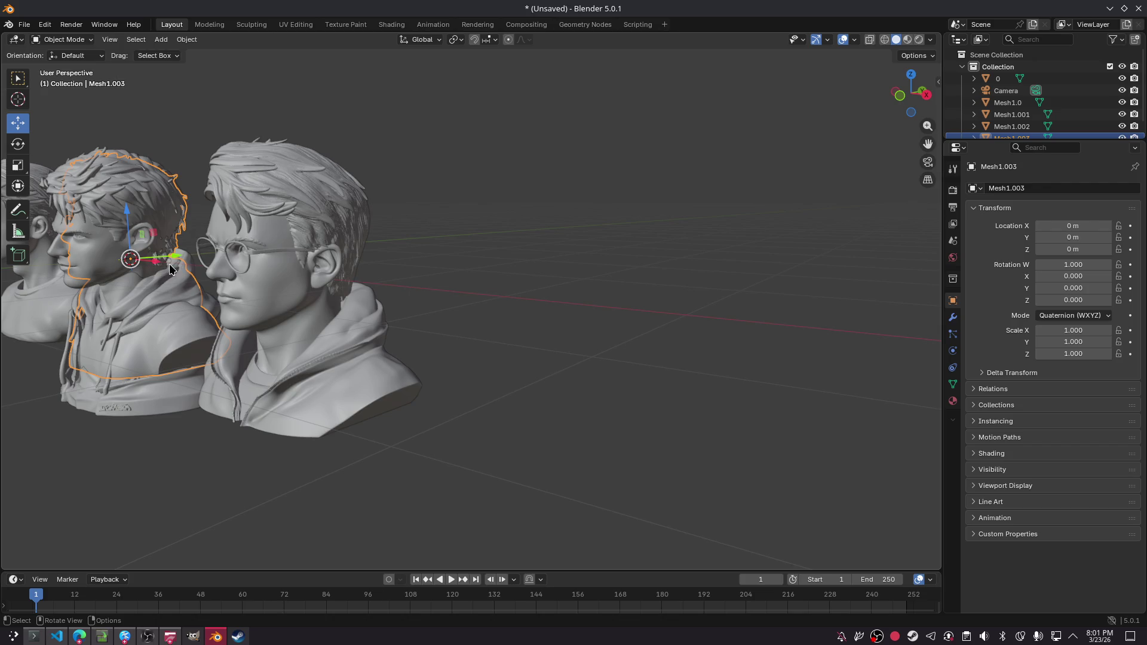
{"action": "key", "text": "Delete"}
{"action": "left_click", "coordinate": [24, 25]}
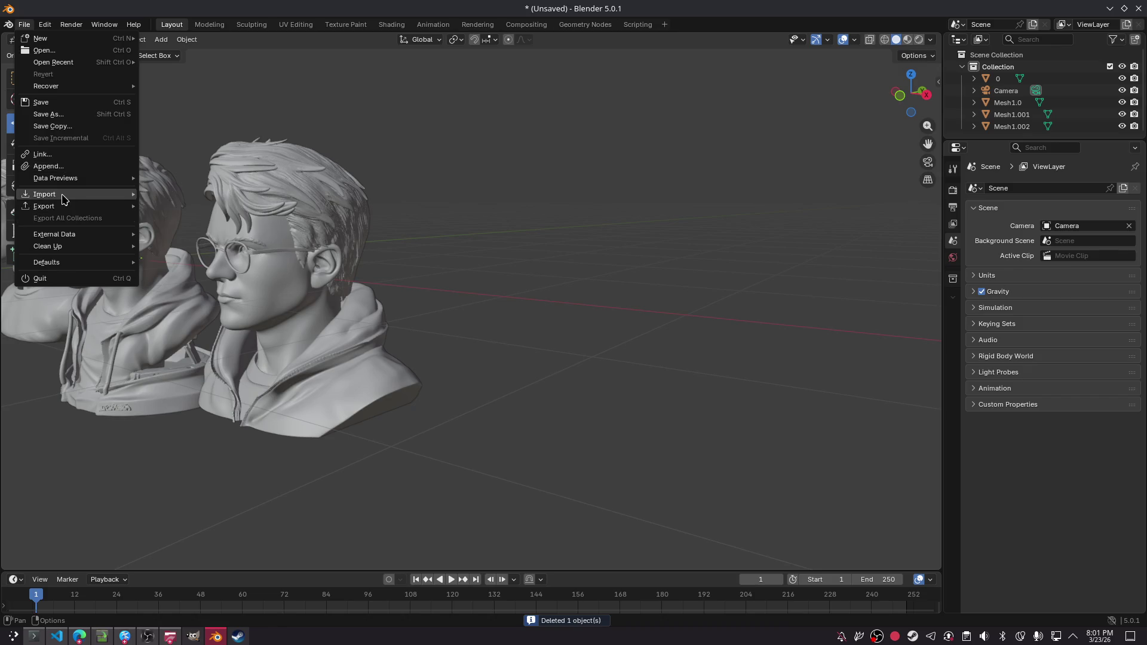
{"action": "mouse_move", "coordinate": [65, 196]}
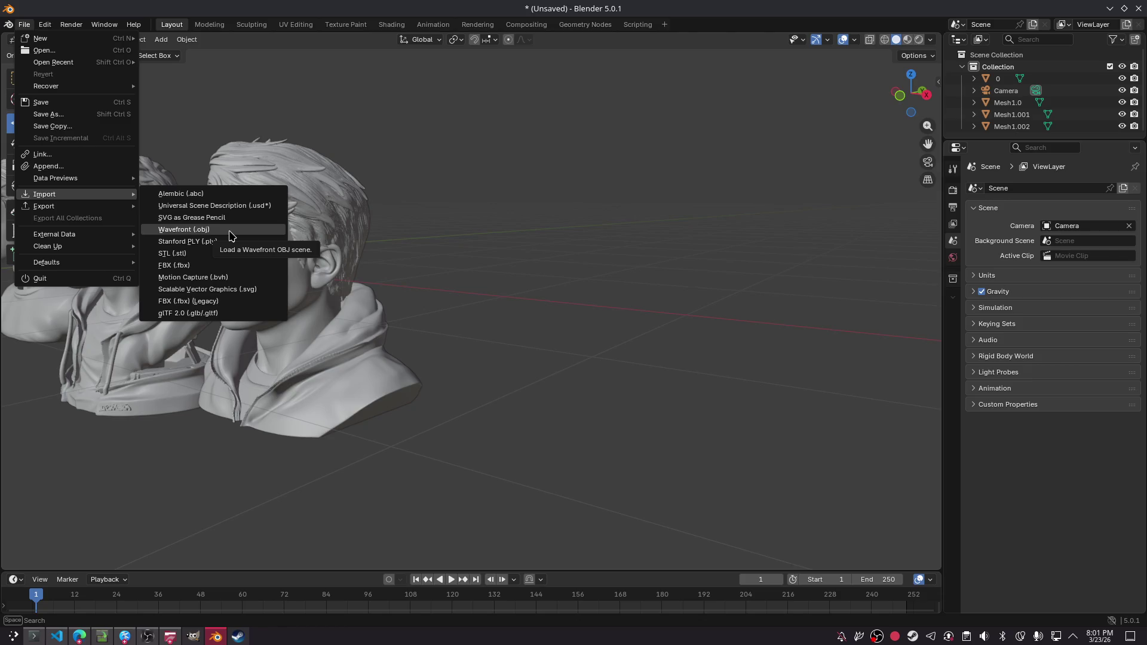
{"action": "left_click", "coordinate": [217, 317]}
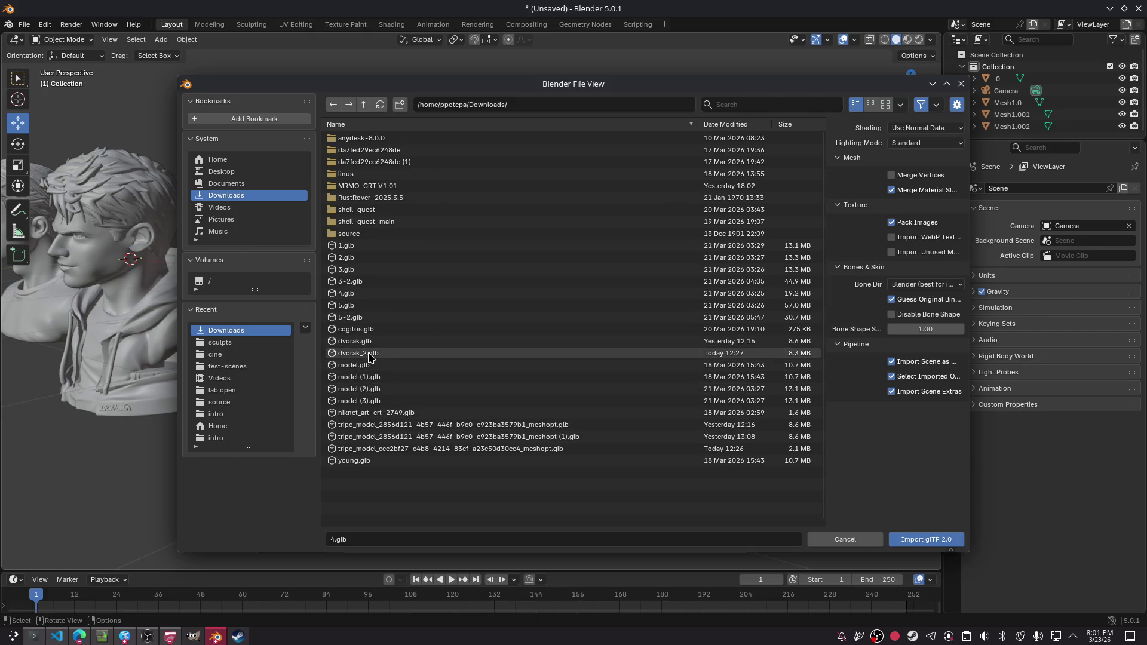
{"action": "double_click", "coordinate": [371, 354]}
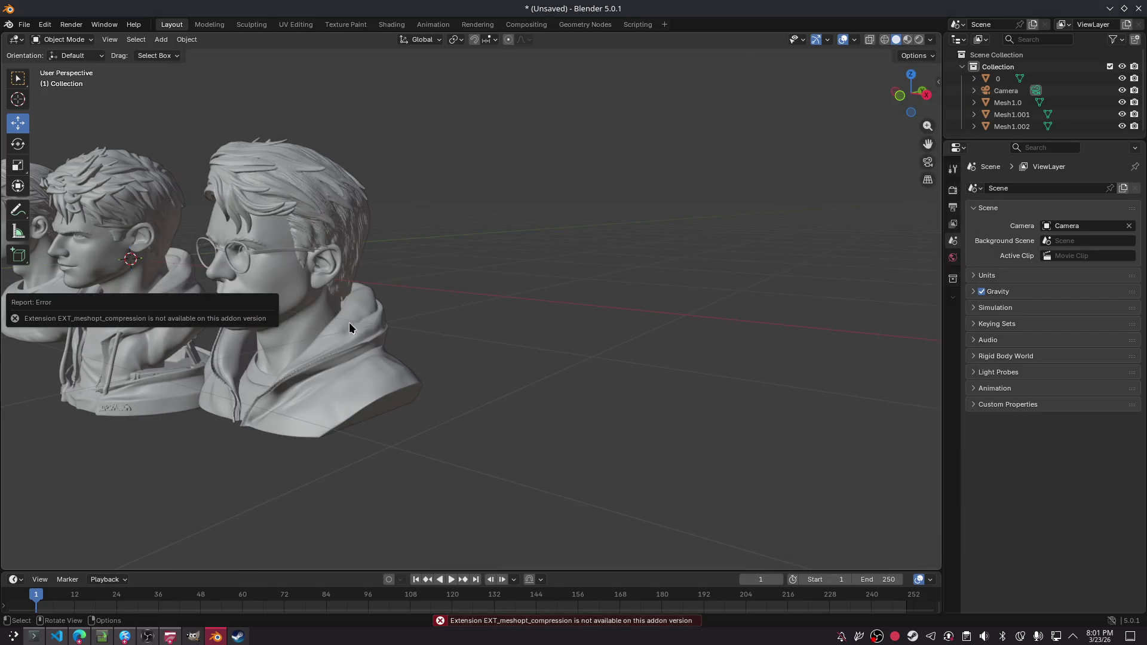
{"action": "left_click", "coordinate": [24, 24]}
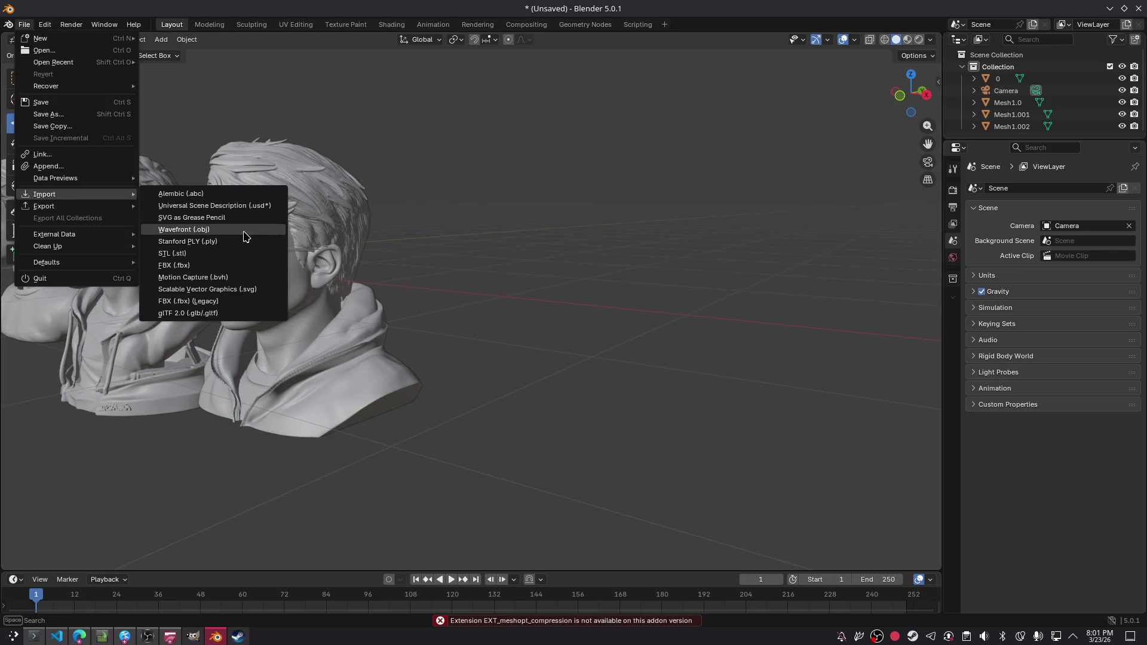
{"action": "left_click", "coordinate": [242, 229]}
{"action": "double_click", "coordinate": [371, 274]}
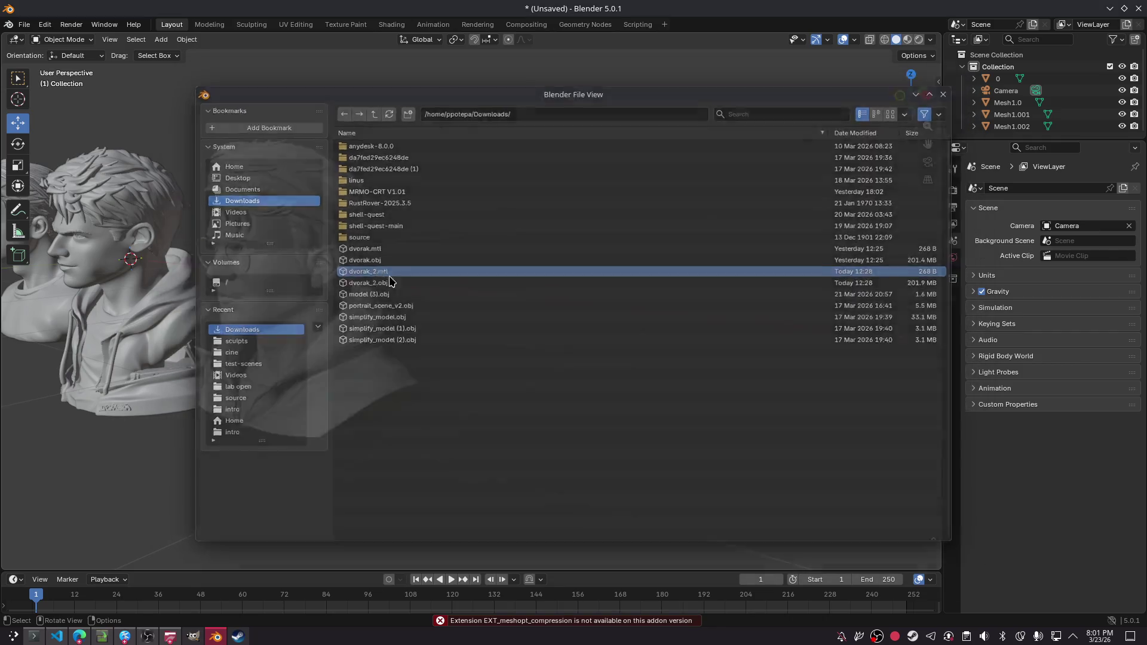
{"action": "scroll", "coordinate": [385, 294], "scroll_direction": "down", "scroll_amount": 3}
{"action": "scroll", "coordinate": [385, 294], "scroll_direction": "up", "scroll_amount": 2}
{"action": "scroll", "coordinate": [385, 294], "scroll_direction": "down", "scroll_amount": 8}
{"action": "scroll", "coordinate": [388, 305], "scroll_direction": "up", "scroll_amount": 8}
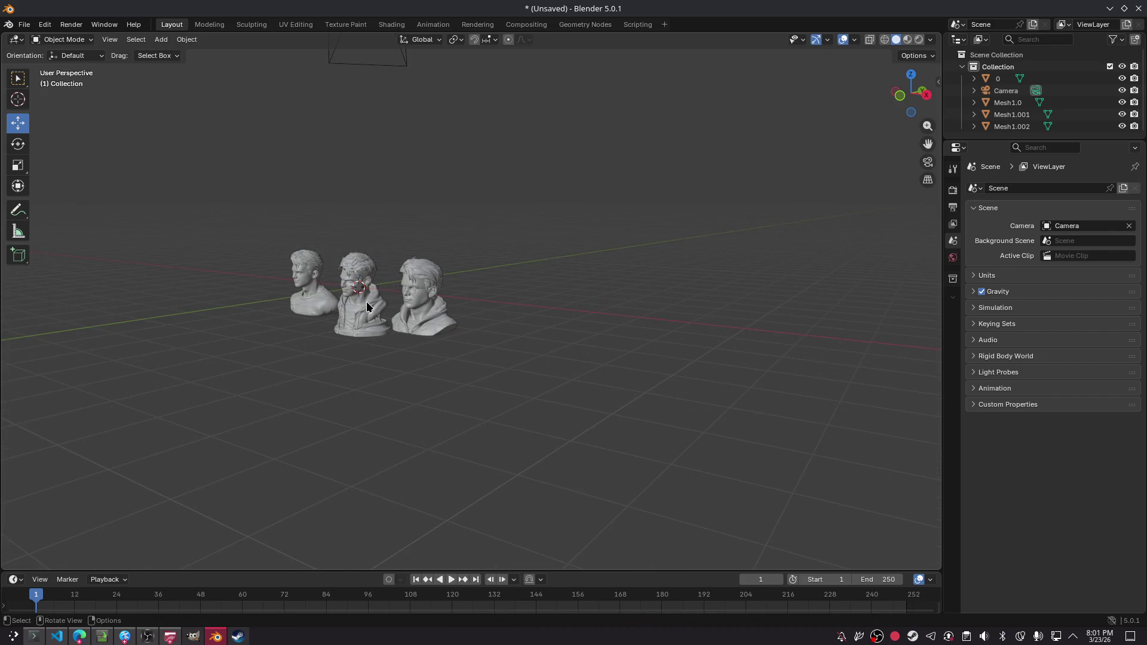
{"action": "scroll", "coordinate": [366, 298], "scroll_direction": "up", "scroll_amount": 3}
{"action": "left_click", "coordinate": [263, 318]}
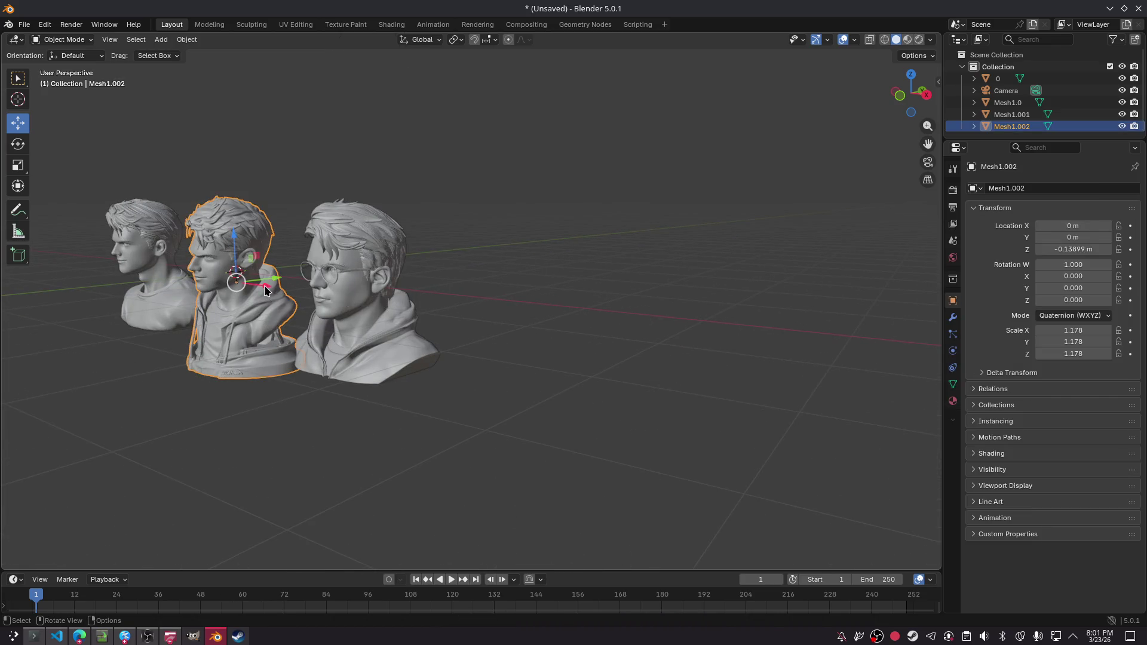
{"action": "left_click_drag", "start_coordinate": [264, 285], "coordinate": [305, 310]}
{"action": "right_click", "coordinate": [304, 310]}
{"action": "scroll", "coordinate": [454, 334], "scroll_direction": "down", "scroll_amount": 4}
{"action": "scroll", "coordinate": [453, 334], "scroll_direction": "up", "scroll_amount": 4}
{"action": "mouse_move", "coordinate": [453, 333]}
{"action": "middle_mouse_down", "text": "alt"}
{"action": "mouse_move", "coordinate": [520, 306]}
{"action": "mouse_move", "coordinate": [545, 318]}
{"action": "middle_mouse_up", "text": "alt"}
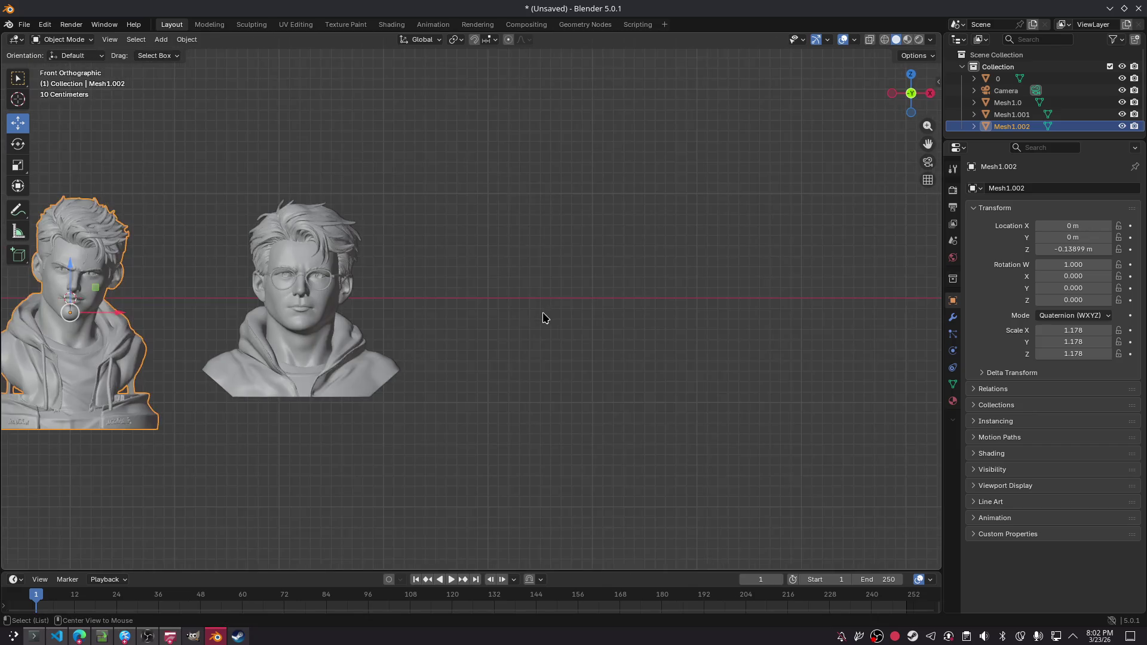
{"action": "mouse_move", "coordinate": [318, 255]}
{"action": "middle_mouse_down", "text": "alt"}
{"action": "mouse_move", "coordinate": [302, 197]}
{"action": "mouse_move", "coordinate": [333, 221]}
{"action": "mouse_move", "coordinate": [436, 246]}
{"action": "mouse_move", "coordinate": [457, 271]}
{"action": "mouse_move", "coordinate": [446, 191]}
{"action": "mouse_move", "coordinate": [446, 364]}
{"action": "mouse_move", "coordinate": [447, 293]}
{"action": "middle_mouse_up", "text": "alt"}
{"action": "mouse_move", "coordinate": [249, 282]}
{"action": "middle_mouse_down", "text": "shift"}
{"action": "mouse_move", "coordinate": [665, 274]}
{"action": "mouse_move", "coordinate": [453, 276]}
{"action": "mouse_move", "coordinate": [505, 263]}
{"action": "mouse_move", "coordinate": [28, 145]}
{"action": "middle_mouse_up", "text": "shift"}
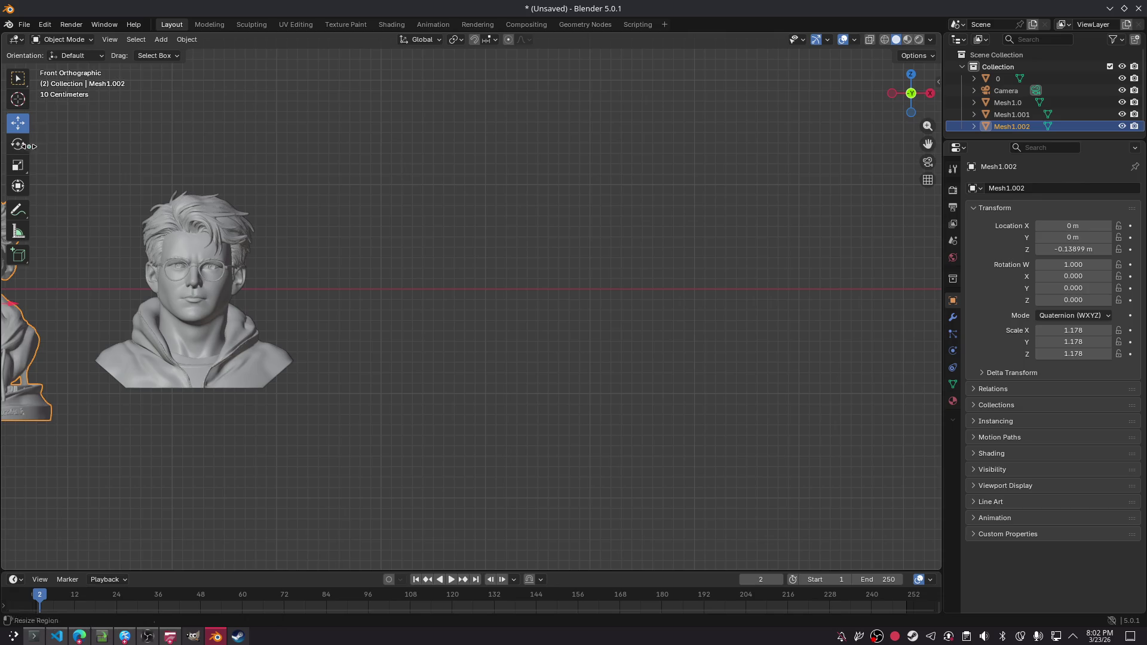
{"action": "left_click", "coordinate": [25, 27]}
{"action": "mouse_move", "coordinate": [71, 193]}
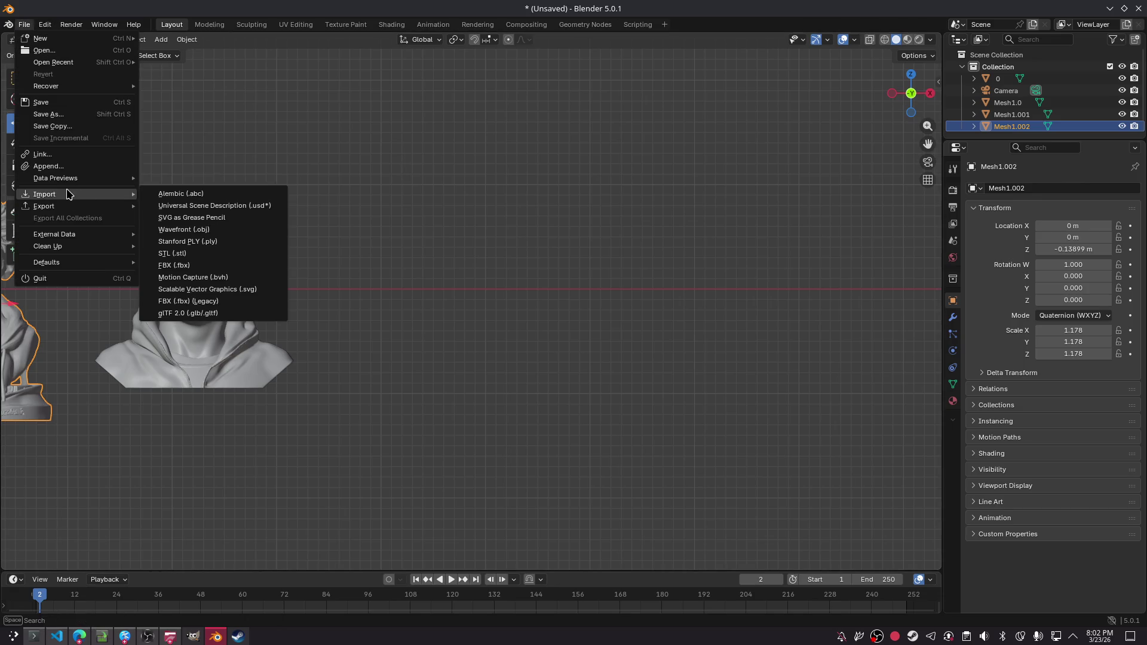
{"action": "left_click", "coordinate": [223, 316]}
{"action": "double_click", "coordinate": [383, 341]}
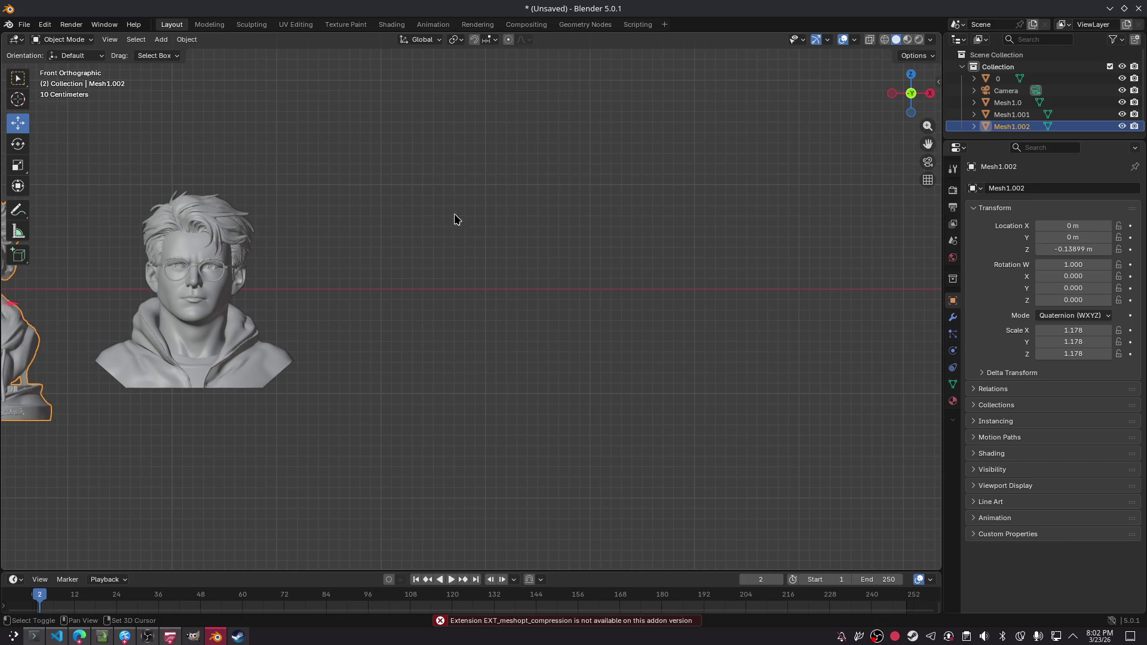
{"action": "middle_click_drag", "start_coordinate": [454, 214], "coordinate": [360, 205]}
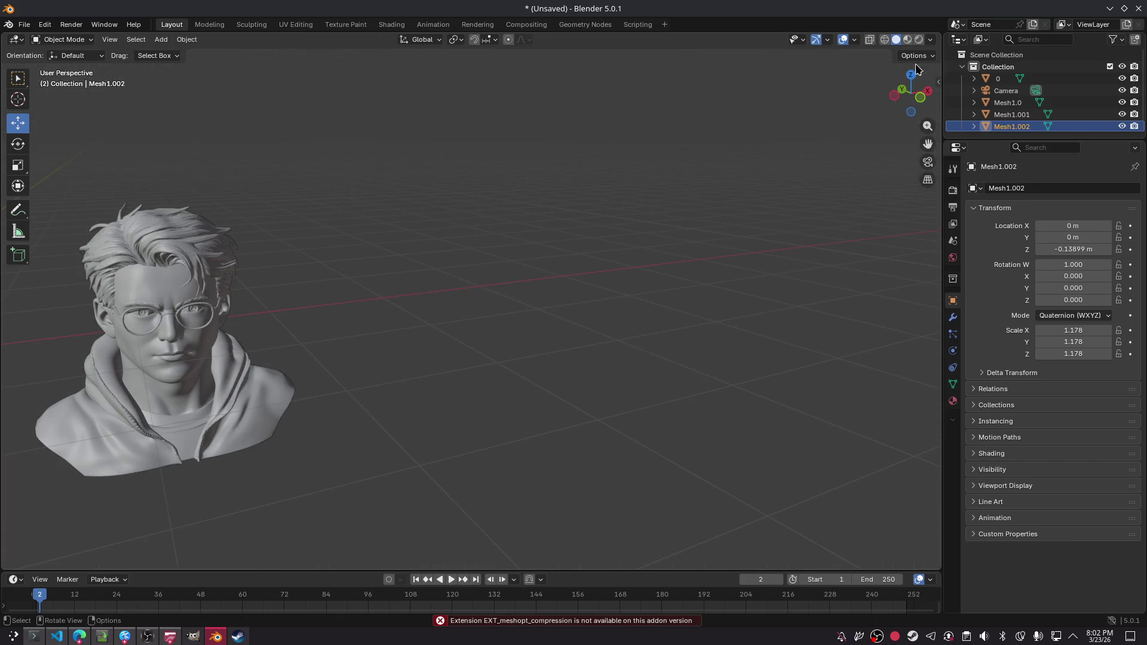
{"action": "left_click_drag", "start_coordinate": [909, 91], "coordinate": [914, 118]}
{"action": "left_click", "coordinate": [908, 94]}
{"action": "left_click", "coordinate": [908, 94]}
{"action": "left_click", "coordinate": [908, 94]}
{"action": "mouse_move", "coordinate": [472, 205]}
{"action": "middle_mouse_down", "text": "shift"}
{"action": "mouse_move", "coordinate": [491, 316]}
{"action": "mouse_move", "coordinate": [481, 282]}
{"action": "mouse_move", "coordinate": [456, 302]}
{"action": "mouse_move", "coordinate": [346, 284]}
{"action": "mouse_move", "coordinate": [334, 260]}
{"action": "mouse_move", "coordinate": [324, 293]}
{"action": "mouse_move", "coordinate": [295, 274]}
{"action": "mouse_move", "coordinate": [517, 256]}
{"action": "mouse_move", "coordinate": [338, 250]}
{"action": "mouse_move", "coordinate": [516, 253]}
{"action": "mouse_move", "coordinate": [454, 325]}
{"action": "middle_mouse_up", "text": "shift"}
{"action": "left_click", "coordinate": [115, 192]}
{"action": "key", "text": "a"}
{"action": "left_click", "coordinate": [788, 364]}
{"action": "mouse_move", "coordinate": [788, 364]}
{"action": "middle_mouse_down", "text": "shift"}
{"action": "mouse_move", "coordinate": [643, 320]}
{"action": "mouse_move", "coordinate": [697, 283]}
{"action": "middle_mouse_up", "text": "shift"}
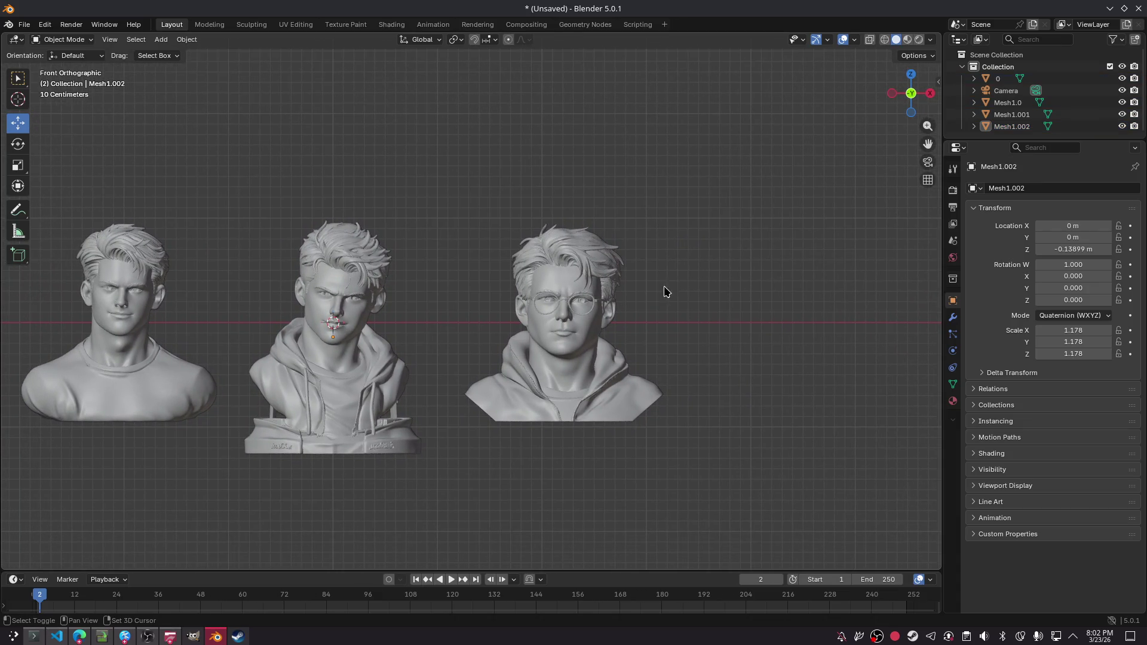
{"action": "mouse_move", "coordinate": [764, 318]}
{"action": "middle_mouse_down", "text": "shift"}
{"action": "mouse_move", "coordinate": [538, 287]}
{"action": "mouse_move", "coordinate": [596, 290]}
{"action": "mouse_move", "coordinate": [379, 302]}
{"action": "middle_mouse_up", "text": "shift"}
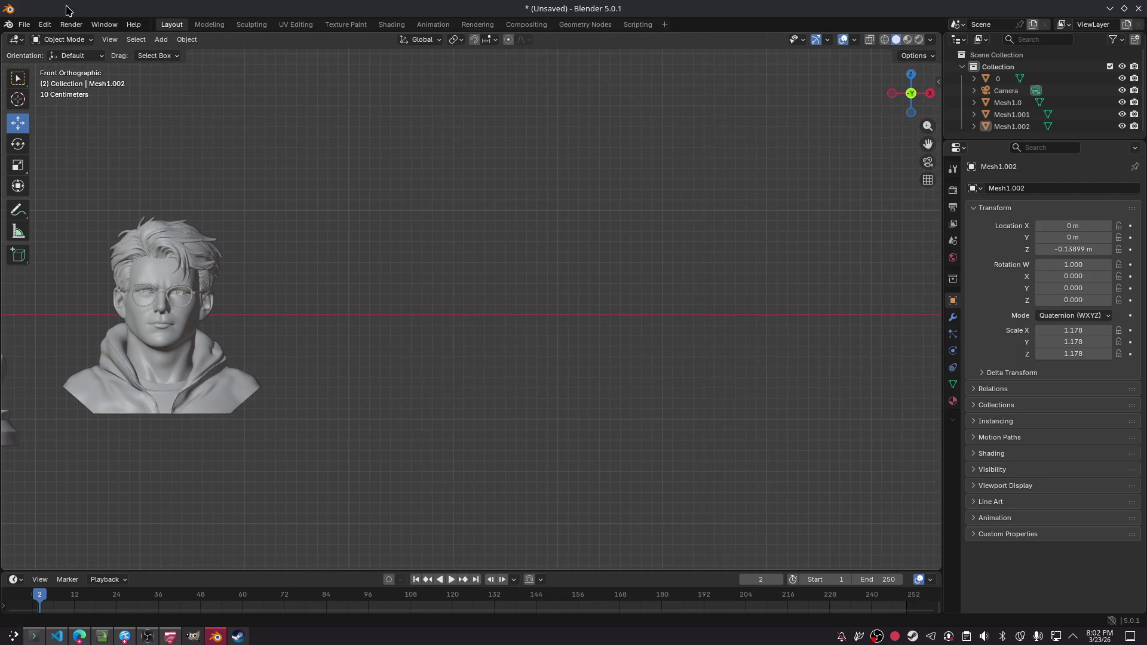
{"action": "left_click", "coordinate": [20, 27]}
{"action": "mouse_move", "coordinate": [31, 187]}
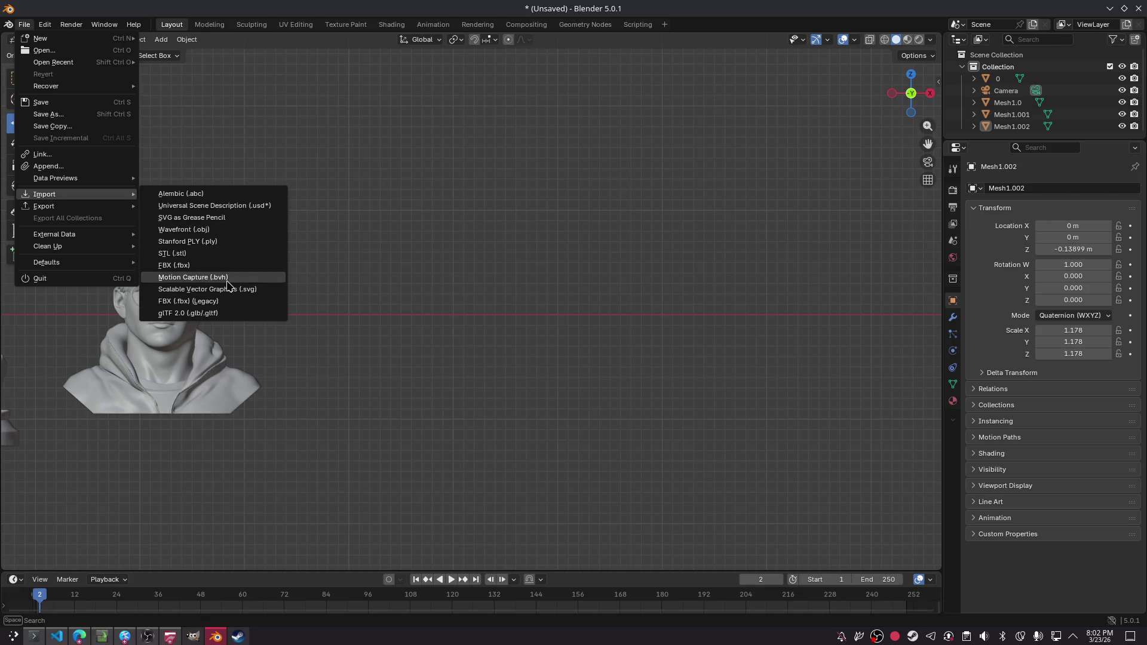
{"action": "left_click", "coordinate": [207, 314]}
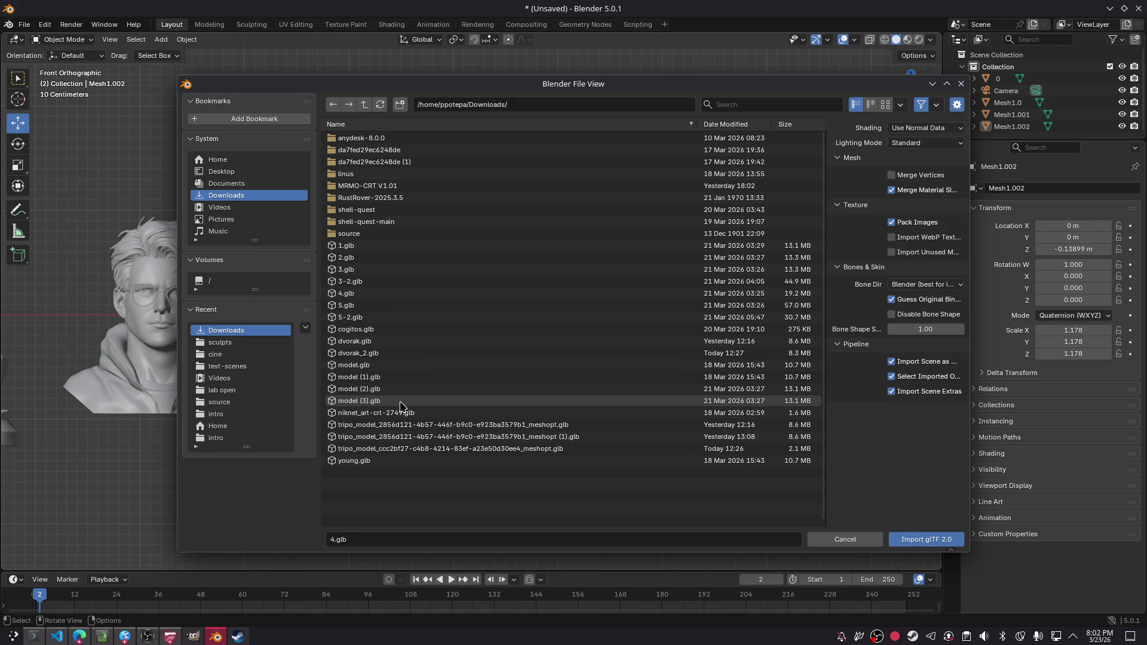
{"action": "left_click", "coordinate": [729, 128]}
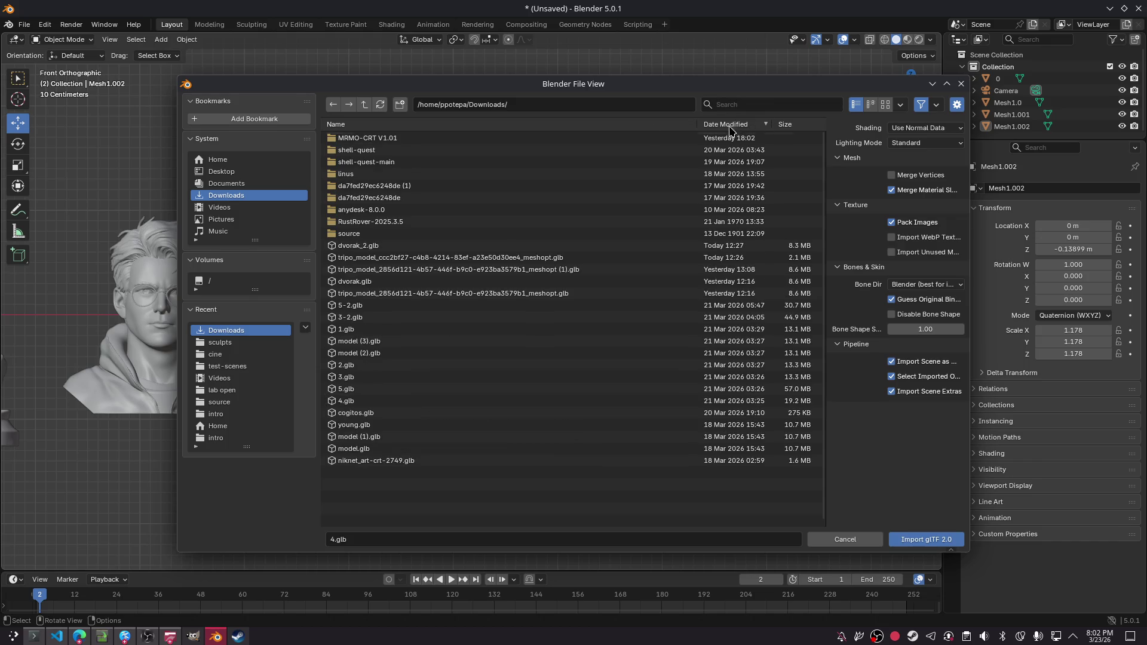
{"action": "left_click", "coordinate": [377, 251]}
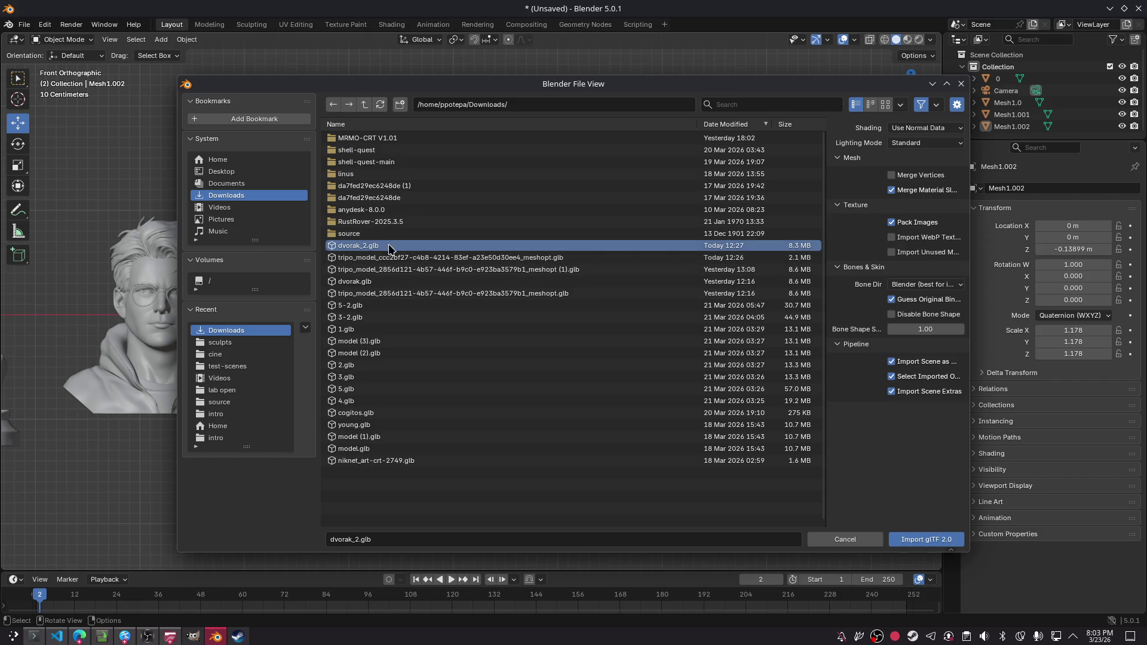
{"action": "double_click", "coordinate": [383, 248]}
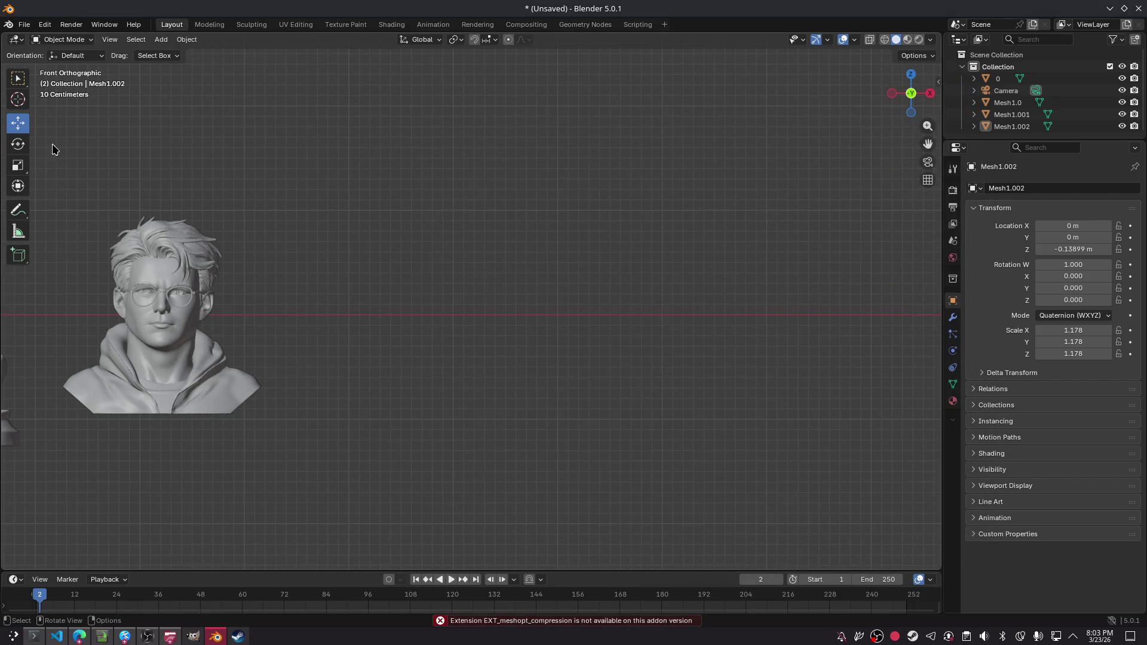
{"action": "left_click", "coordinate": [25, 28]}
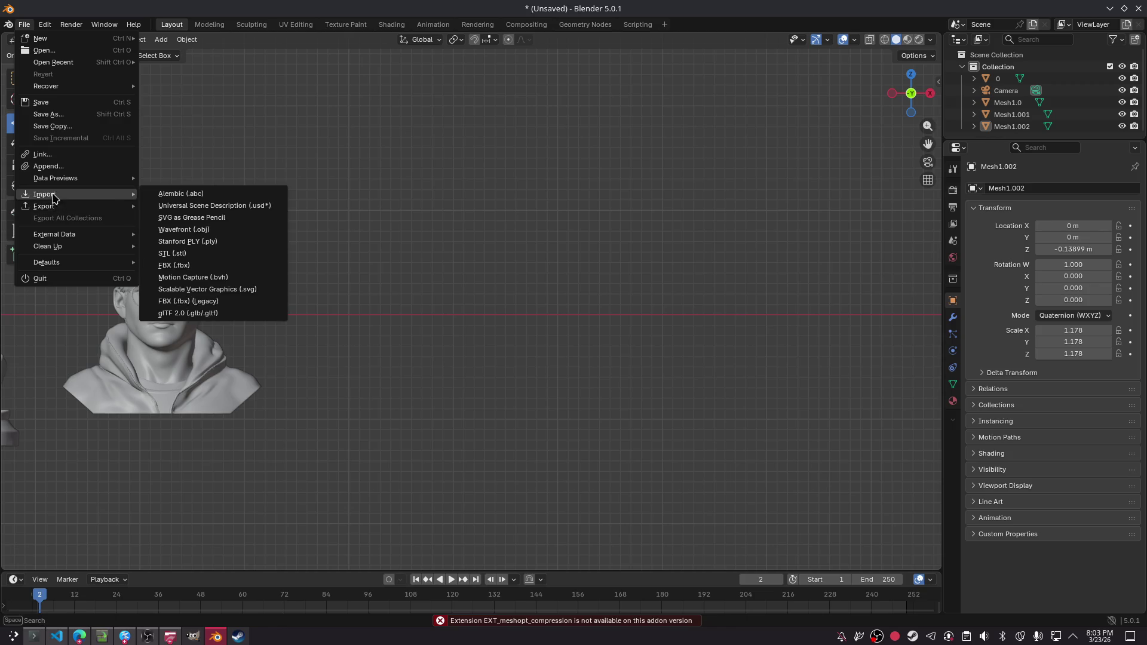
- Import dvorak_2.obj from Downloads with the Wavefront OBJ importer
{"action": "left_click", "coordinate": [231, 230]}
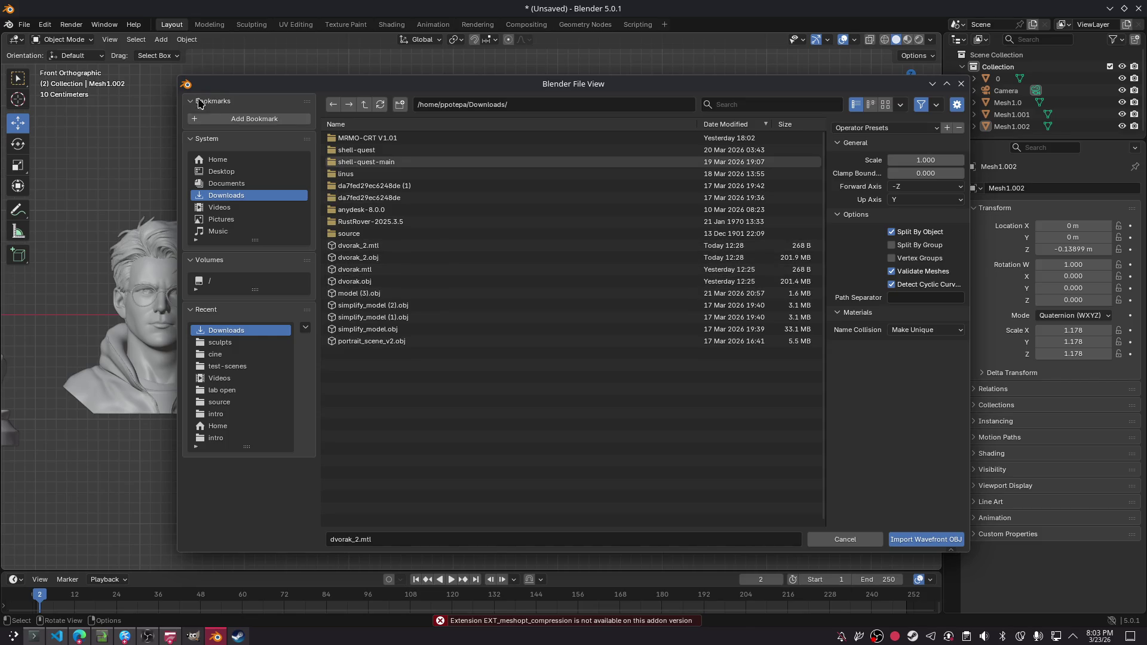
{"action": "left_click", "coordinate": [960, 85]}
{"action": "left_click", "coordinate": [24, 25]}
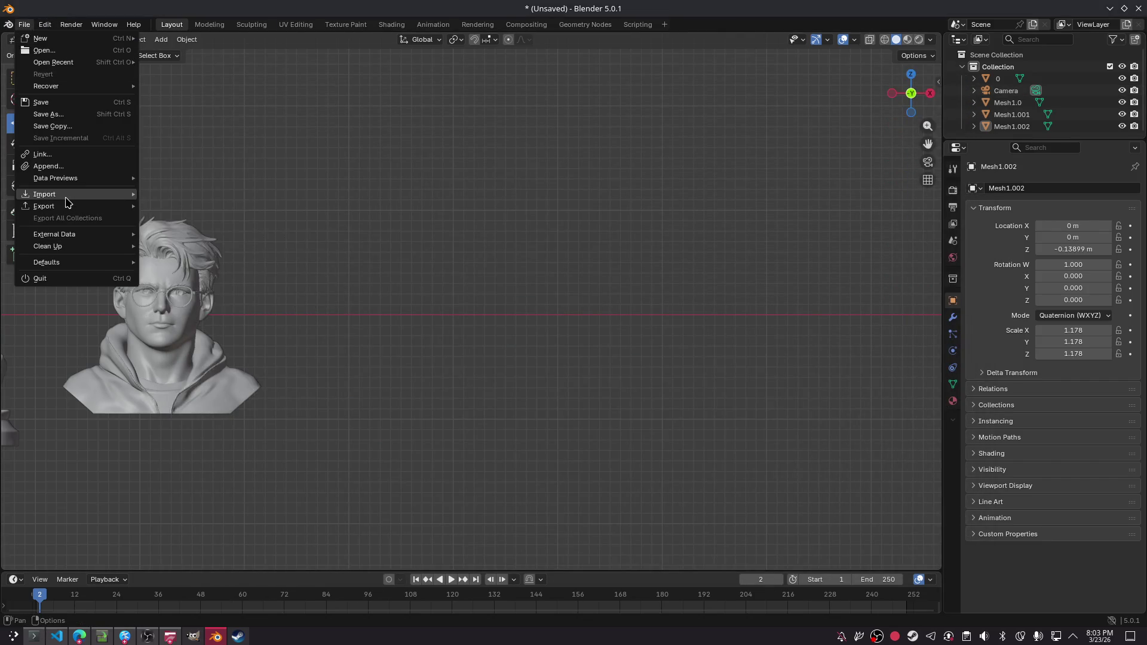
{"action": "mouse_move", "coordinate": [65, 195]}
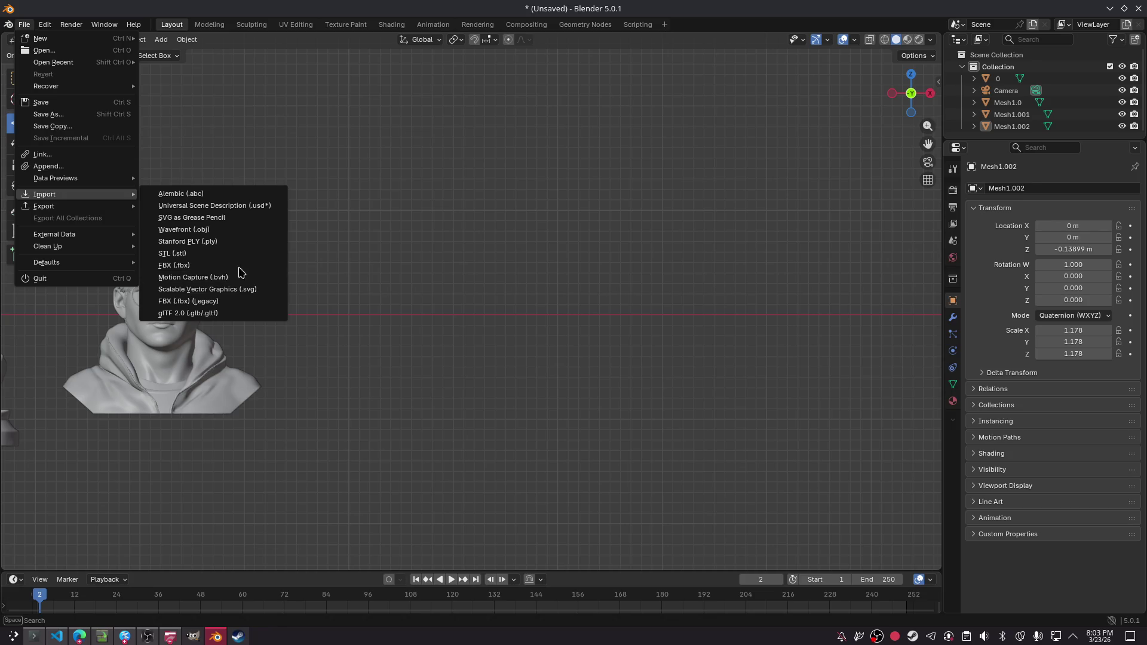
{"action": "left_click", "coordinate": [221, 230]}
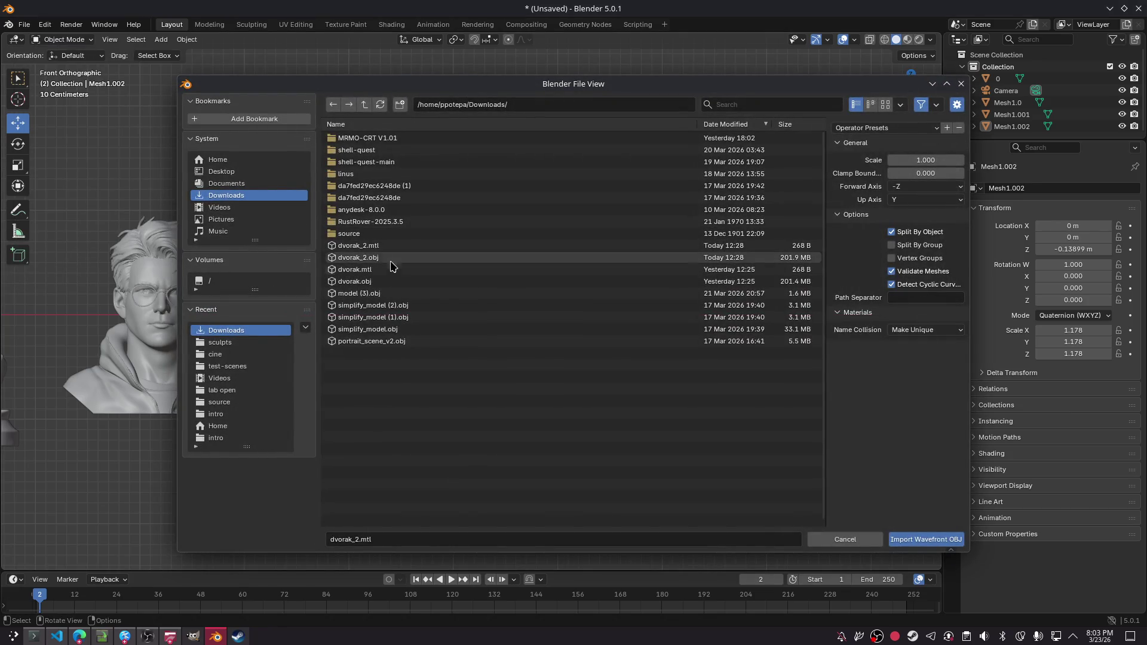
{"action": "left_click", "coordinate": [400, 263]}
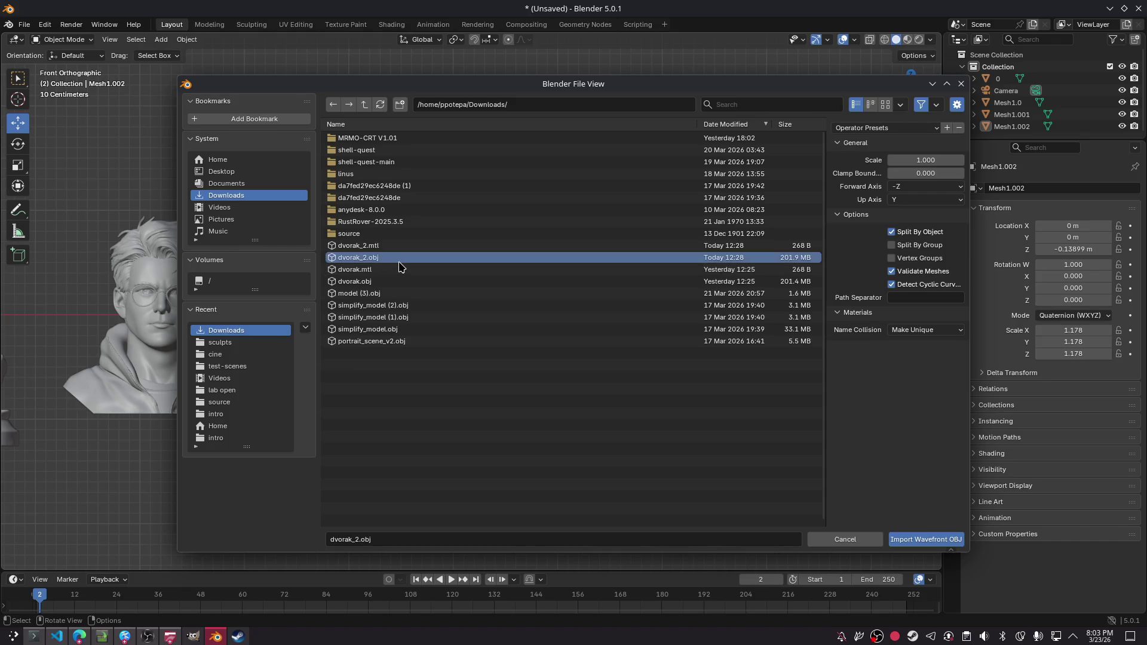
{"action": "double_click", "coordinate": [400, 263]}
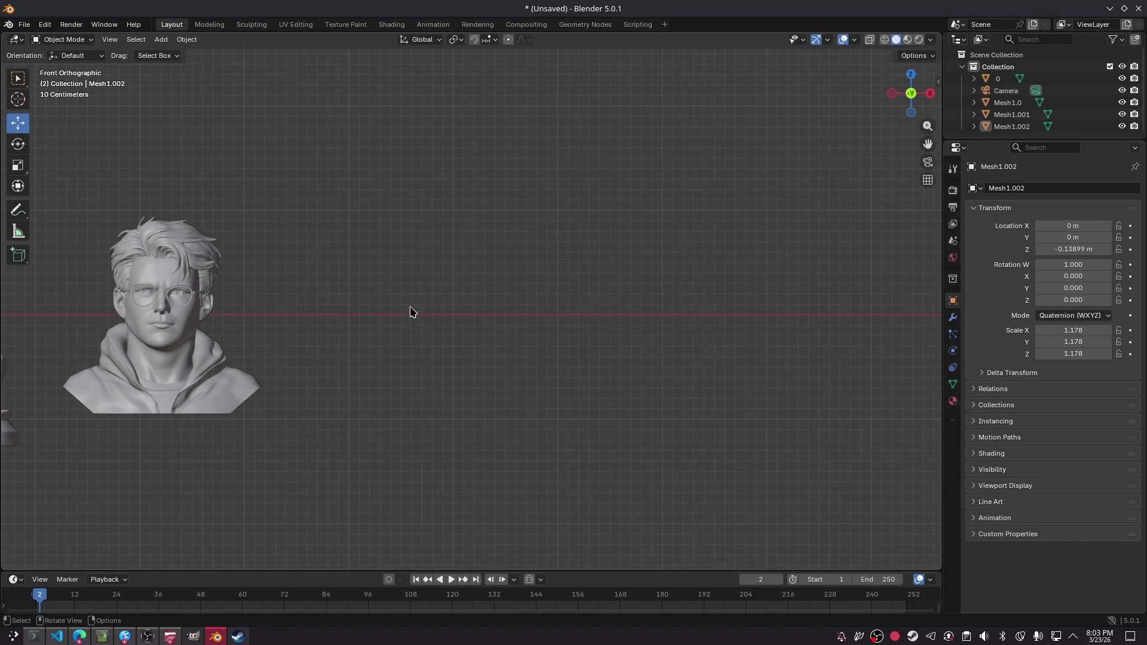
- Move the imported figure to the right of the busts, then nudge it slightly left
{"action": "middle_click_drag", "start_coordinate": [272, 291], "coordinate": [288, 284]}
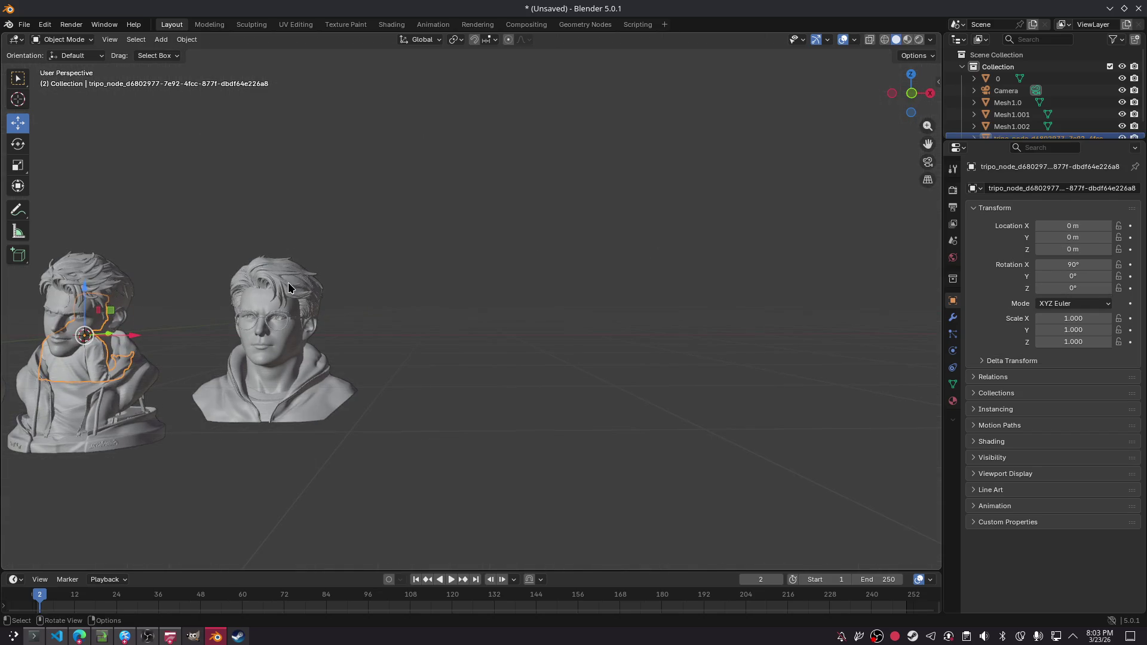
{"action": "left_click_drag", "start_coordinate": [141, 341], "coordinate": [499, 340]}
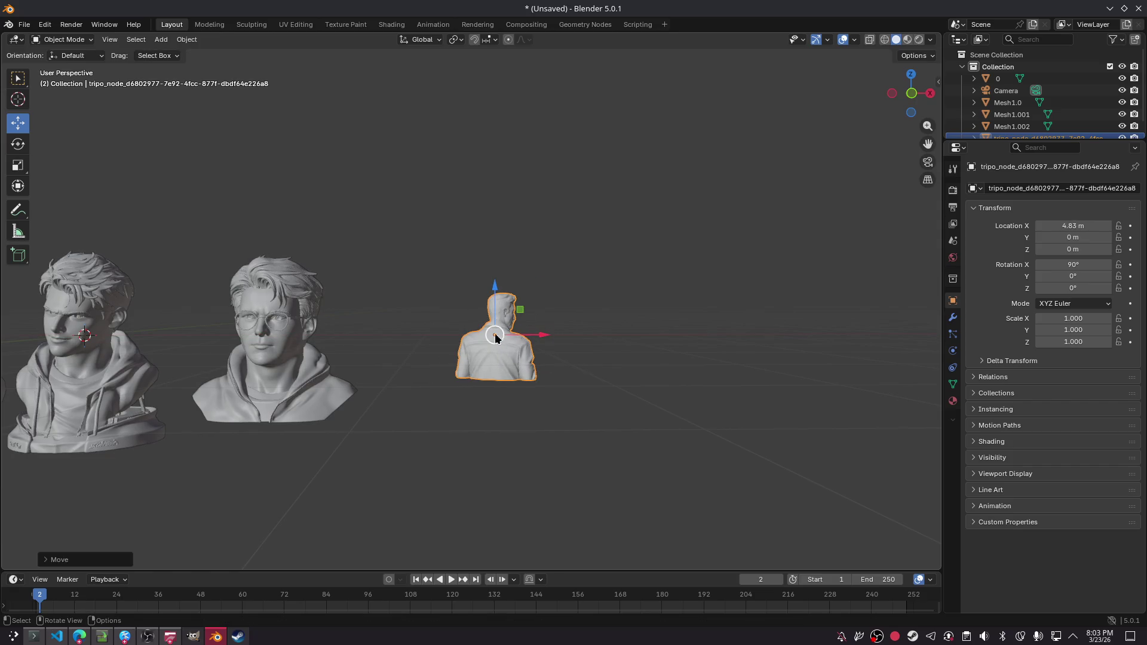
{"action": "scroll", "coordinate": [511, 352], "scroll_direction": "up", "scroll_amount": 2}
{"action": "mouse_move", "coordinate": [505, 263]}
{"action": "middle_mouse_down", "text": "shift"}
{"action": "mouse_move", "coordinate": [499, 287]}
{"action": "mouse_move", "coordinate": [497, 266]}
{"action": "middle_mouse_up", "text": "shift"}
{"action": "key", "text": "r"}
{"action": "key", "text": "Escape"}
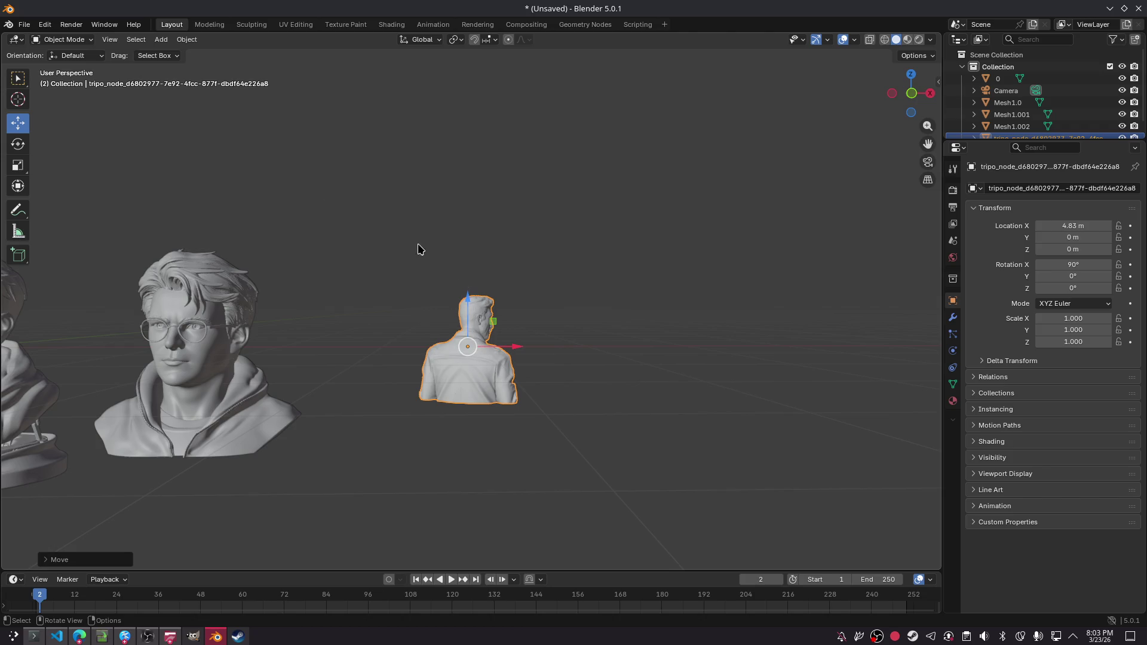
{"action": "scroll", "coordinate": [484, 281], "scroll_direction": "down", "scroll_amount": 1}
{"action": "scroll", "coordinate": [465, 365], "scroll_direction": "up", "scroll_amount": 5}
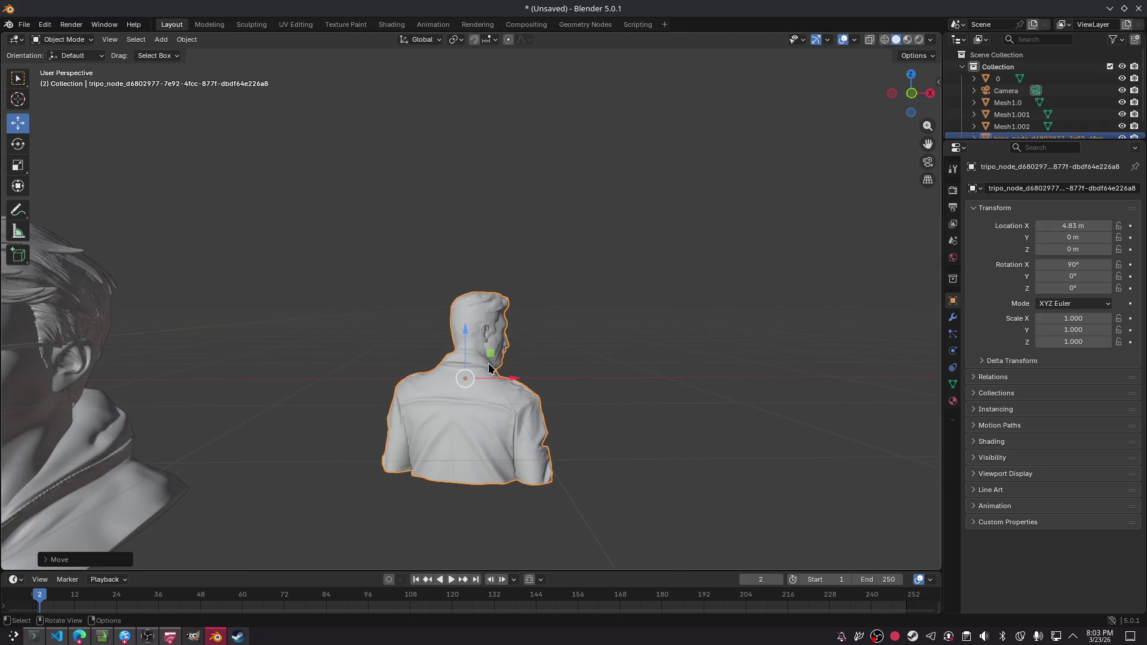
{"action": "scroll", "coordinate": [465, 366], "scroll_direction": "down", "scroll_amount": 2}
{"action": "left_click_drag", "start_coordinate": [509, 370], "coordinate": [460, 353]}
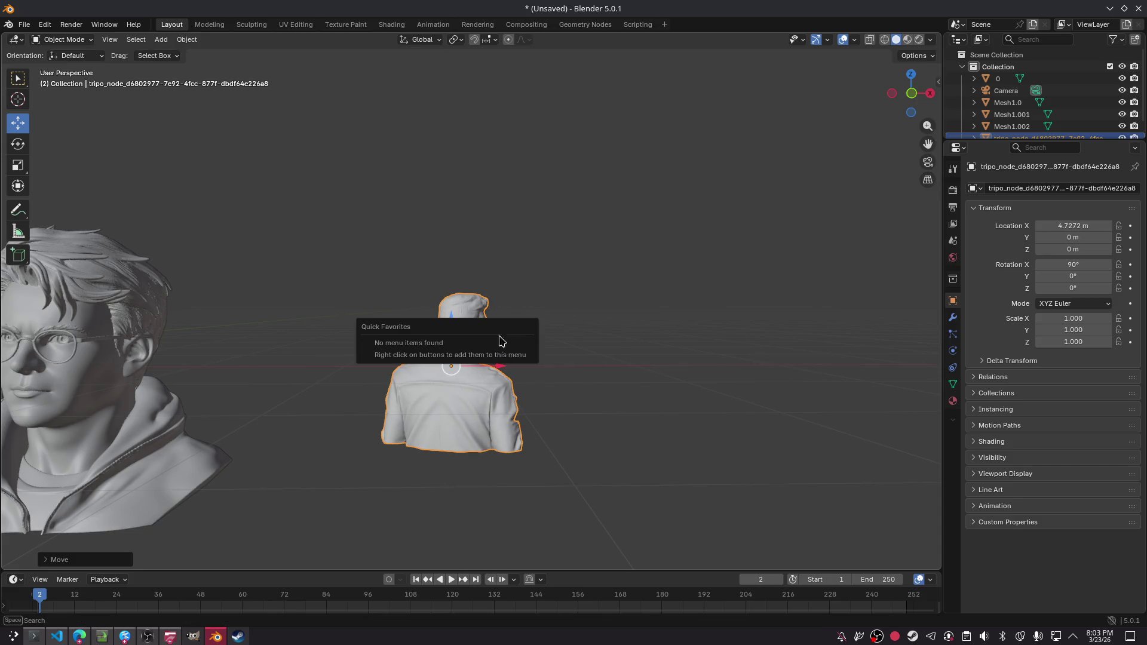
{"action": "key", "text": "r"}
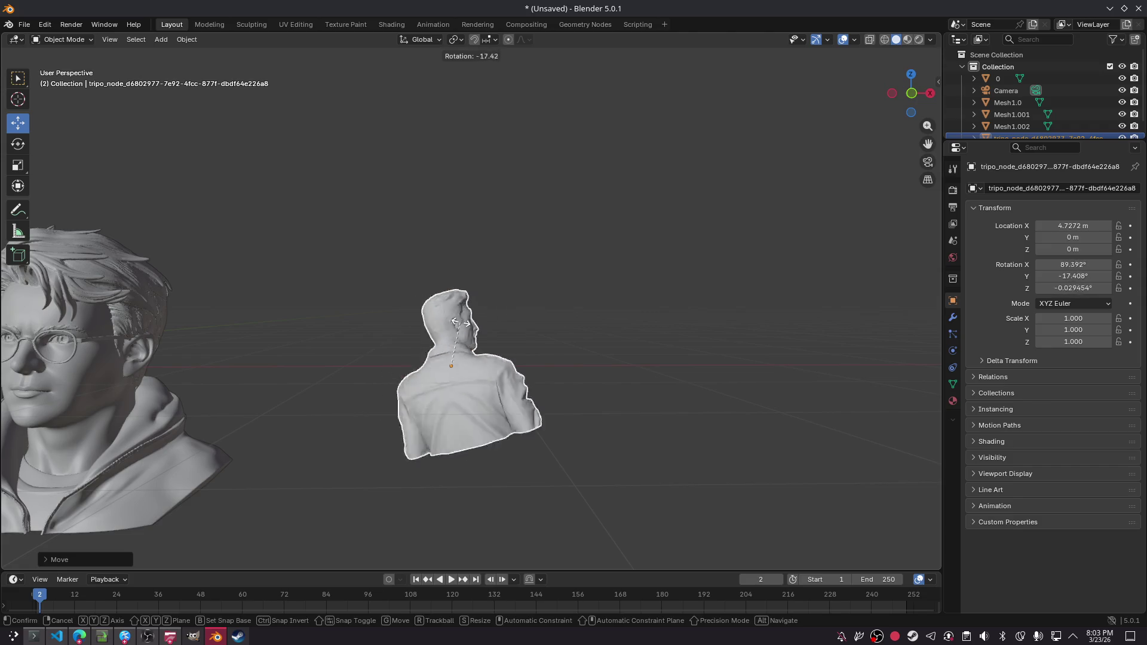
{"action": "key", "text": "Escape"}
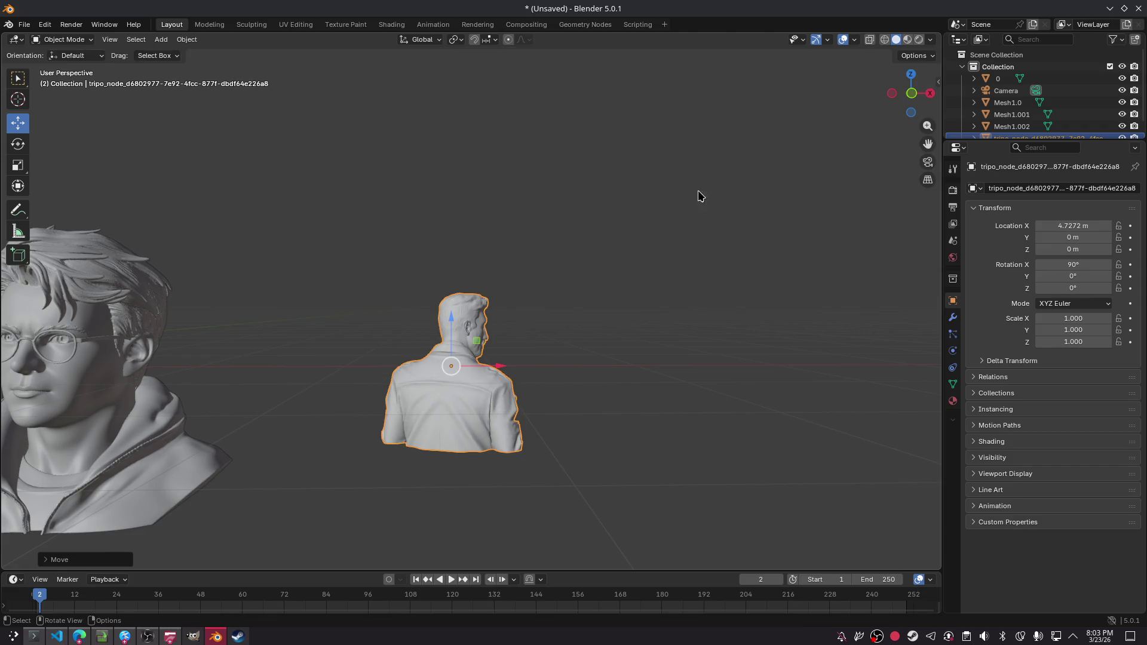
- In top view, turn the figure −132.72° around Z and scale it to 2.035
{"action": "key", "text": "KP_1"}
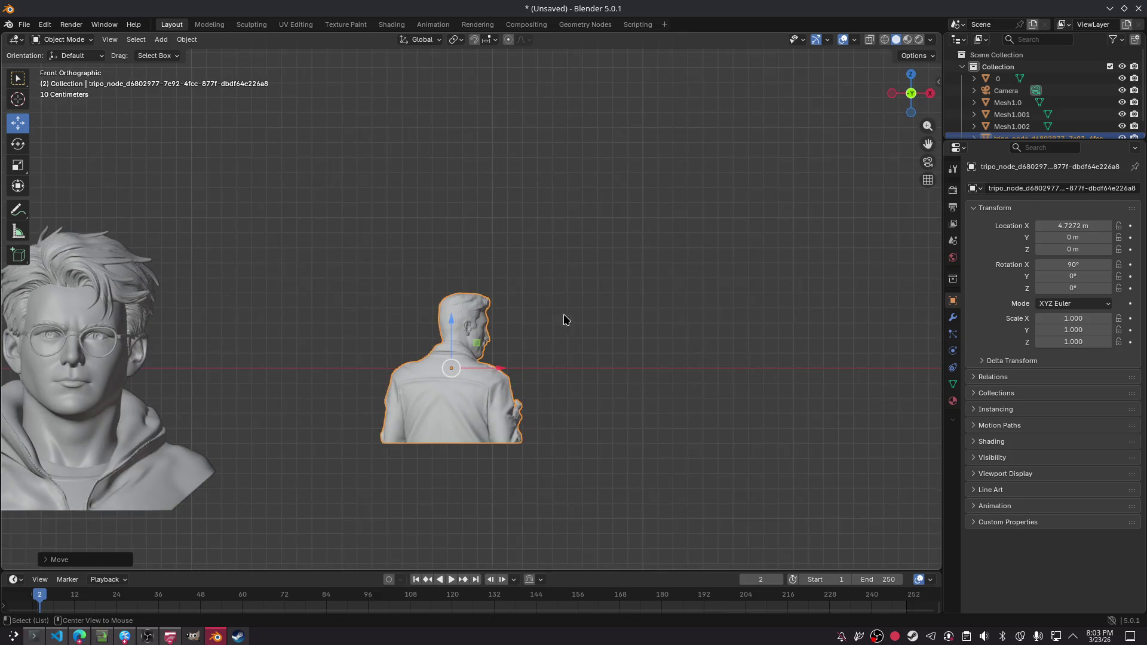
{"action": "key", "text": "KP_7"}
{"action": "key", "text": "r"}
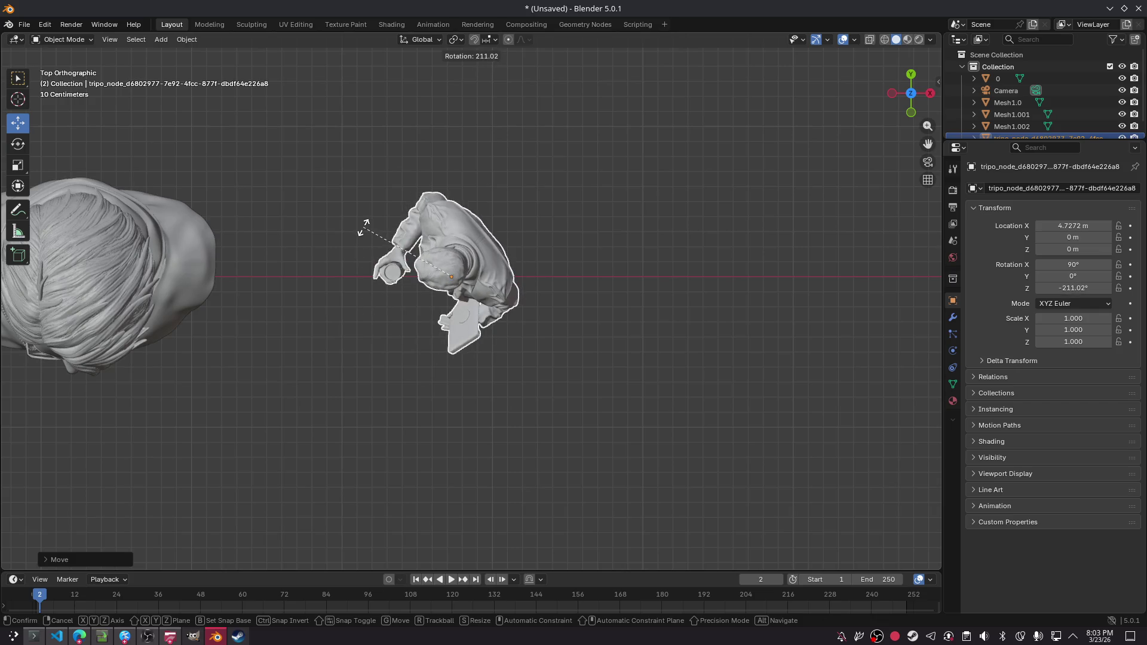
{"action": "left_click", "coordinate": [446, 290]}
{"action": "key", "text": "s"}
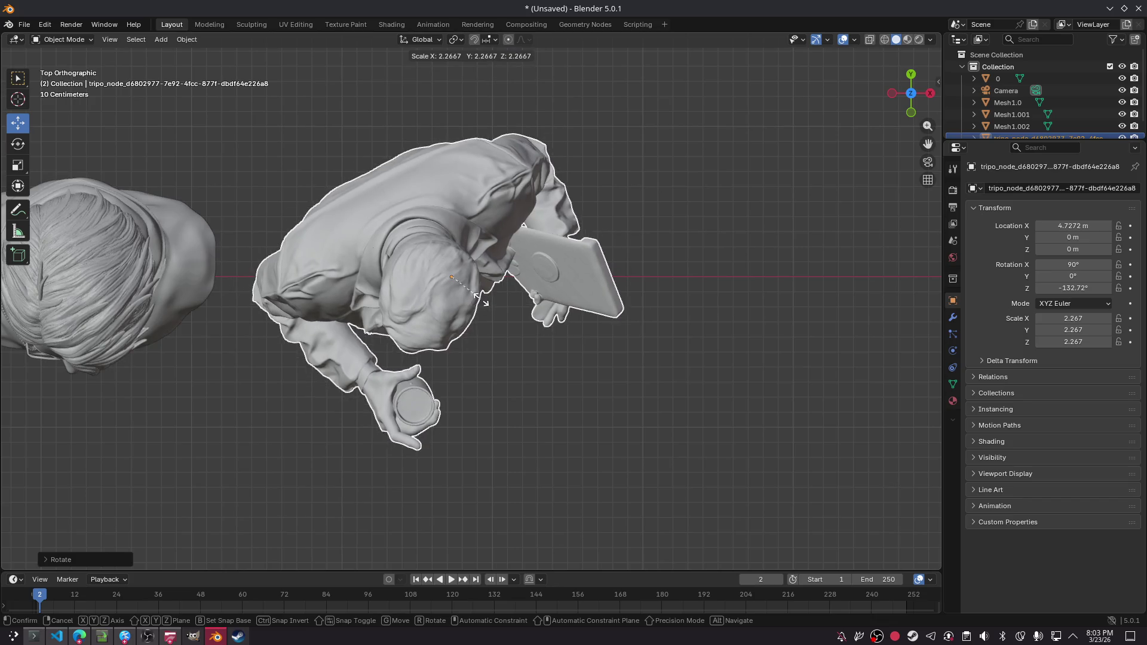
{"action": "left_click", "coordinate": [478, 295]}
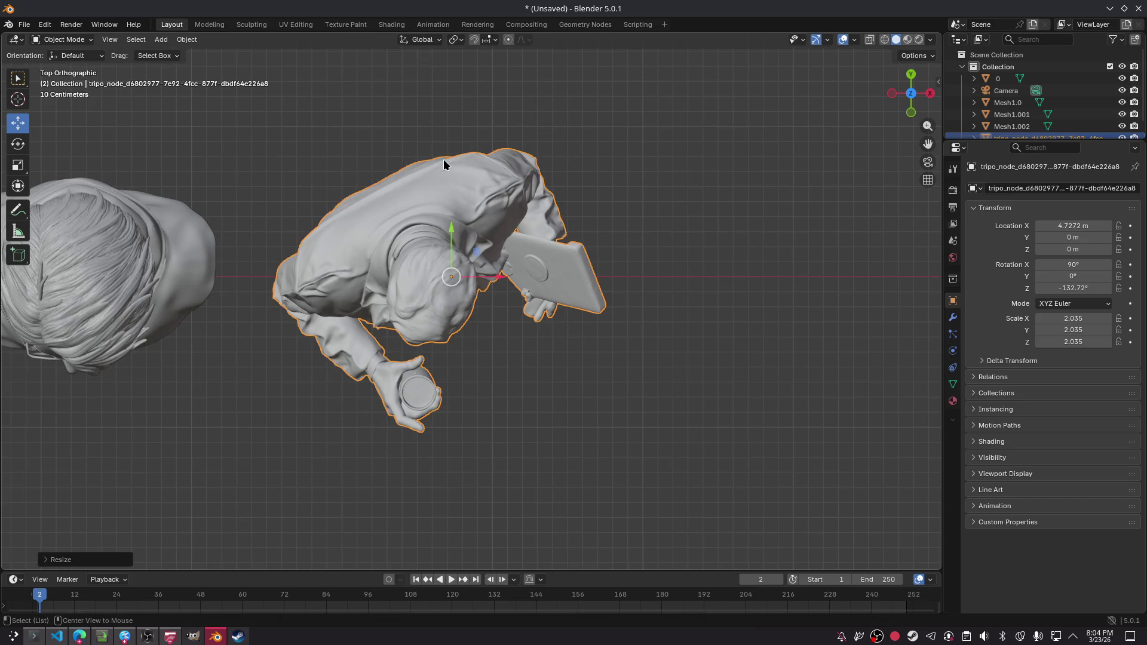
- Lower the figure along Z and enlarge it to scale 2.575
{"action": "mouse_move", "coordinate": [457, 222]}
{"action": "middle_mouse_down", "text": "alt"}
{"action": "mouse_move", "coordinate": [466, 135]}
{"action": "mouse_move", "coordinate": [486, 204]}
{"action": "middle_mouse_up", "text": "alt"}
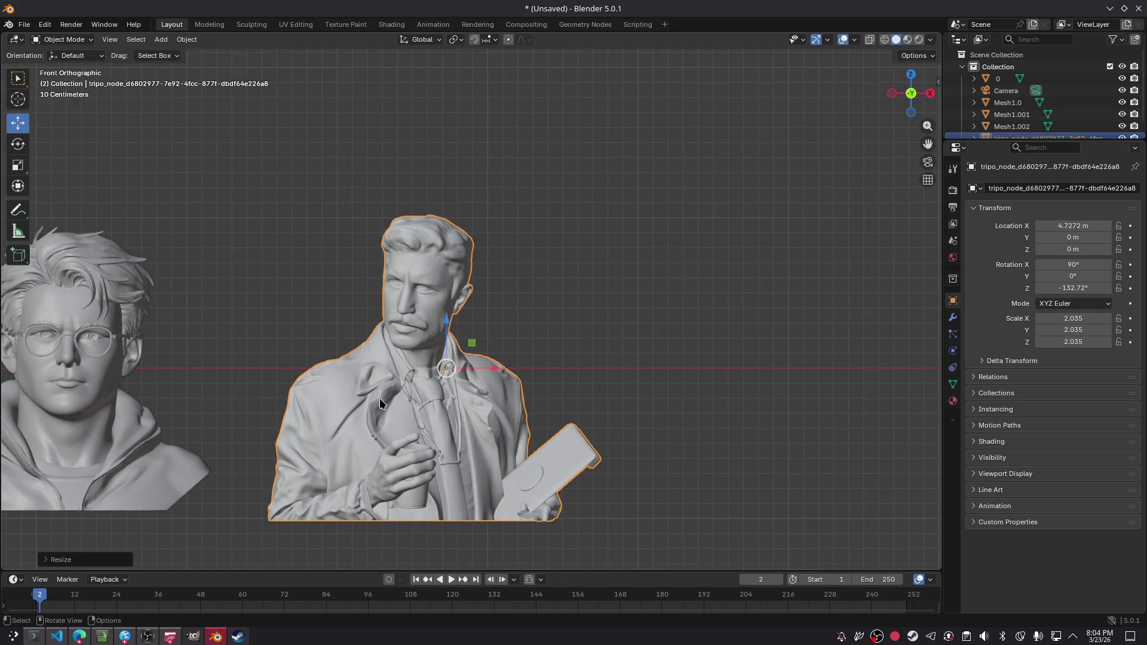
{"action": "key", "text": "g"}
{"action": "key", "text": "z"}
{"action": "left_click", "coordinate": [450, 342]}
{"action": "key", "text": "s"}
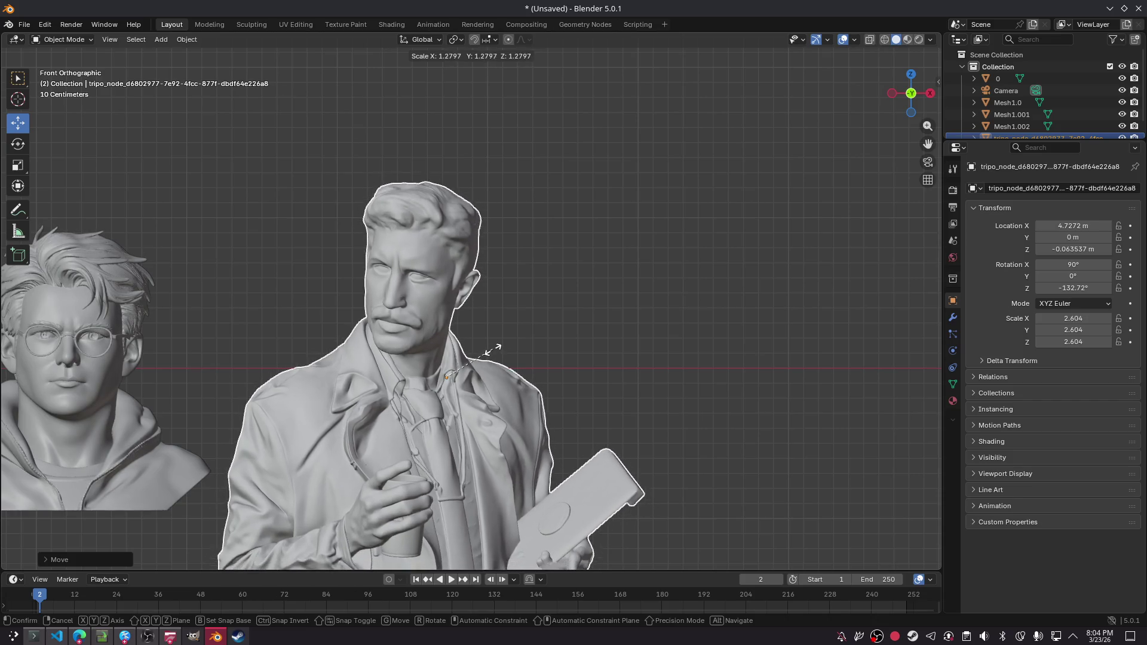
{"action": "left_click", "coordinate": [472, 339]}
- Adjust the figure's height and X position so it settles at X 5.0091 m
{"action": "key", "text": "g"}
{"action": "key", "text": "z"}
{"action": "left_click", "coordinate": [468, 427]}
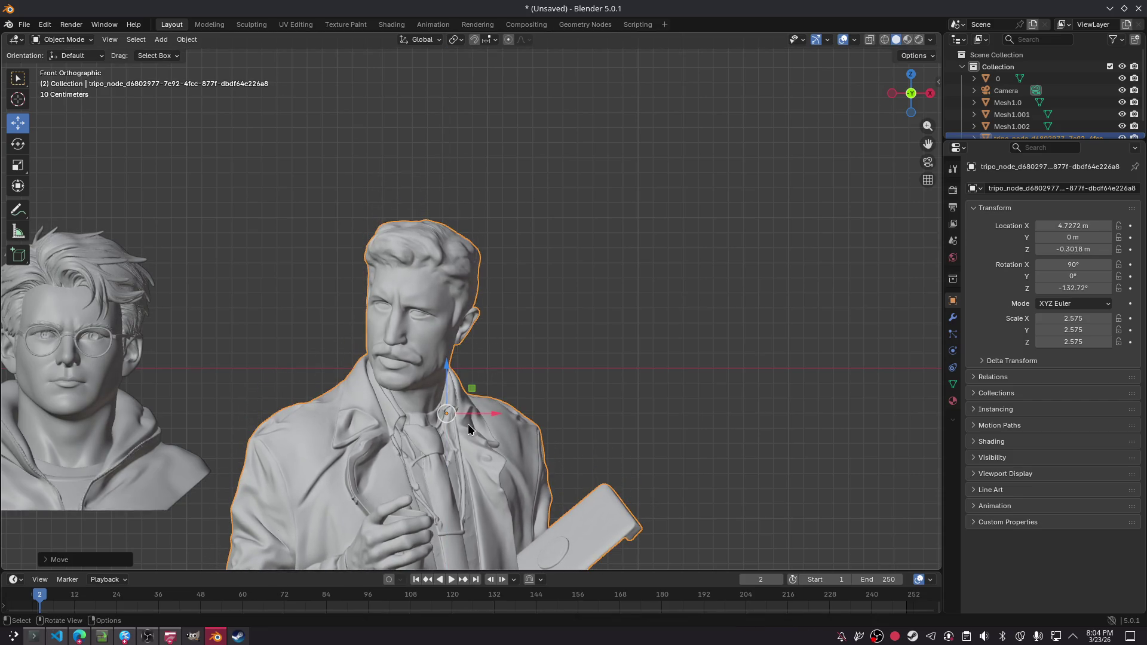
{"action": "key", "text": "g"}
{"action": "key", "text": "x"}
{"action": "left_click", "coordinate": [513, 417]}
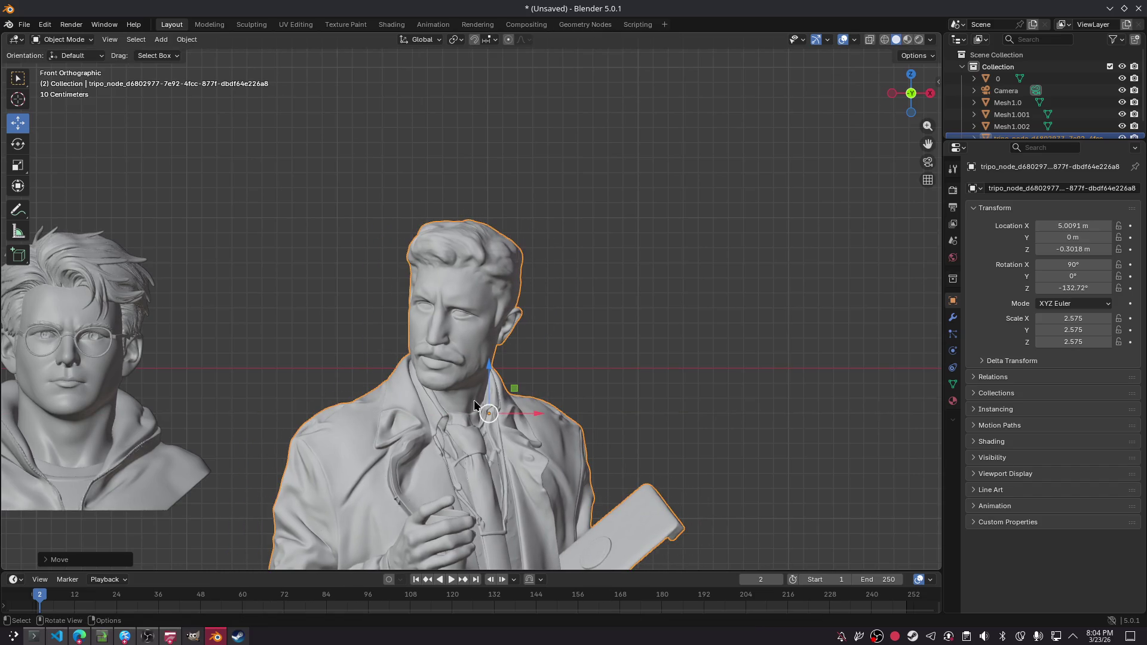
{"action": "left_click_drag", "start_coordinate": [489, 389], "coordinate": [474, 355]}
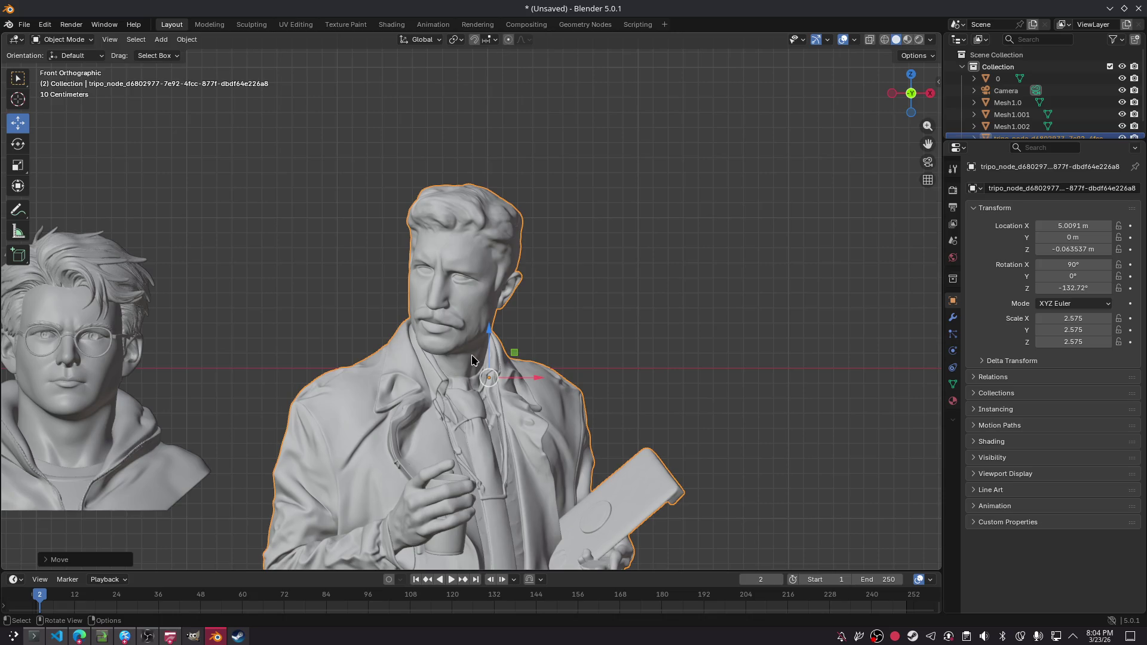
{"action": "left_click", "coordinate": [929, 164]}
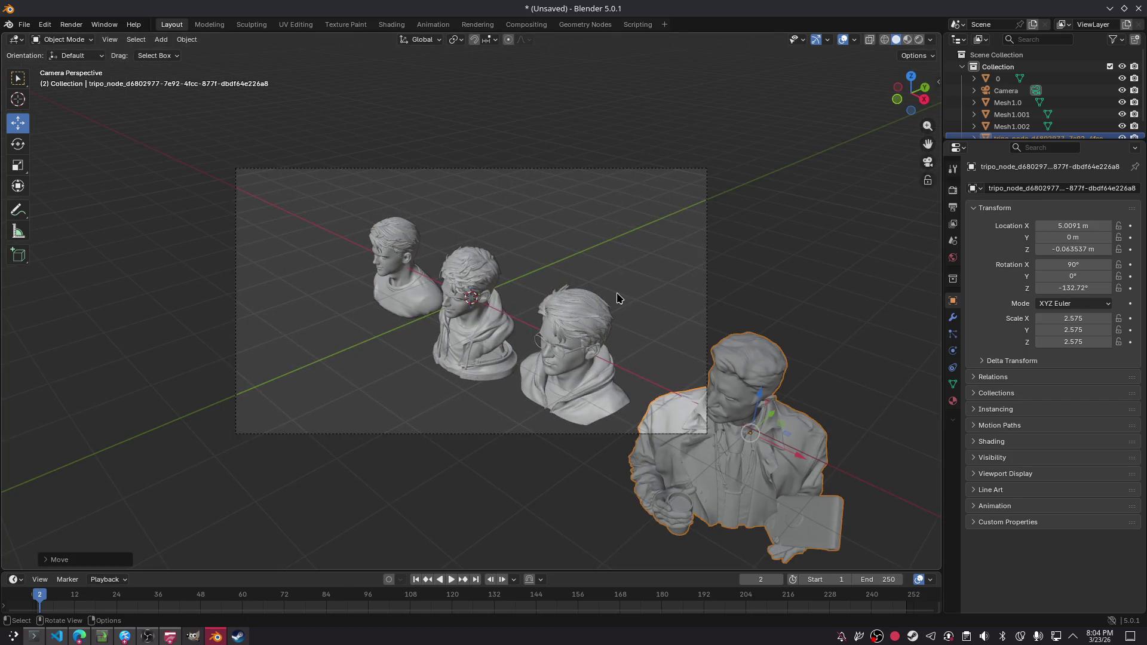
- Walk the camera with WASD until it frames the T-shirted bust close up
{"action": "key", "text": "shift+grave"}
{"action": "key", "text": "w"}
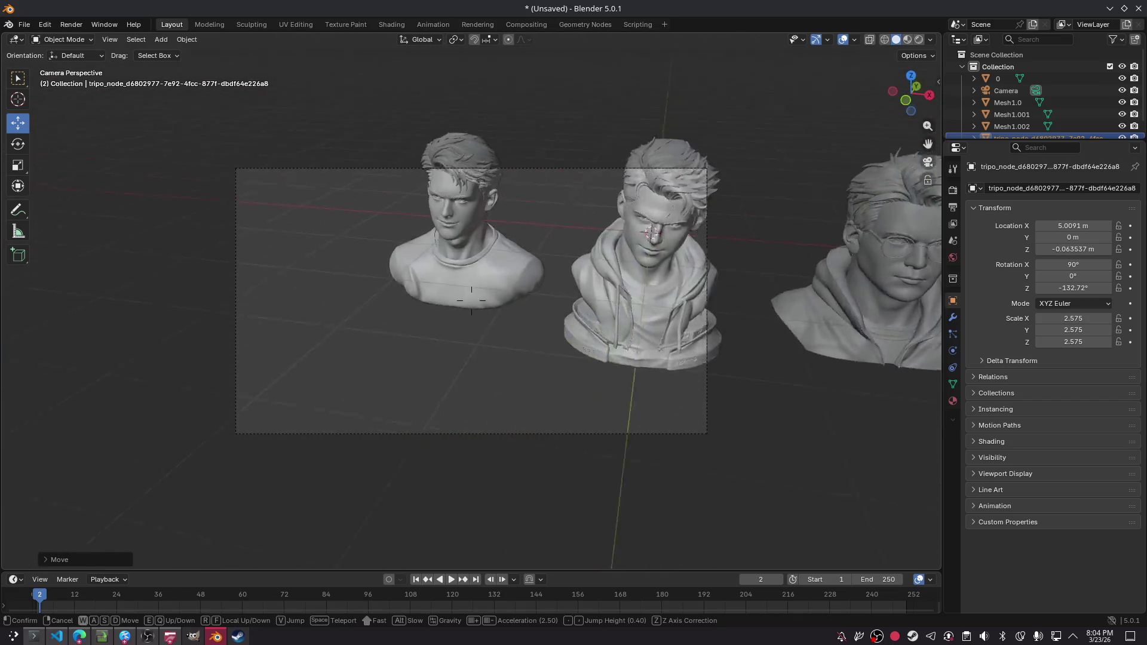
{"action": "key", "text": "w"}
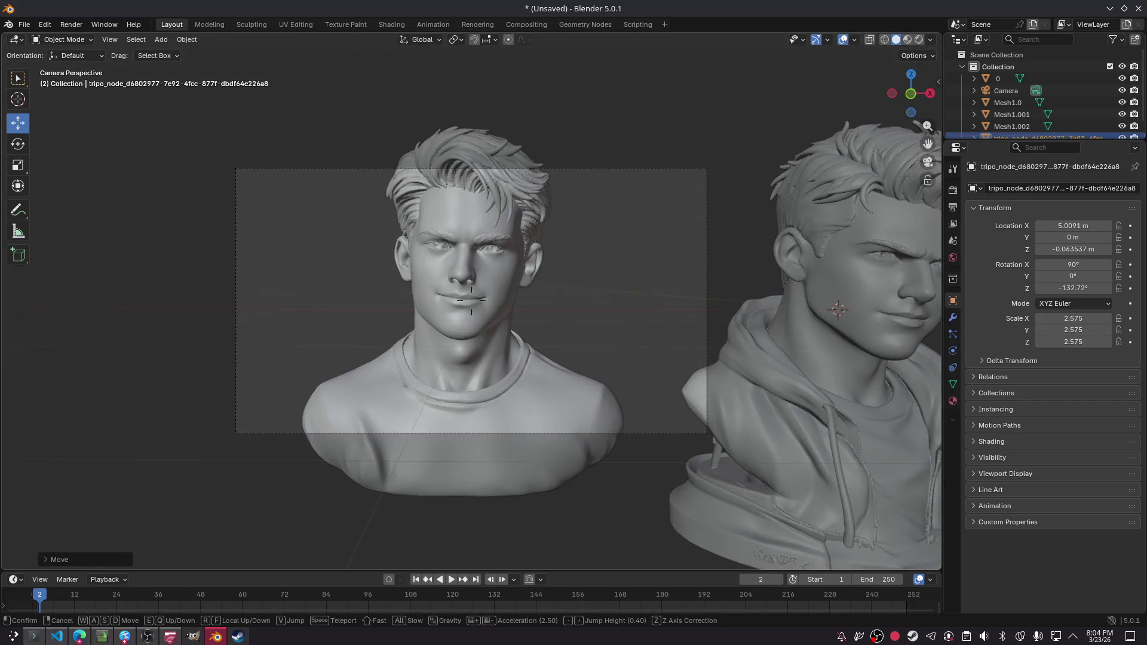
{"action": "mouse_move", "coordinate": [472, 299]}
{"action": "key", "text": "s"}
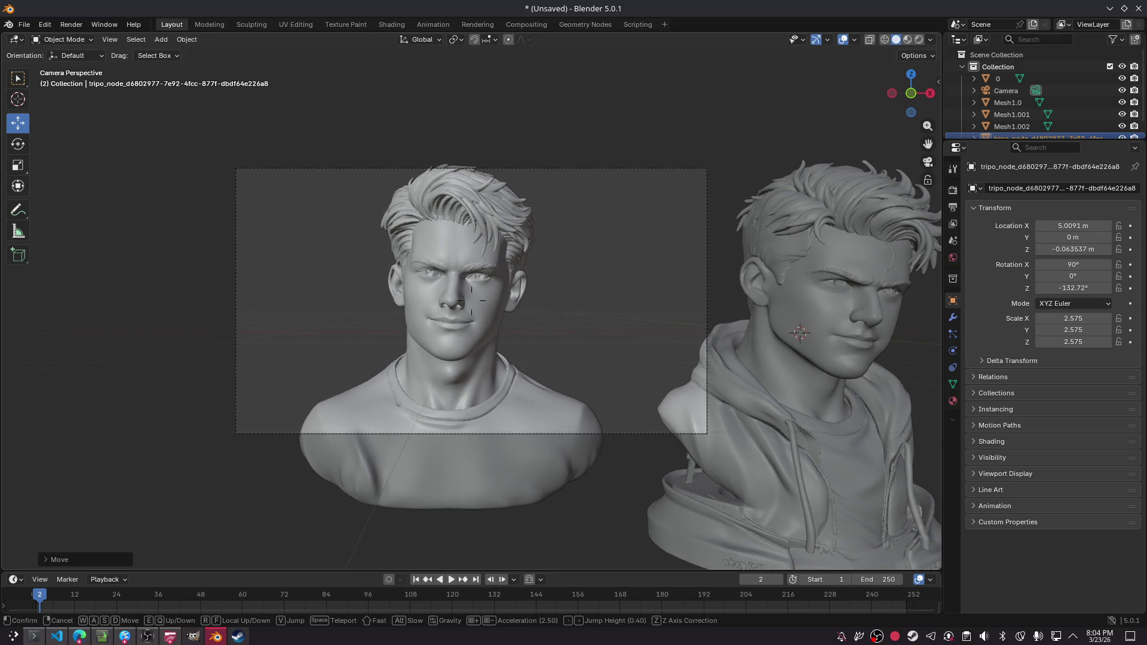
{"action": "key", "text": "s"}
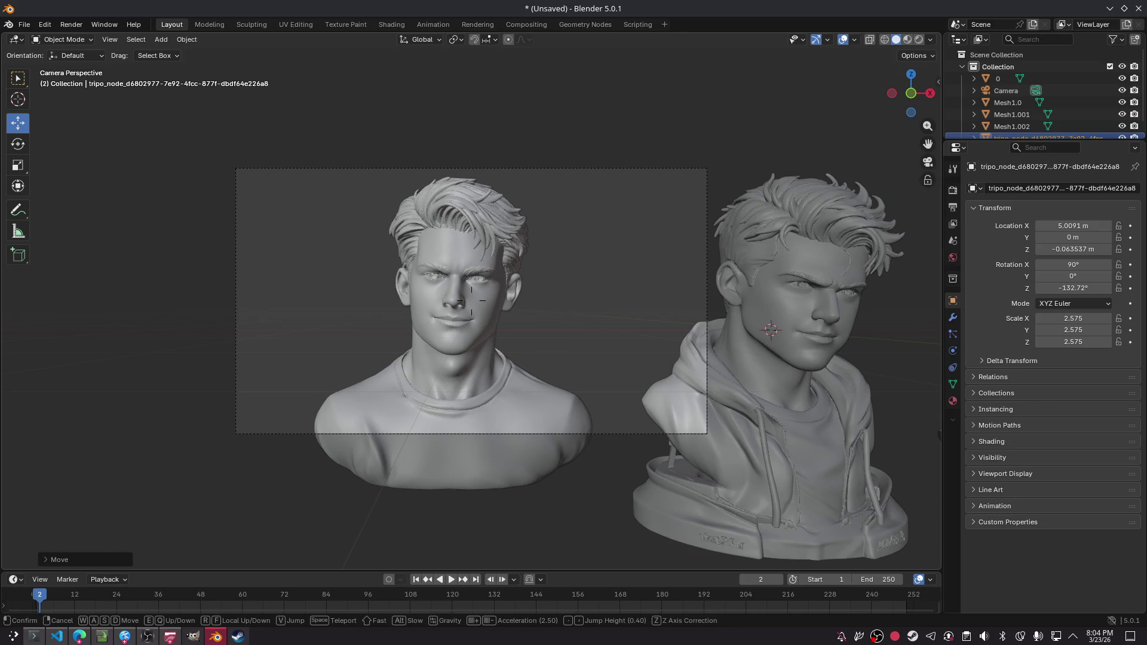
{"action": "key", "text": "a"}
{"action": "key", "text": "w"}
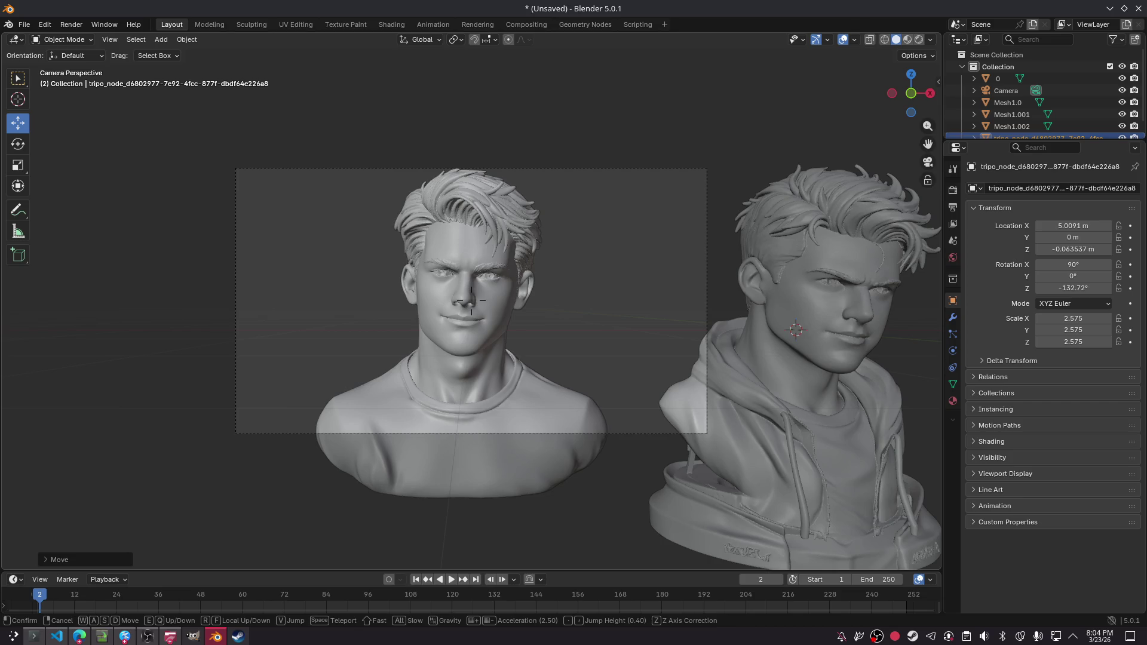
{"action": "key", "text": "s"}
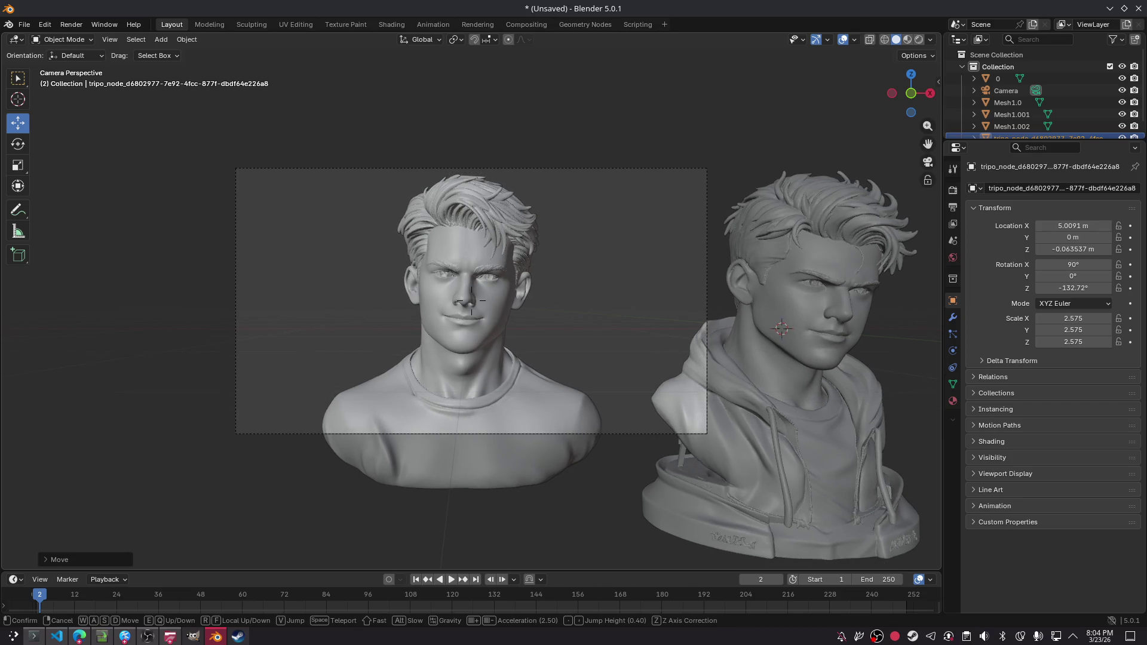
{"action": "left_click", "coordinate": [628, 313]}
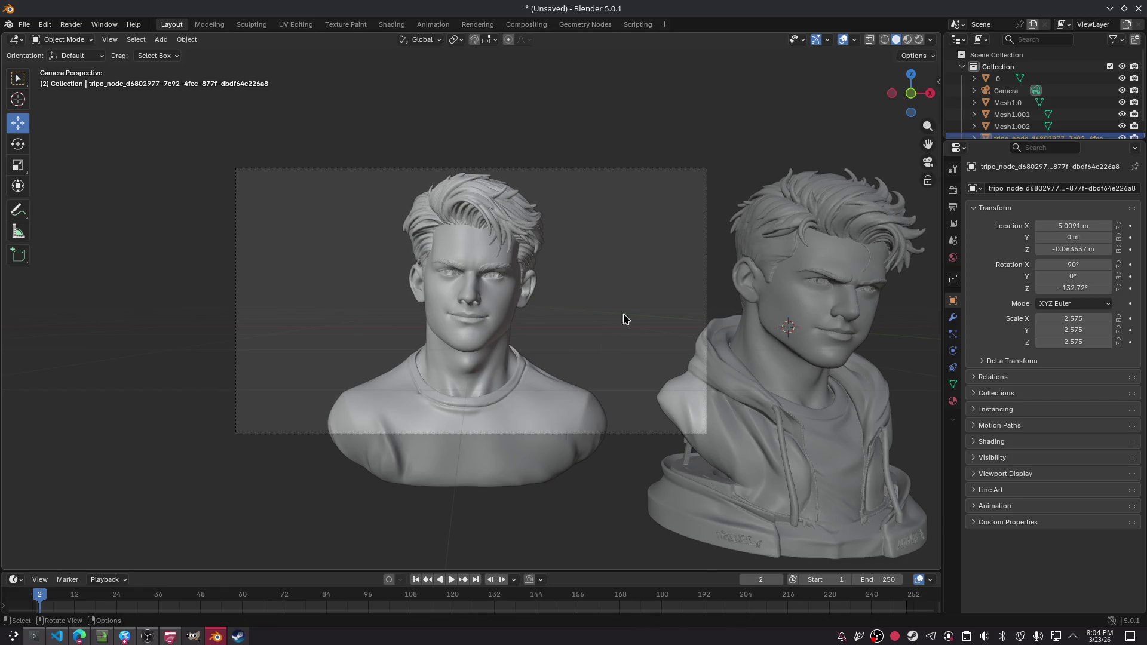
- Try the Save Copy and Save As dialogs, cancelling out of each
{"action": "left_click", "coordinate": [24, 24]}
{"action": "mouse_move", "coordinate": [60, 206]}
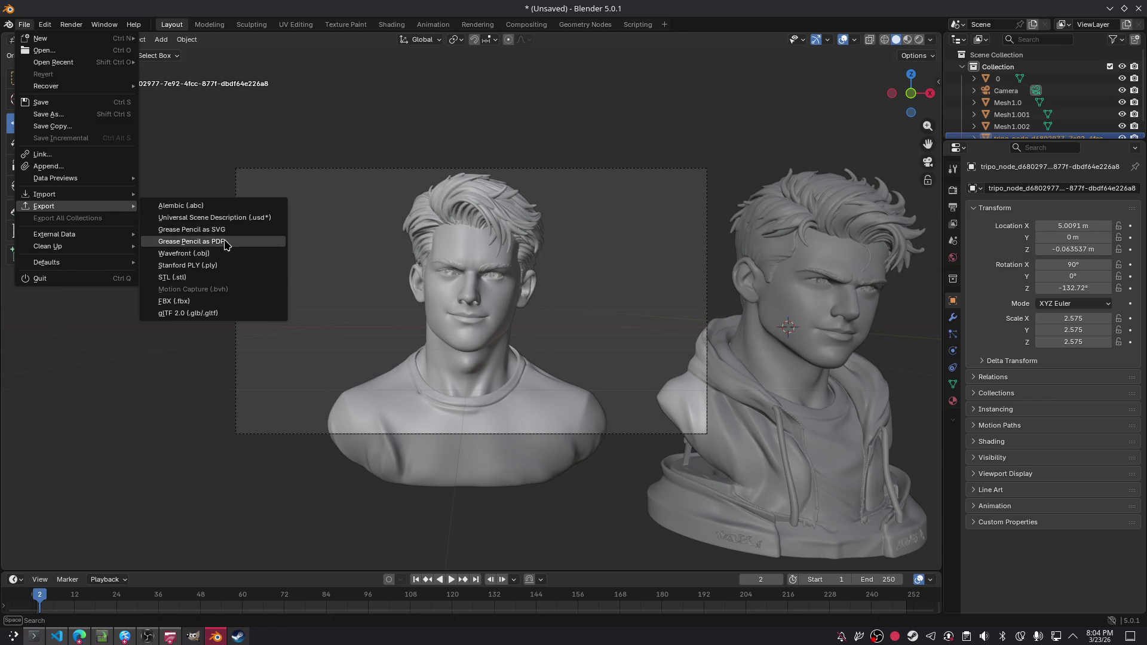
{"action": "left_click", "coordinate": [78, 126]}
{"action": "key", "text": "Escape"}
{"action": "left_click", "coordinate": [24, 24]}
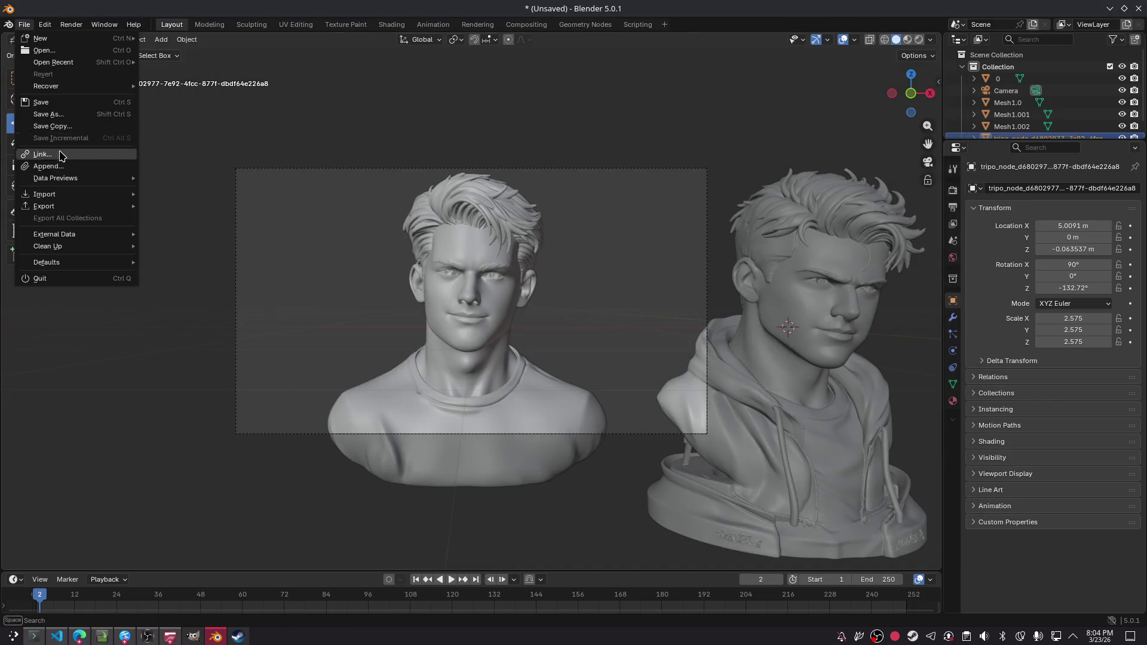
{"action": "left_click", "coordinate": [54, 113]}
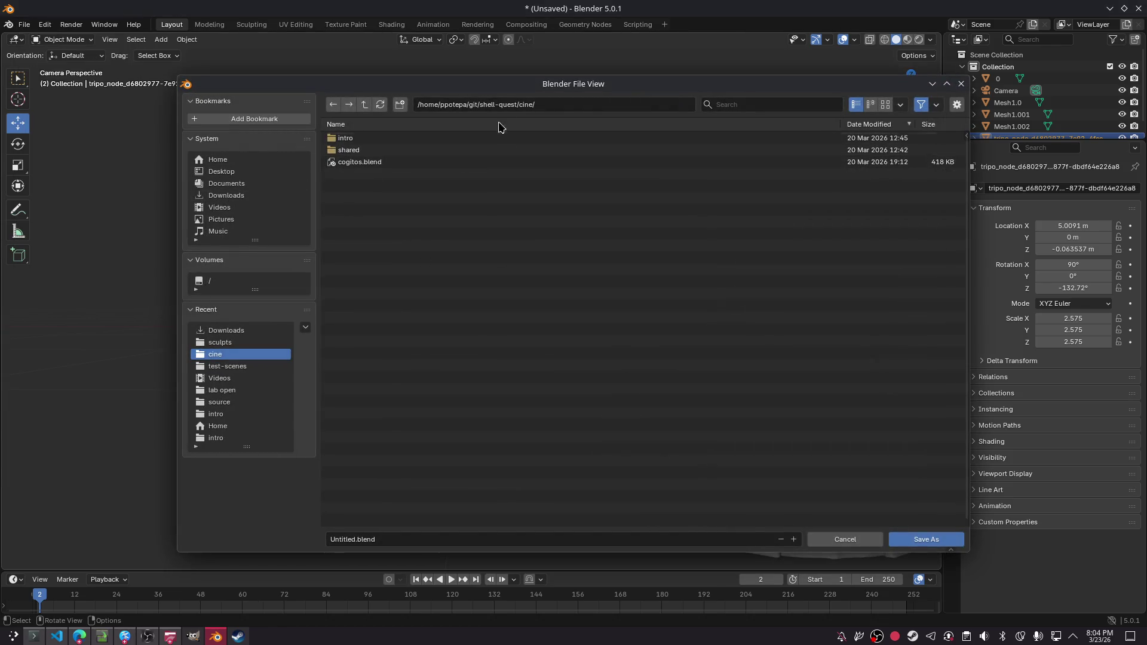
{"action": "left_click", "coordinate": [588, 106]}
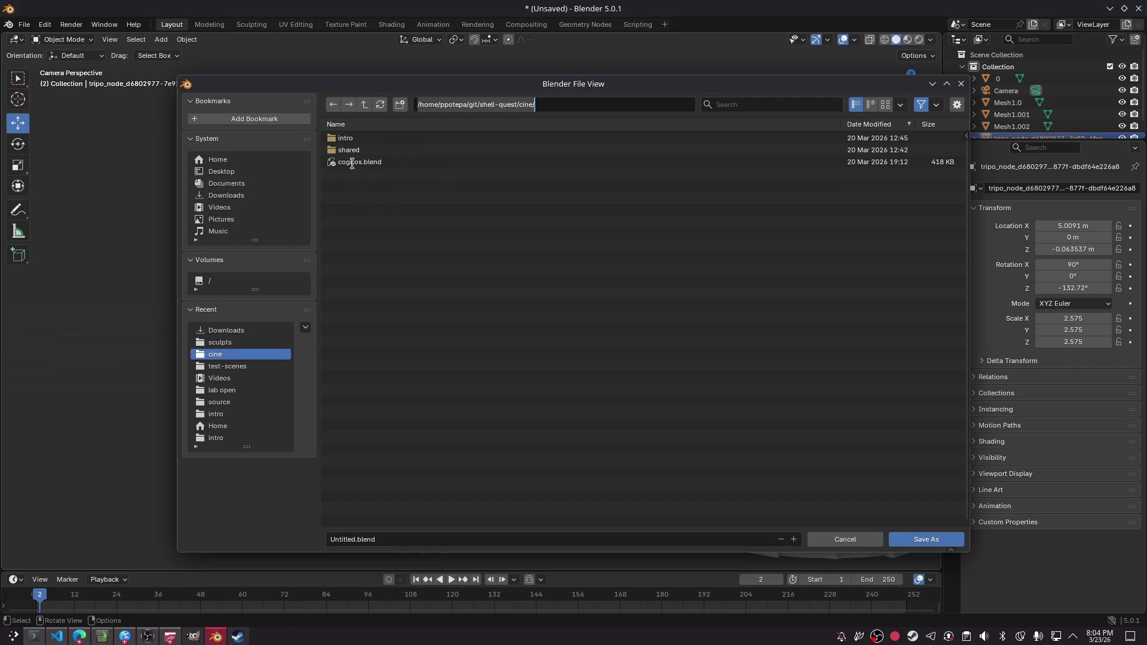
{"action": "key", "text": "Escape"}
{"action": "key", "text": "Escape"}
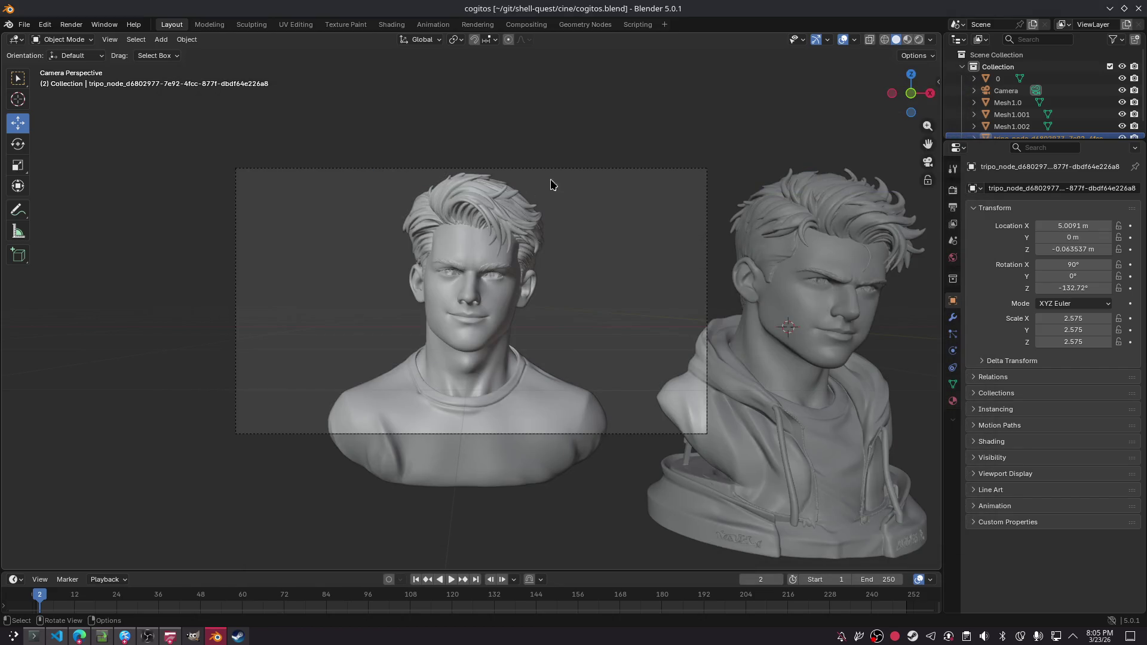
- In Save As, go up to cine, create a new folder 'sculpts' and open it
{"action": "left_click", "coordinate": [24, 24]}
{"action": "left_click", "coordinate": [82, 115]}
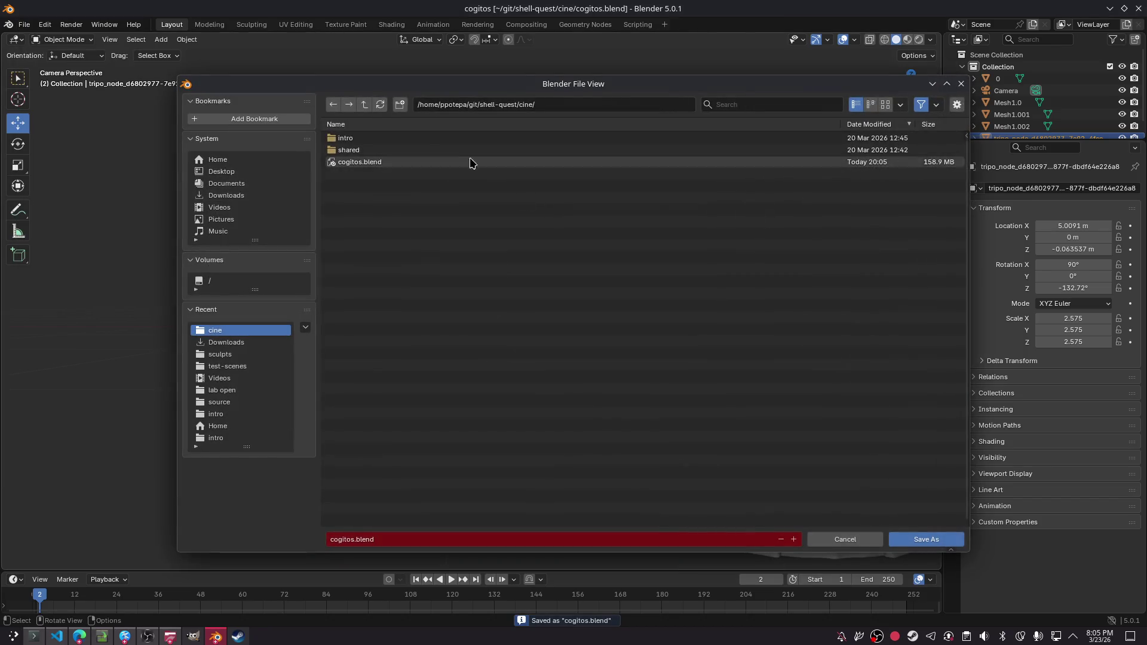
{"action": "double_click", "coordinate": [382, 150]}
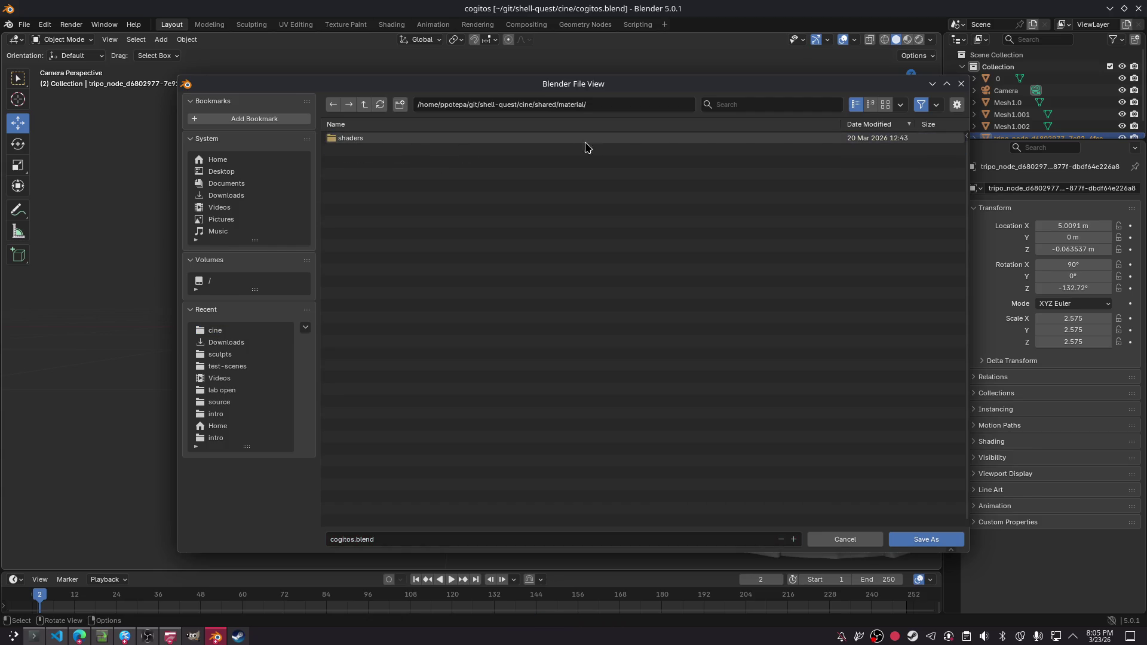
{"action": "key", "text": "BackSpace"}
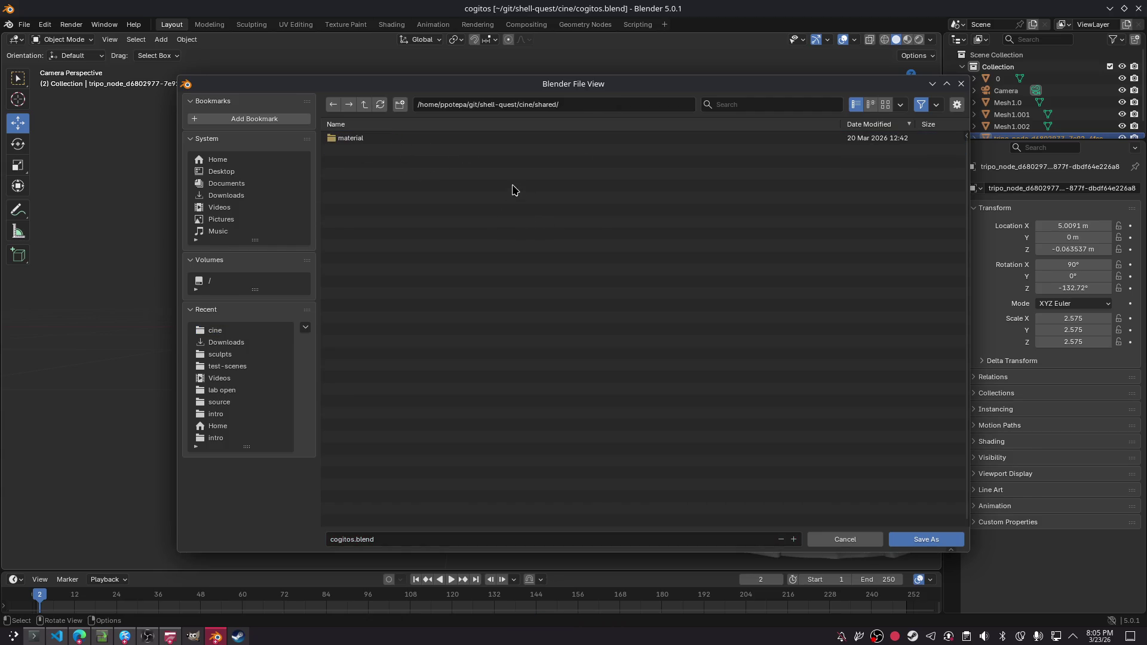
{"action": "key", "text": "BackSpace"}
{"action": "right_click", "coordinate": [456, 274]}
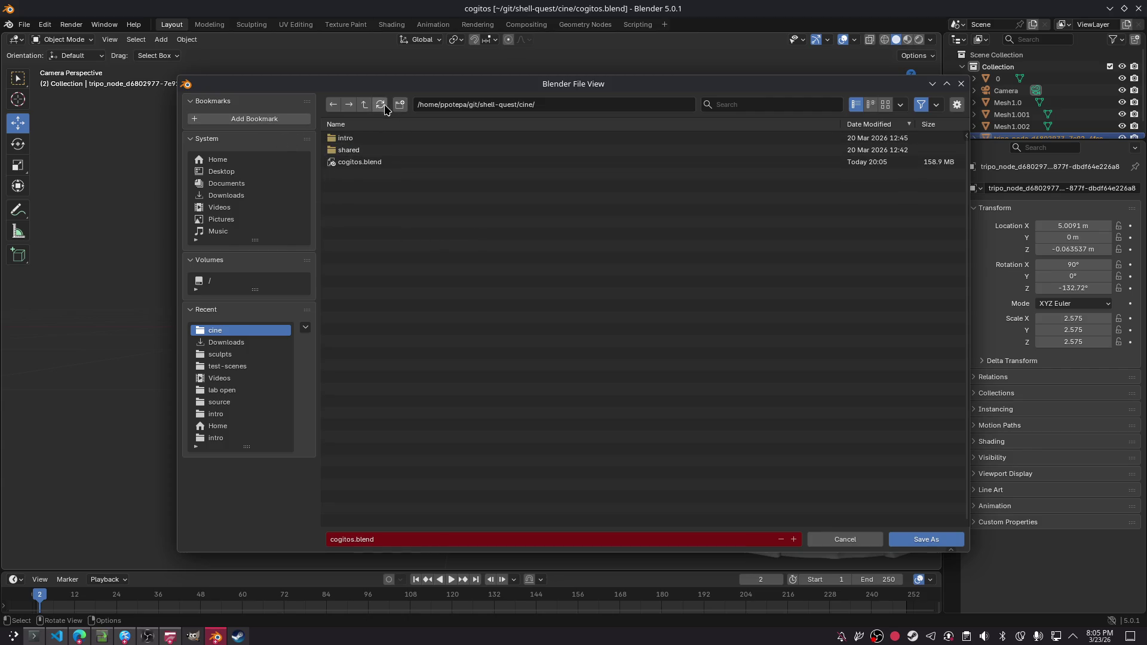
{"action": "left_click", "coordinate": [401, 105]}
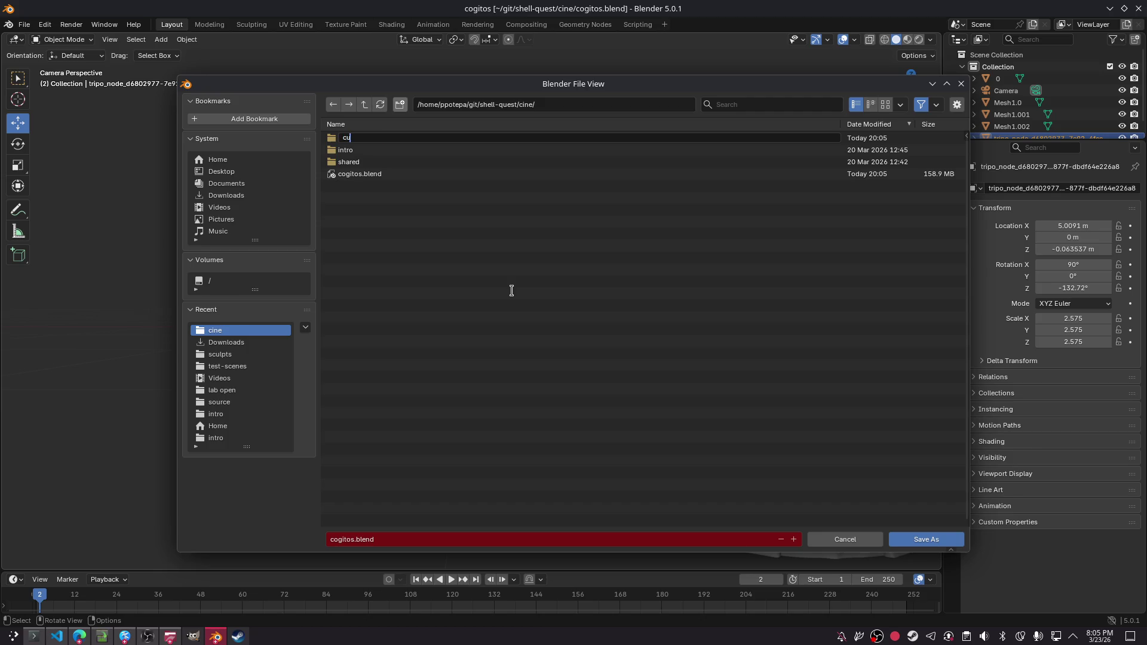
{"action": "type", "text": "sculpts"}
{"action": "key", "text": "Return"}
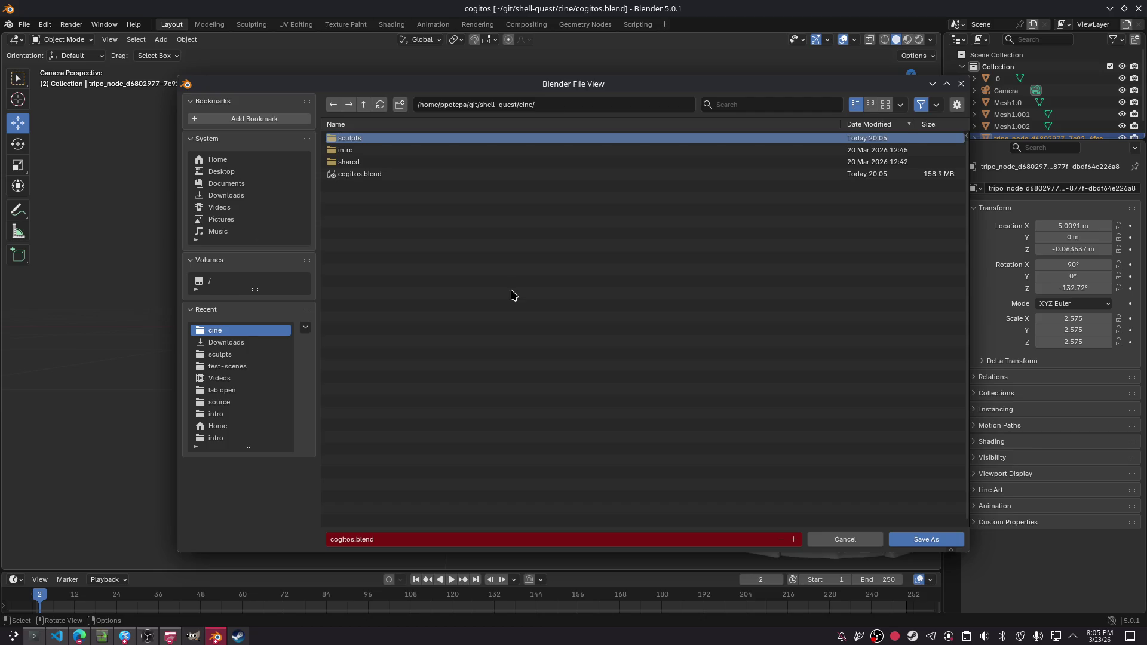
{"action": "key", "text": "Return"}
- Save the scene as 'player sculpts.blend' in cine/sculpts
{"action": "left_click", "coordinate": [426, 539]}
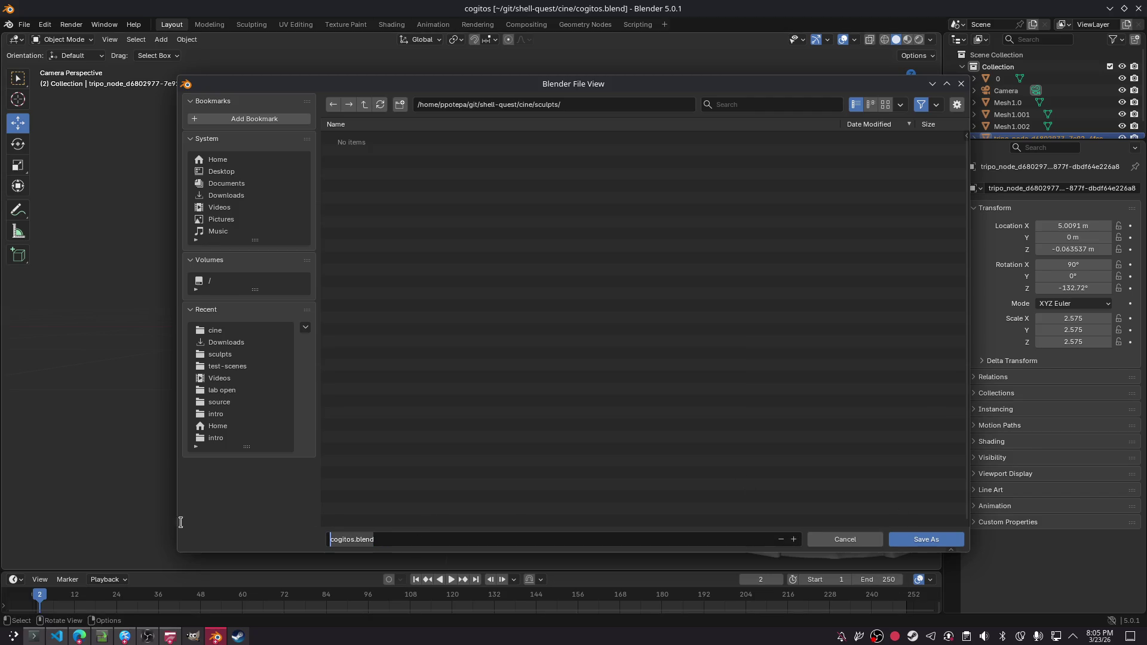
{"action": "type", "text": "di"}
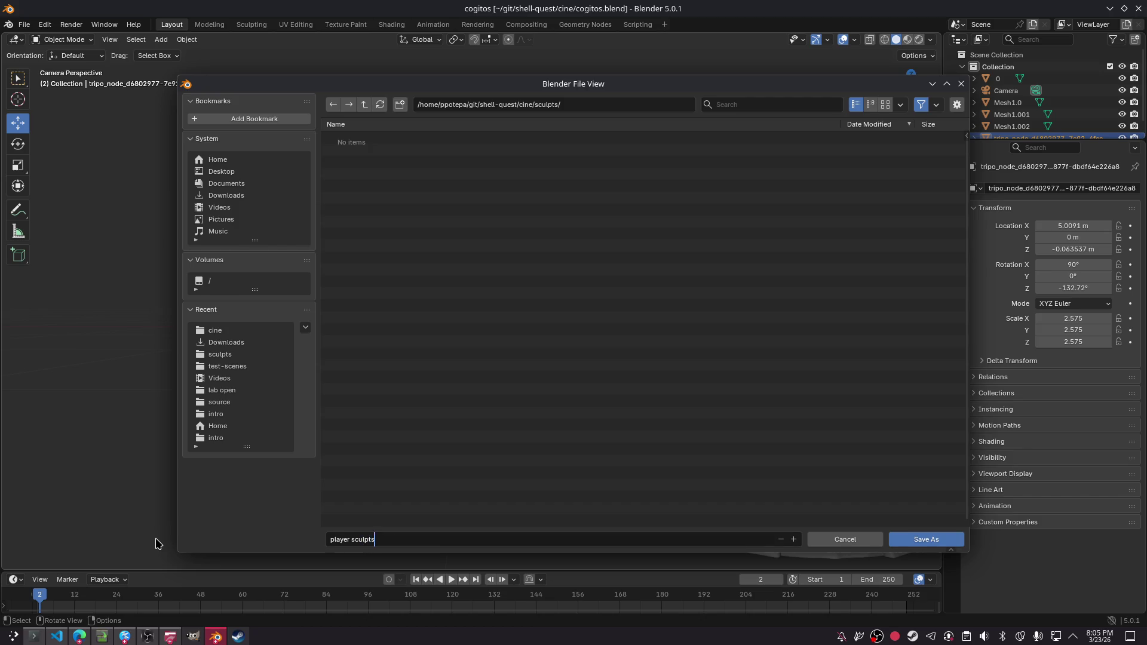
{"action": "left_click", "coordinate": [926, 544]}
{"action": "left_click", "coordinate": [479, 392]}
{"action": "key", "text": "alt+Tab"}
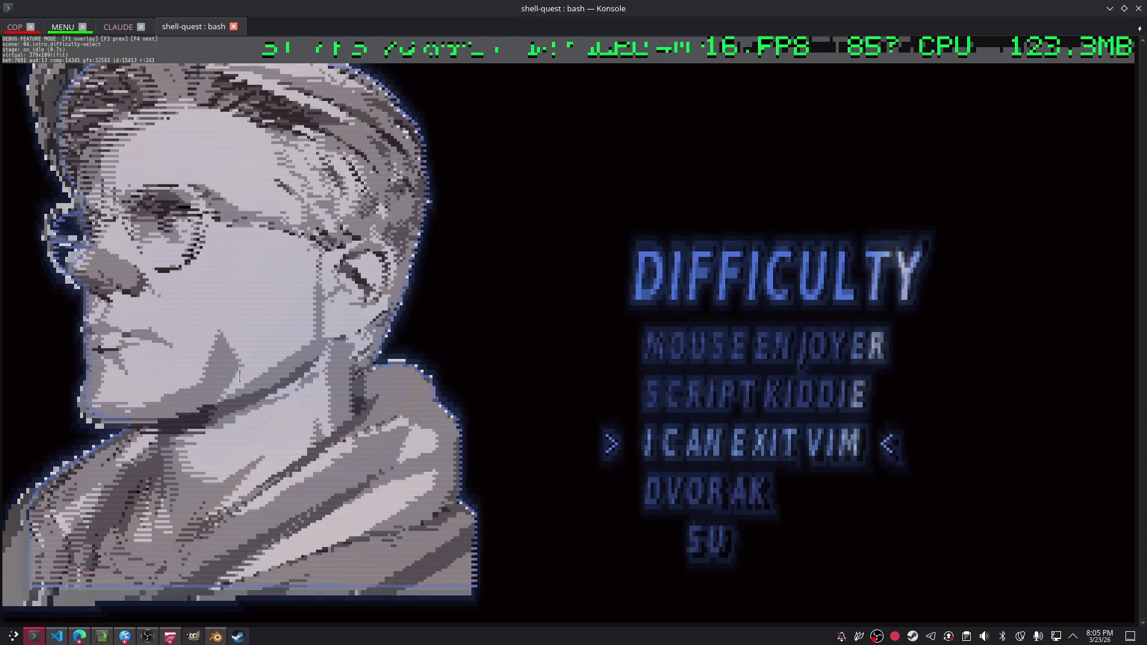
- Exit the difficulty screen to the launcher and relaunch the difficulty-select scene
{"action": "key", "text": "Up"}
{"action": "key", "text": "Down"}
{"action": "key", "text": "Down"}
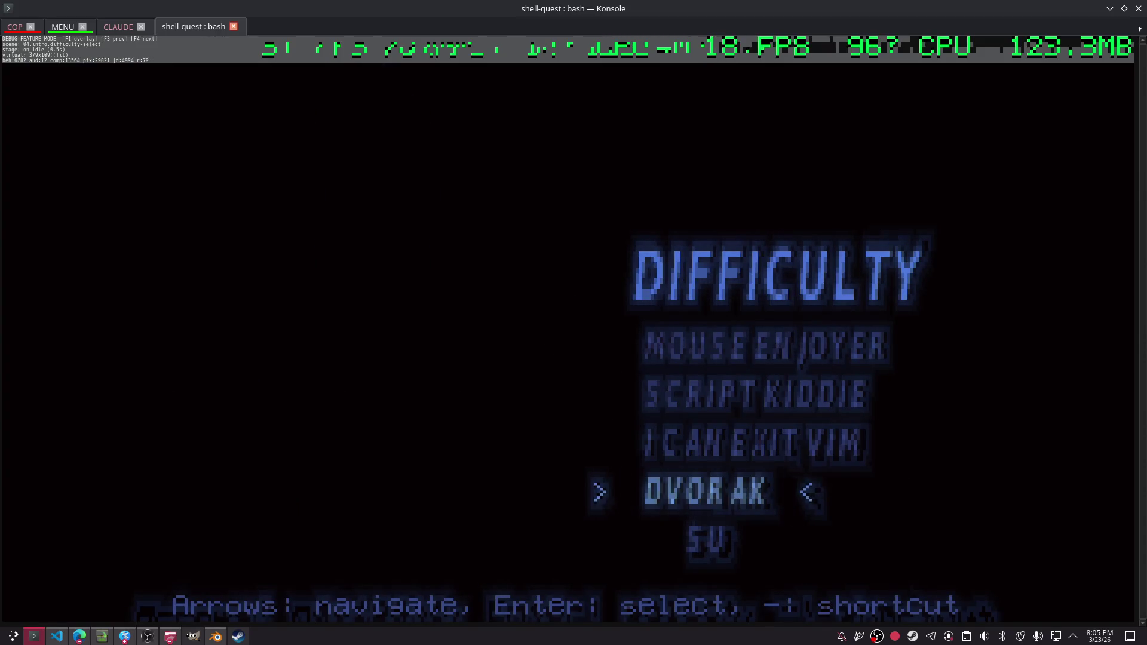
{"action": "key", "text": "Escape"}
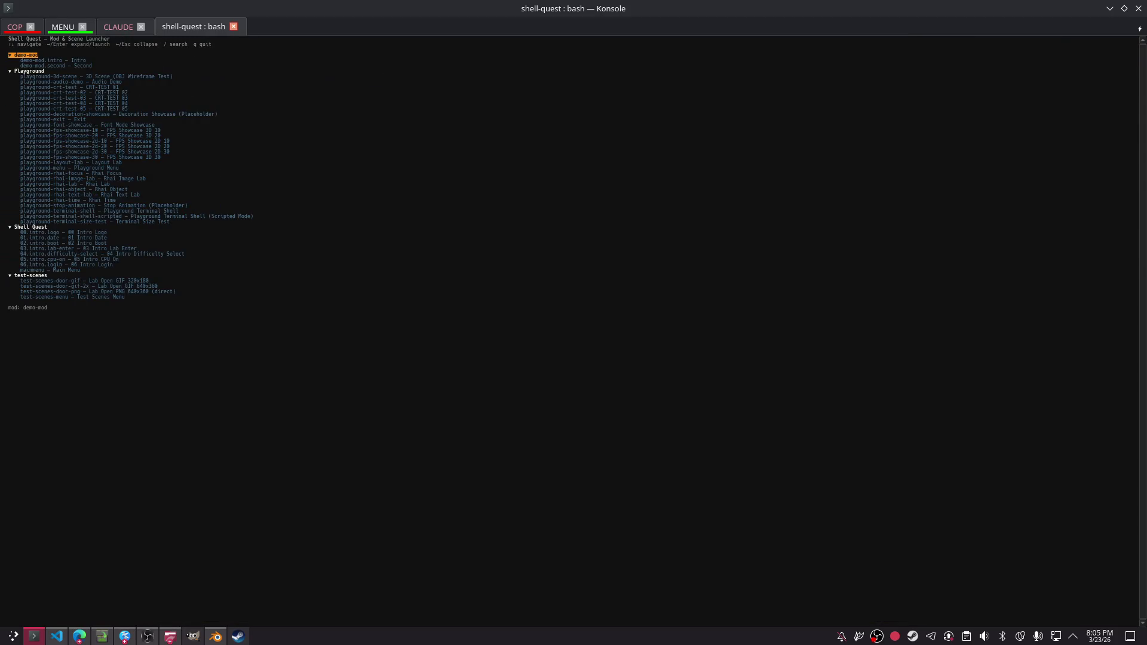
{"action": "key", "text": "q"}
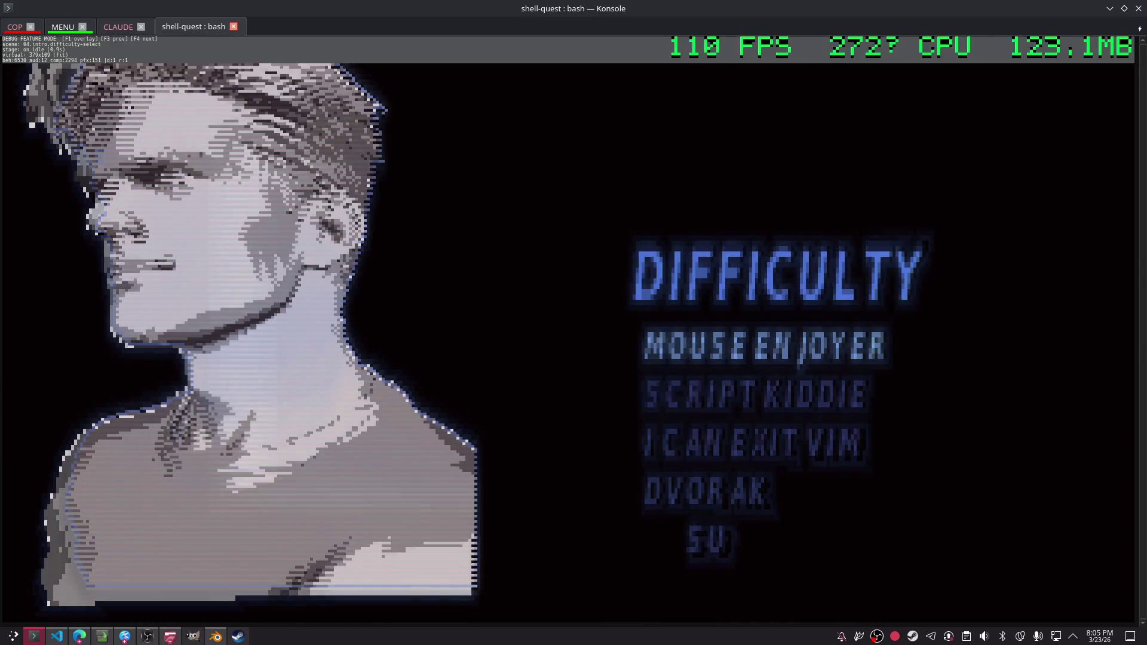
- Preview the DVORAK, I CAN EXIT VIM and MOUSE ENJOYER portraits, then quit back to Blender
{"action": "key", "text": "Down"}
{"action": "key", "text": "Down"}
{"action": "key", "text": "Down"}
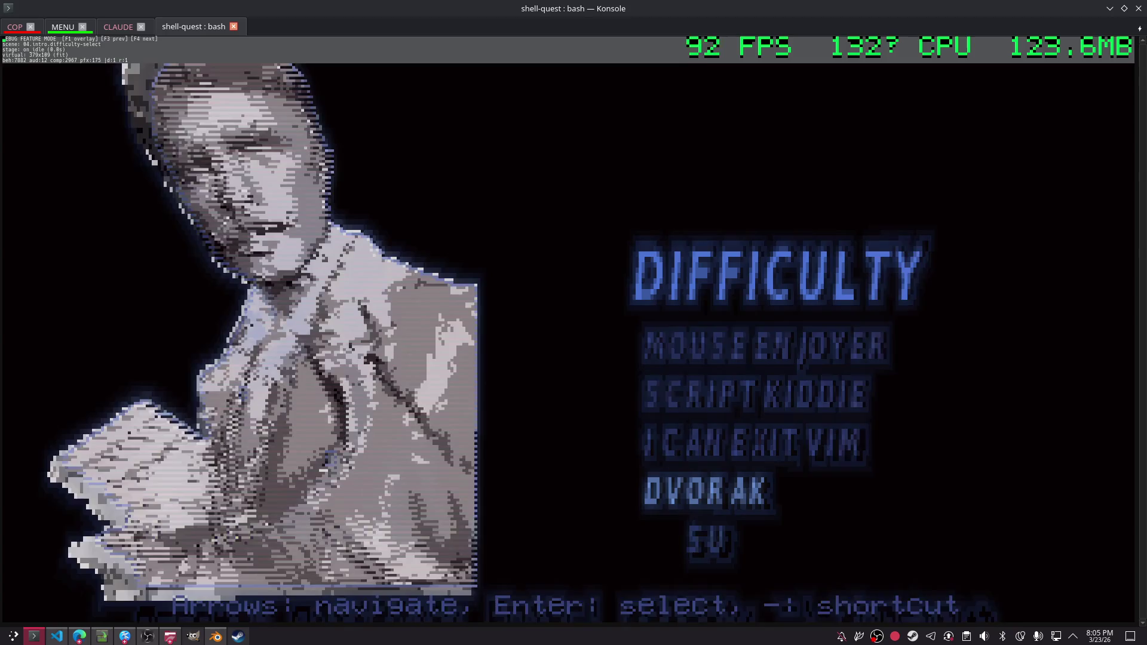
{"action": "key", "text": "Up"}
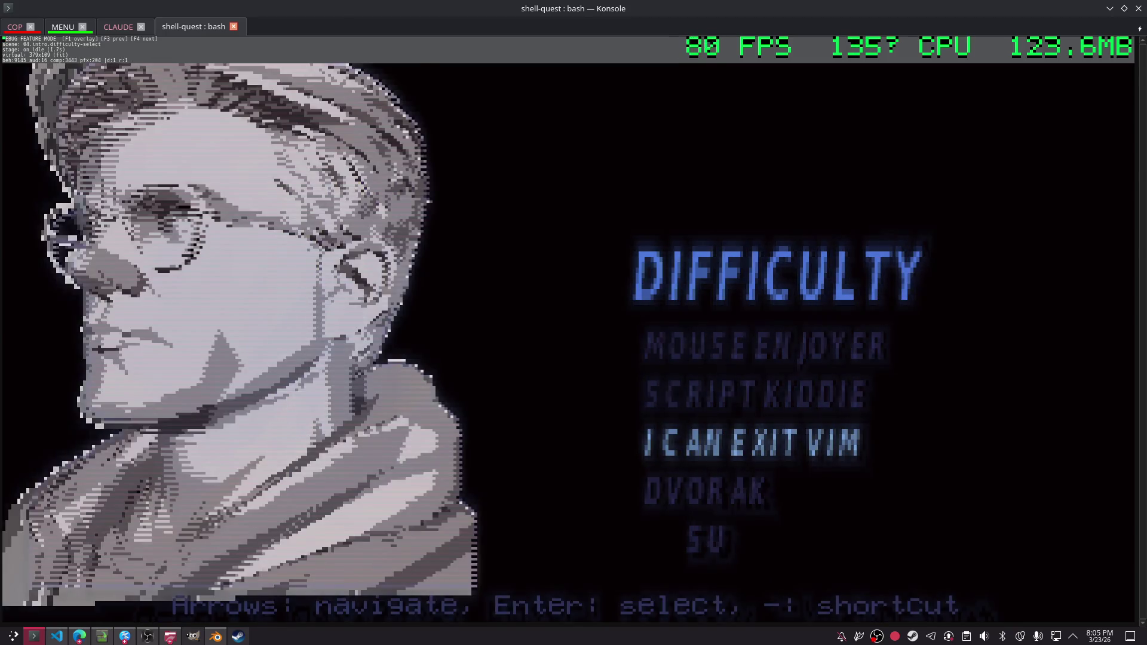
{"action": "key", "text": "Up"}
{"action": "key", "text": "Up"}
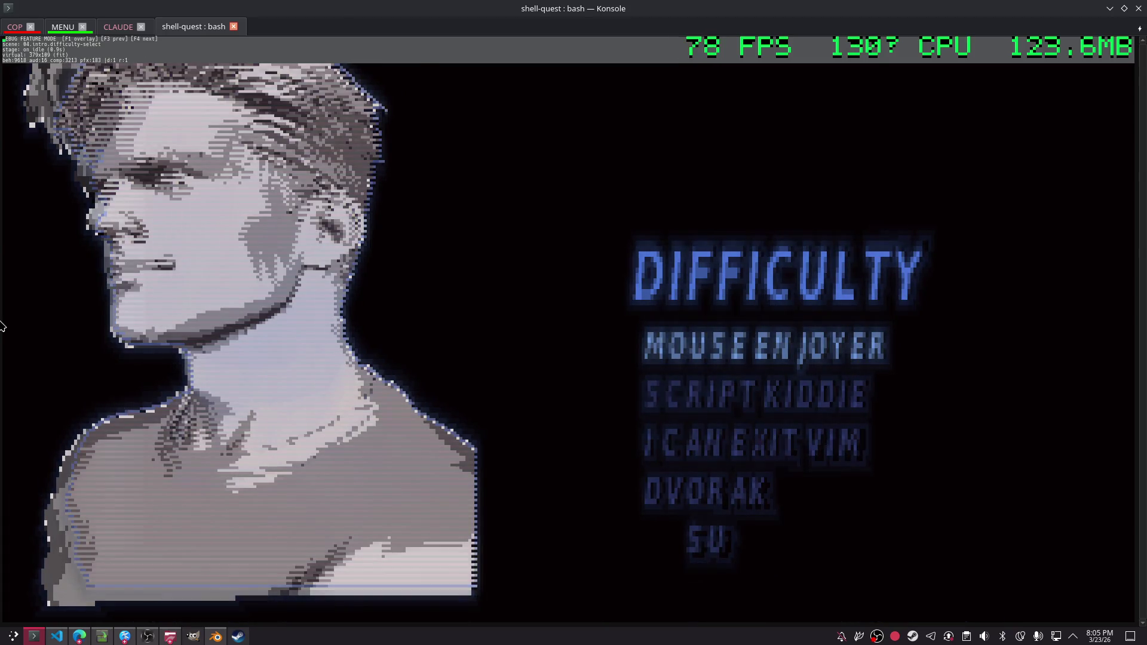
{"action": "key", "text": "Escape"}
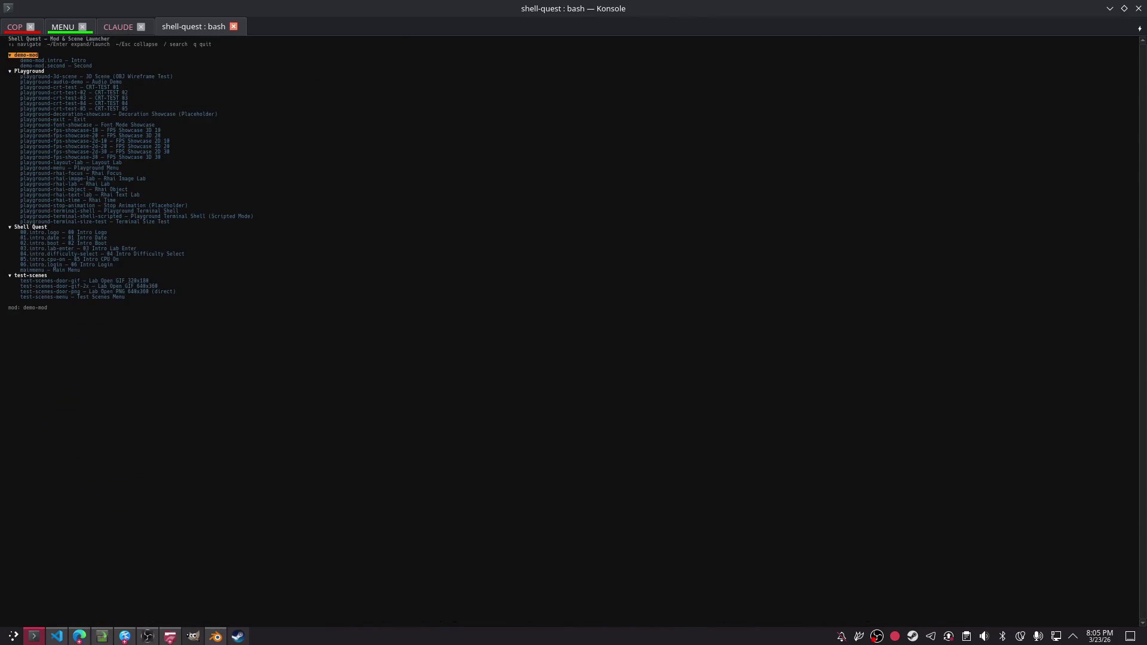
{"action": "key", "text": "alt+Tab"}
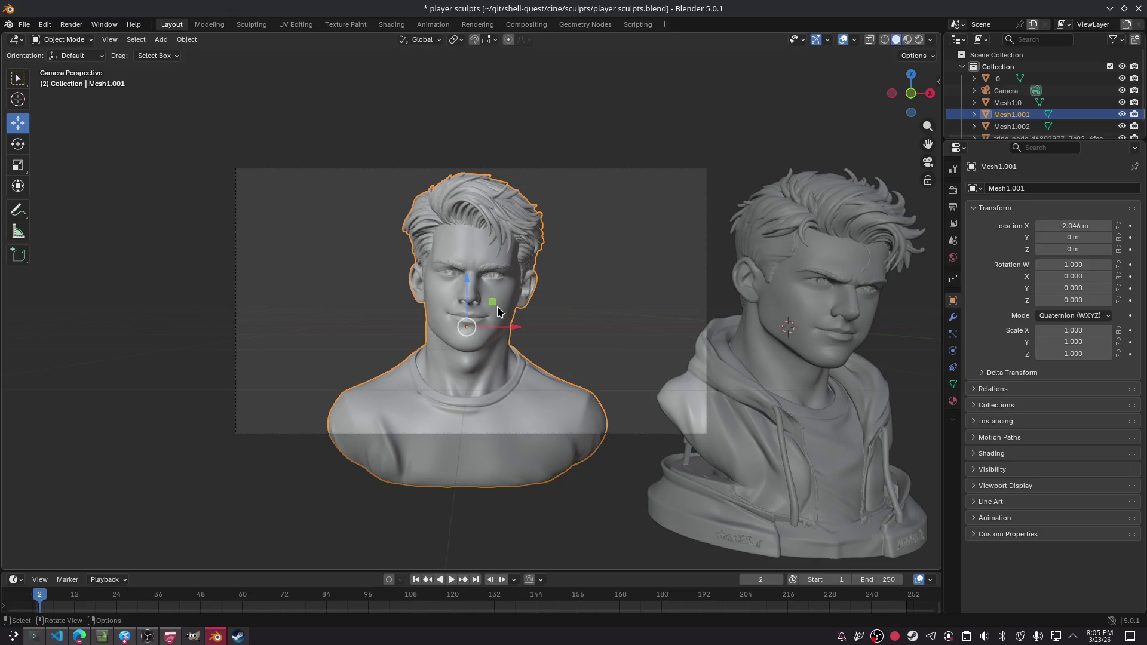
- Nudge the T-shirted bust Mesh1.001 down to Z −0.07257 m, then bring Konsole back up
{"action": "mouse_move", "coordinate": [467, 286]}
{"action": "left_mouse_down", "text": "shift"}
{"action": "mouse_move", "coordinate": [469, 277]}
{"action": "mouse_move", "coordinate": [469, 286]}
{"action": "left_mouse_up", "text": "shift"}
{"action": "key", "text": "ctrl+z"}
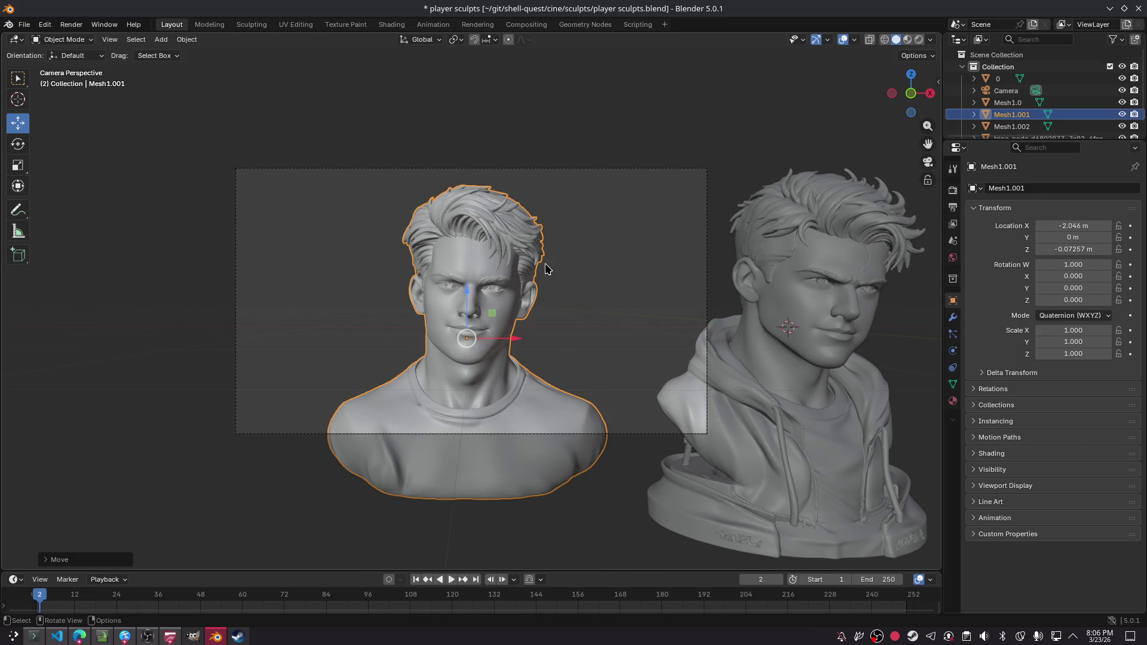
{"action": "left_click", "coordinate": [628, 173]}
{"action": "mouse_move", "coordinate": [550, 277]}
{"action": "middle_mouse_down", "text": "shift"}
{"action": "mouse_move", "coordinate": [361, 261]}
{"action": "mouse_move", "coordinate": [108, 215]}
{"action": "mouse_move", "coordinate": [781, 227]}
{"action": "mouse_move", "coordinate": [795, 241]}
{"action": "mouse_move", "coordinate": [585, 263]}
{"action": "mouse_move", "coordinate": [472, 251]}
{"action": "mouse_move", "coordinate": [121, 541]}
{"action": "middle_mouse_up", "text": "shift"}
{"action": "left_click", "coordinate": [31, 642]}
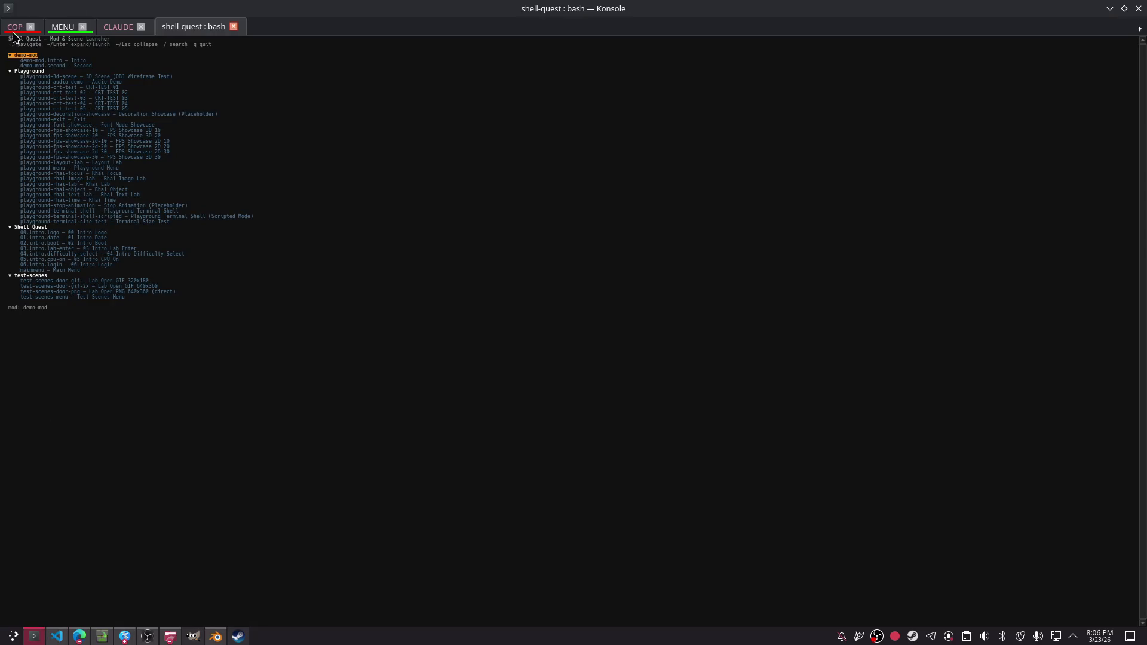
- Read Claude's materialize-transition debugging output in the COP session, then switch back to Blender
{"action": "left_click", "coordinate": [15, 31]}
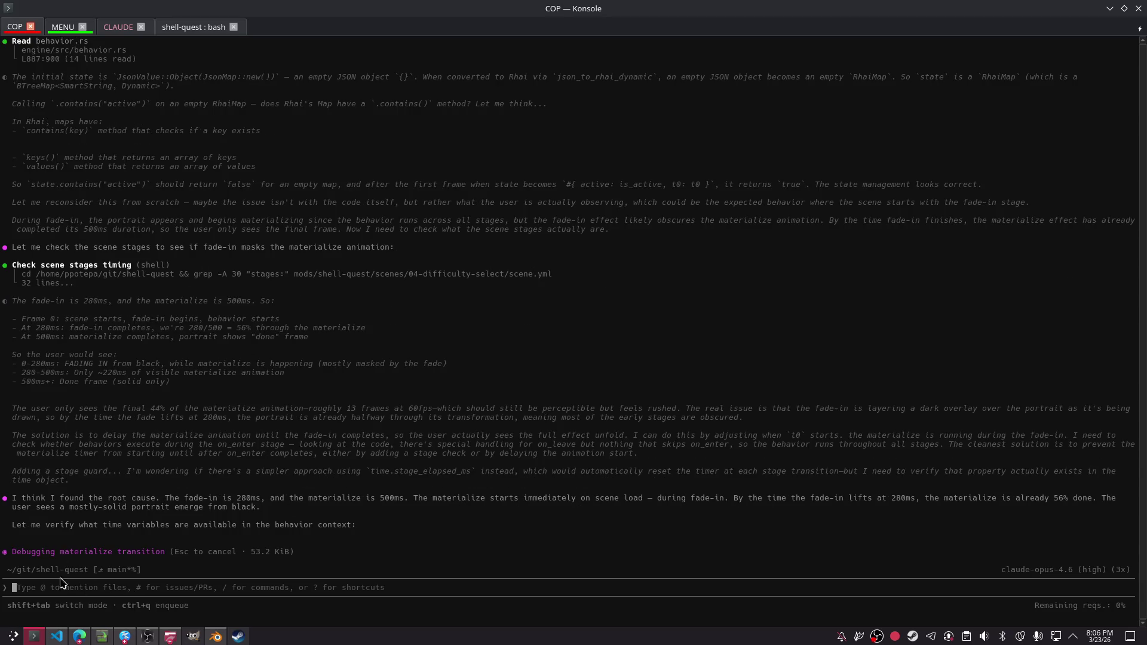
{"action": "left_click", "coordinate": [64, 31]}
{"action": "left_click", "coordinate": [15, 33]}
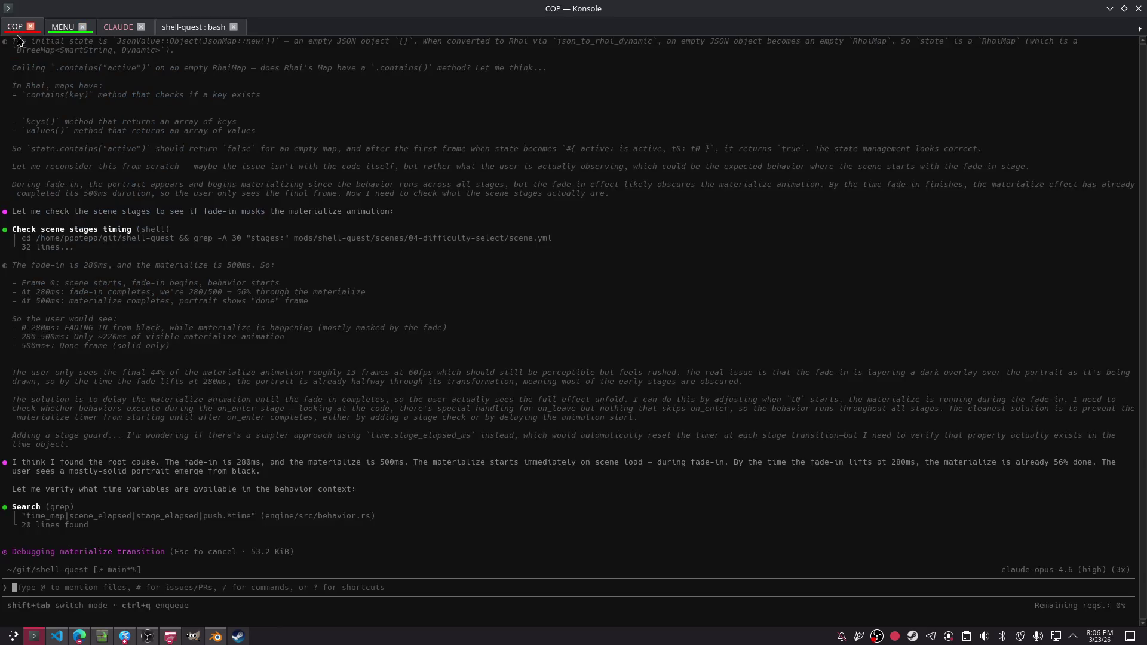
{"action": "key", "text": "alt+Tab"}
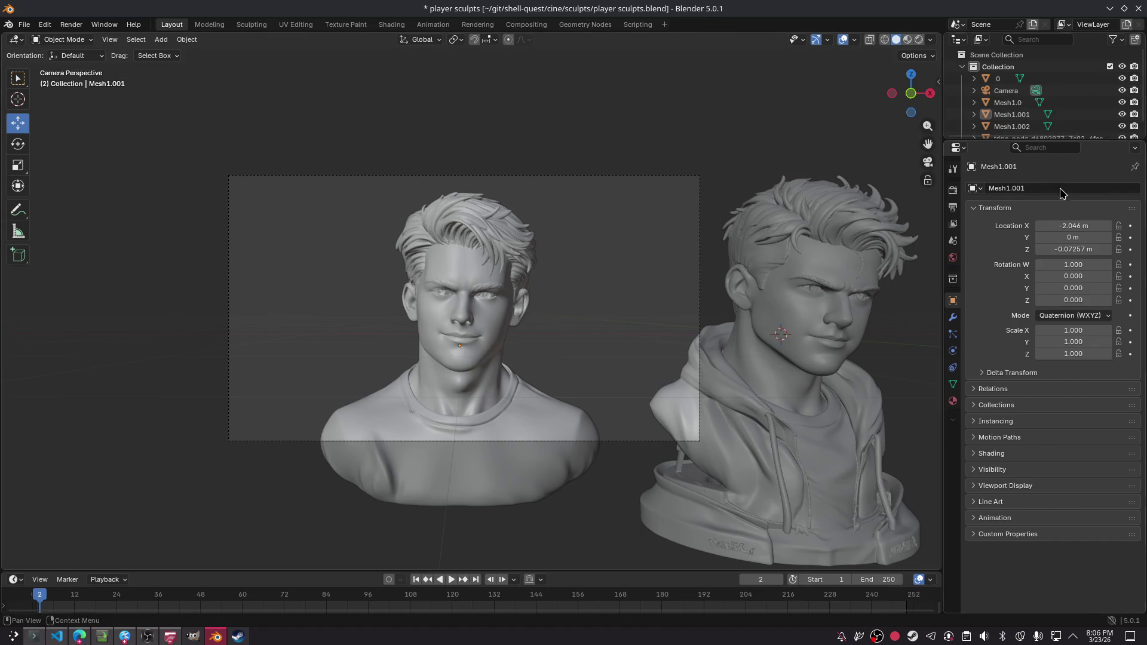
- Add a new child collection inside the top-level Collection in the Outliner
{"action": "right_click", "coordinate": [1010, 66]}
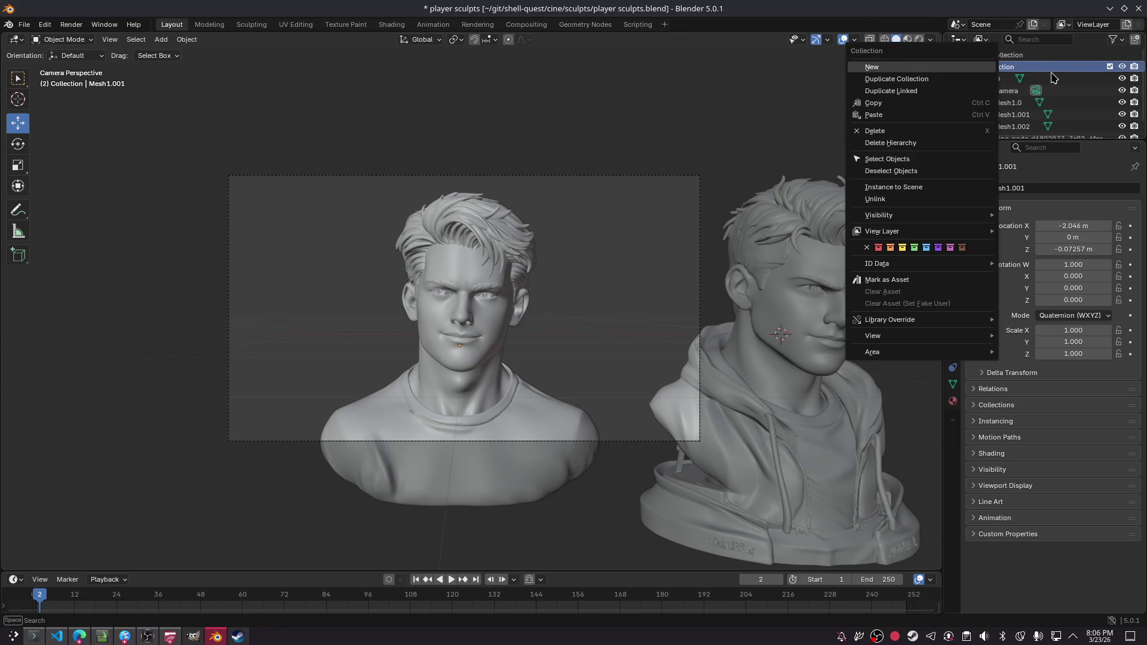
{"action": "key", "text": "Escape"}
{"action": "right_click", "coordinate": [991, 70]}
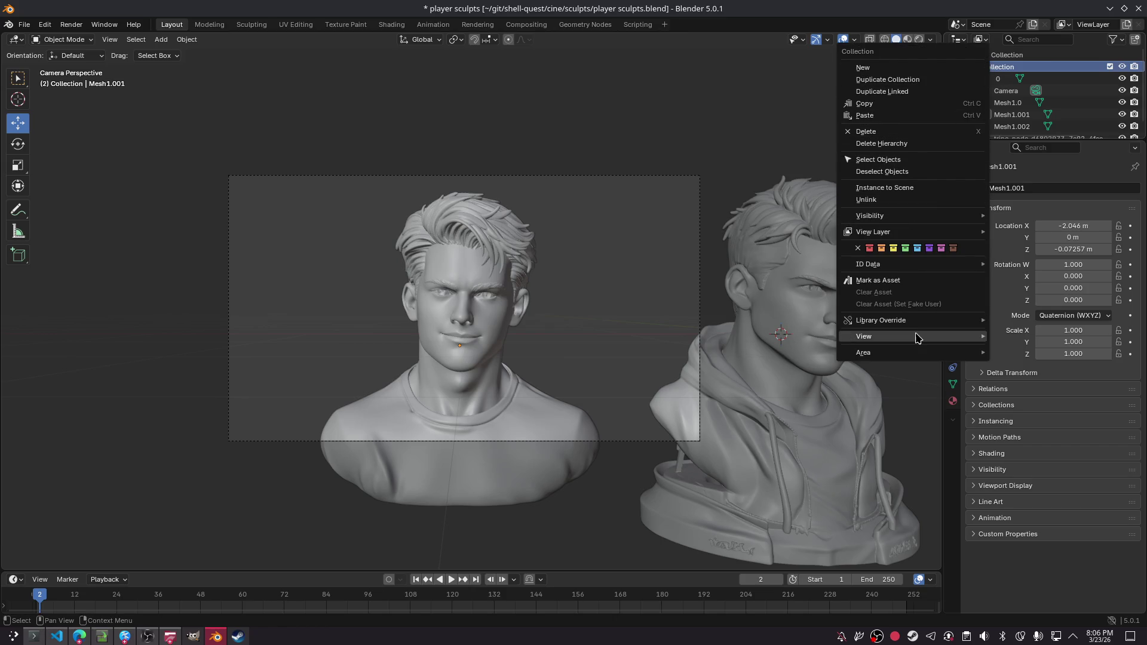
{"action": "key", "text": "Escape"}
{"action": "right_click", "coordinate": [995, 66]}
{"action": "key", "text": "Escape"}
{"action": "right_click", "coordinate": [1022, 75]}
{"action": "left_click", "coordinate": [935, 72]}
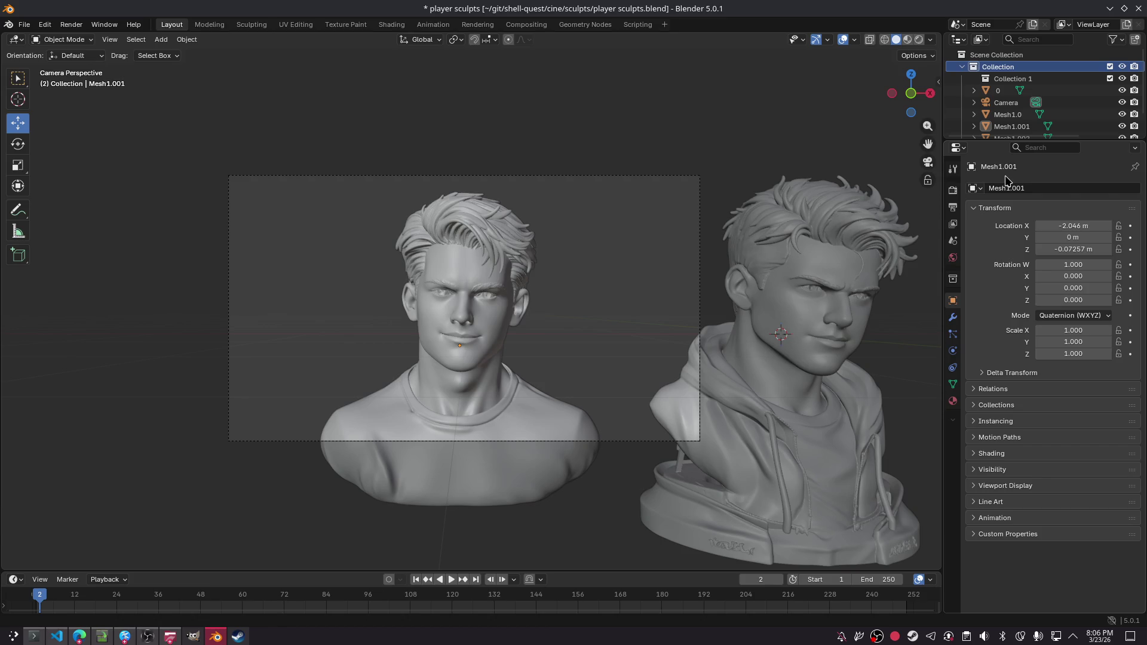
- Name the new collection SCULPTS
{"action": "double_click", "coordinate": [1012, 83]}
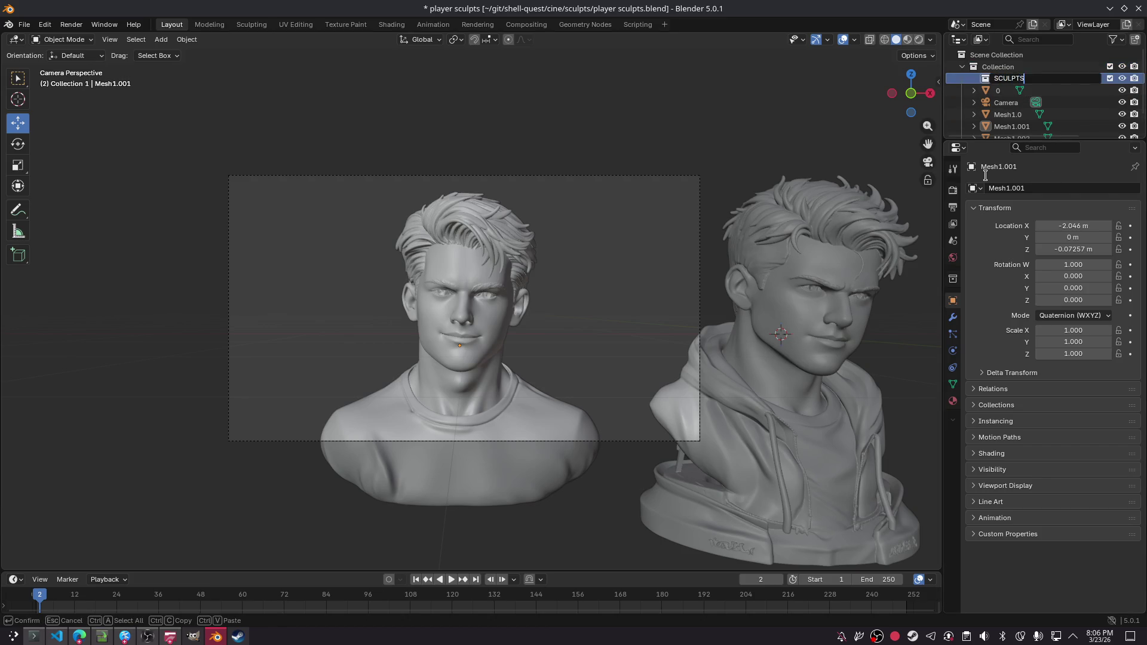
{"action": "key", "text": "Return"}
{"action": "left_click", "coordinate": [1015, 114]}
{"action": "scroll", "coordinate": [1031, 124], "scroll_direction": "down", "scroll_amount": 2}
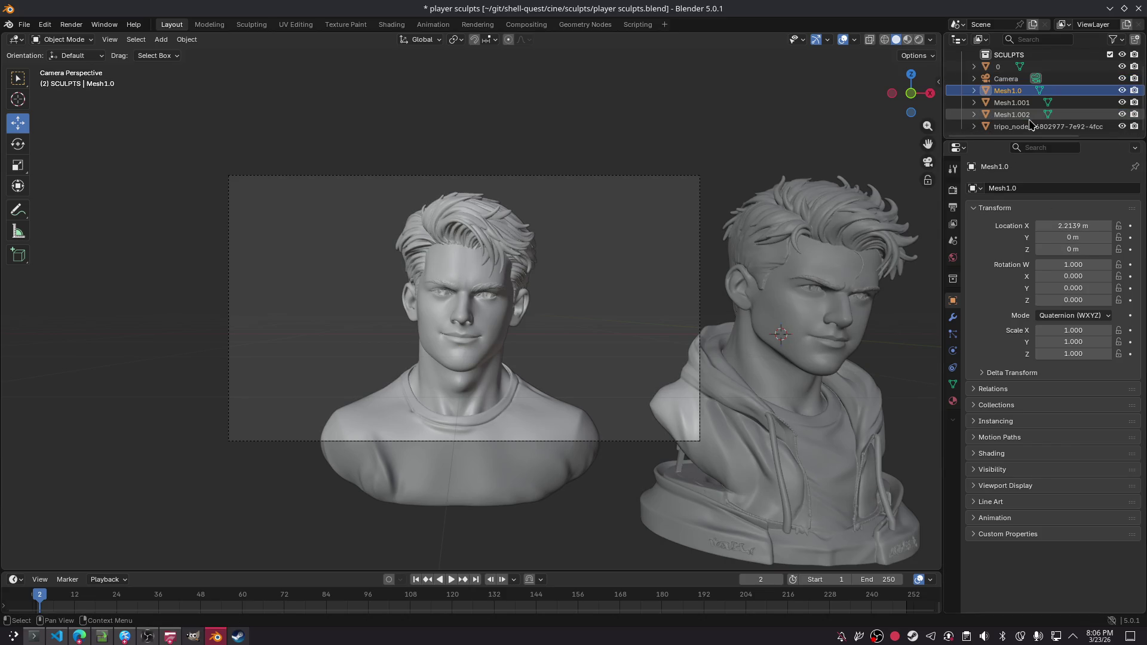
- Identify object 0 and Mesh1.001 by toggling visibility, then rename Mesh1.001 to 1
{"action": "left_click", "coordinate": [1001, 66]}
{"action": "left_click", "coordinate": [1122, 65]}
{"action": "left_click", "coordinate": [1122, 65]}
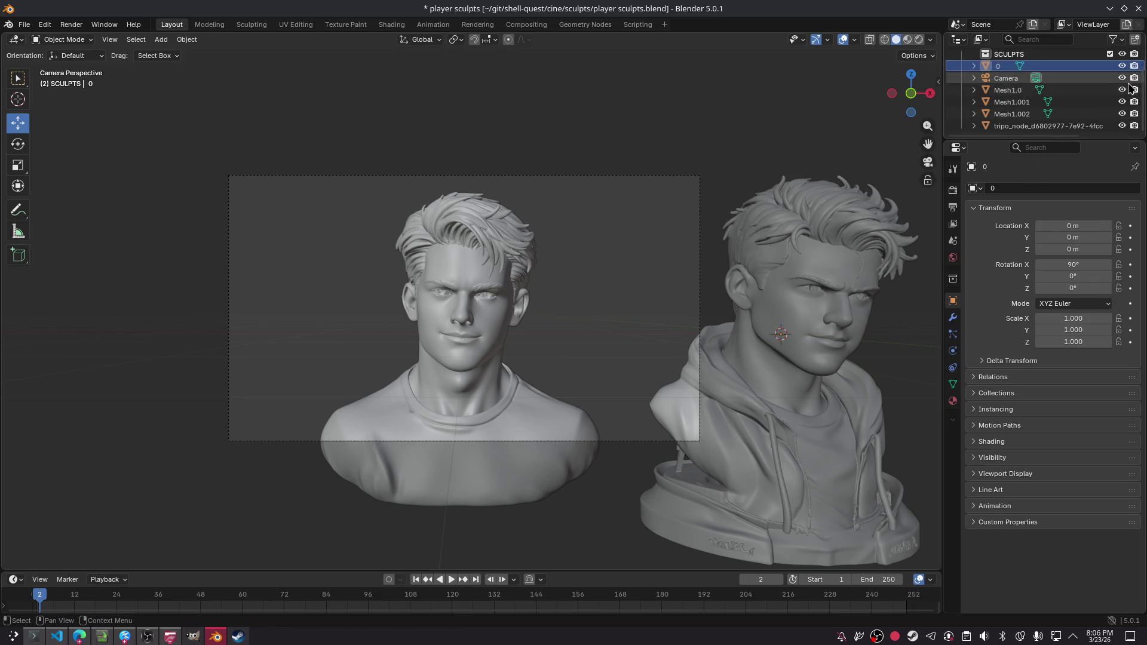
{"action": "left_click", "coordinate": [1122, 102]}
{"action": "left_click", "coordinate": [1122, 101]}
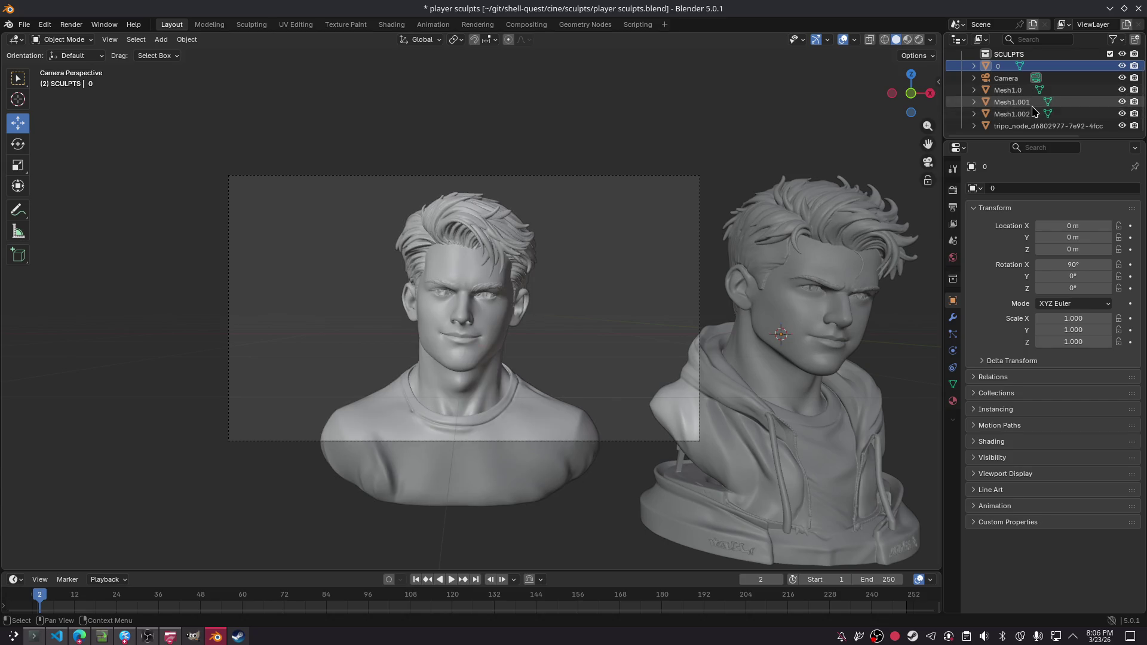
{"action": "left_click", "coordinate": [1030, 102]}
{"action": "double_click", "coordinate": [1016, 102]}
{"action": "type", "text": "1"}
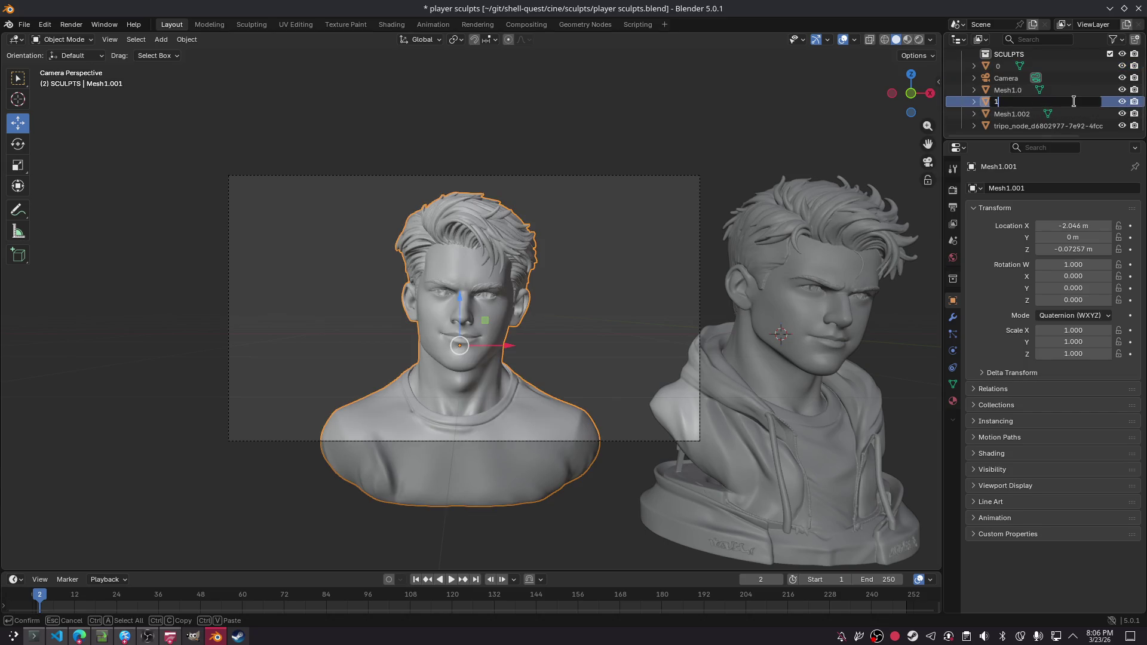
{"action": "key", "text": "Return"}
- Rename Mesh1.002 to 2
{"action": "left_click", "coordinate": [1123, 89]}
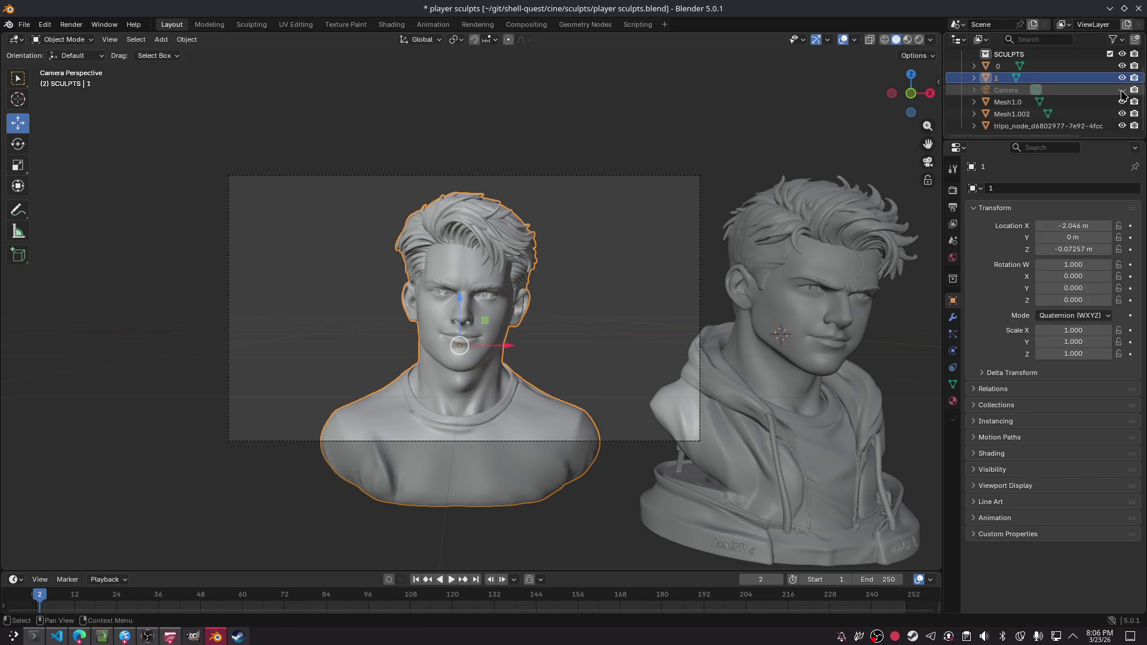
{"action": "left_click", "coordinate": [1122, 102]}
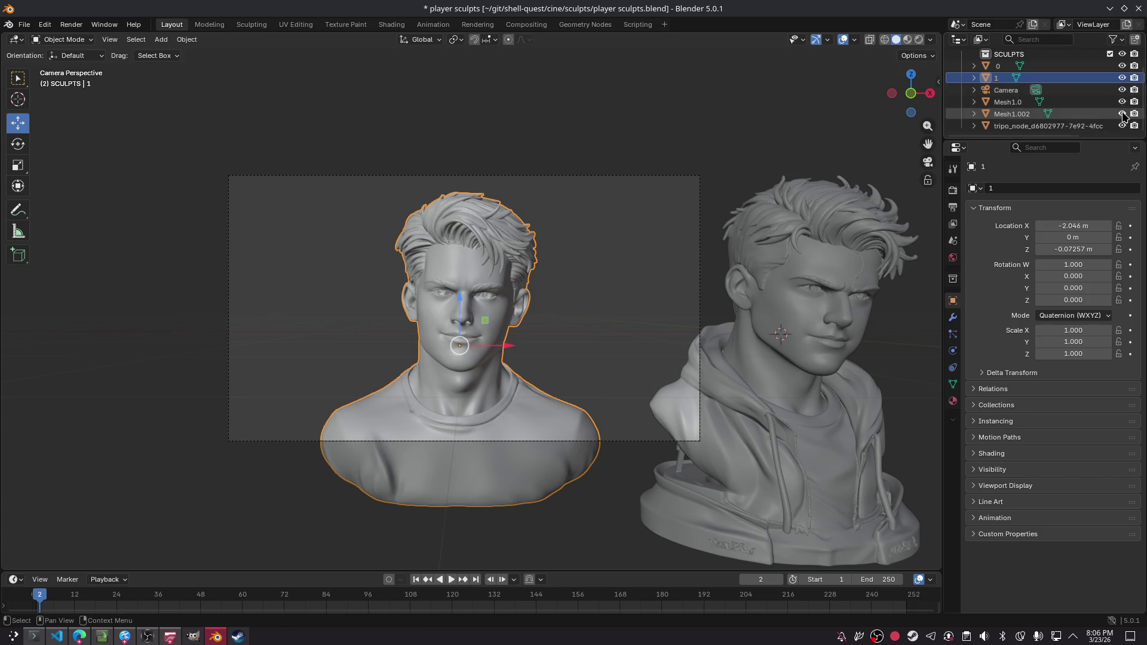
{"action": "double_click", "coordinate": [1009, 113]}
{"action": "type", "text": "2"}
{"action": "key", "text": "Return"}
- Identify Mesh1.0 as the bust wearing glasses and rename it 3
{"action": "left_click", "coordinate": [1037, 125]}
{"action": "left_click", "coordinate": [1037, 114]}
{"action": "key", "text": "Up"}
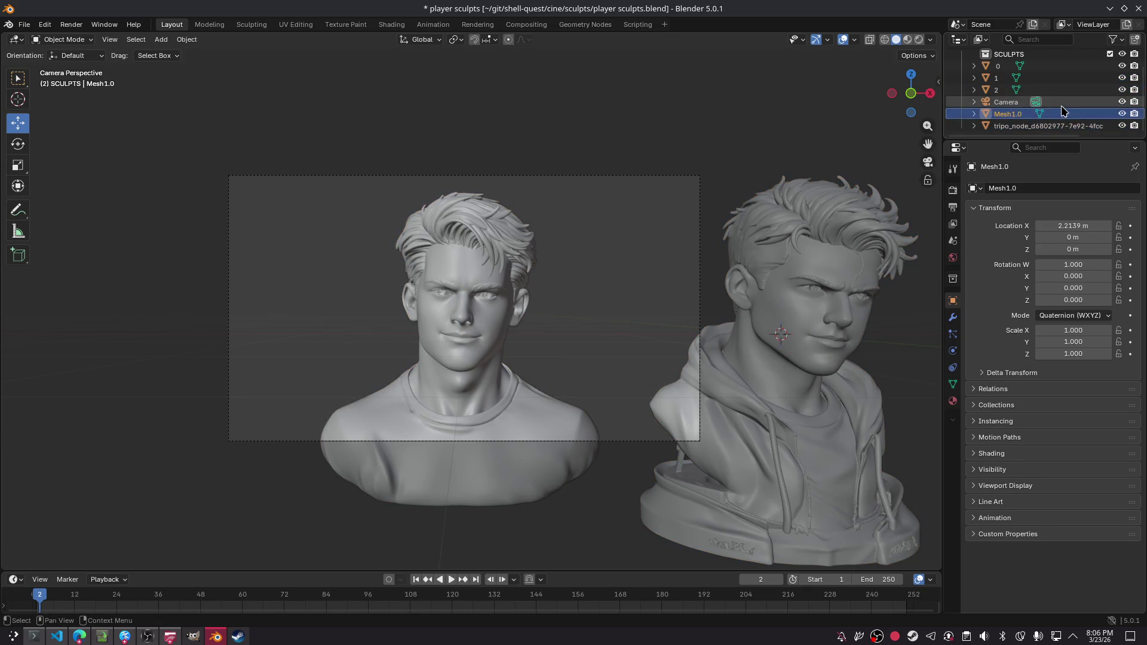
{"action": "key", "text": "Down"}
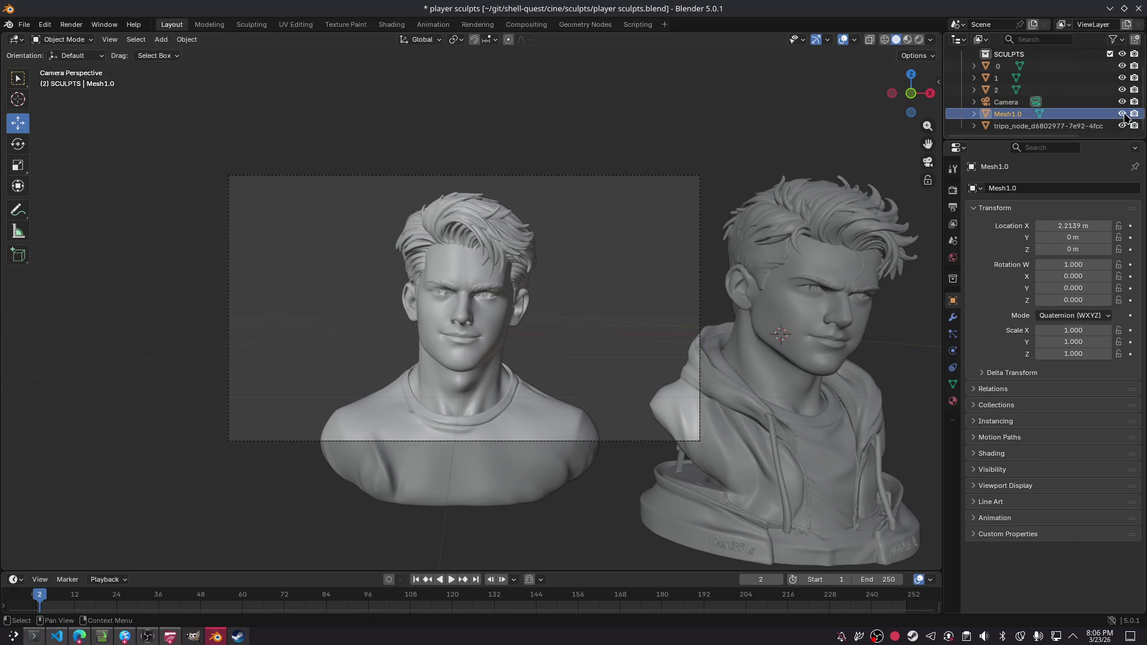
{"action": "middle_click_drag", "start_coordinate": [730, 199], "coordinate": [410, 224], "text": "shift"}
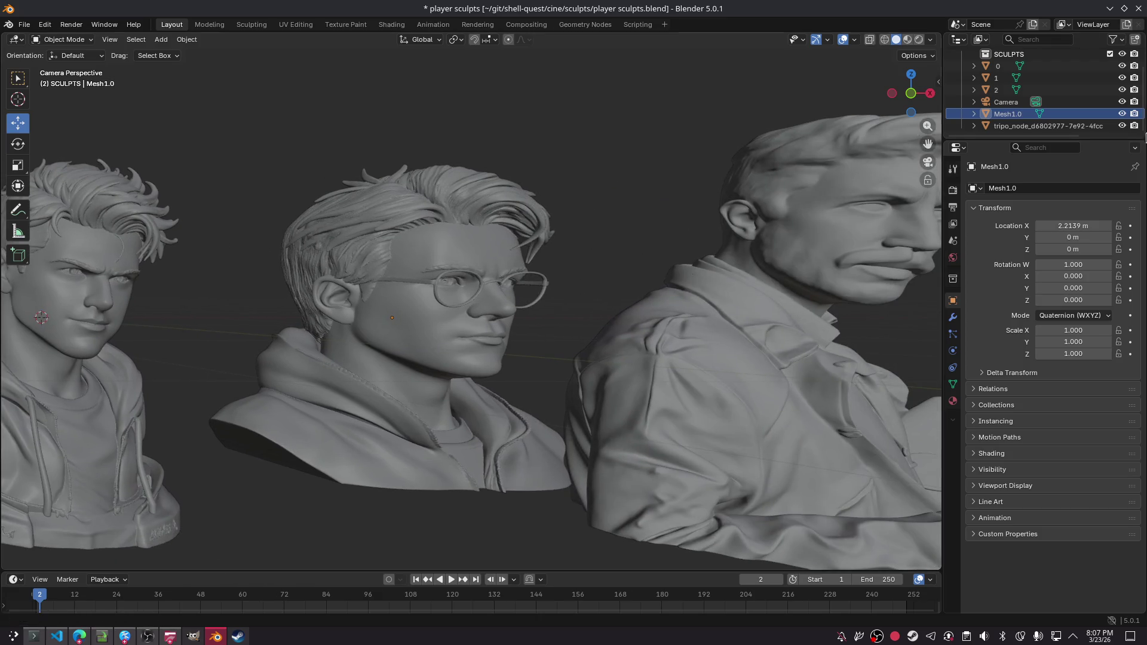
{"action": "left_click", "coordinate": [1124, 119]}
{"action": "left_click", "coordinate": [1124, 119]}
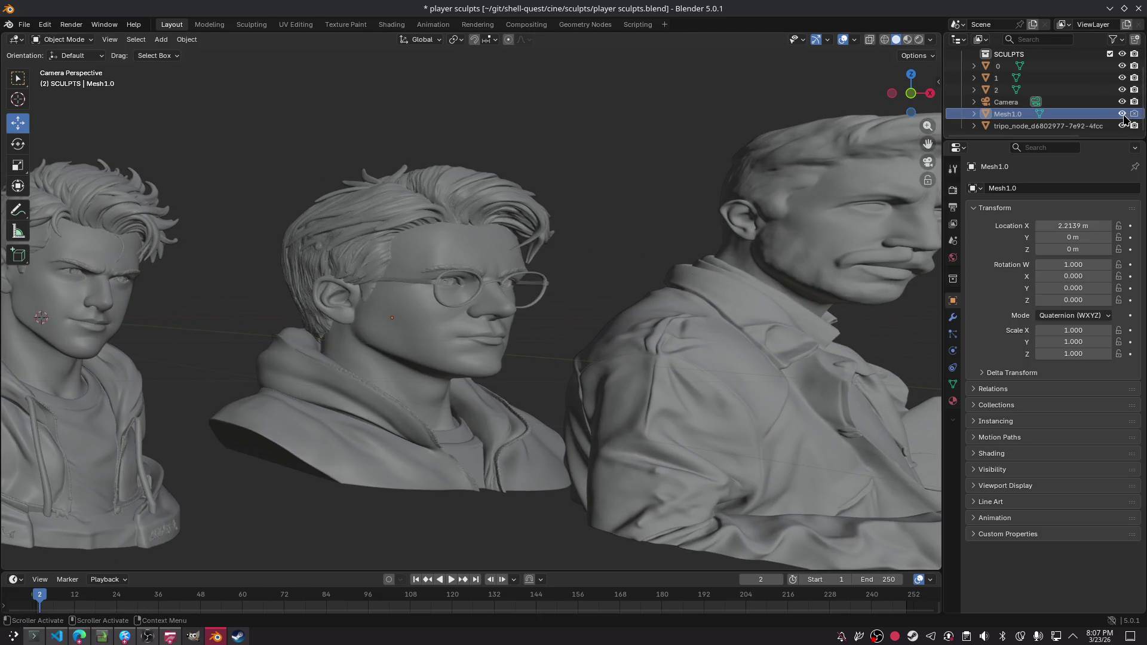
{"action": "left_click", "coordinate": [1064, 114]}
{"action": "double_click", "coordinate": [1068, 114]}
{"action": "type", "text": "3"}
{"action": "key", "text": "Return"}
- Rename the tripo_node figure to 4
{"action": "left_click", "coordinate": [1039, 126]}
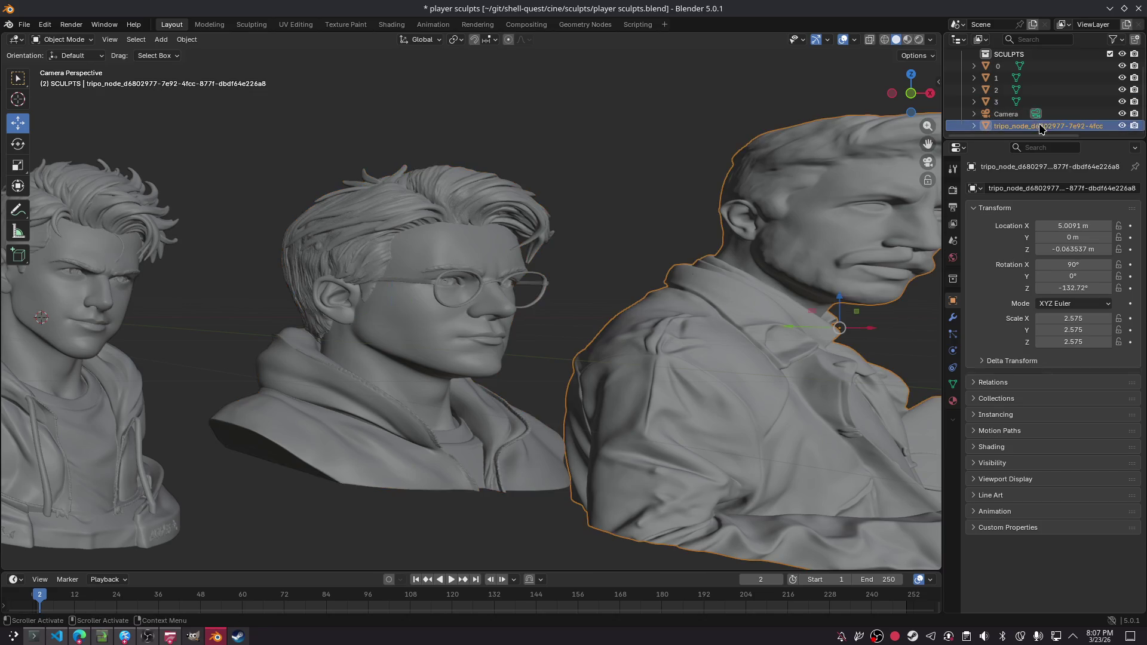
{"action": "double_click", "coordinate": [1087, 126]}
{"action": "type", "text": "4"}
{"action": "key", "text": "Return"}
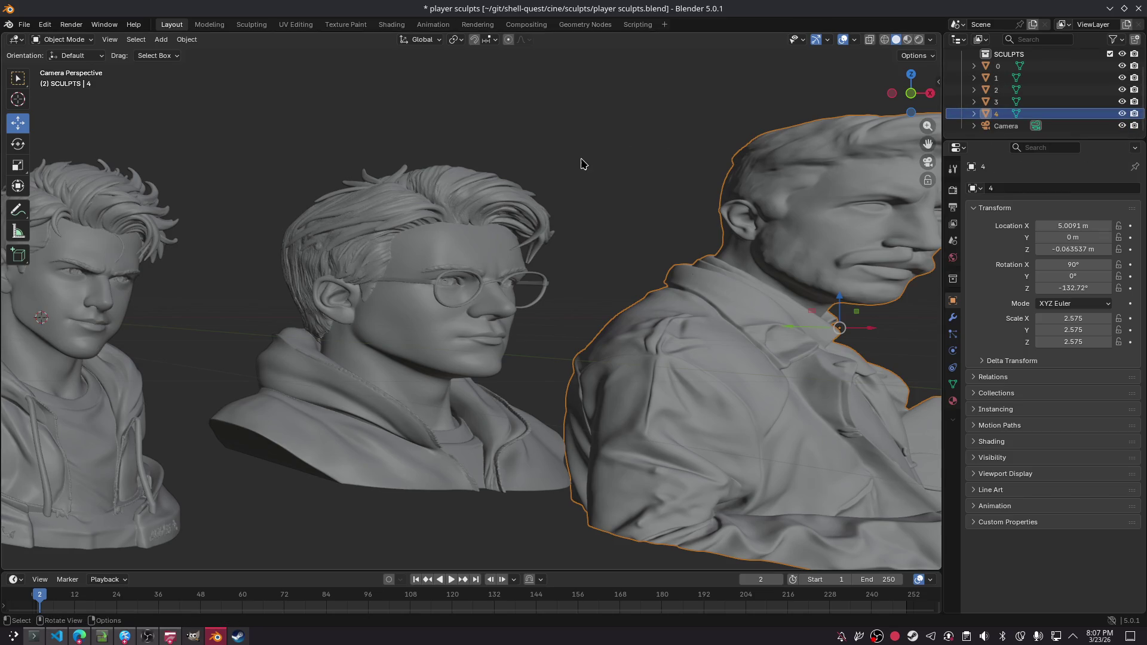
{"action": "left_click", "coordinate": [23, 25]}
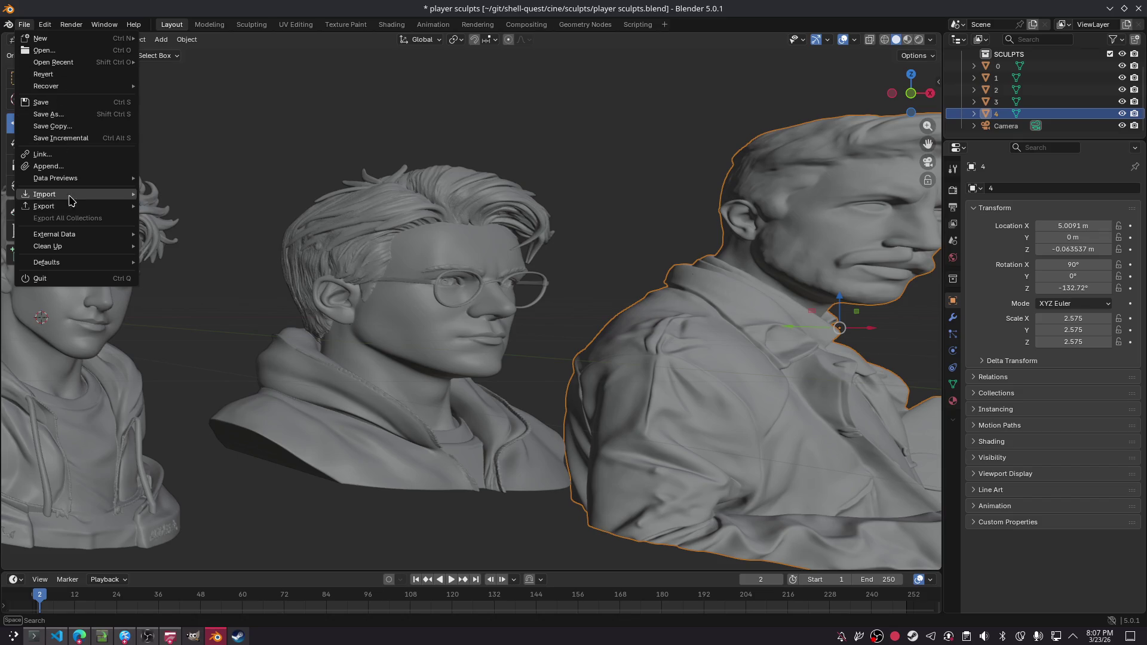
- Import 5.glb from Downloads as a glTF 2.0 model
{"action": "mouse_move", "coordinate": [111, 195]}
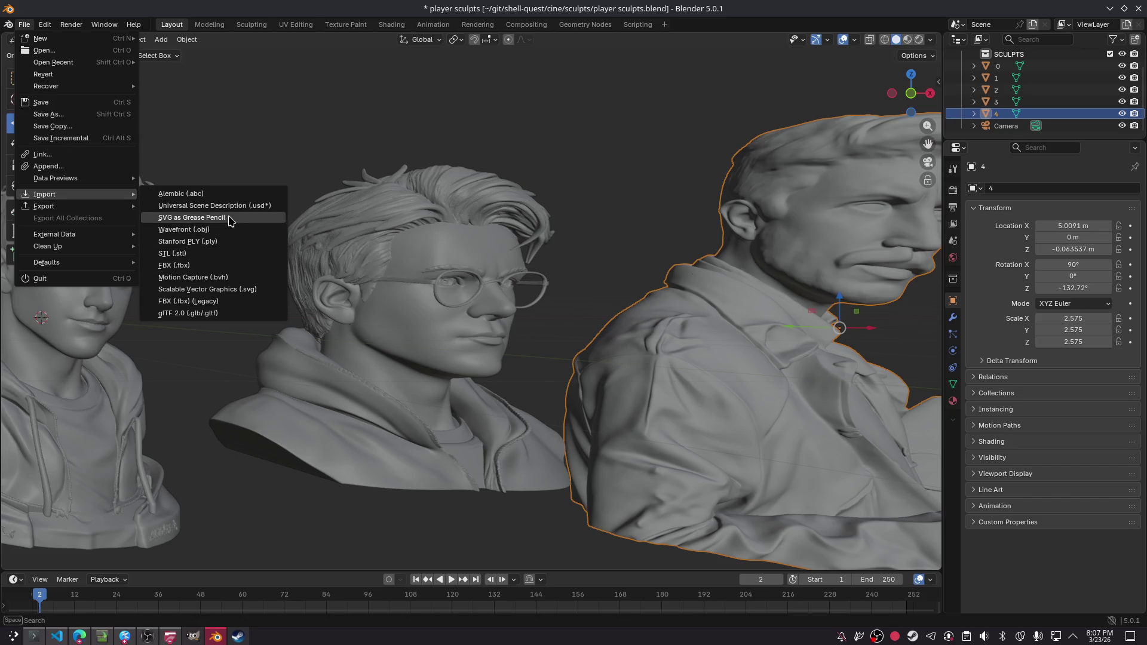
{"action": "left_click", "coordinate": [222, 314]}
{"action": "left_click", "coordinate": [361, 281]}
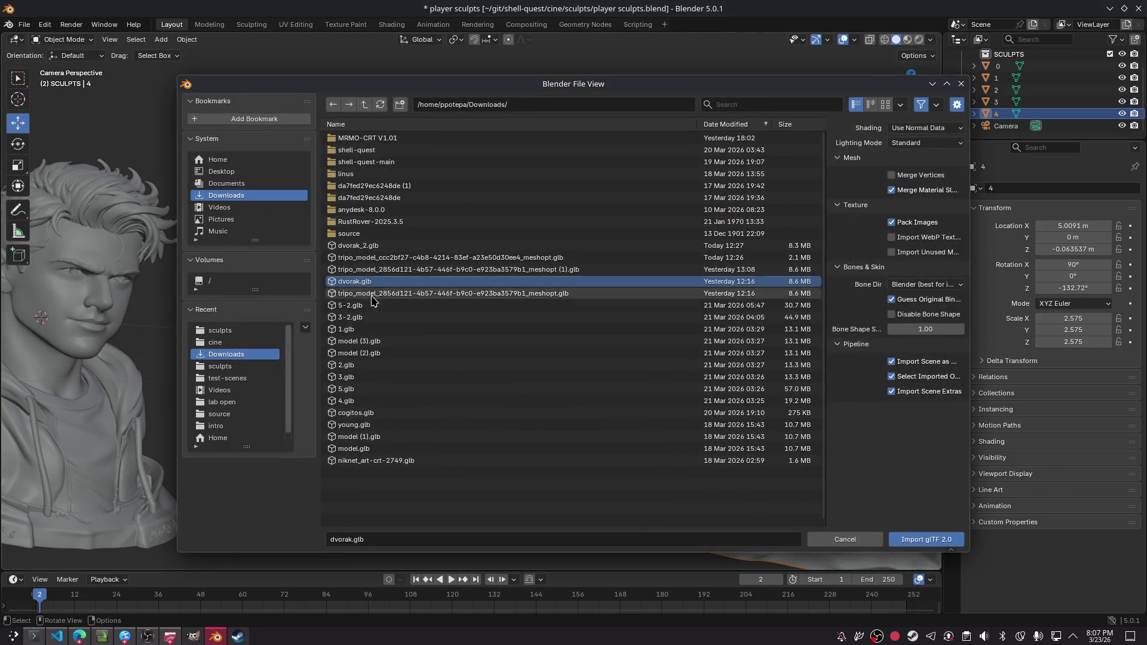
{"action": "left_click", "coordinate": [370, 365]}
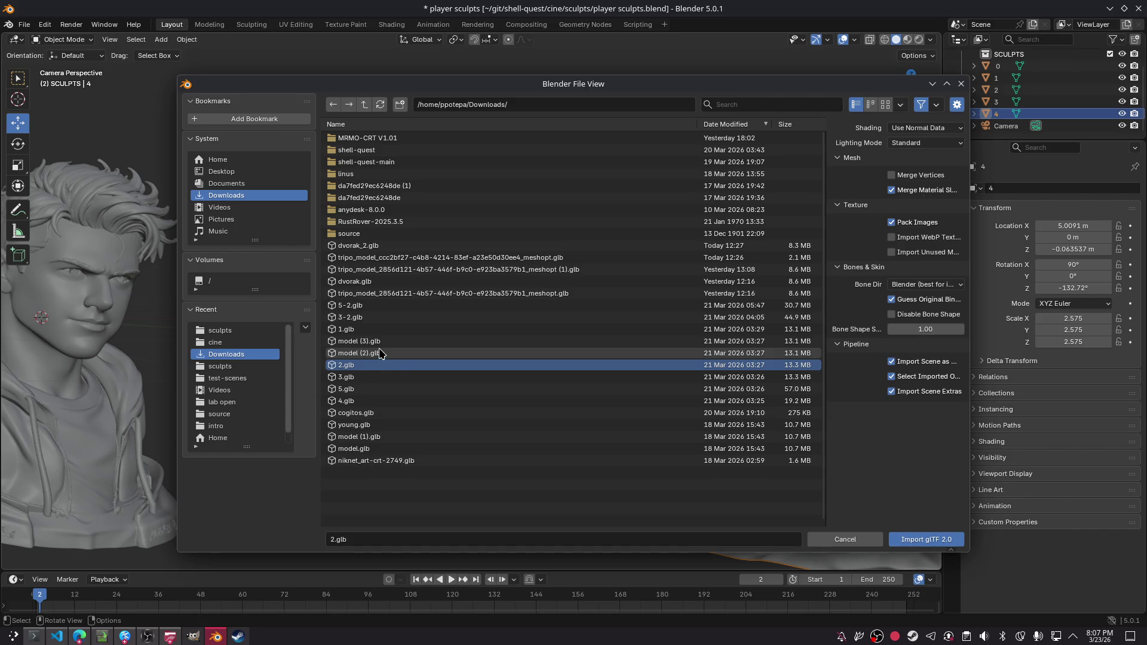
{"action": "left_click", "coordinate": [402, 390]}
{"action": "double_click", "coordinate": [402, 390]}
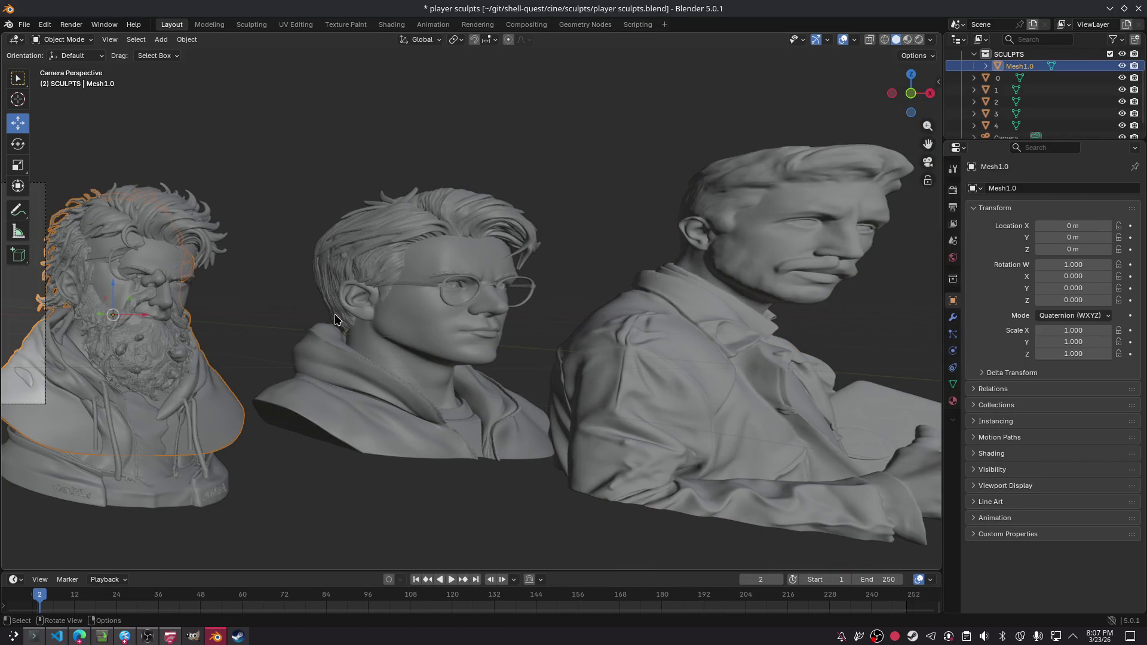
- In Front view, slide the bearded bust along X to the far right end of the row
{"action": "scroll", "coordinate": [419, 245], "scroll_direction": "down", "scroll_amount": 3}
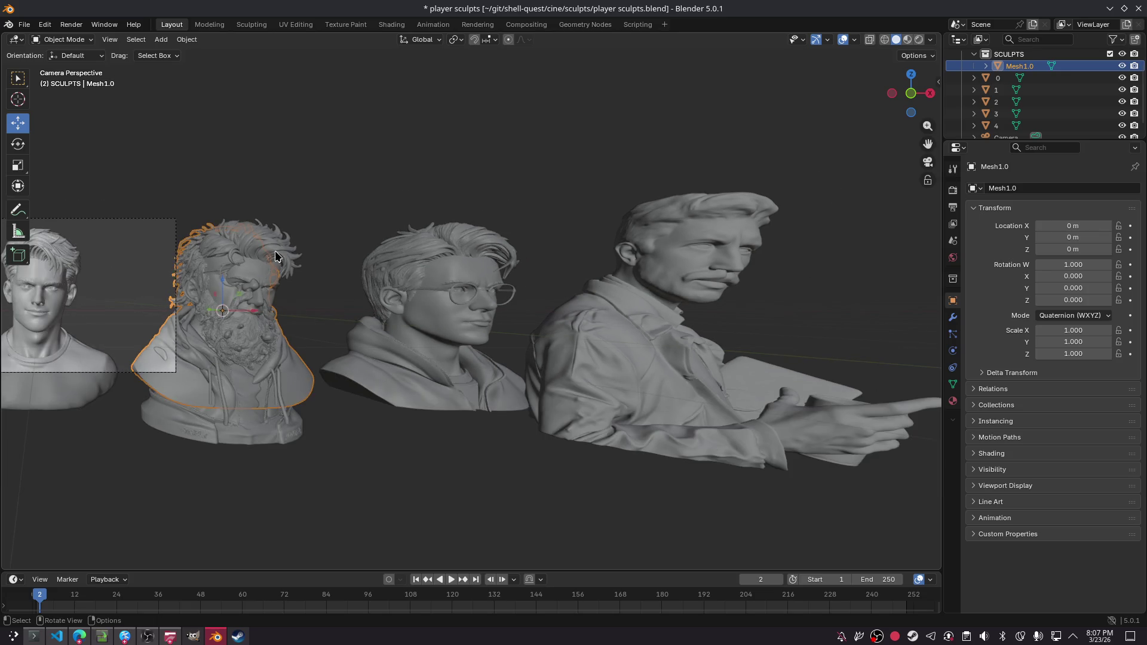
{"action": "left_click", "coordinate": [274, 261]}
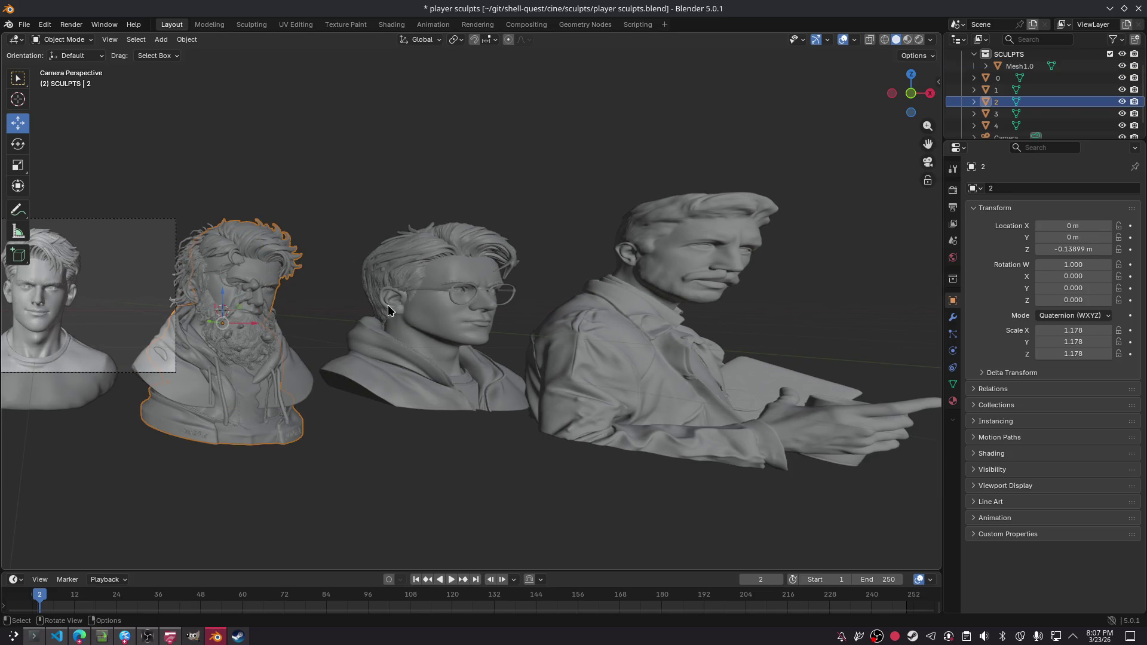
{"action": "left_click", "coordinate": [910, 113]}
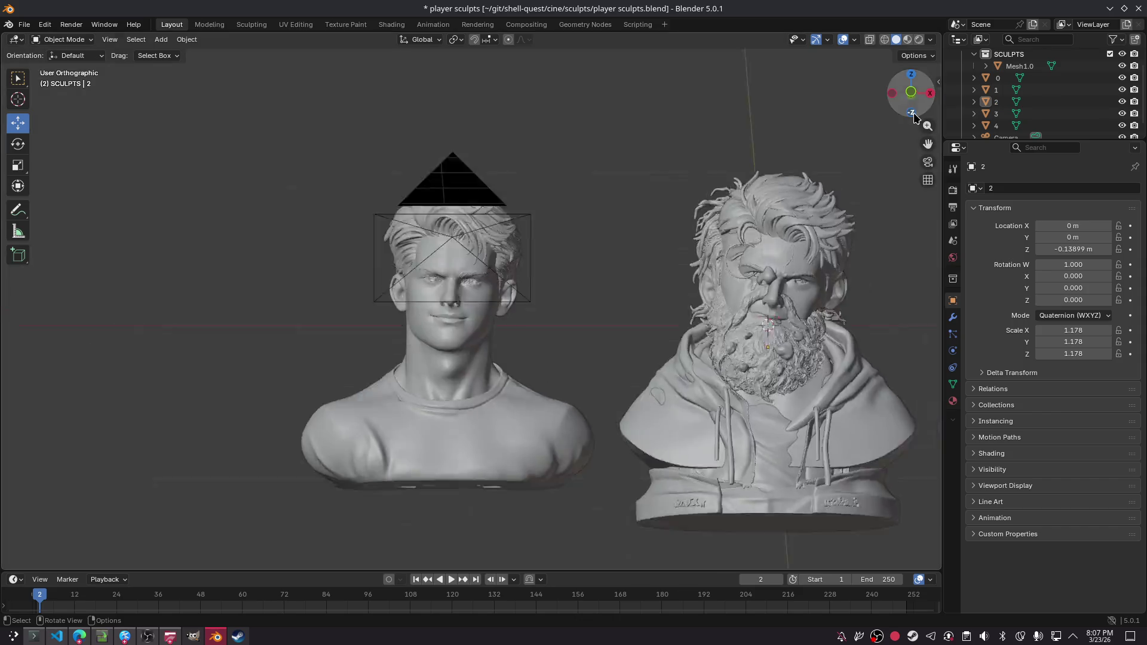
{"action": "left_click", "coordinate": [911, 77]}
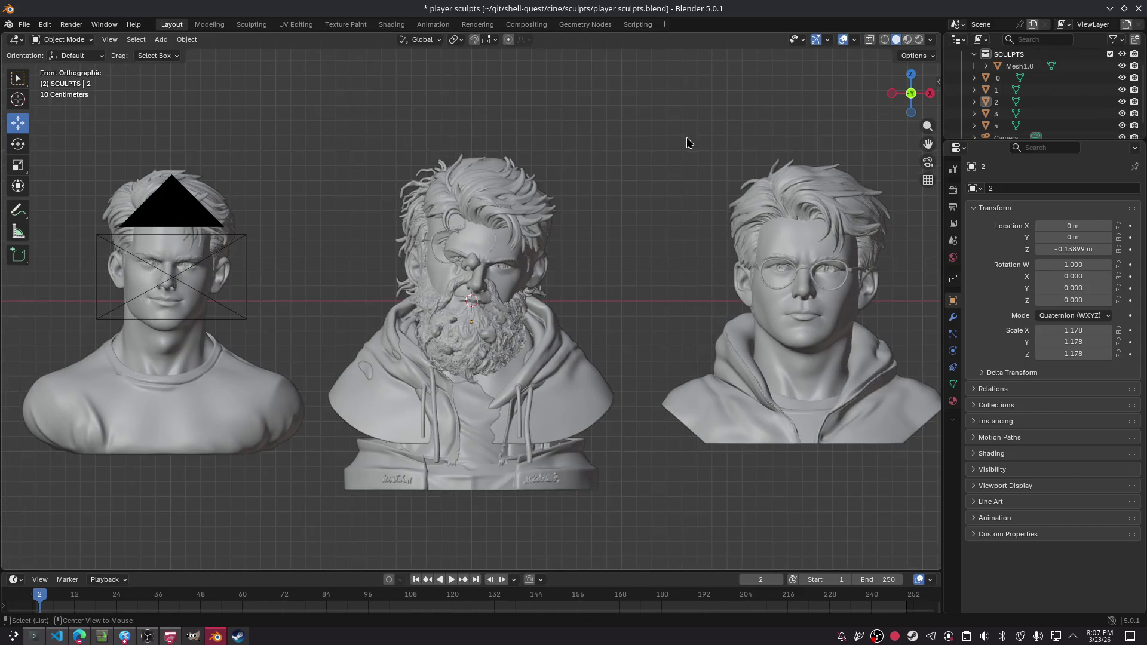
{"action": "left_click", "coordinate": [560, 358]}
{"action": "left_click_drag", "start_coordinate": [502, 308], "coordinate": [832, 303]}
{"action": "mouse_move", "coordinate": [731, 289]}
{"action": "middle_mouse_down", "text": "shift"}
{"action": "mouse_move", "coordinate": [5, 298]}
{"action": "mouse_move", "coordinate": [111, 303]}
{"action": "middle_mouse_up", "text": "shift"}
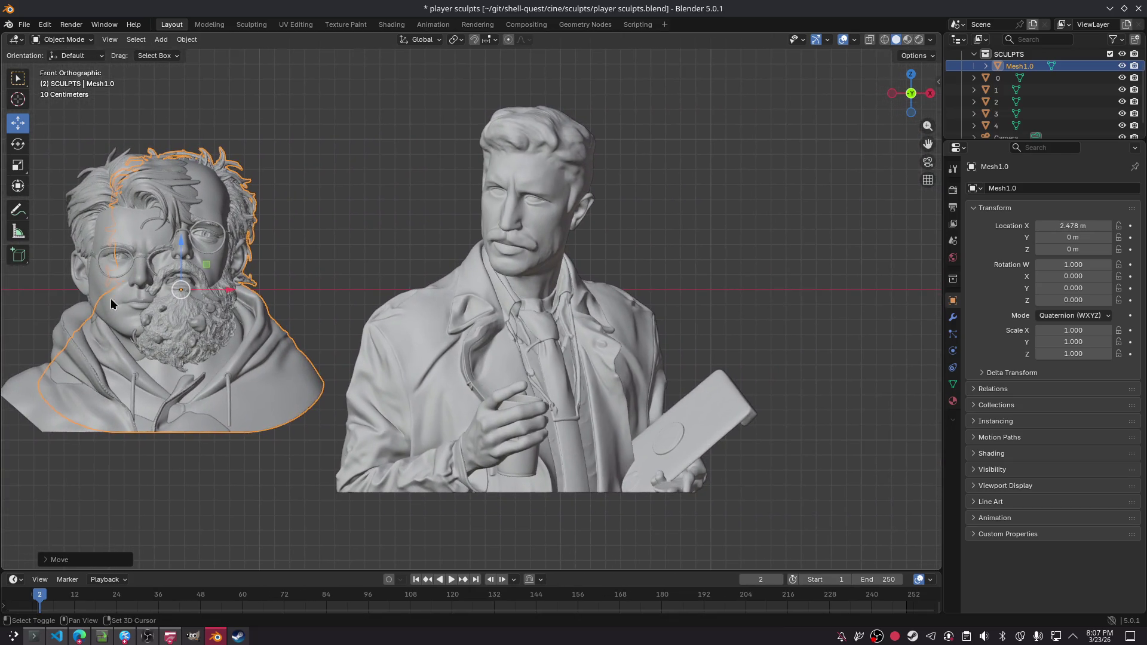
{"action": "mouse_move", "coordinate": [226, 294]}
{"action": "left_mouse_down"}
{"action": "mouse_move", "coordinate": [276, 327]}
{"action": "mouse_move", "coordinate": [242, 292]}
{"action": "mouse_move", "coordinate": [956, 294]}
{"action": "left_mouse_up"}
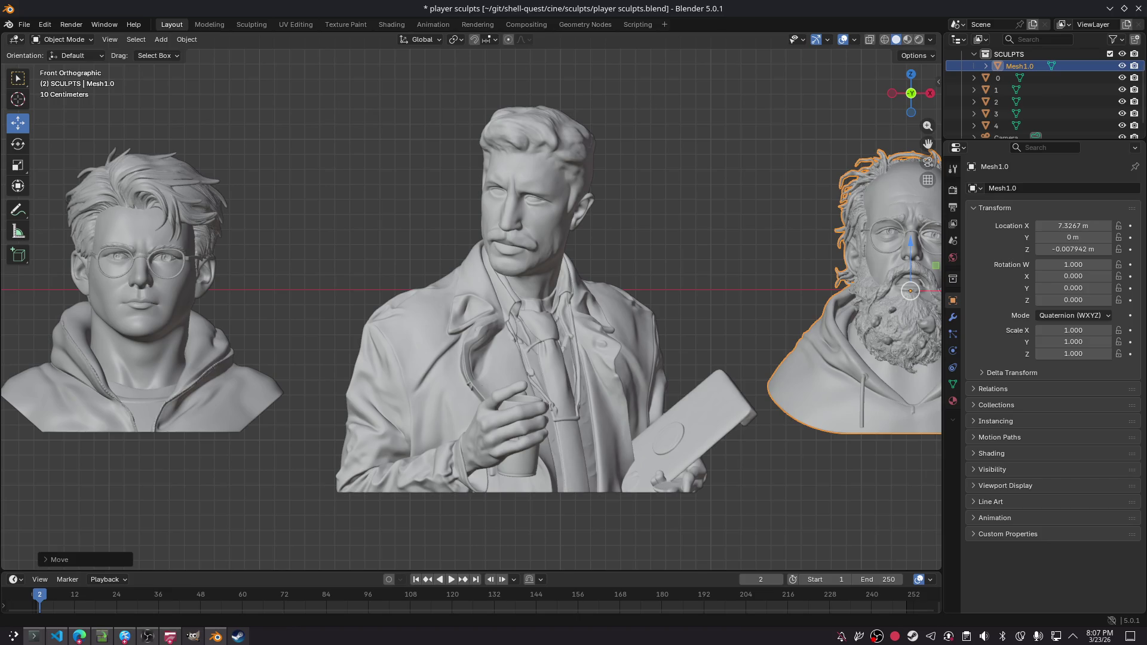
- Deselect the bust and save player sculpts.blend
{"action": "left_click", "coordinate": [299, 214]}
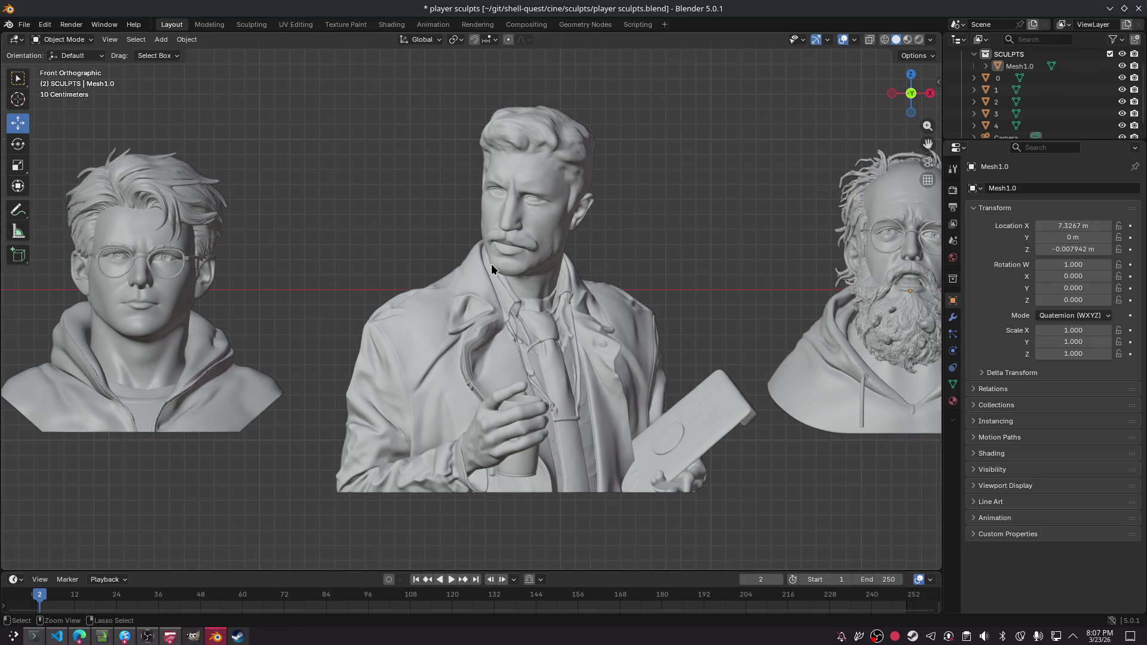
{"action": "key", "text": "ctrl+s"}
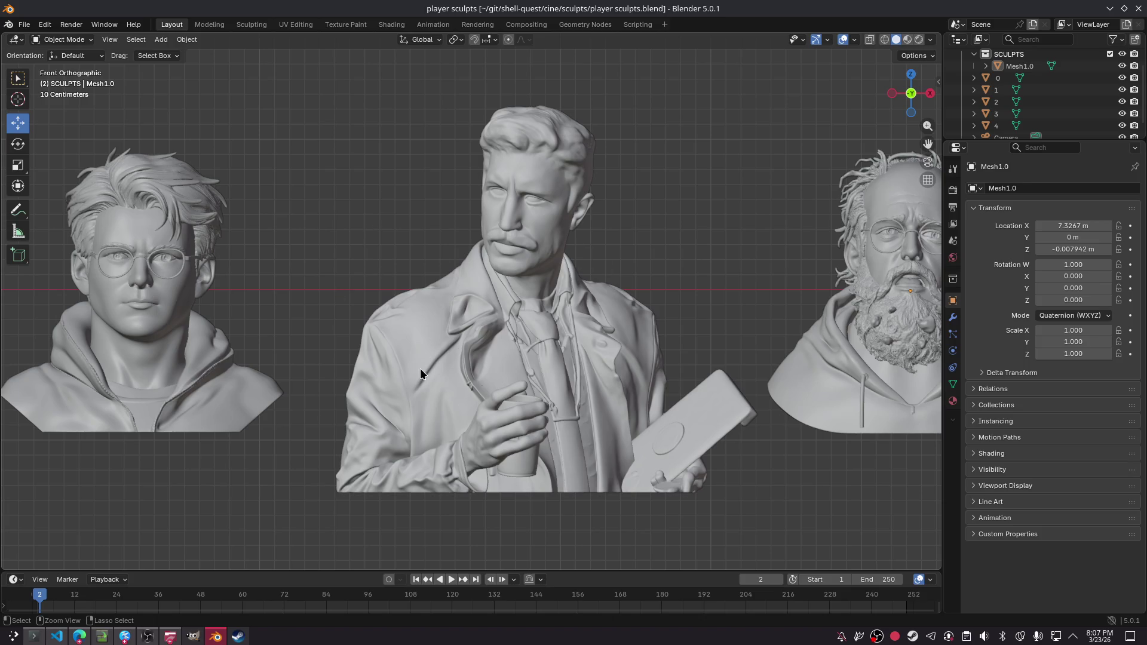
{"action": "left_click", "coordinate": [449, 323]}
{"action": "scroll", "coordinate": [439, 307], "scroll_direction": "down", "scroll_amount": 2}
{"action": "scroll", "coordinate": [437, 307], "scroll_direction": "up", "scroll_amount": 2}
{"action": "mouse_move", "coordinate": [286, 326]}
{"action": "middle_mouse_down", "text": "shift"}
{"action": "mouse_move", "coordinate": [323, 249]}
{"action": "mouse_move", "coordinate": [417, 274]}
{"action": "mouse_move", "coordinate": [366, 281]}
{"action": "mouse_move", "coordinate": [485, 266]}
{"action": "mouse_move", "coordinate": [441, 279]}
{"action": "middle_mouse_up", "text": "shift"}
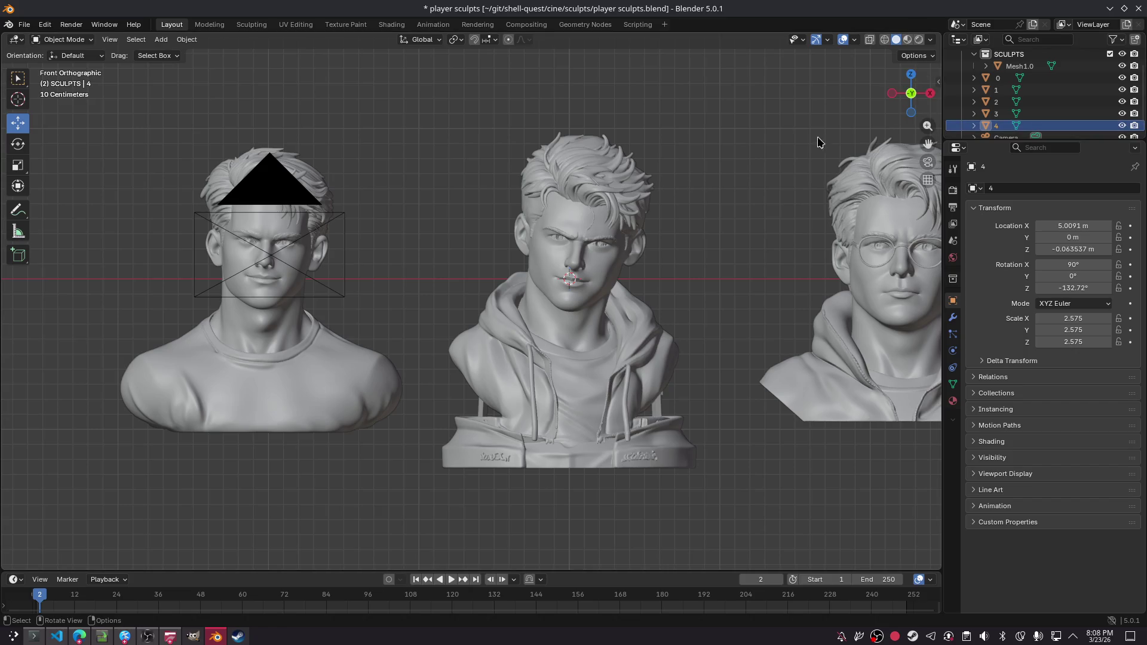
- Rename the imported bearded bust Mesh1.0 to 5
{"action": "left_click", "coordinate": [912, 114]}
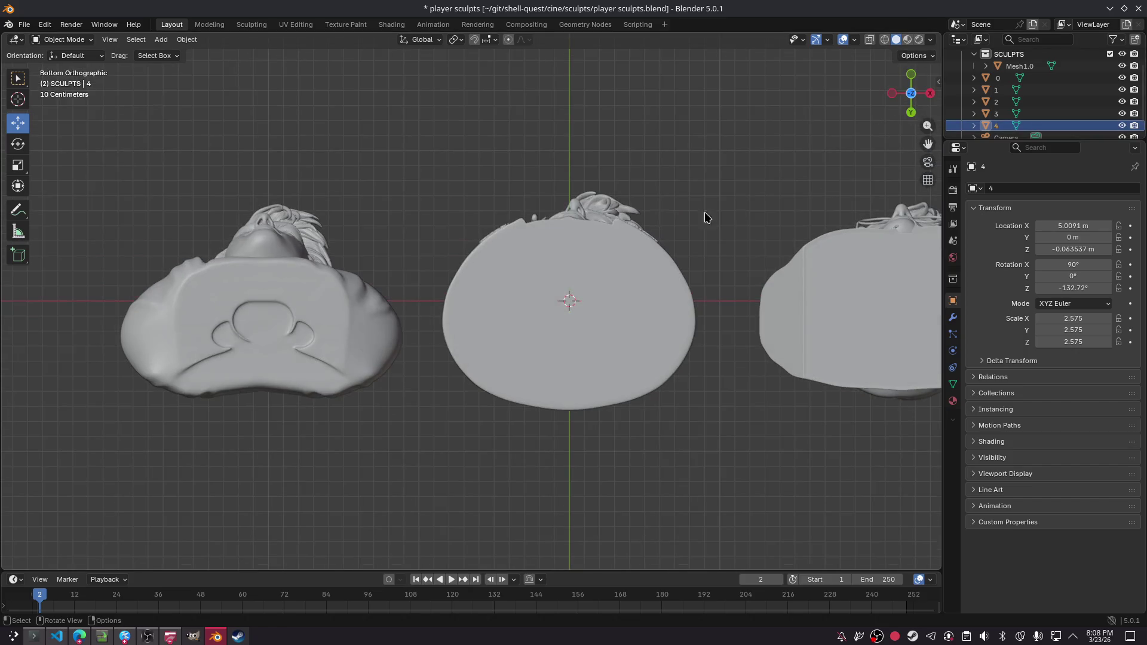
{"action": "left_click", "coordinate": [914, 73]}
{"action": "left_click", "coordinate": [571, 203]}
{"action": "scroll", "coordinate": [457, 205], "scroll_direction": "down", "scroll_amount": 4}
{"action": "scroll", "coordinate": [995, 112], "scroll_direction": "up", "scroll_amount": 2}
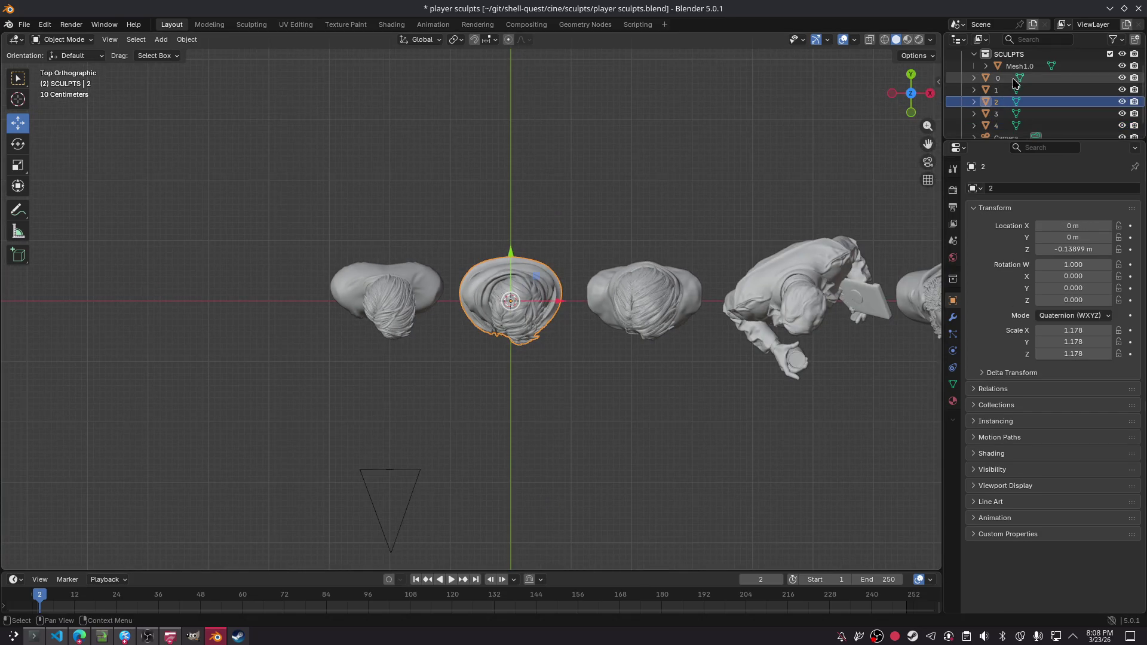
{"action": "left_click", "coordinate": [1001, 109]}
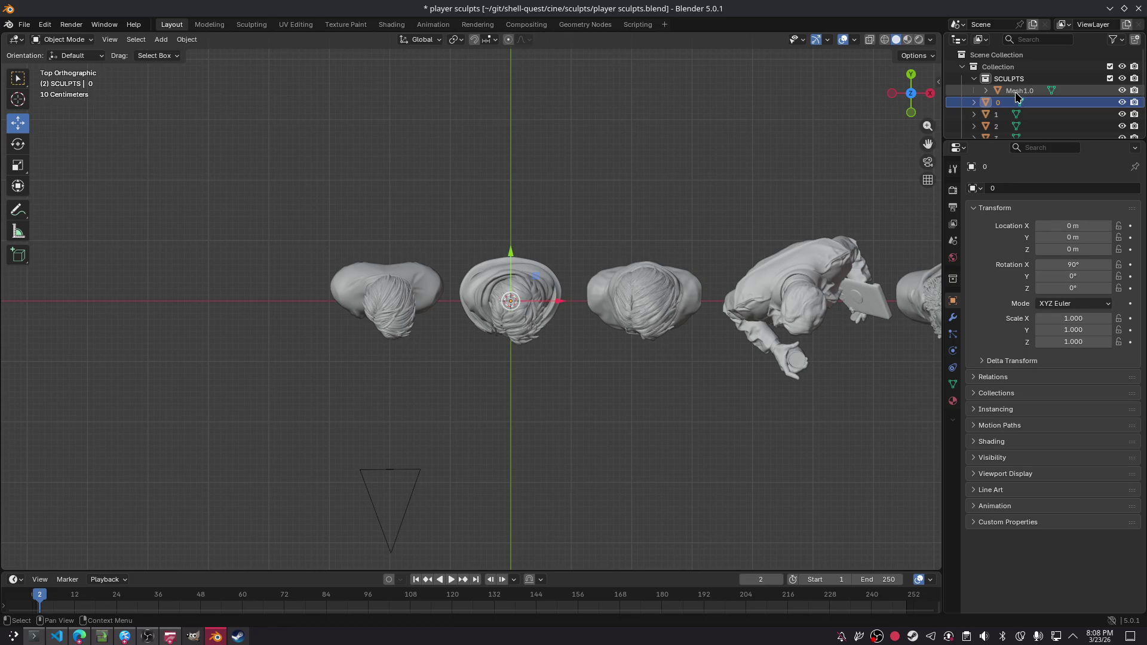
{"action": "left_click", "coordinate": [1064, 91]}
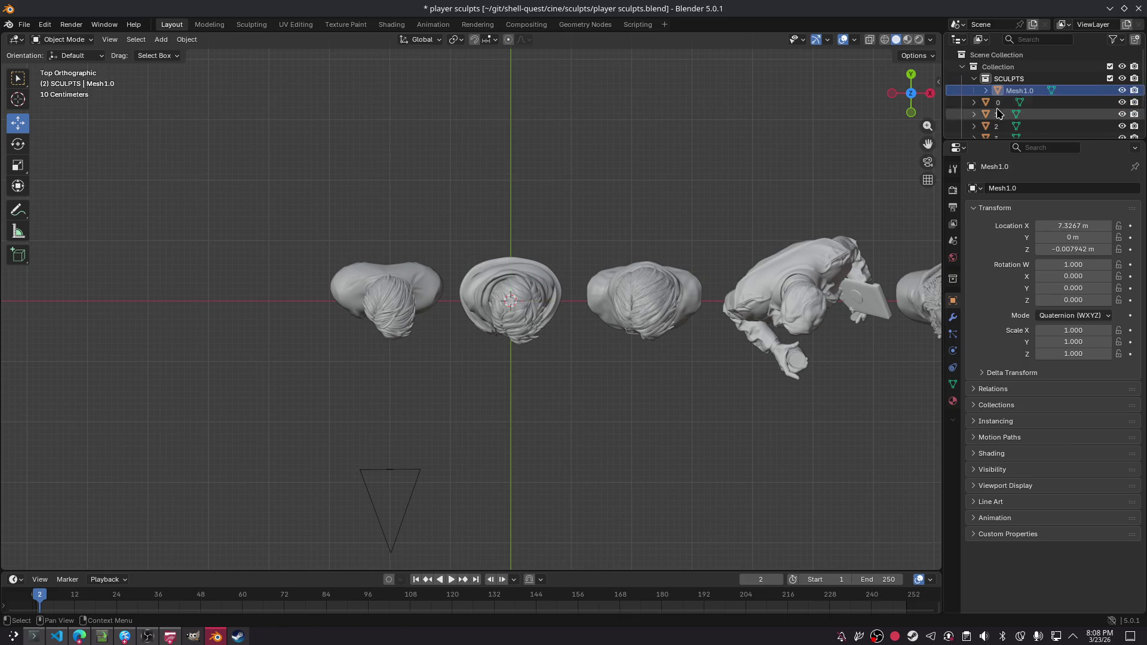
{"action": "double_click", "coordinate": [1023, 90]}
{"action": "type", "text": "5"}
{"action": "key", "text": "Return"}
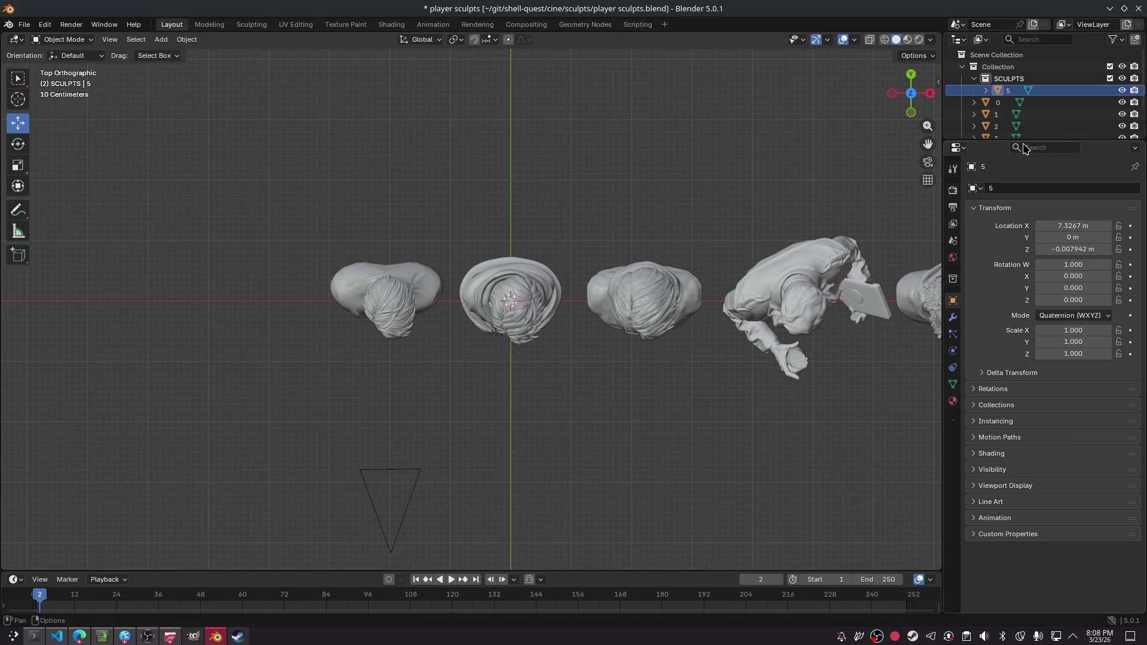
- Save, try pasting objects into SCULPTS, and delete the unwanted pasted copy
{"action": "left_click", "coordinate": [1010, 104]}
{"action": "key", "text": "ctrl+s"}
{"action": "scroll", "coordinate": [1013, 126], "scroll_direction": "down", "scroll_amount": 2}
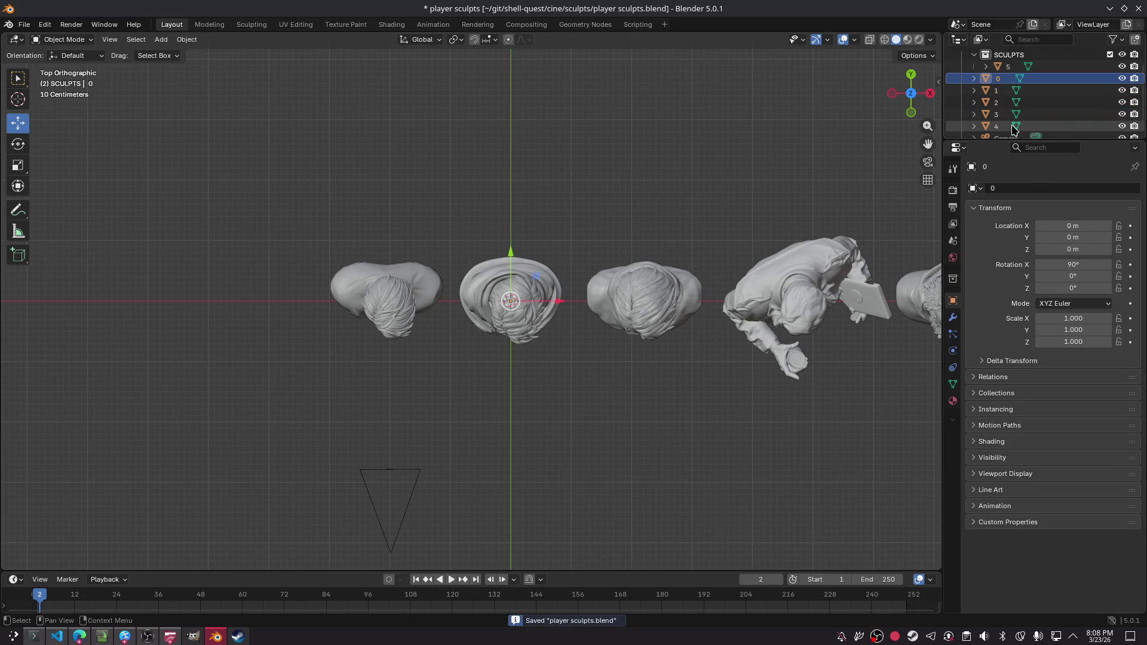
{"action": "left_click", "coordinate": [997, 126], "text": "shift"}
{"action": "scroll", "coordinate": [1010, 71], "scroll_direction": "up", "scroll_amount": 1}
{"action": "left_click", "coordinate": [1010, 67]}
{"action": "key", "text": "ctrl+v"}
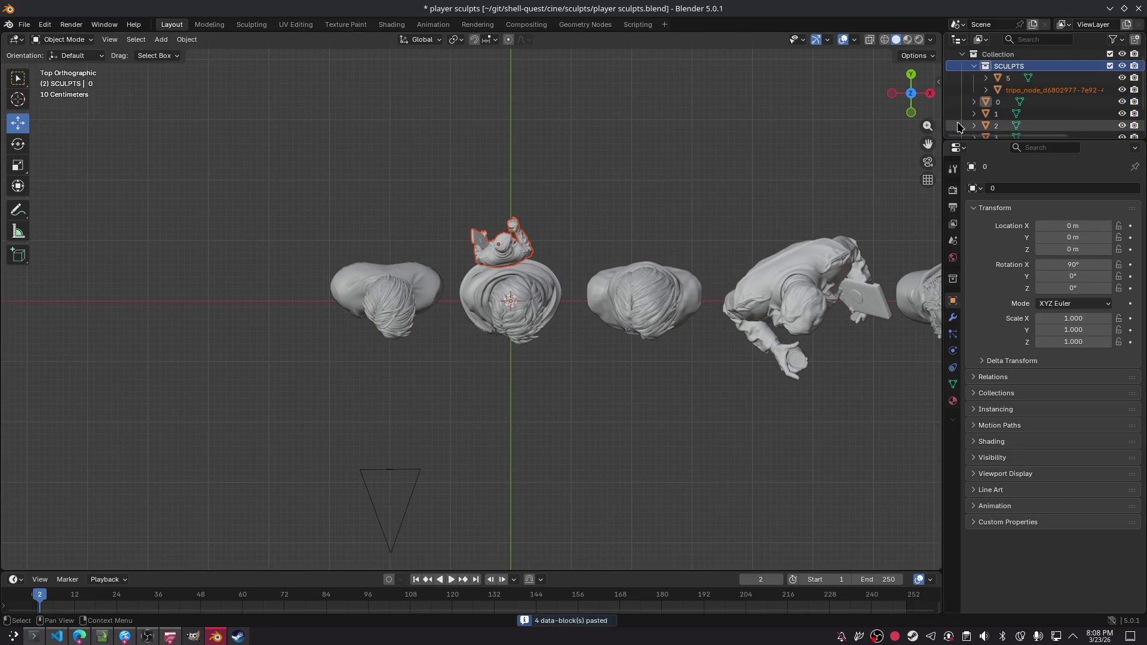
{"action": "left_click", "coordinate": [1024, 90]}
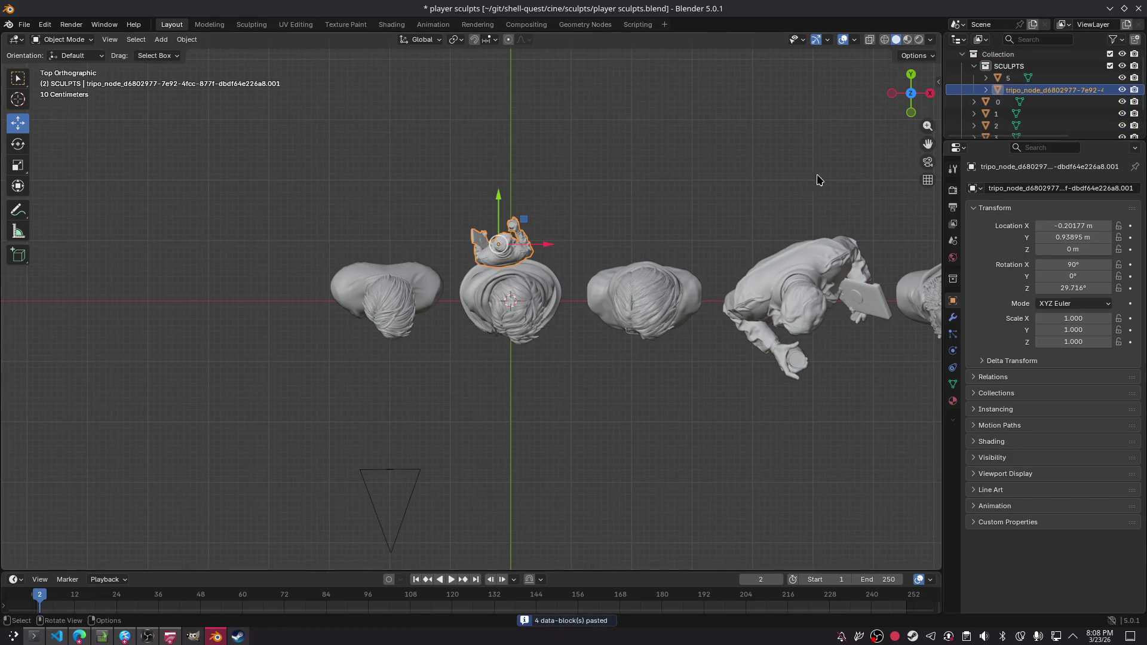
{"action": "key", "text": "Delete"}
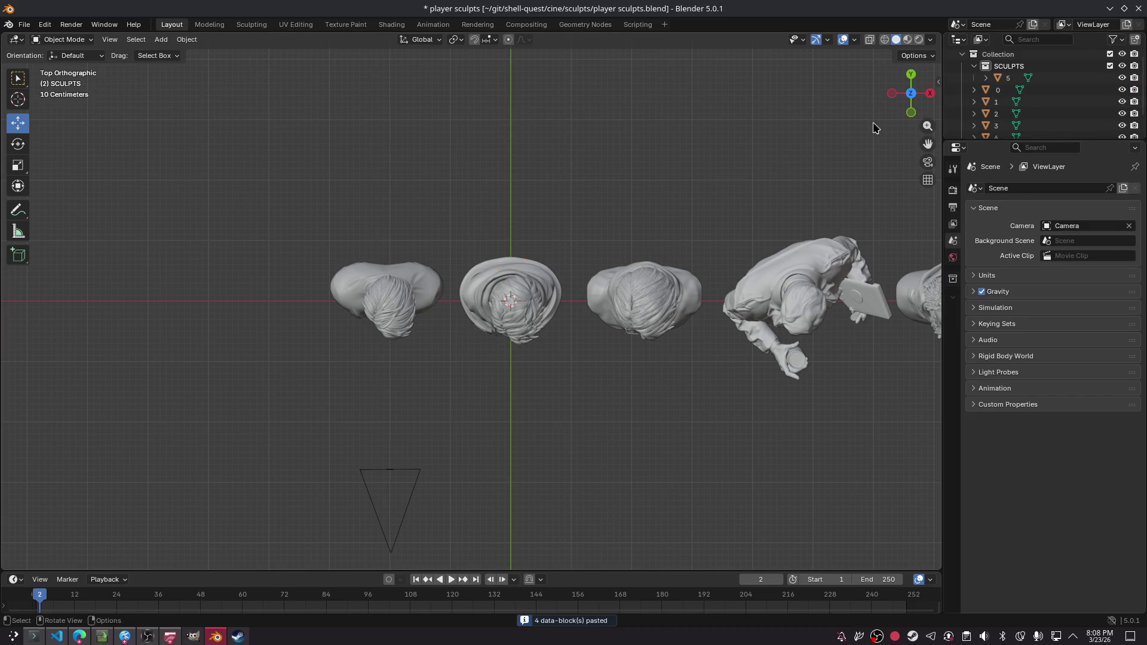
- Drag objects 1 through 4 into the SCULPTS collection
{"action": "left_click", "coordinate": [1004, 92]}
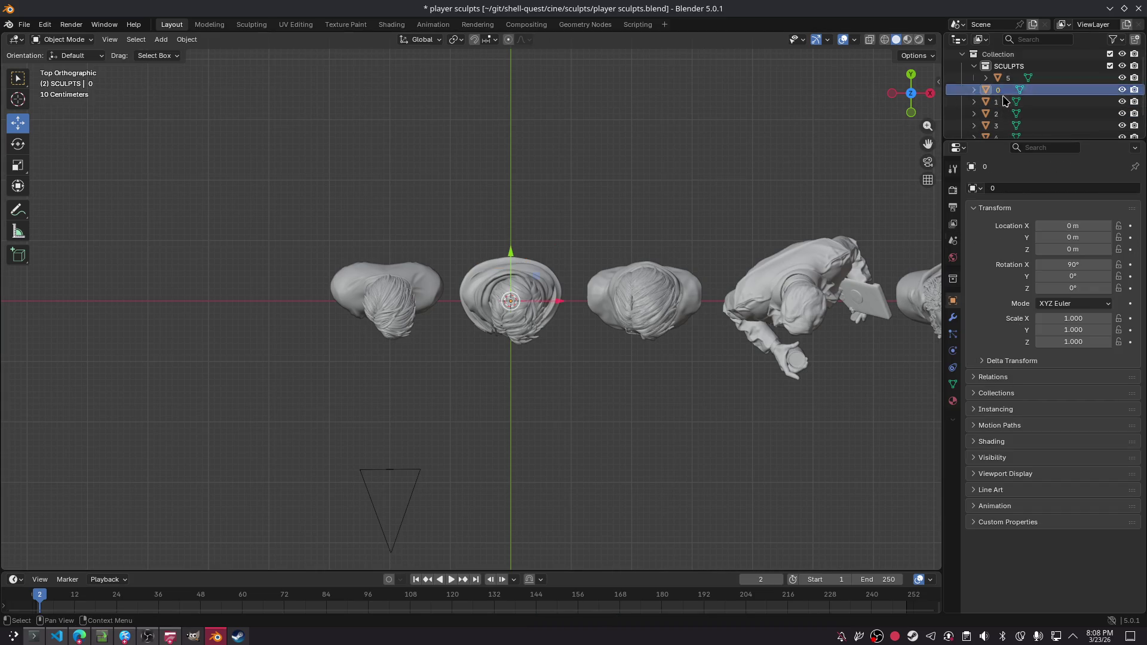
{"action": "left_click", "coordinate": [1067, 101]}
{"action": "scroll", "coordinate": [1059, 122], "scroll_direction": "down", "scroll_amount": 2}
{"action": "left_click", "coordinate": [1058, 118], "text": "shift"}
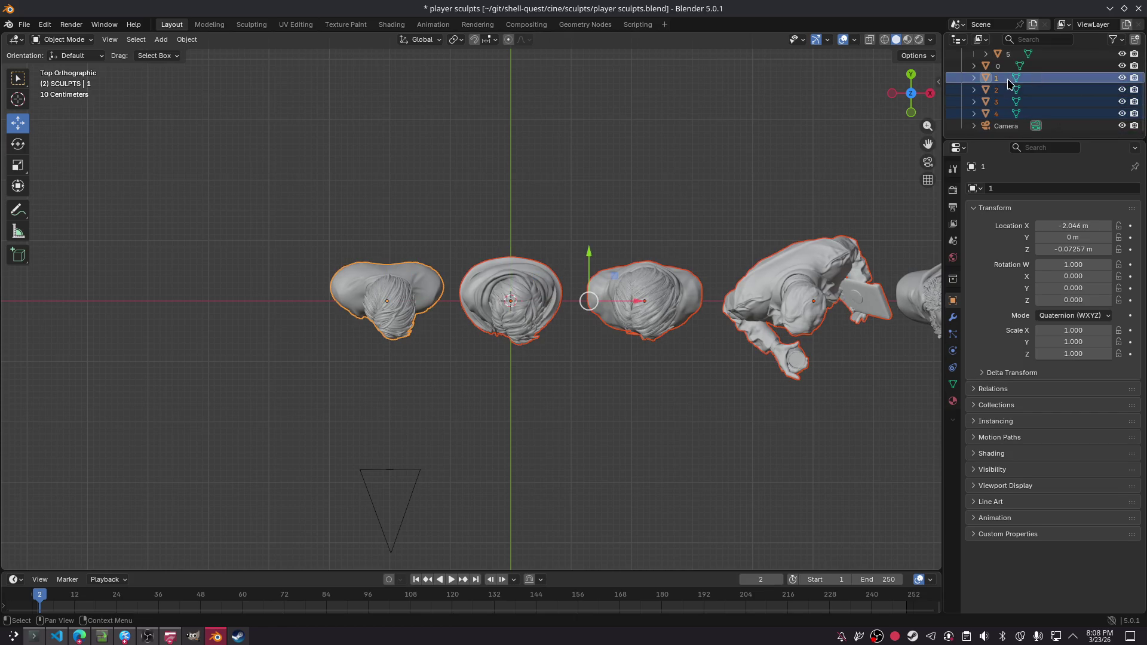
{"action": "scroll", "coordinate": [1010, 107], "scroll_direction": "up", "scroll_amount": 2}
{"action": "left_click_drag", "start_coordinate": [994, 104], "coordinate": [1016, 67]}
- Delete the leftover object 0
{"action": "scroll", "coordinate": [1012, 114], "scroll_direction": "down", "scroll_amount": 2}
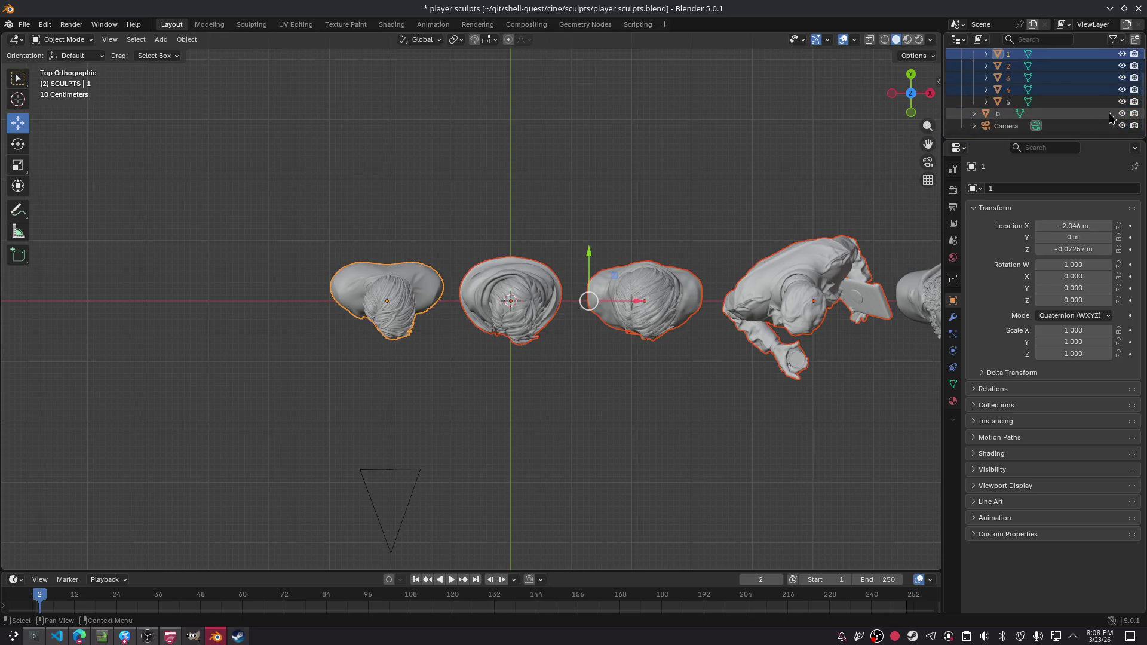
{"action": "left_click", "coordinate": [987, 116]}
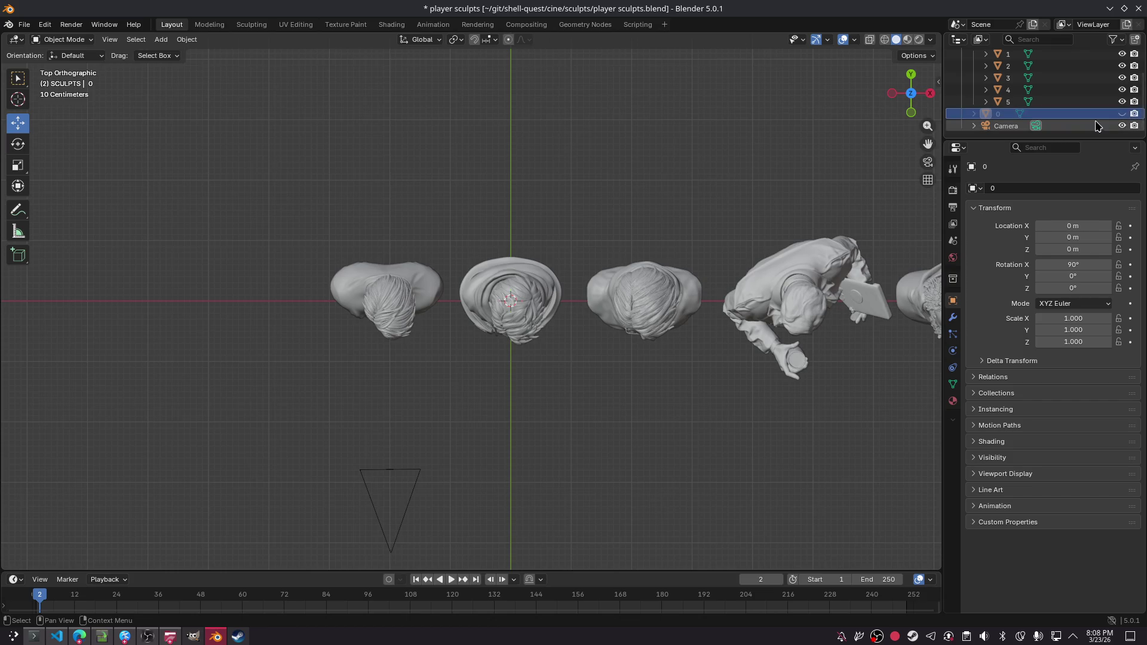
{"action": "key", "text": "Delete"}
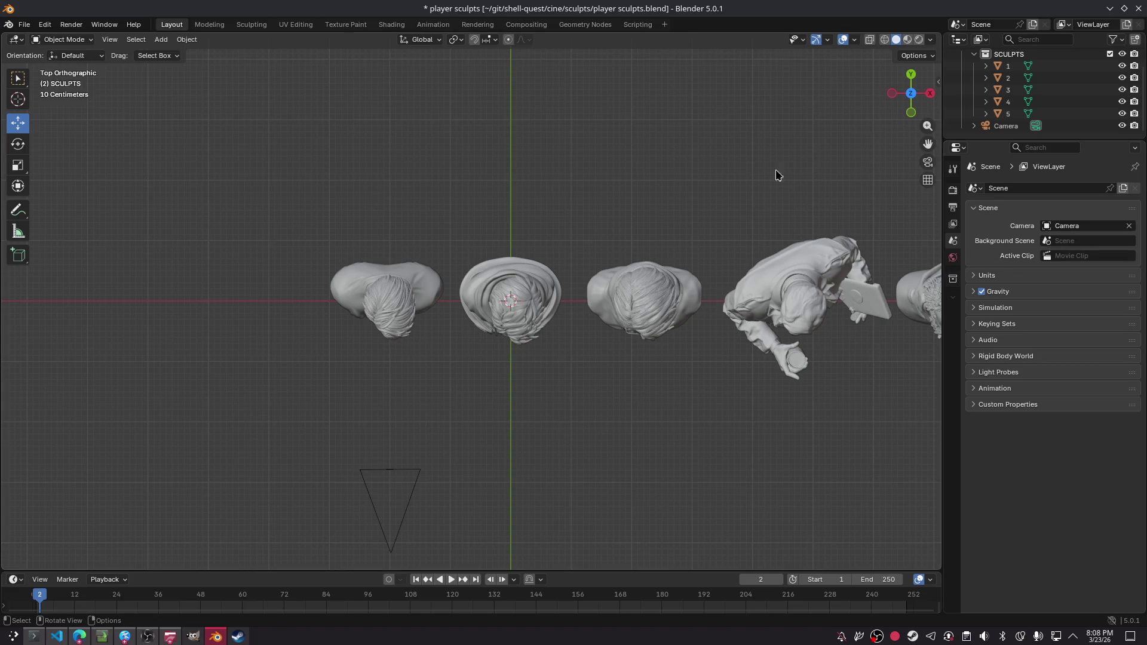
{"action": "mouse_move", "coordinate": [659, 235]}
{"action": "middle_mouse_down", "text": "shift"}
{"action": "mouse_move", "coordinate": [682, 202]}
{"action": "mouse_move", "coordinate": [551, 210]}
{"action": "middle_mouse_up", "text": "shift"}
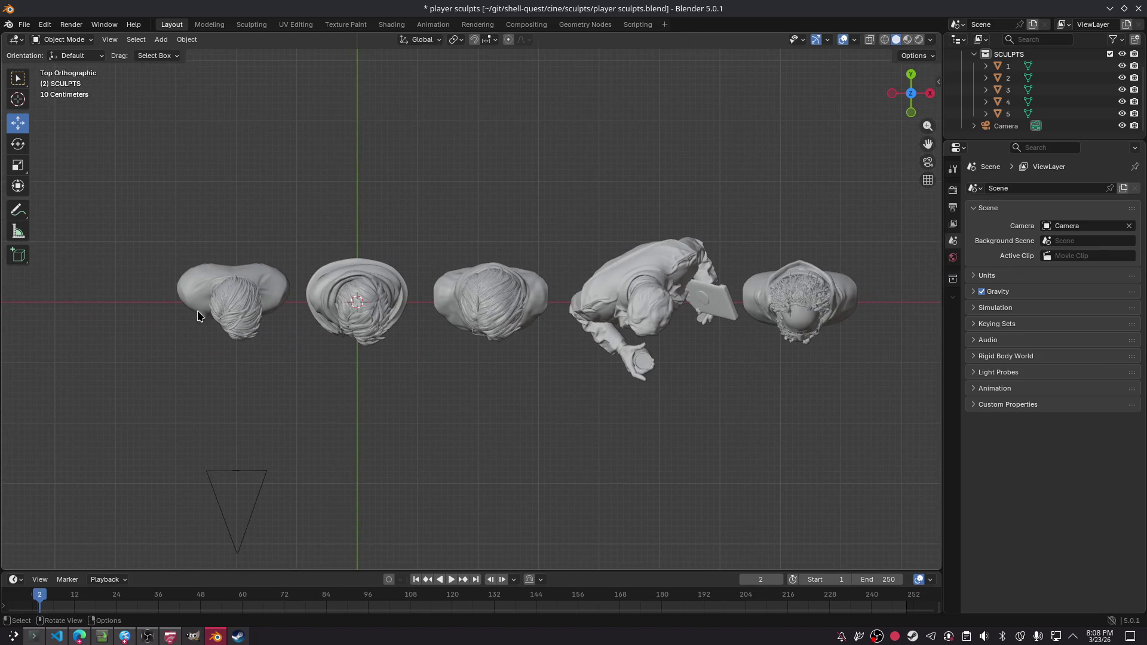
- Shift busts 1 and 2 left, bust 5 right, and nudge bust 4 along X
{"action": "left_click", "coordinate": [272, 299]}
{"action": "left_click_drag", "start_coordinate": [273, 299], "coordinate": [171, 299]}
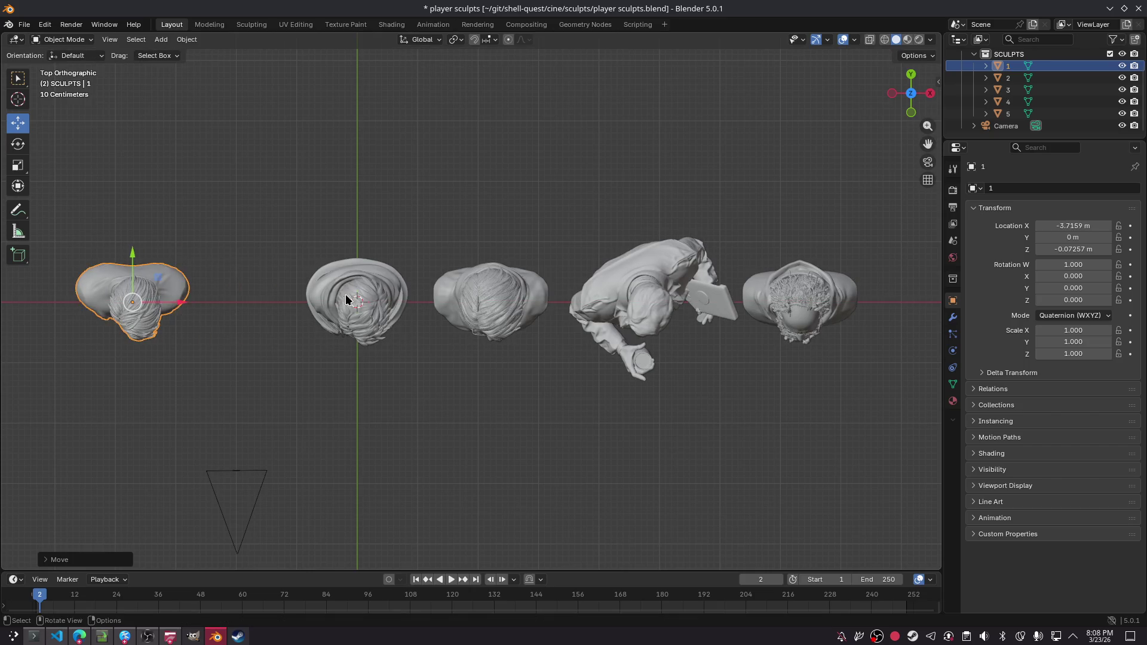
{"action": "left_click", "coordinate": [343, 304]}
{"action": "left_click_drag", "start_coordinate": [415, 310], "coordinate": [379, 309]}
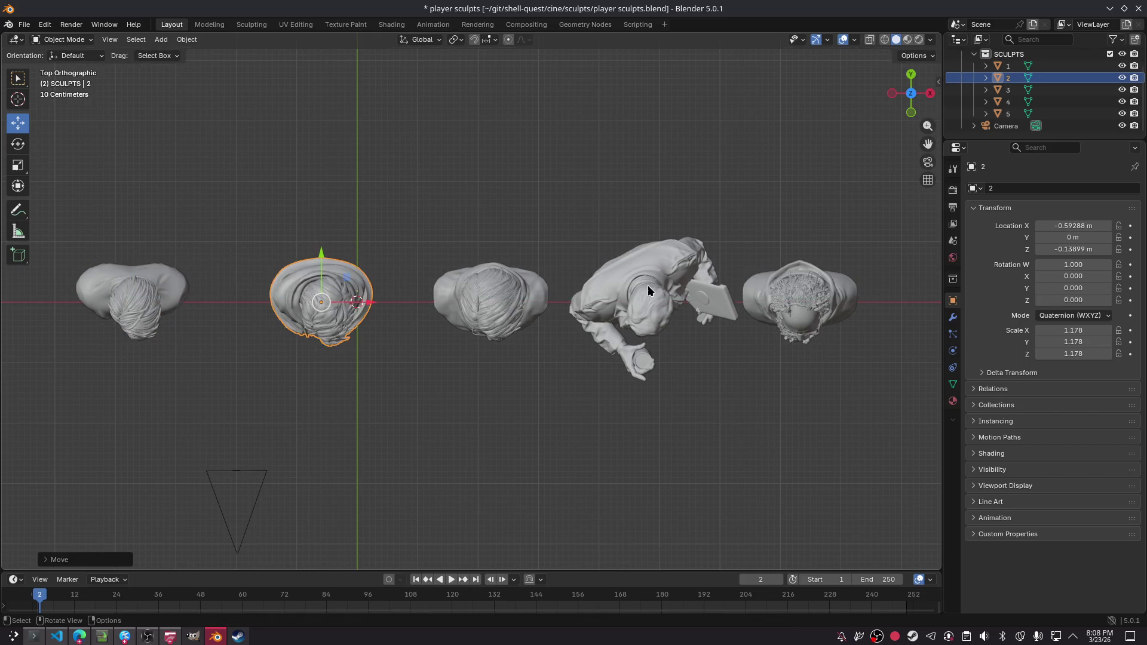
{"action": "left_click", "coordinate": [832, 283]}
{"action": "mouse_move", "coordinate": [839, 304]}
{"action": "left_mouse_down"}
{"action": "mouse_move", "coordinate": [913, 303]}
{"action": "mouse_move", "coordinate": [894, 303]}
{"action": "left_mouse_up"}
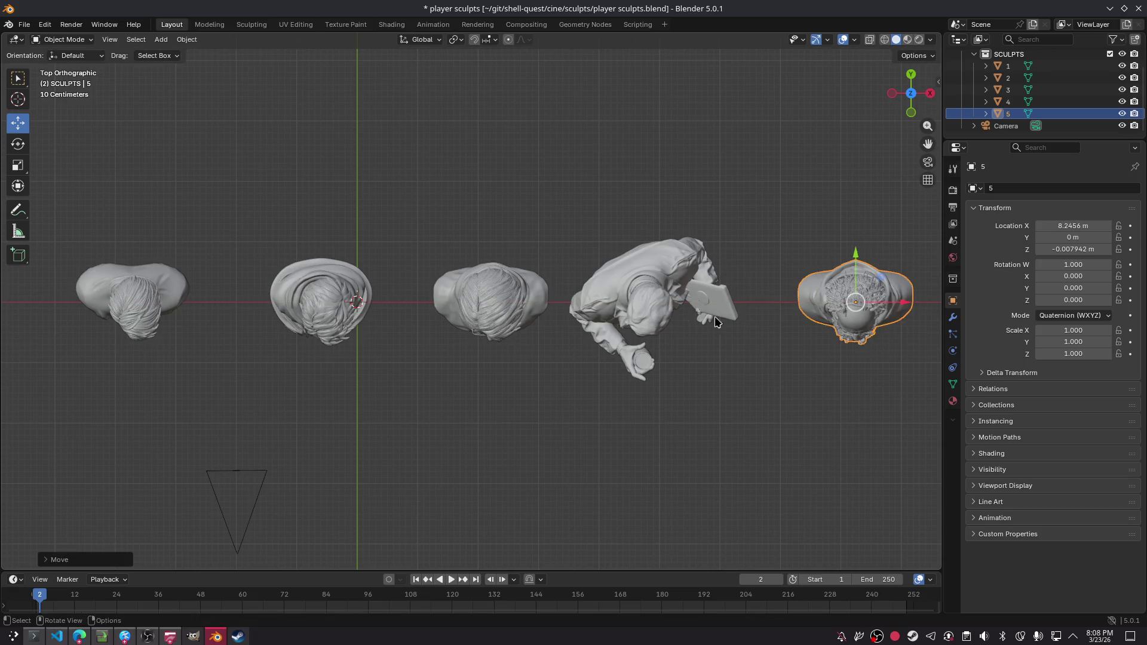
{"action": "left_click", "coordinate": [668, 319]}
{"action": "left_click_drag", "start_coordinate": [667, 319], "coordinate": [672, 317]}
- Slide bust 5 back left to X 7.8547 m and save the file
{"action": "mouse_move", "coordinate": [672, 316]}
{"action": "middle_mouse_down"}
{"action": "mouse_move", "coordinate": [563, 235]}
{"action": "mouse_move", "coordinate": [468, 110]}
{"action": "mouse_move", "coordinate": [509, 98]}
{"action": "middle_mouse_up"}
{"action": "left_click", "coordinate": [830, 274]}
{"action": "left_click_drag", "start_coordinate": [913, 288], "coordinate": [632, 270]}
{"action": "middle_click_drag", "start_coordinate": [631, 270], "coordinate": [479, 276]}
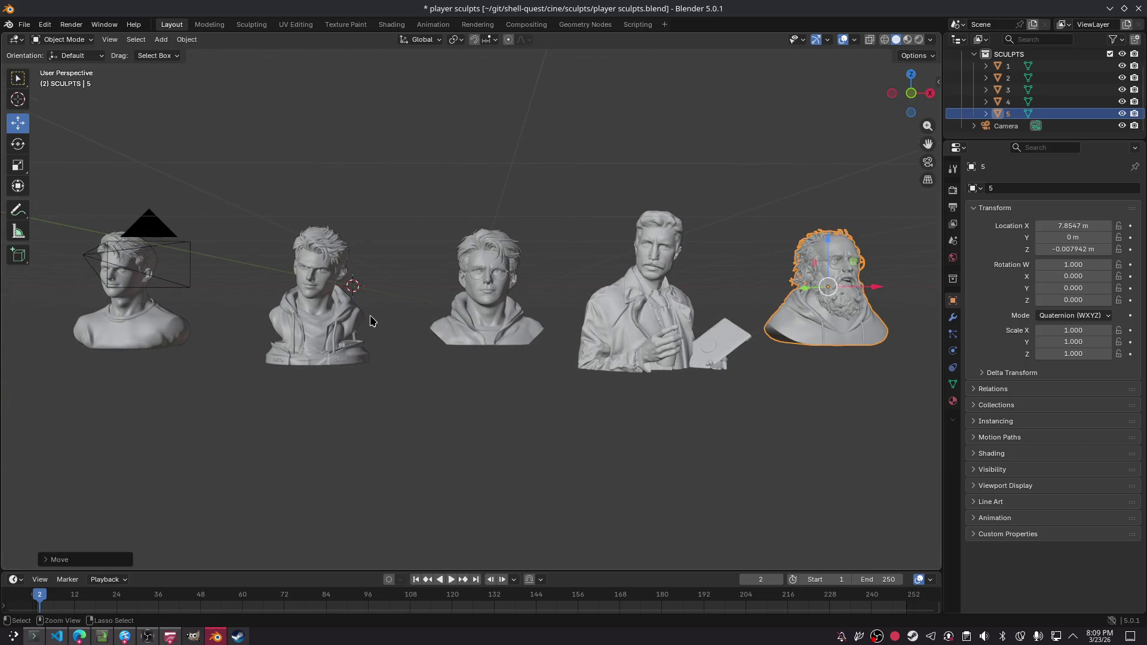
{"action": "key", "text": "ctrl+s"}
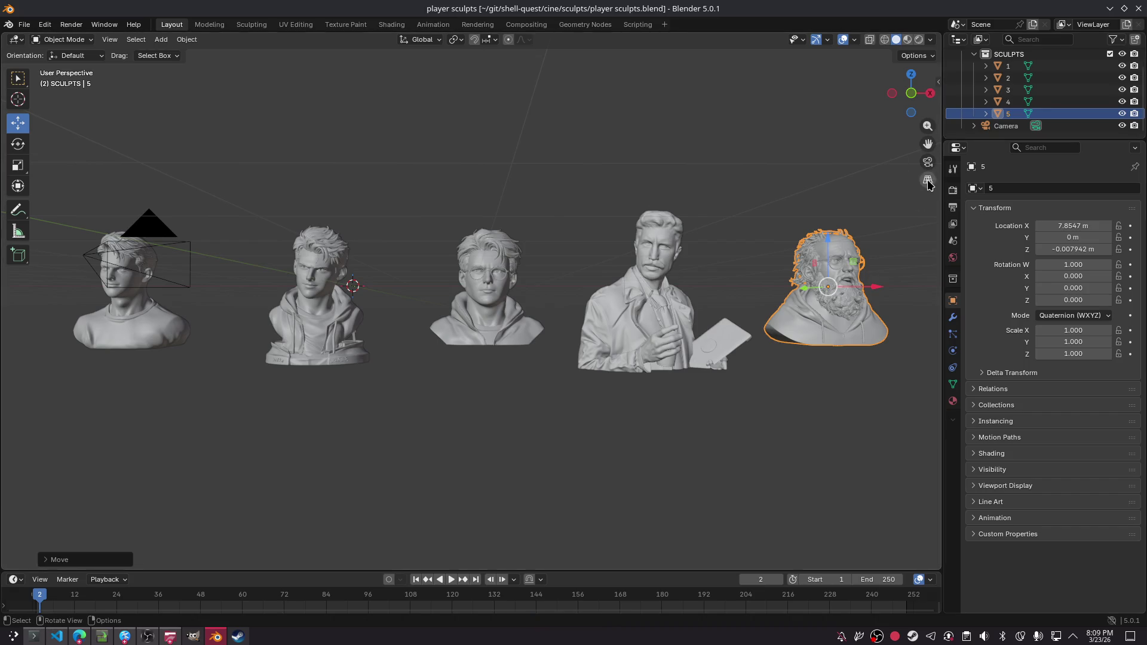
- Switch to the scene camera's view and centre its frame
{"action": "left_click", "coordinate": [928, 162]}
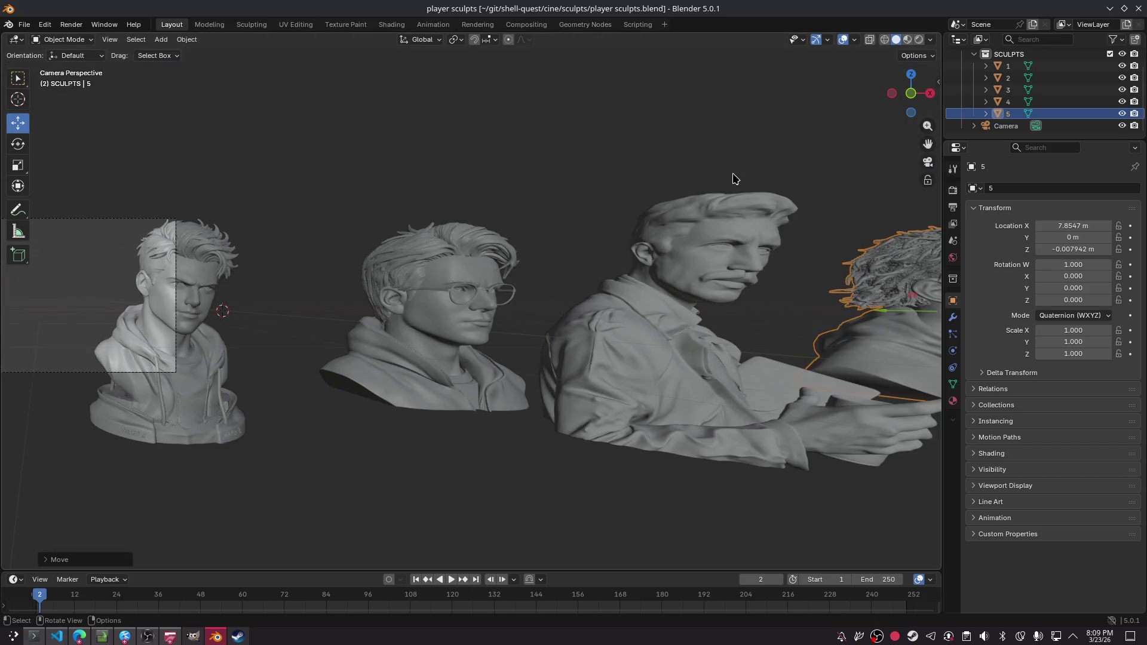
{"action": "mouse_move", "coordinate": [306, 285]}
{"action": "middle_mouse_down"}
{"action": "mouse_move", "coordinate": [346, 271]}
{"action": "mouse_move", "coordinate": [304, 271]}
{"action": "middle_mouse_up"}
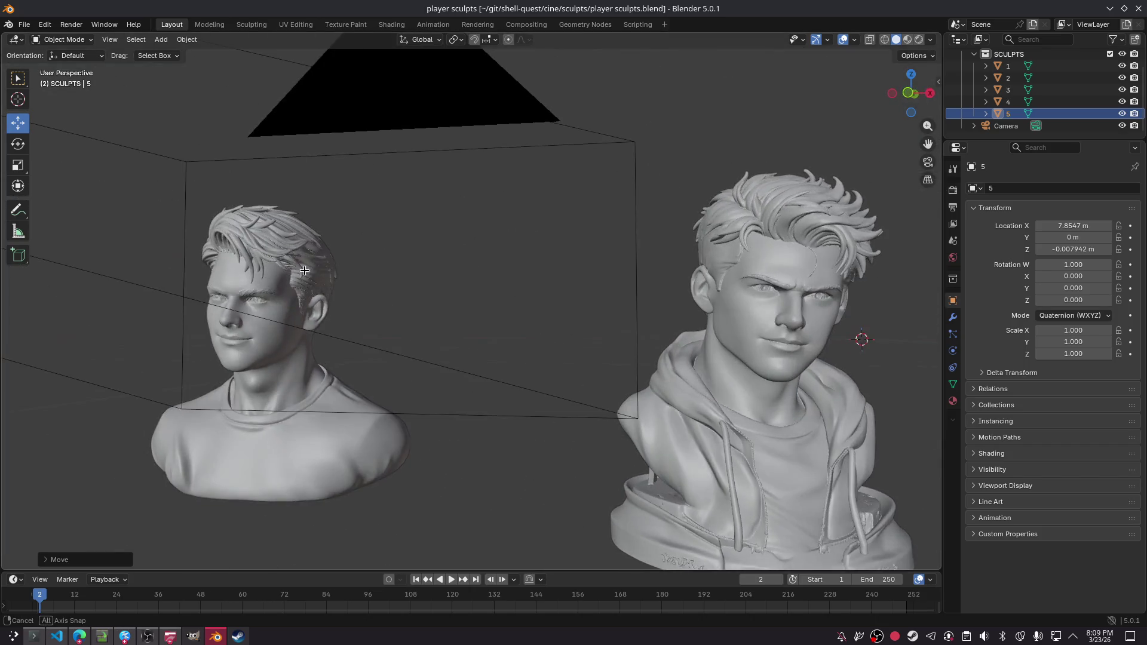
{"action": "left_click", "coordinate": [930, 164]}
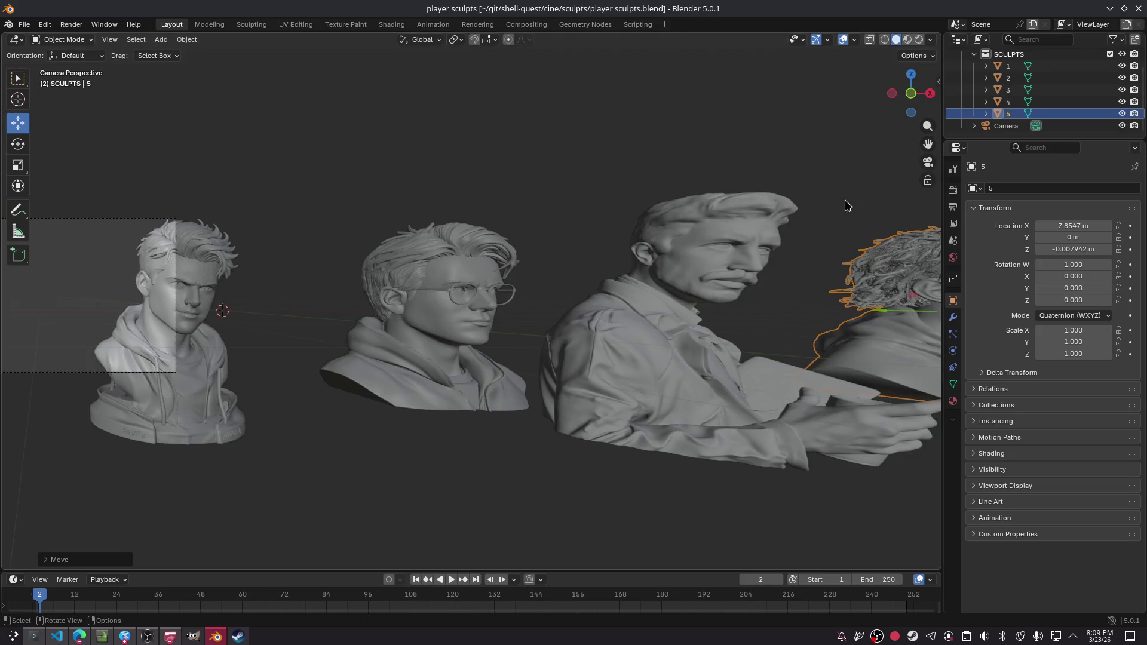
{"action": "mouse_move", "coordinate": [321, 220]}
{"action": "middle_mouse_down", "text": "shift"}
{"action": "mouse_move", "coordinate": [758, 256]}
{"action": "mouse_move", "coordinate": [525, 346]}
{"action": "mouse_move", "coordinate": [470, 211]}
{"action": "middle_mouse_up", "text": "shift"}
{"action": "scroll", "coordinate": [525, 346], "scroll_direction": "up", "scroll_amount": 4}
{"action": "scroll", "coordinate": [470, 211], "scroll_direction": "down", "scroll_amount": 2}
- Use walk navigation to frame the camera squarely on the T-shirt bust
{"action": "key", "text": "shift+grave"}
{"action": "key", "text": "w"}
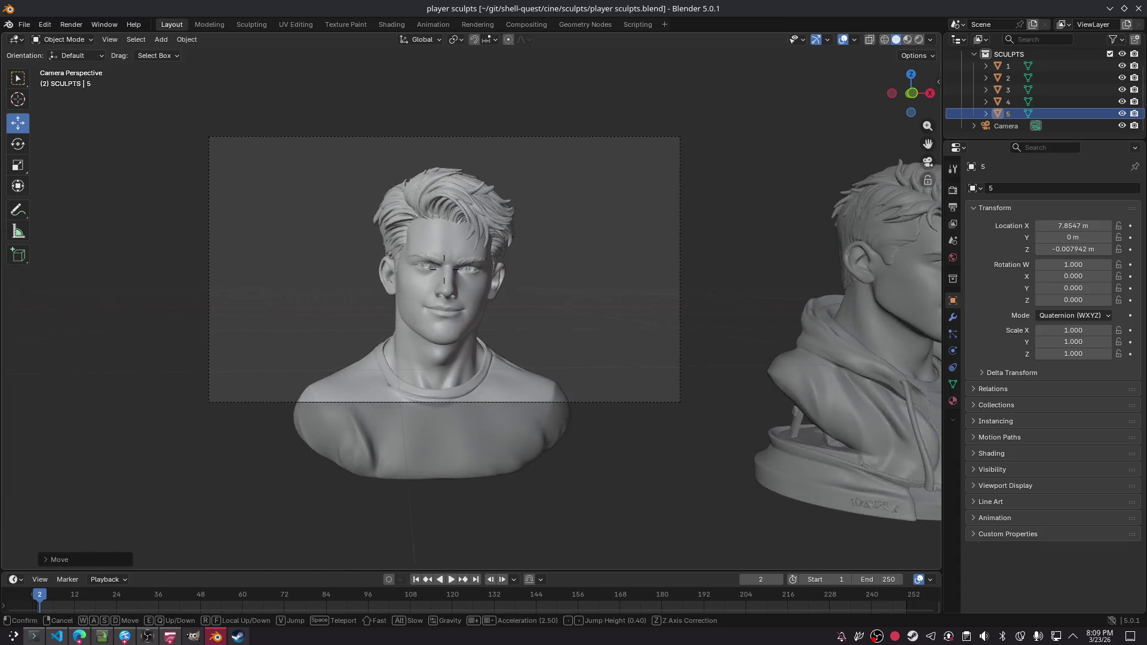
{"action": "key", "text": "a"}
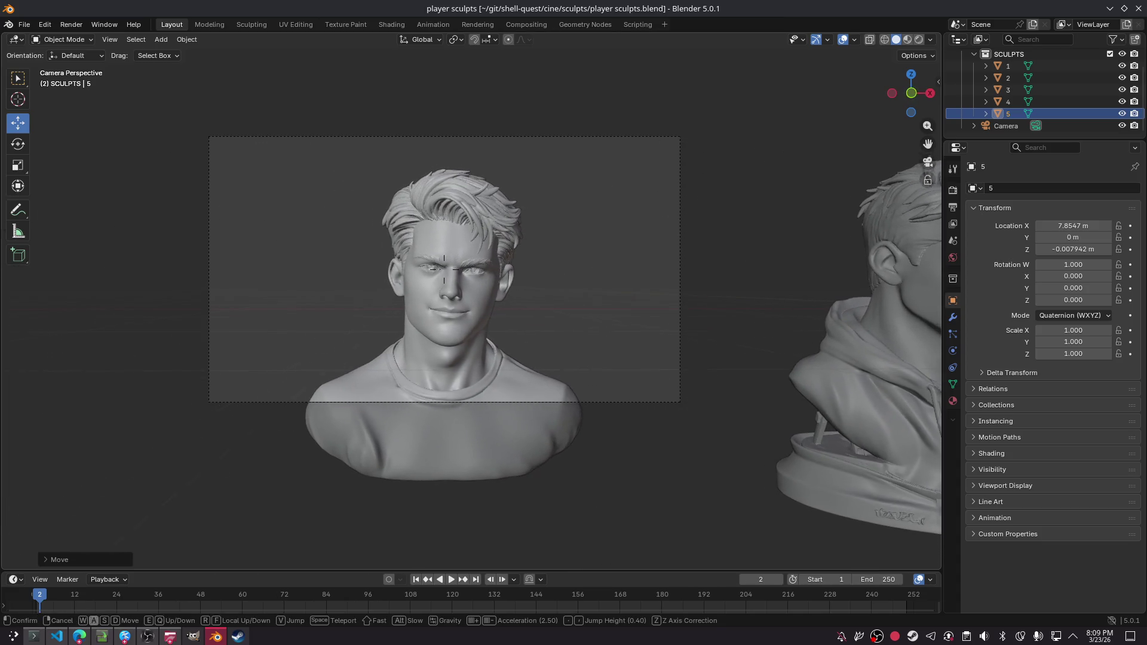
{"action": "key", "text": "d"}
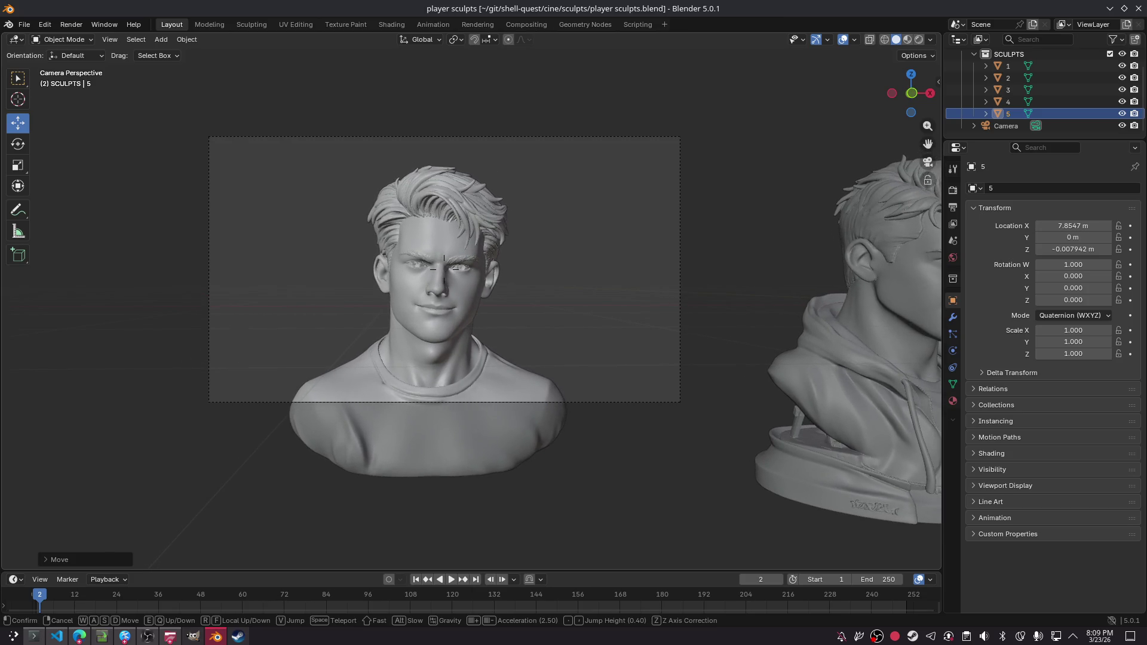
{"action": "key", "text": "a"}
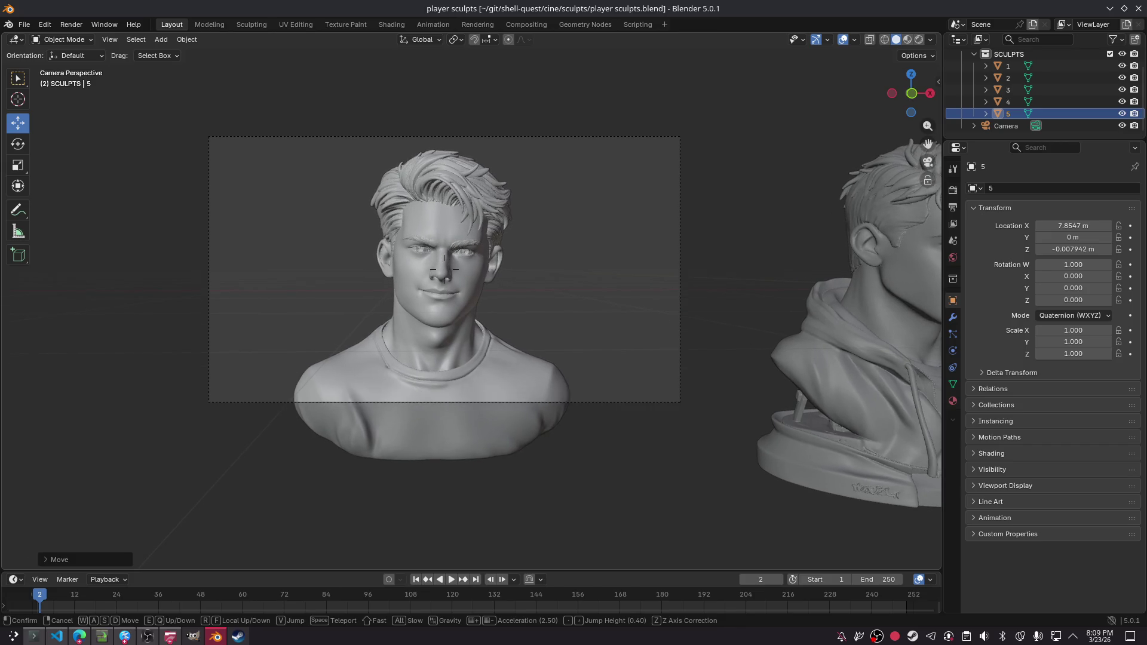
{"action": "key", "text": "a"}
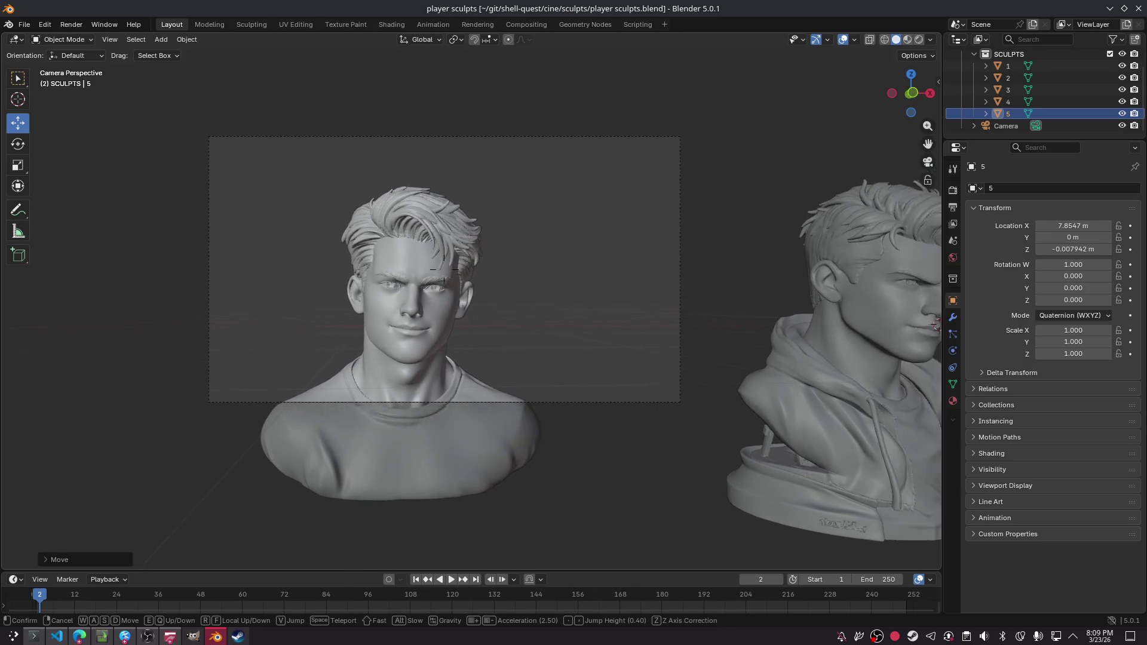
{"action": "left_click", "coordinate": [444, 269]}
- Save player sculpts.blend and bring up Konsole's shell-quest : bash session
{"action": "left_click", "coordinate": [417, 115]}
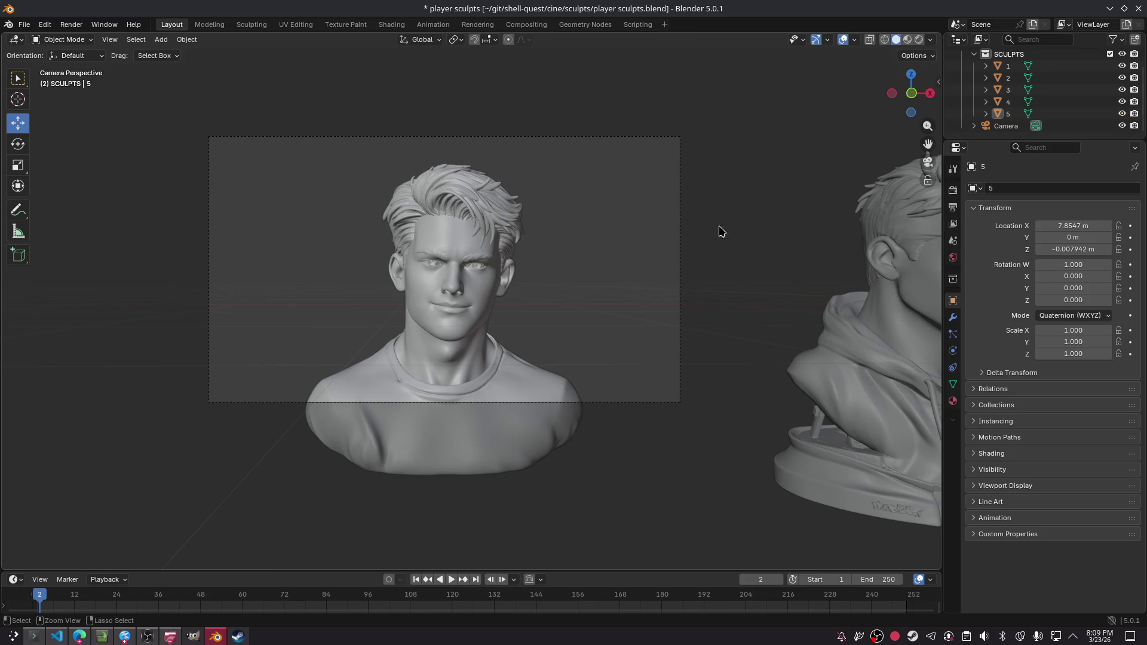
{"action": "scroll", "coordinate": [568, 230], "scroll_direction": "down", "scroll_amount": 4}
{"action": "key", "text": "ctrl+s"}
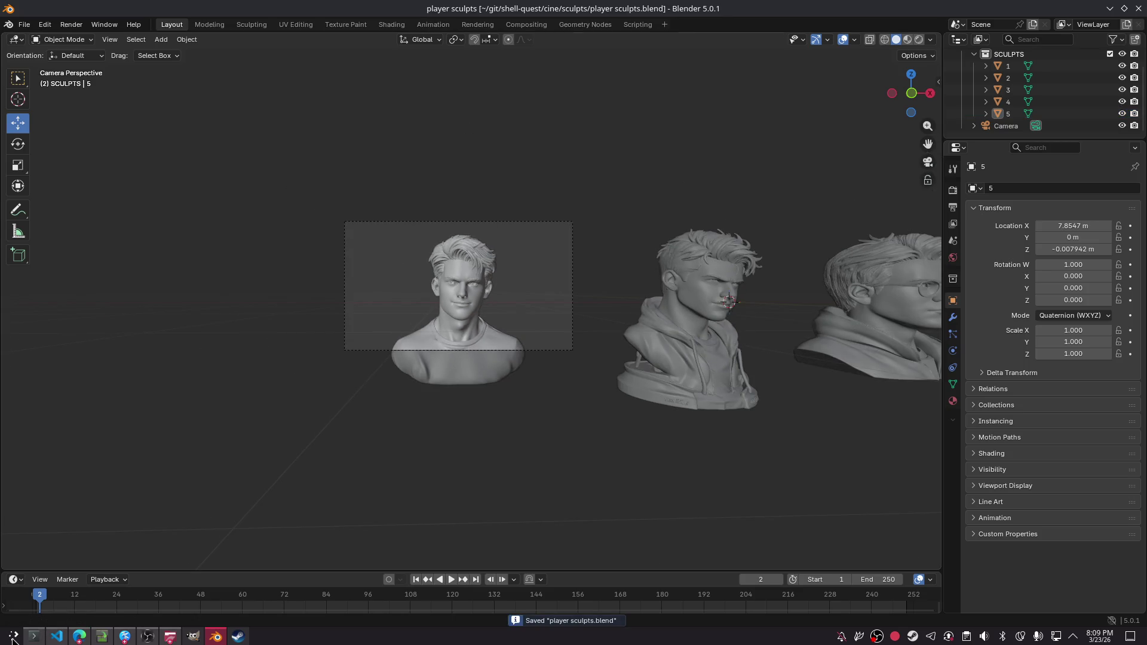
{"action": "left_click", "coordinate": [34, 637]}
{"action": "left_click", "coordinate": [208, 28]}
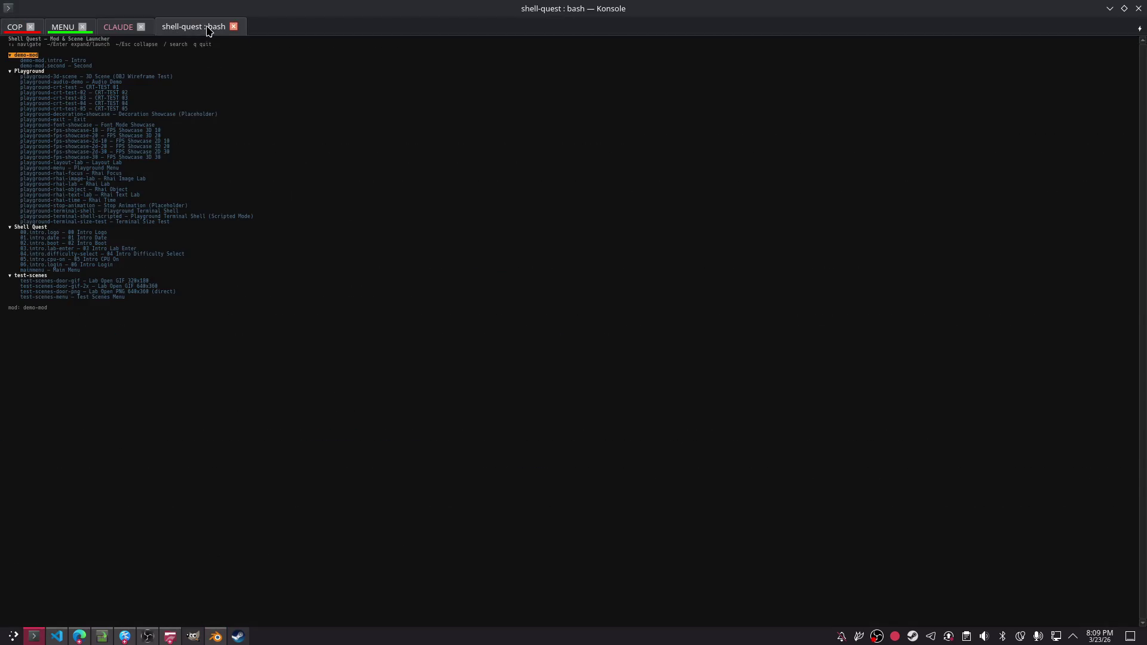
- Launch a scene from the Shell Quest scene launcher
{"action": "key", "text": "Left"}
{"action": "key", "text": "Down"}
{"action": "key", "text": "Return"}
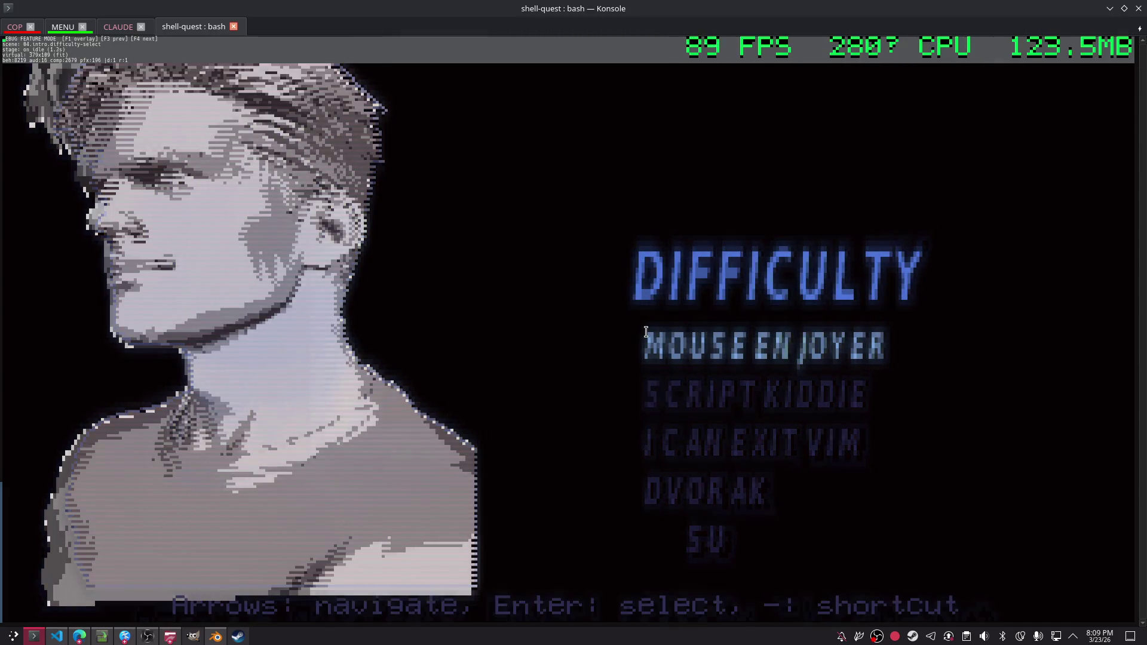
- Step the difficulty through SCRIPT KIDDIE and I CAN EXIT VIM to DVORAK, then bring the ChatGPT browser forward
{"action": "key", "text": "Down"}
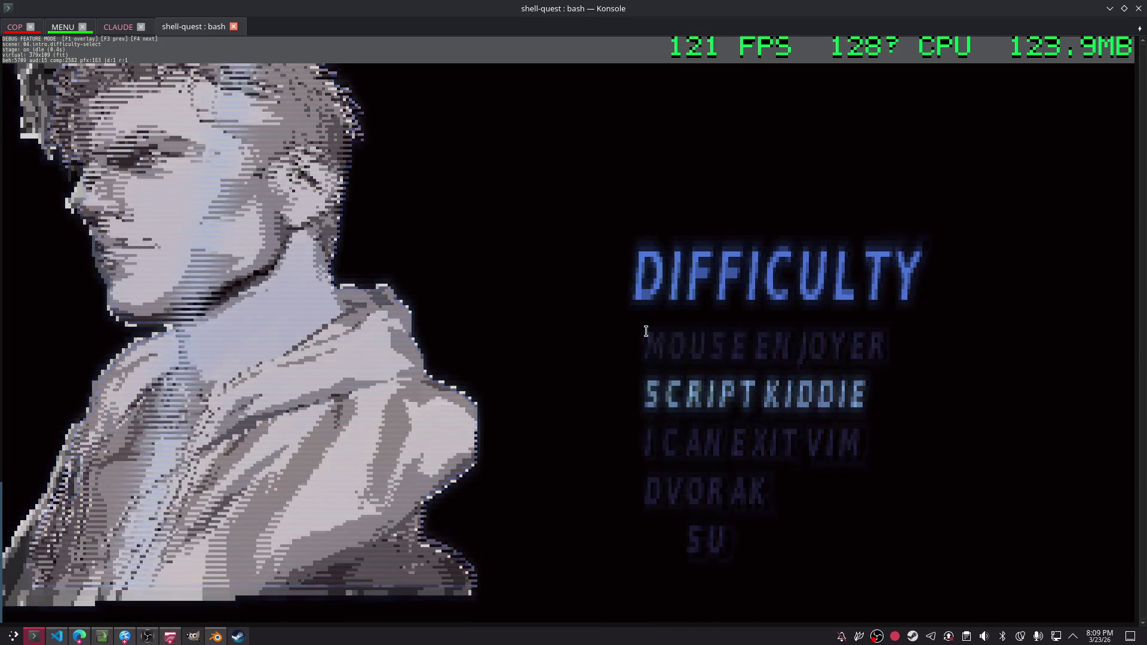
{"action": "key", "text": "Down"}
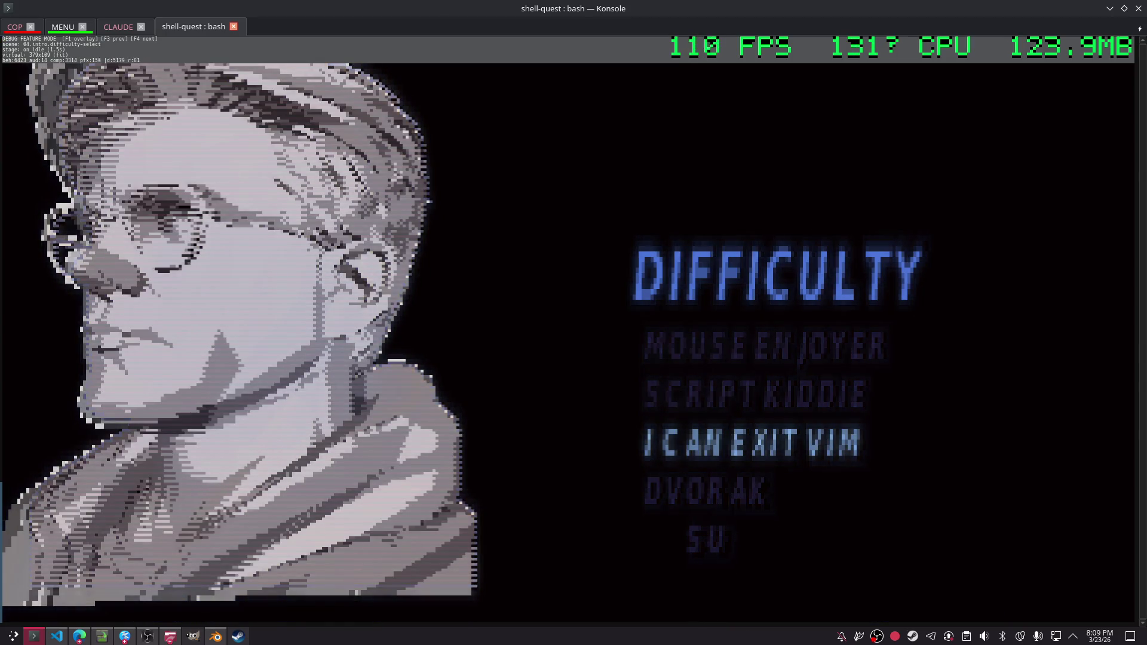
{"action": "key", "text": "Down"}
{"action": "key", "text": "alt+Tab"}
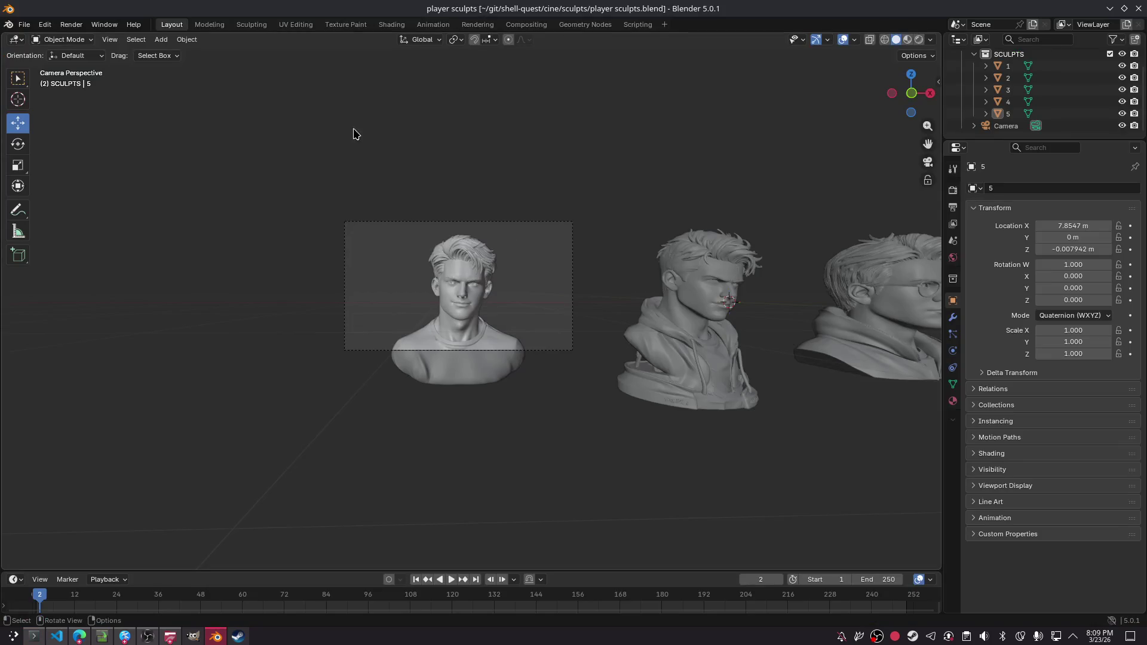
{"action": "left_click", "coordinate": [79, 636]}
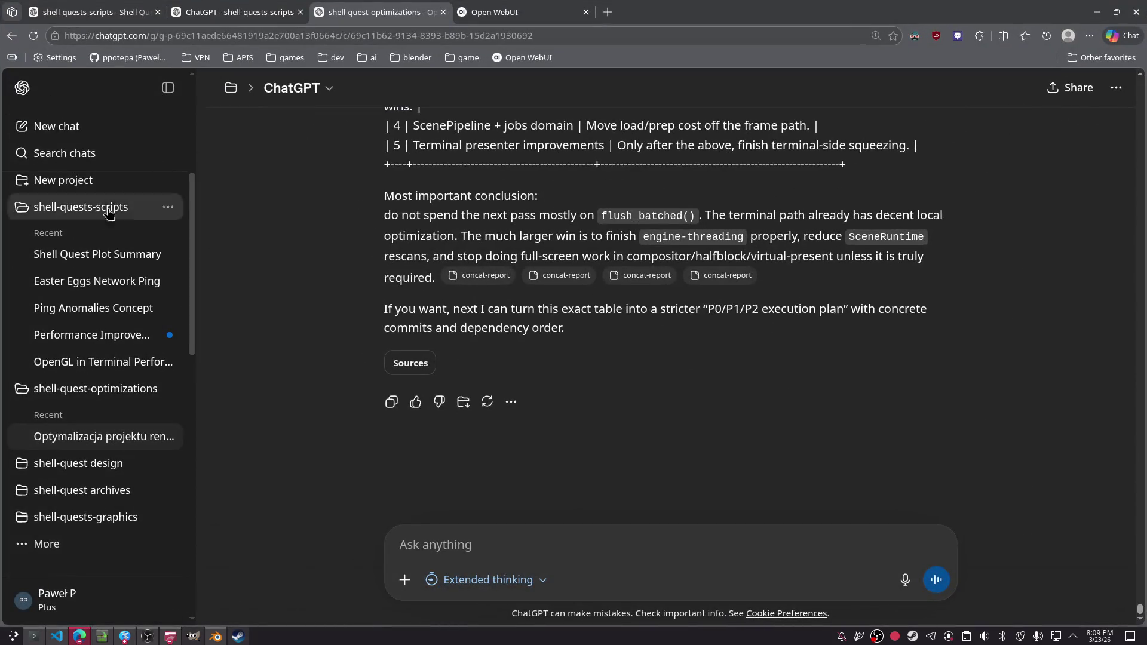
- Search past chats for 'cell shader', then switch to the Shell Quest plot summary chat
{"action": "scroll", "coordinate": [232, 163], "scroll_direction": "up", "scroll_amount": 5}
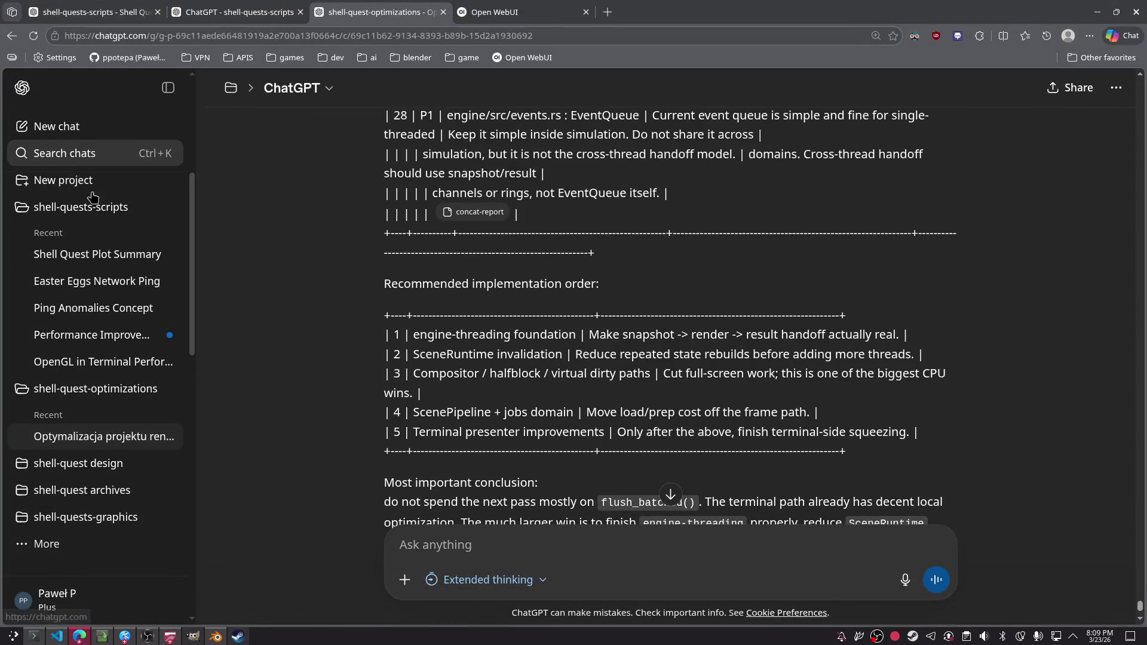
{"action": "left_click", "coordinate": [99, 156]}
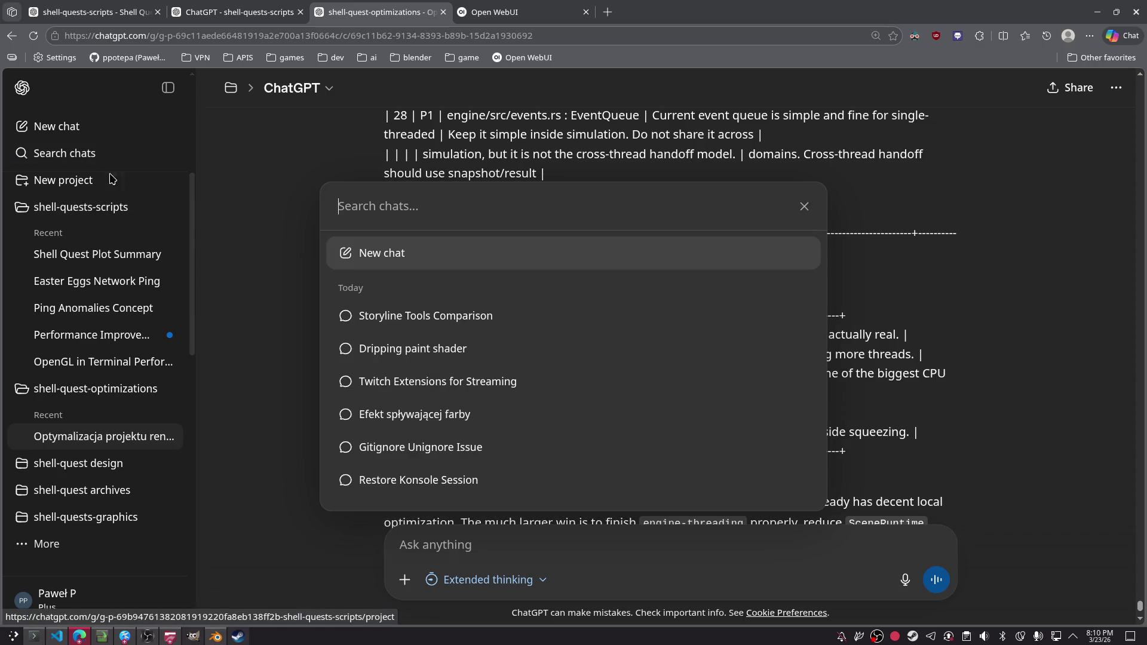
{"action": "type", "text": "cell shader"}
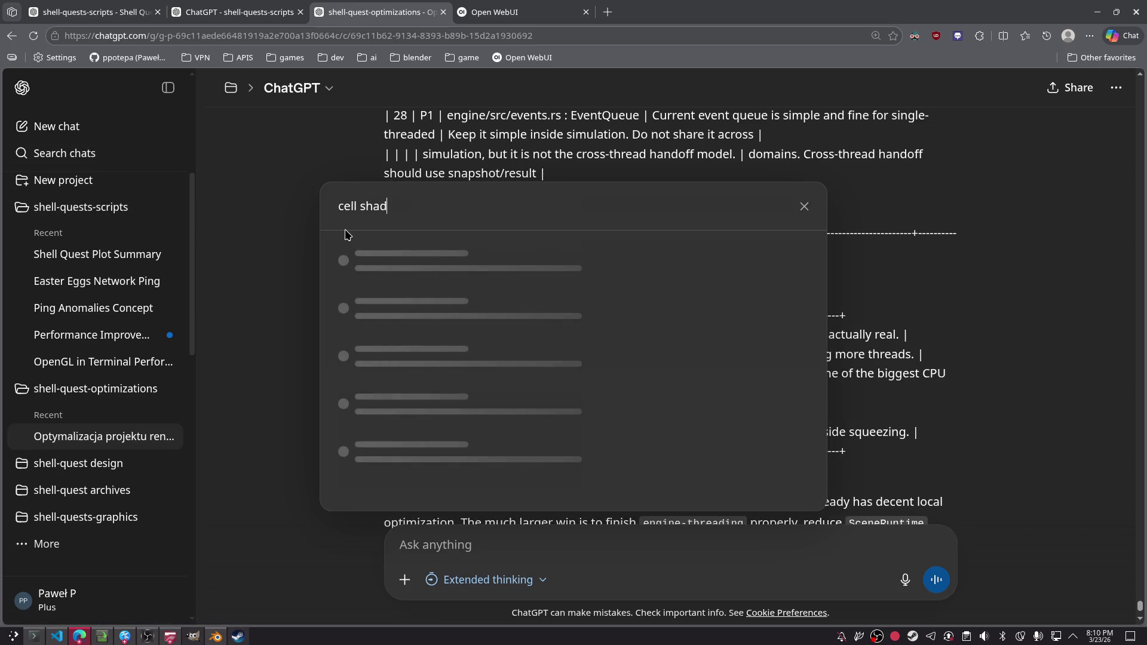
{"action": "key", "text": "ctrl+shift+Tab"}
{"action": "key", "text": "ctrl+shift+Tab"}
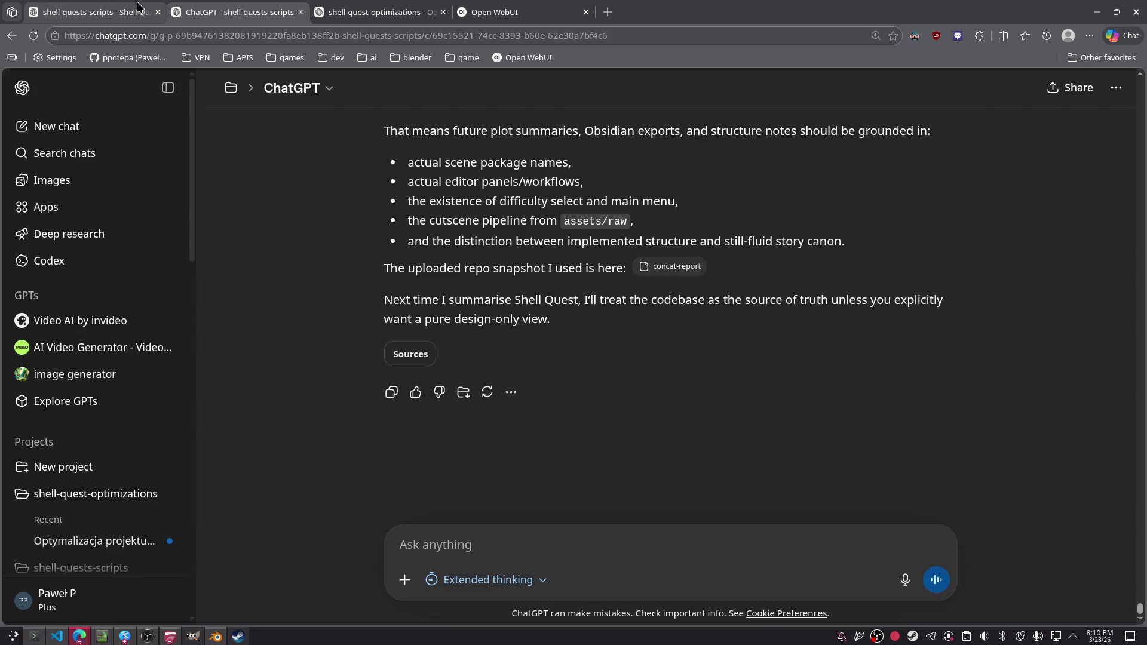
- Dismiss the chat search and bring the Storyline Tools Comparison window forward
{"action": "scroll", "coordinate": [518, 250], "scroll_direction": "up", "scroll_amount": 15}
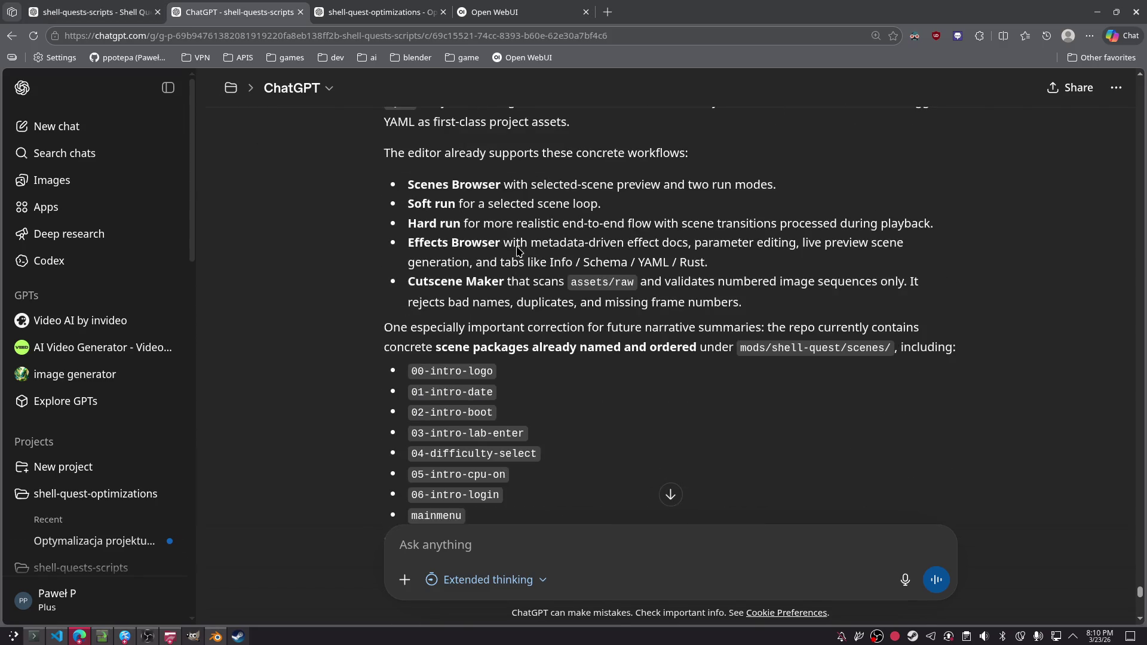
{"action": "scroll", "coordinate": [455, 180], "scroll_direction": "up", "scroll_amount": 5}
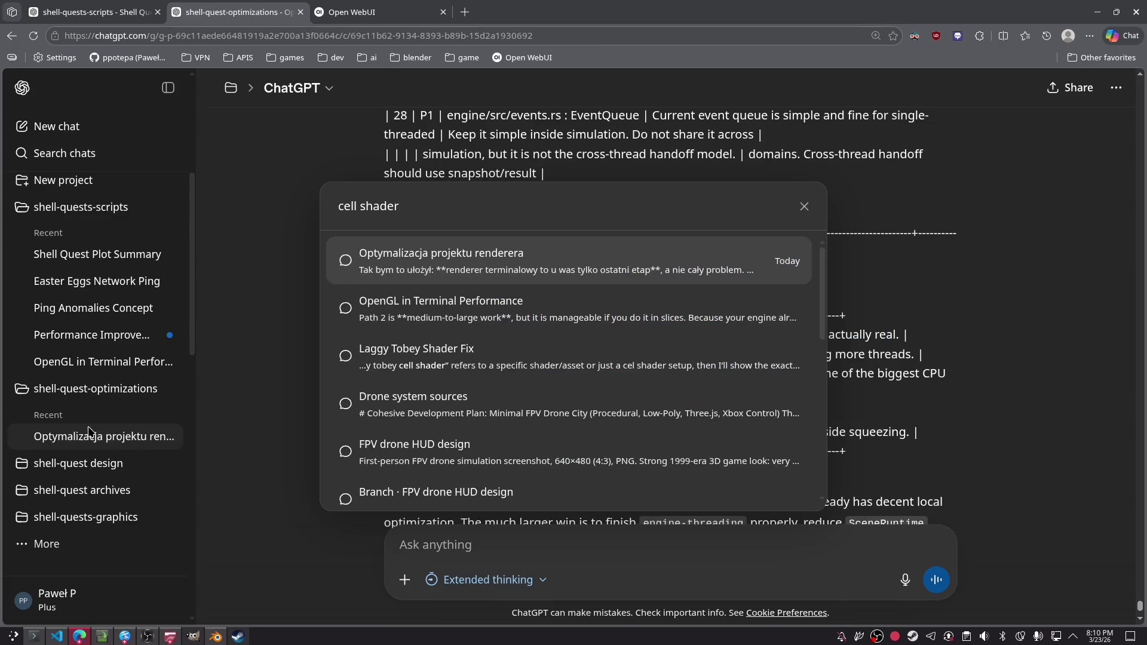
{"action": "left_click", "coordinate": [258, 279]}
{"action": "scroll", "coordinate": [216, 268], "scroll_direction": "down", "scroll_amount": 5}
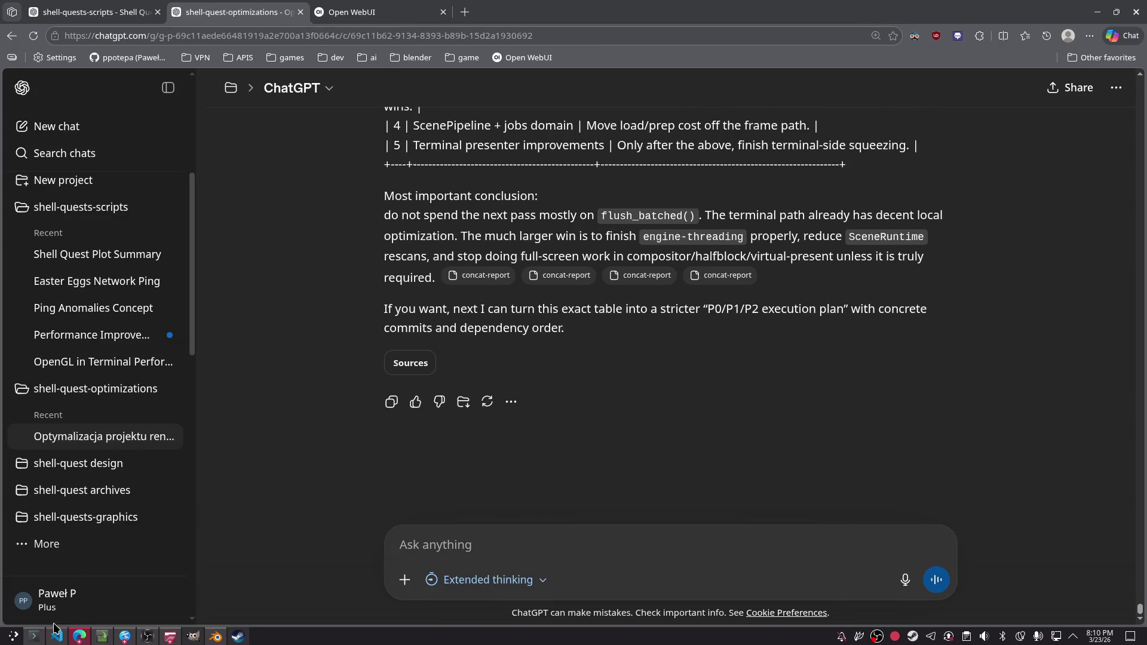
{"action": "mouse_move", "coordinate": [81, 638]}
{"action": "left_click", "coordinate": [272, 580]}
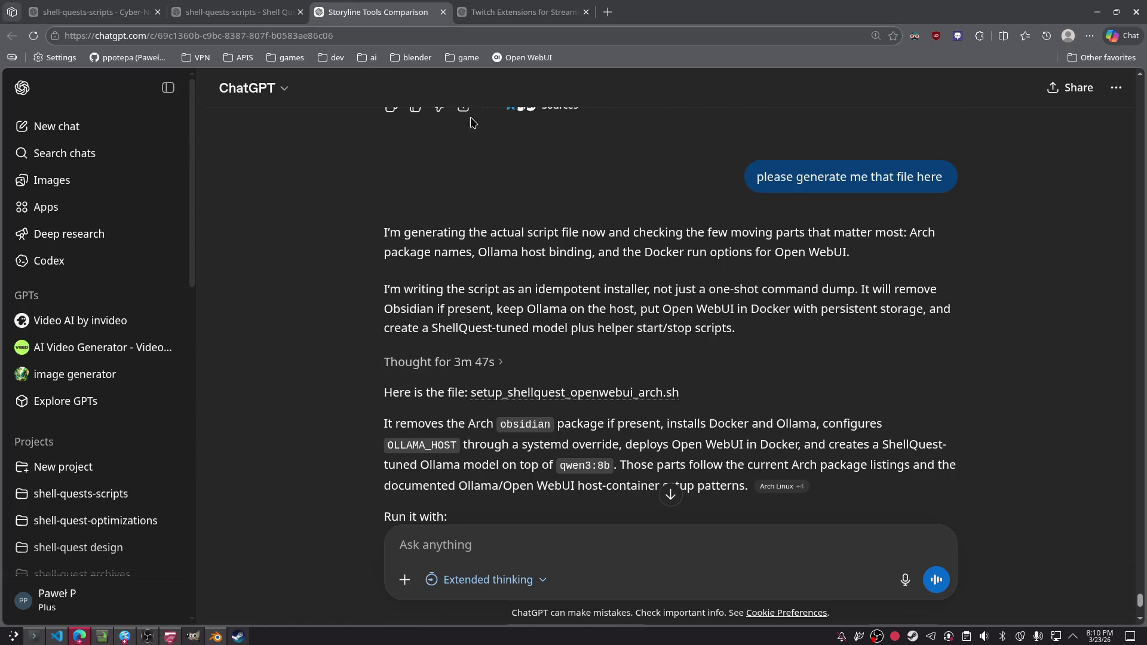
- Close the Twitch Extensions for Streaming conversation tab
{"action": "scroll", "coordinate": [386, 119], "scroll_direction": "down", "scroll_amount": 1}
{"action": "scroll", "coordinate": [544, 291], "scroll_direction": "down", "scroll_amount": 3}
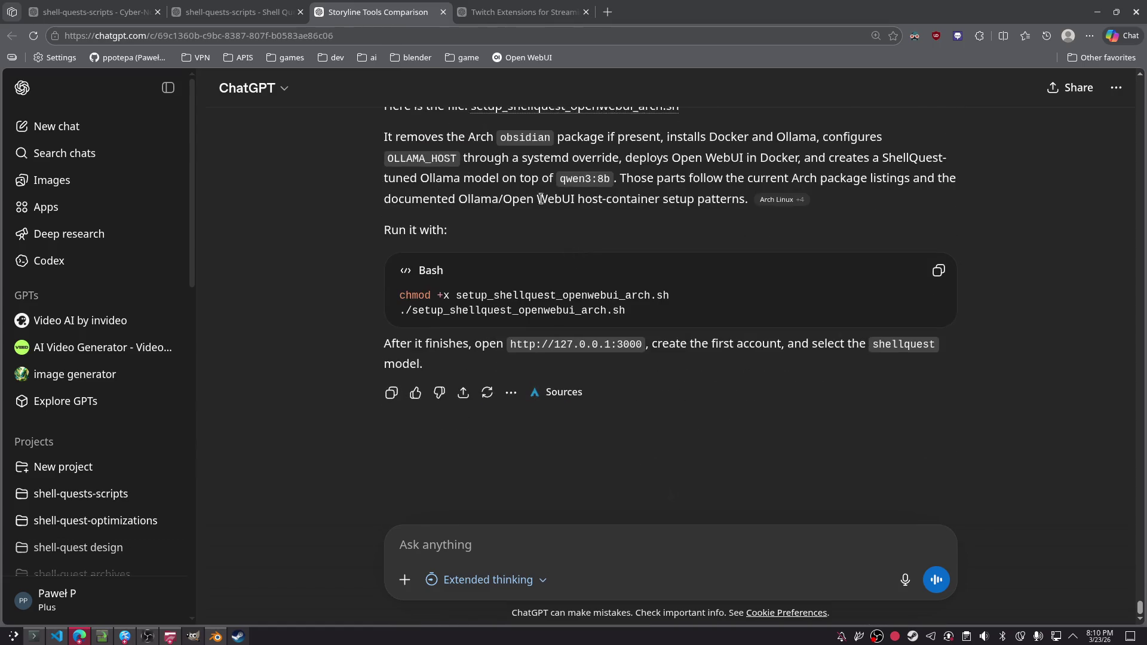
{"action": "left_click", "coordinate": [540, 10]}
{"action": "middle_click", "coordinate": [540, 10]}
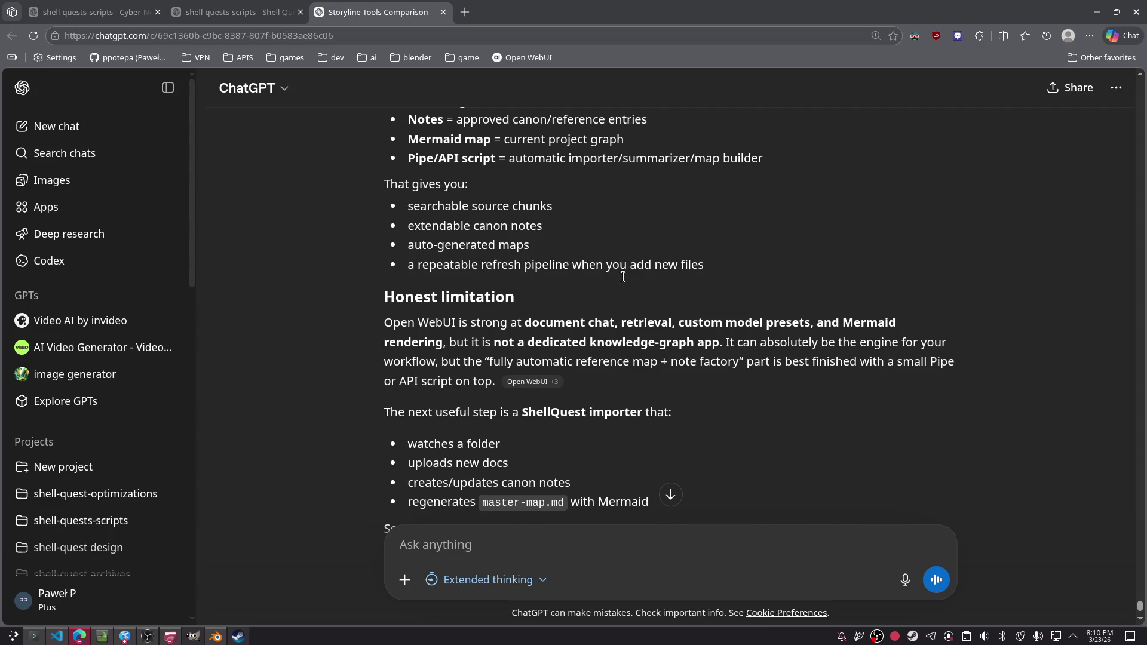
- Read through the Storyline Tools Comparison reply, ending at its ShellQuest importer proposal for master-map.md
{"action": "scroll", "coordinate": [623, 268], "scroll_direction": "up", "scroll_amount": 5}
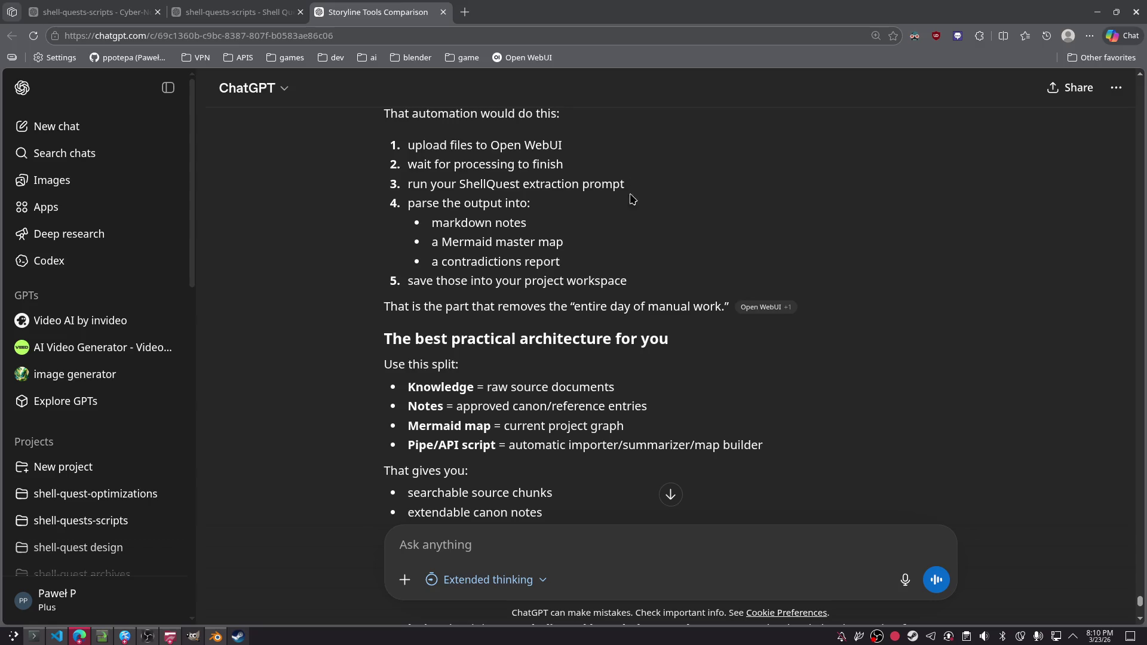
{"action": "scroll", "coordinate": [580, 329], "scroll_direction": "up", "scroll_amount": 5}
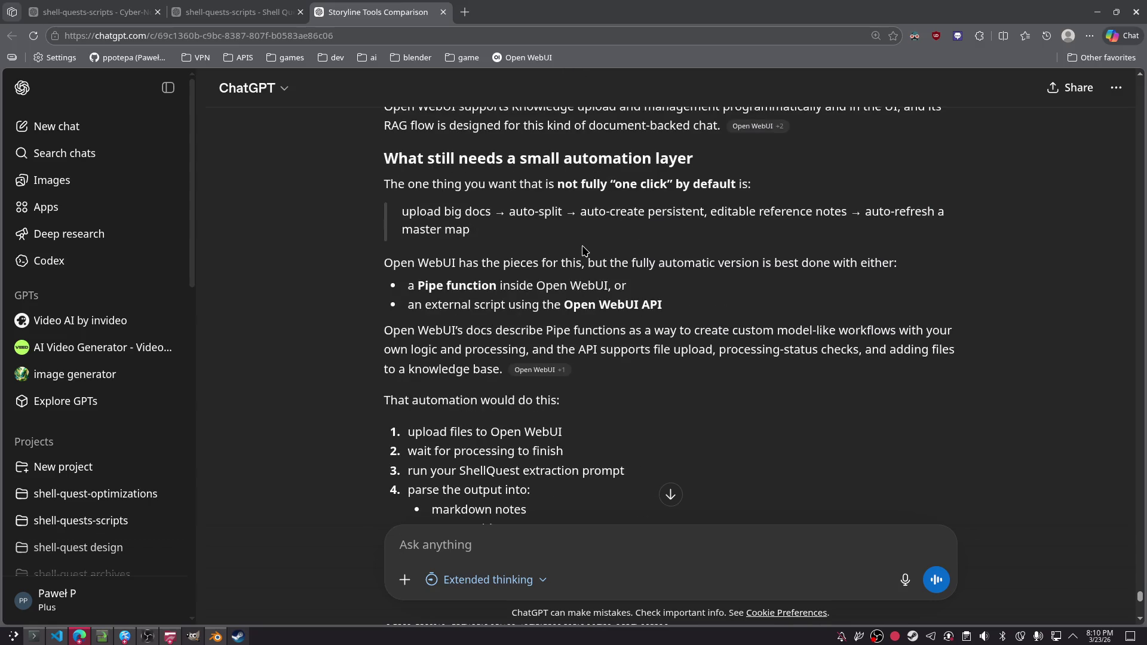
{"action": "scroll", "coordinate": [585, 250], "scroll_direction": "down", "scroll_amount": 15}
{"action": "scroll", "coordinate": [591, 235], "scroll_direction": "up", "scroll_amount": 20}
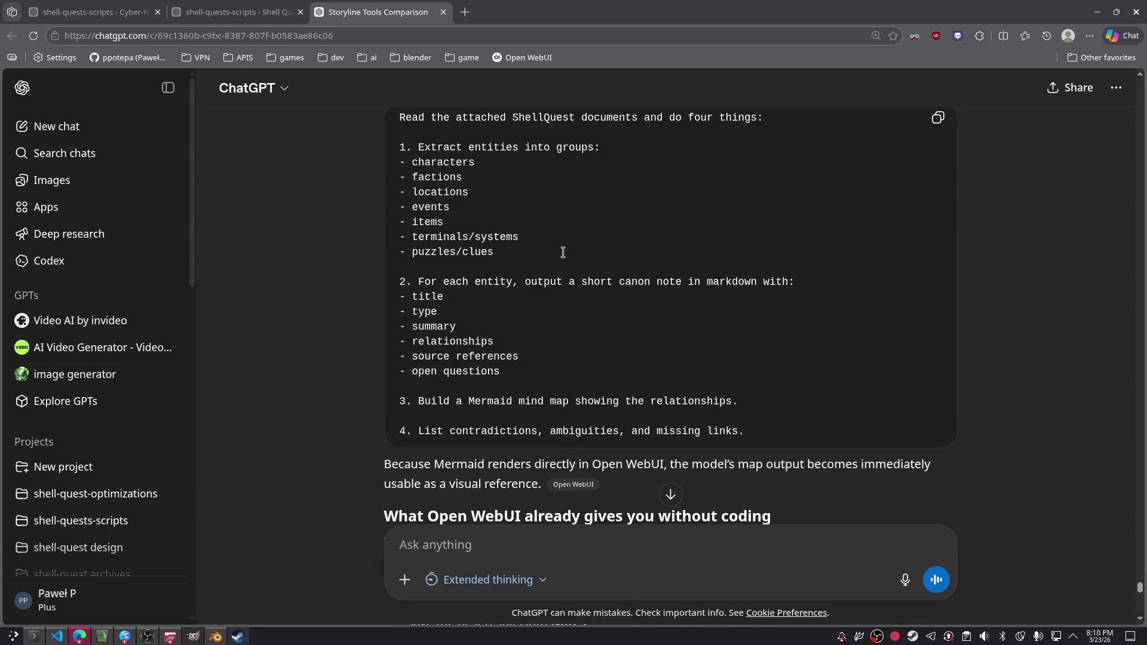
{"action": "scroll", "coordinate": [563, 252], "scroll_direction": "up", "scroll_amount": 4}
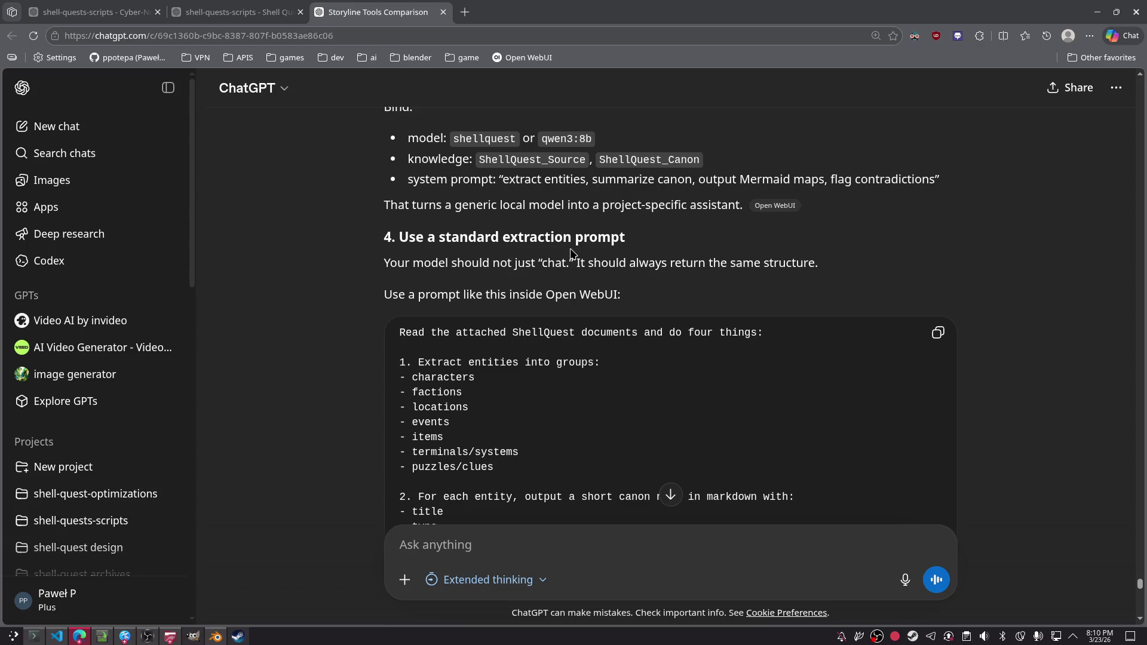
{"action": "scroll", "coordinate": [570, 254], "scroll_direction": "down", "scroll_amount": 3}
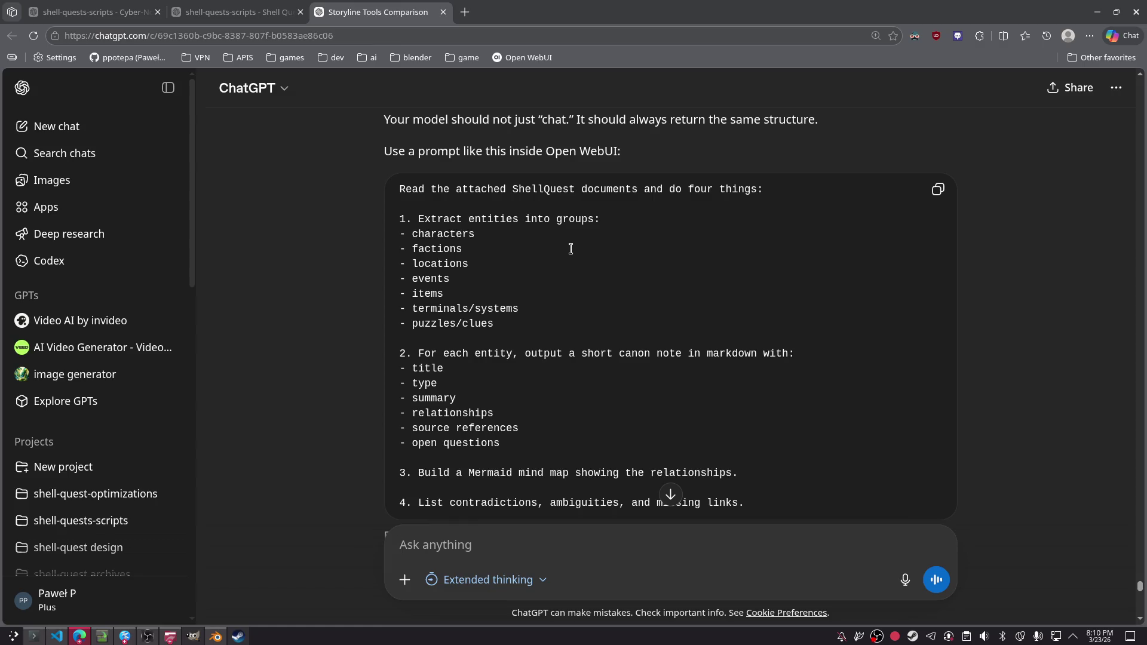
{"action": "scroll", "coordinate": [571, 249], "scroll_direction": "down", "scroll_amount": 3}
{"action": "scroll", "coordinate": [598, 238], "scroll_direction": "up", "scroll_amount": 10}
{"action": "scroll", "coordinate": [598, 238], "scroll_direction": "up", "scroll_amount": 10}
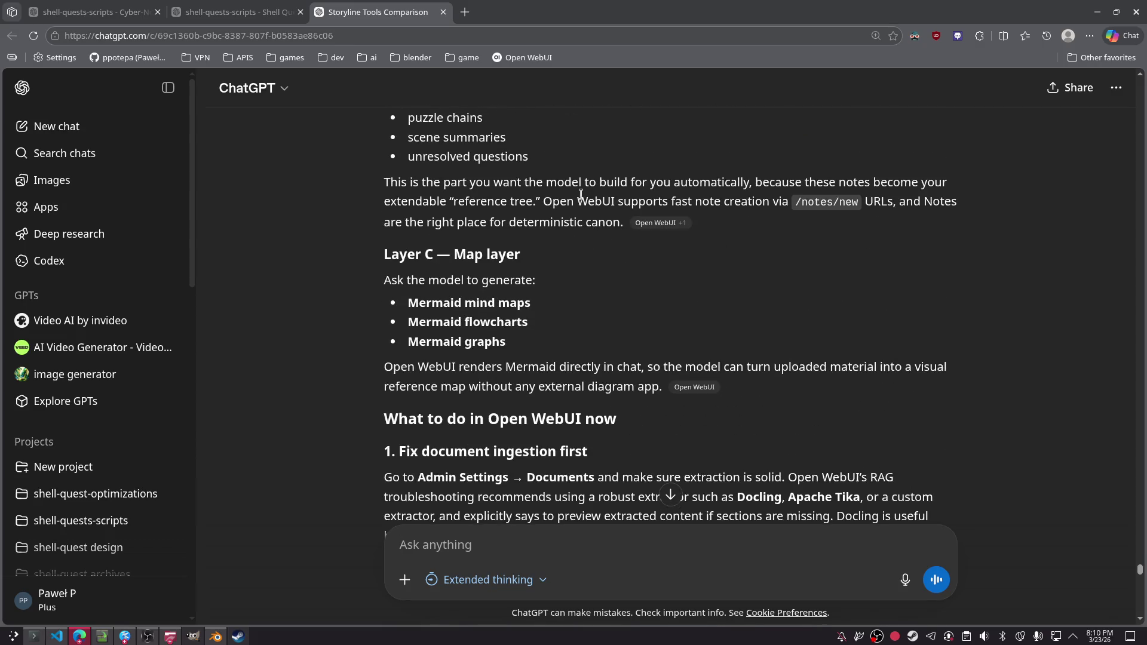
{"action": "scroll", "coordinate": [584, 194], "scroll_direction": "up", "scroll_amount": 4}
{"action": "scroll", "coordinate": [594, 198], "scroll_direction": "down", "scroll_amount": 15}
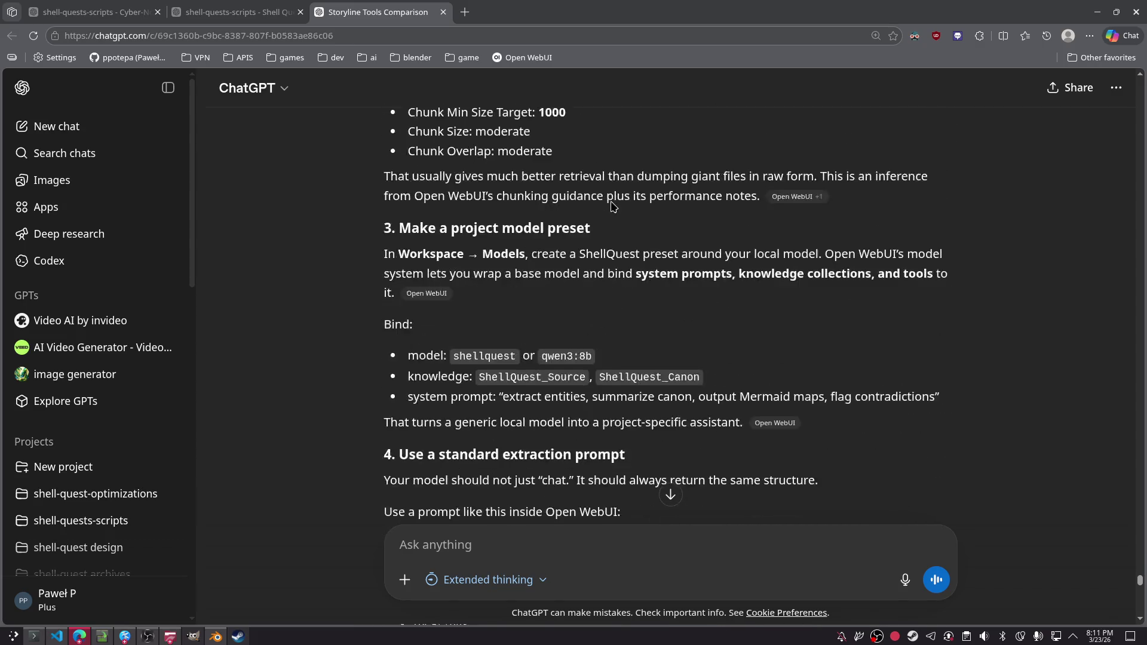
{"action": "scroll", "coordinate": [613, 197], "scroll_direction": "up", "scroll_amount": 3}
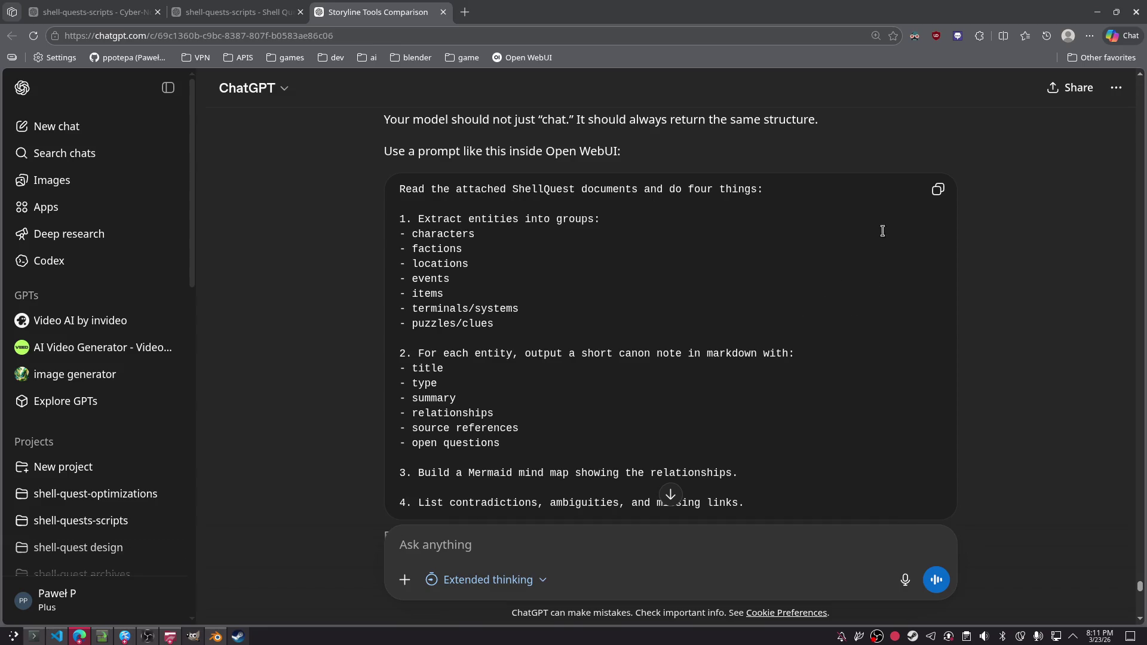
{"action": "scroll", "coordinate": [836, 251], "scroll_direction": "down", "scroll_amount": 15}
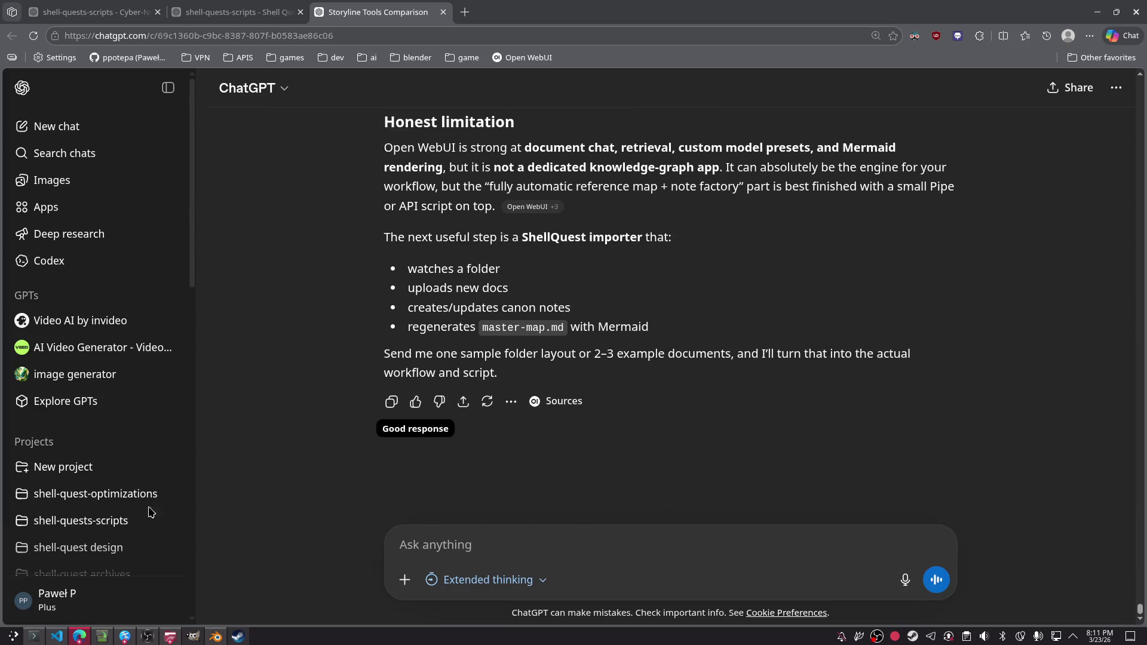
{"action": "scroll", "coordinate": [55, 275], "scroll_direction": "down", "scroll_amount": 10}
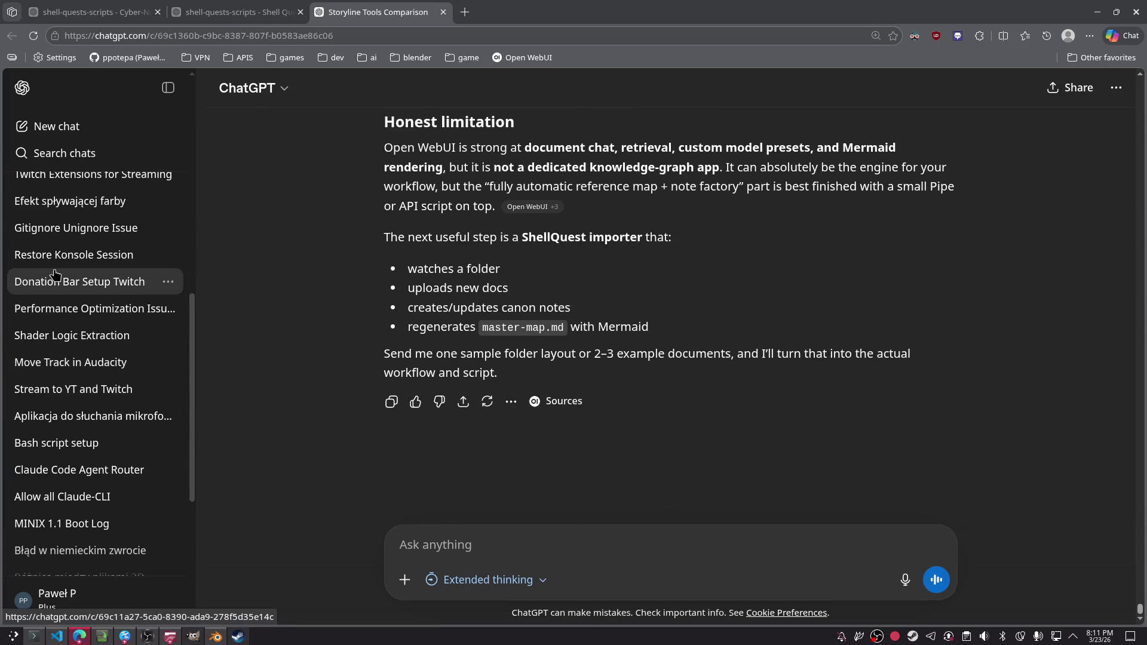
{"action": "scroll", "coordinate": [55, 275], "scroll_direction": "up", "scroll_amount": 4}
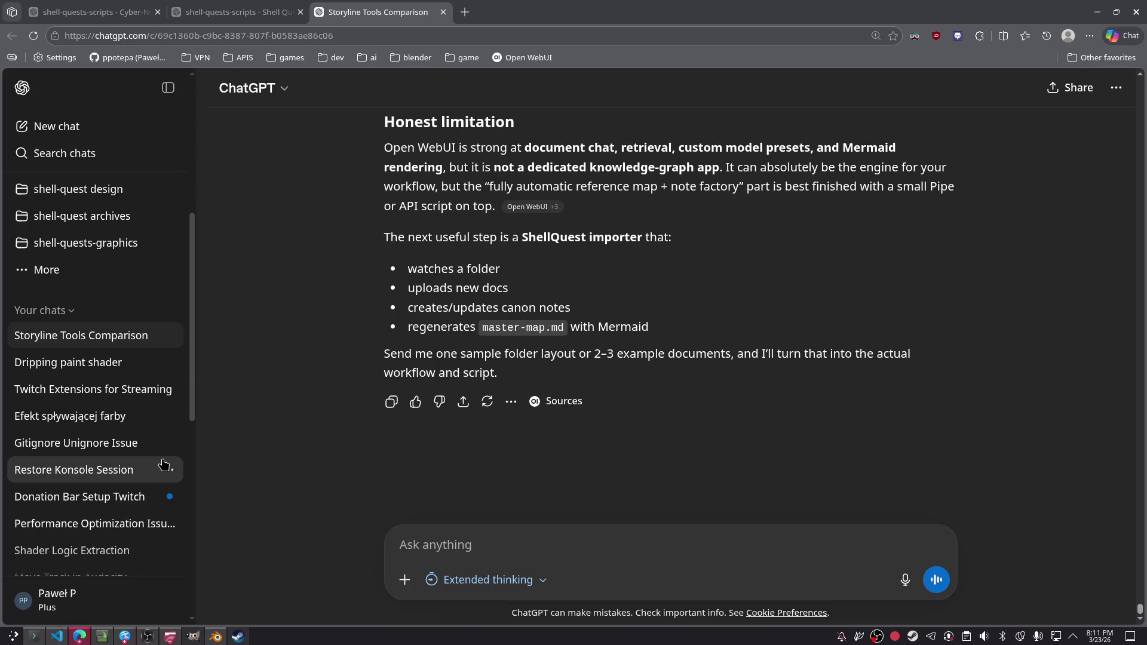
{"action": "left_click", "coordinate": [65, 362]}
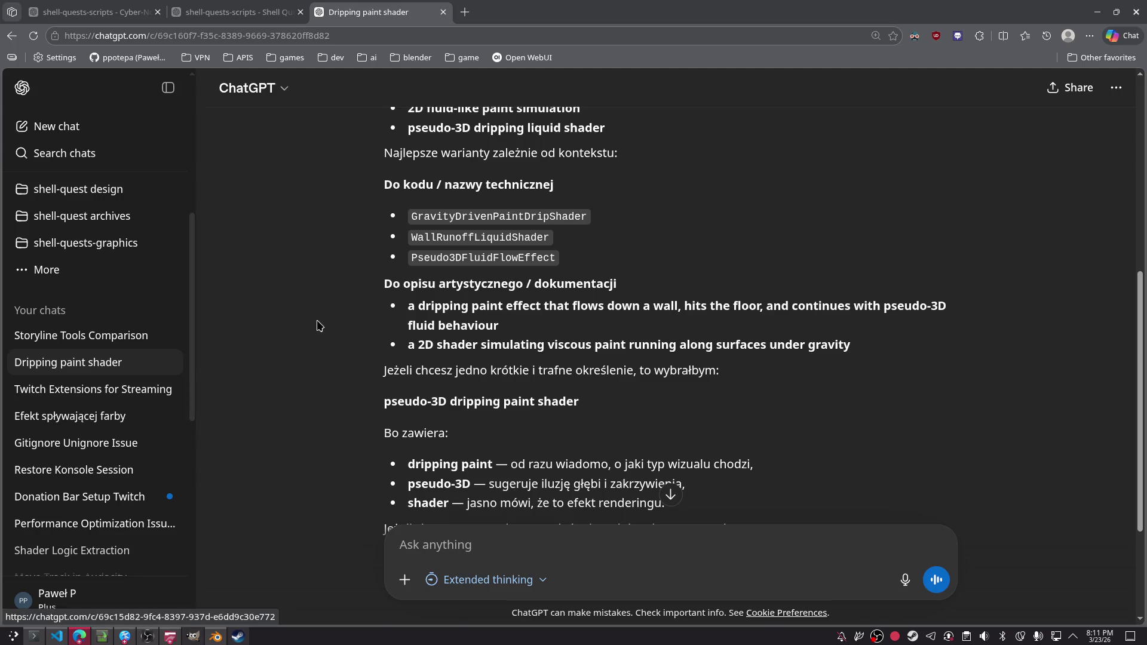
{"action": "scroll", "coordinate": [307, 341], "scroll_direction": "up", "scroll_amount": 7}
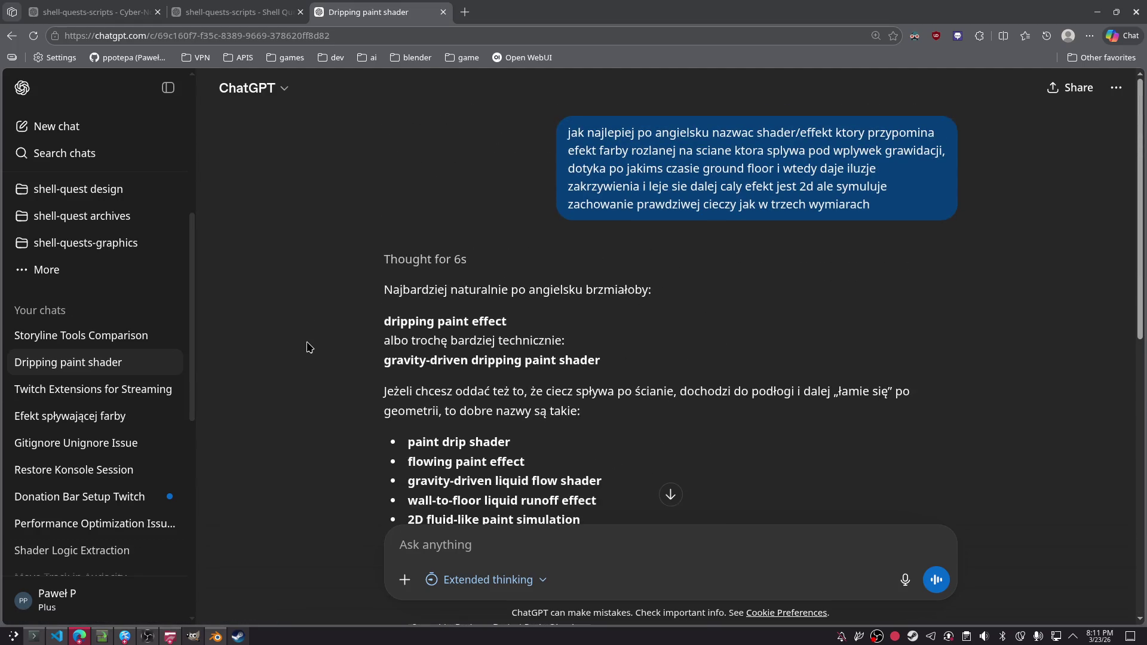
{"action": "scroll", "coordinate": [307, 347], "scroll_direction": "down", "scroll_amount": 2}
{"action": "left_click", "coordinate": [161, 389]}
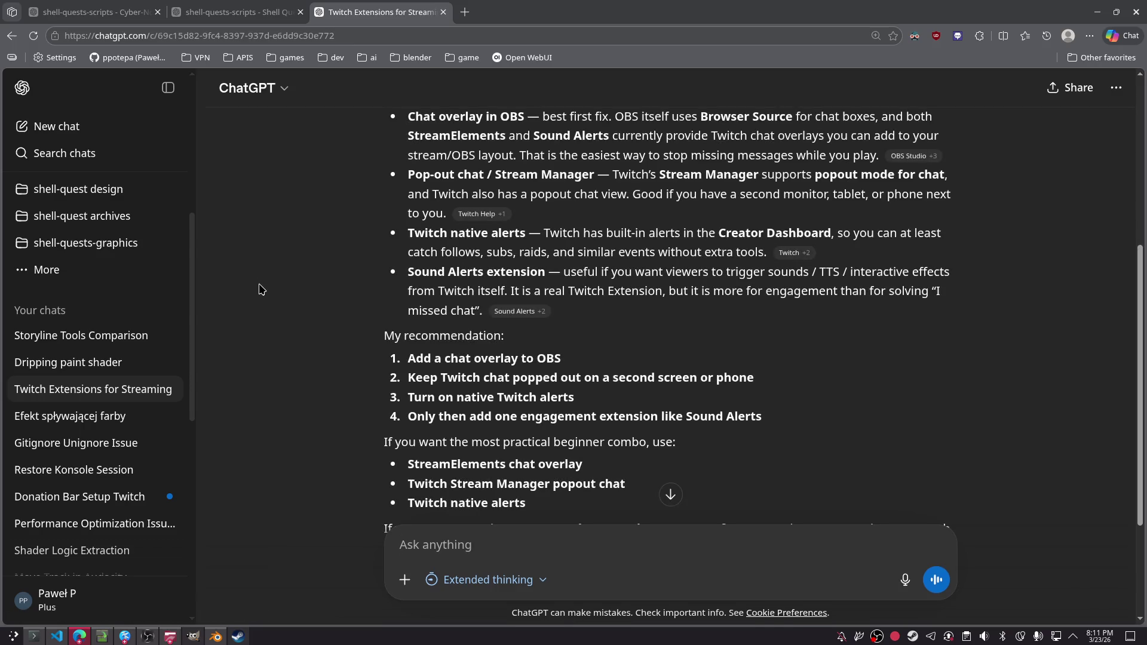
{"action": "left_click", "coordinate": [83, 336]}
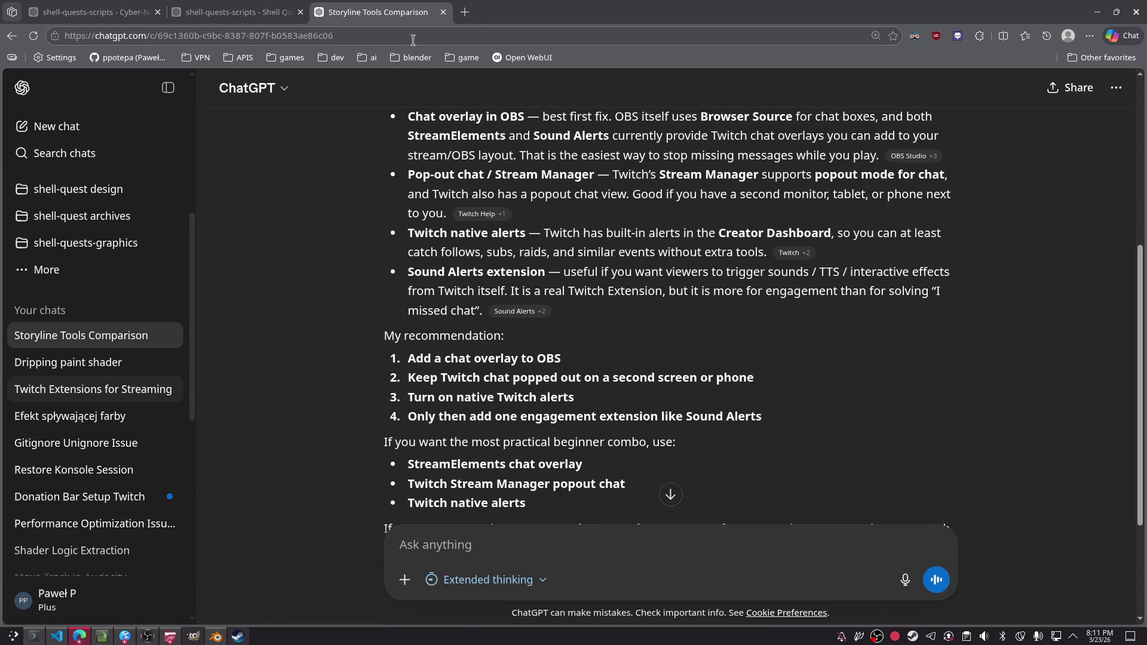
{"action": "scroll", "coordinate": [687, 275], "scroll_direction": "up", "scroll_amount": 20}
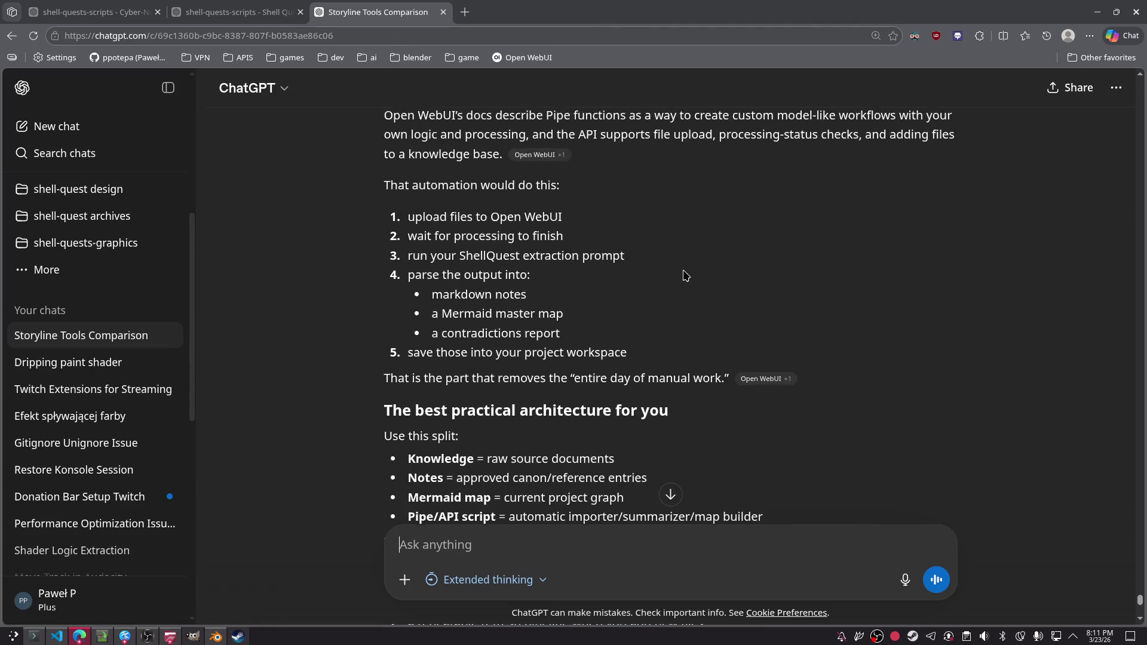
{"action": "scroll", "coordinate": [672, 240], "scroll_direction": "up", "scroll_amount": 15}
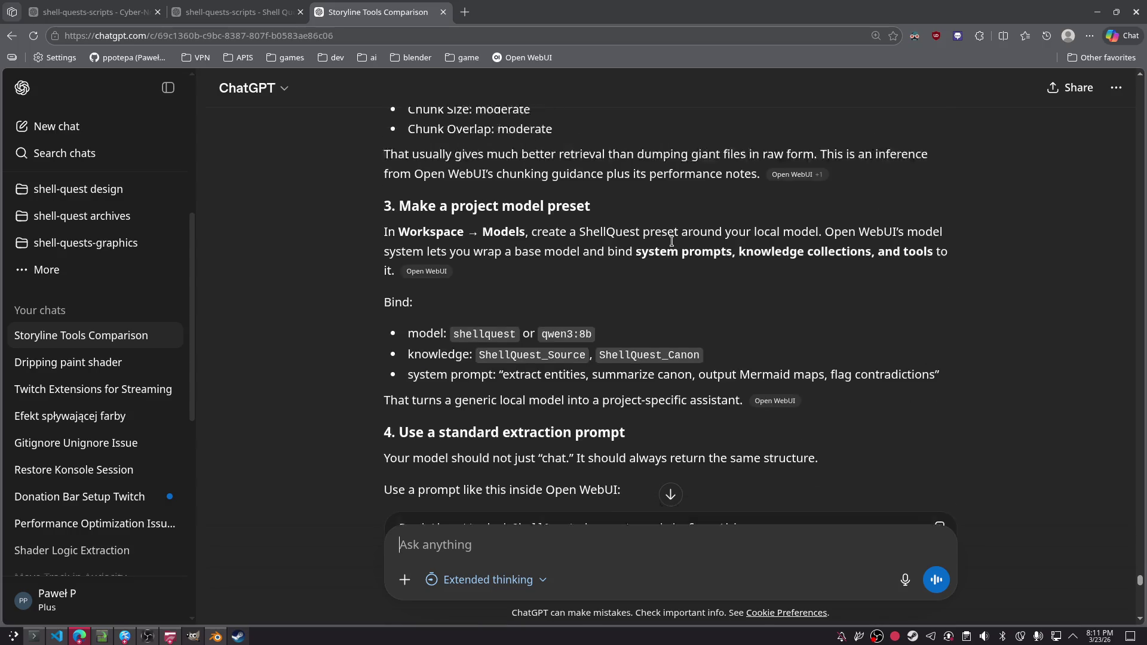
{"action": "scroll", "coordinate": [672, 234], "scroll_direction": "up", "scroll_amount": 15}
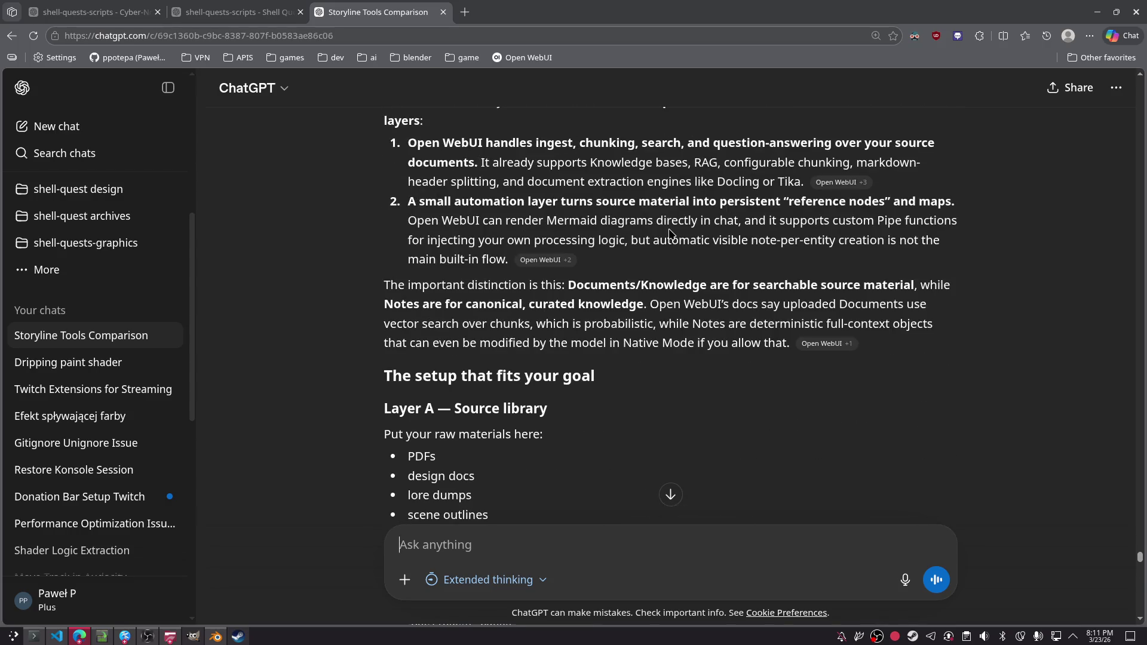
{"action": "scroll", "coordinate": [672, 237], "scroll_direction": "down", "scroll_amount": 10}
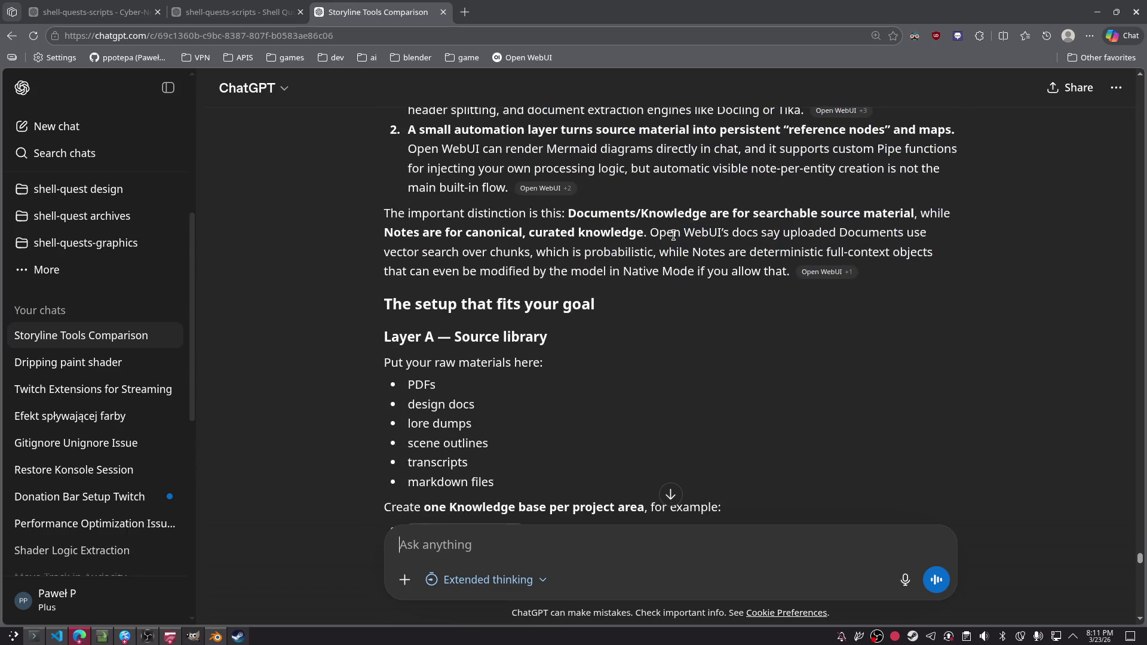
{"action": "scroll", "coordinate": [673, 235], "scroll_direction": "up", "scroll_amount": 3}
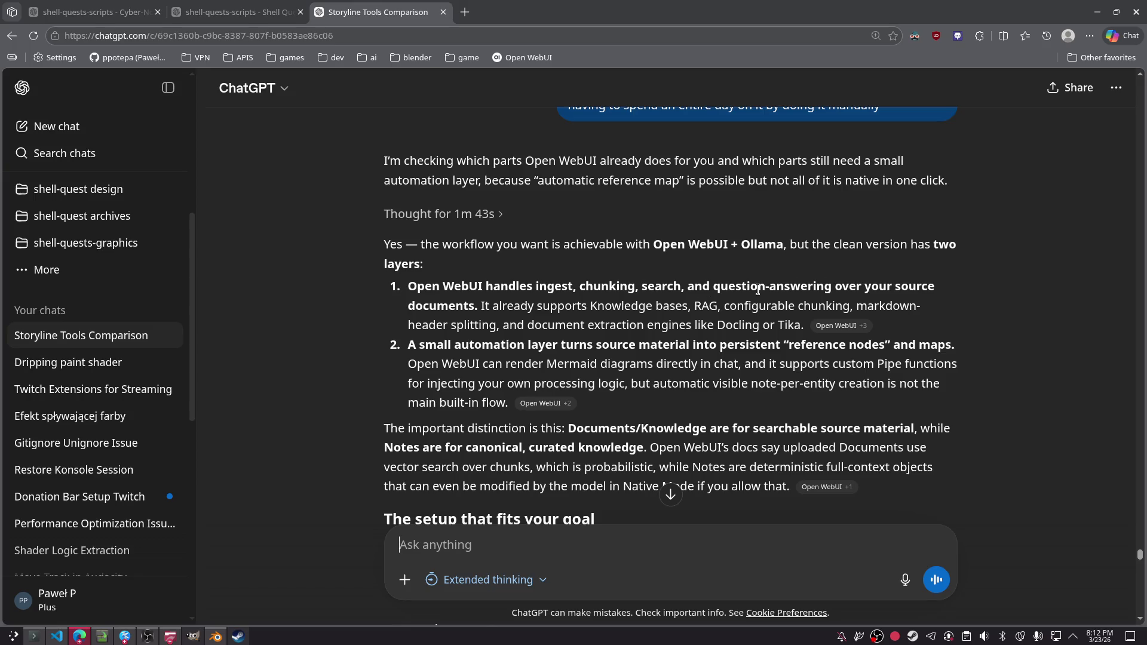
{"action": "scroll", "coordinate": [729, 292], "scroll_direction": "down", "scroll_amount": 3}
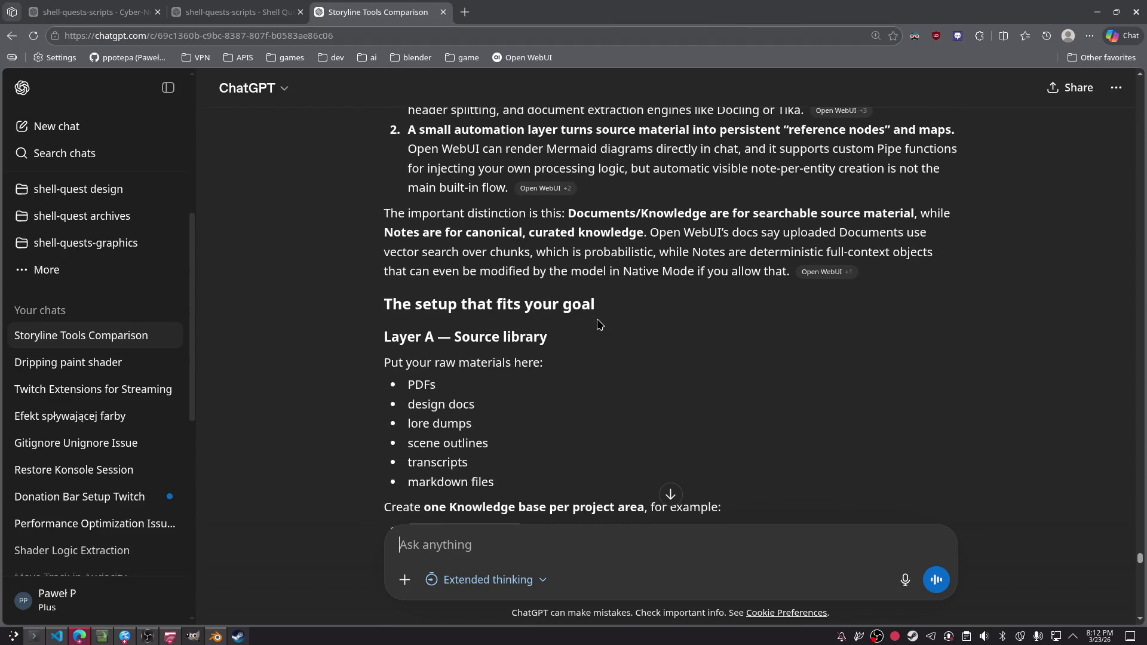
{"action": "scroll", "coordinate": [588, 333], "scroll_direction": "down", "scroll_amount": 1}
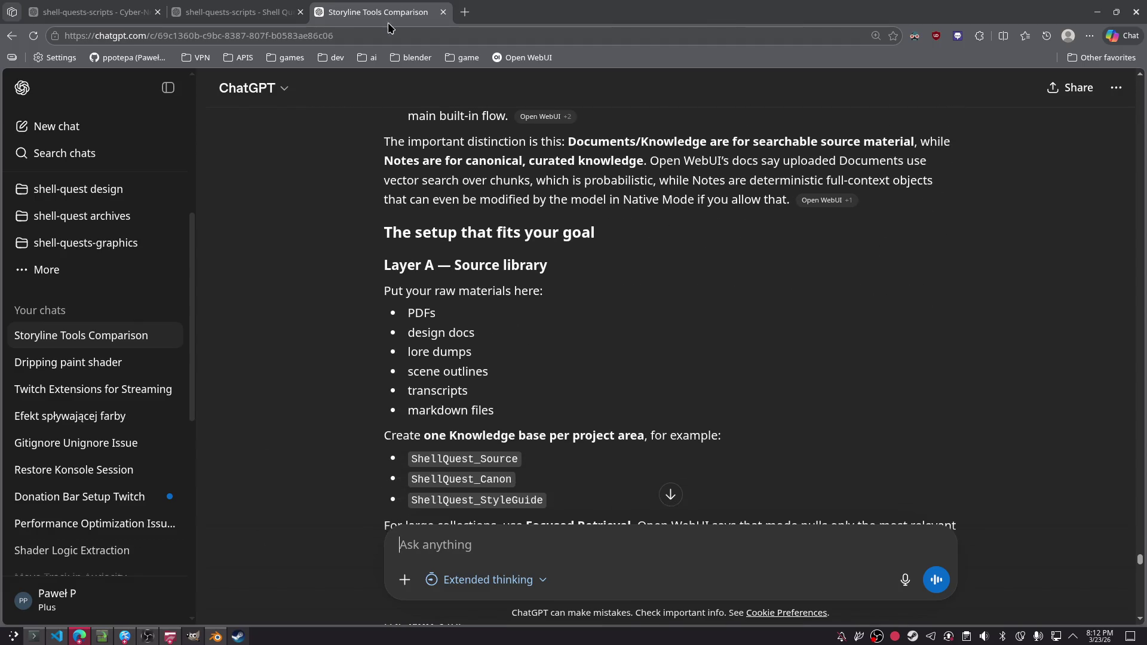
{"action": "middle_click", "coordinate": [525, 57]}
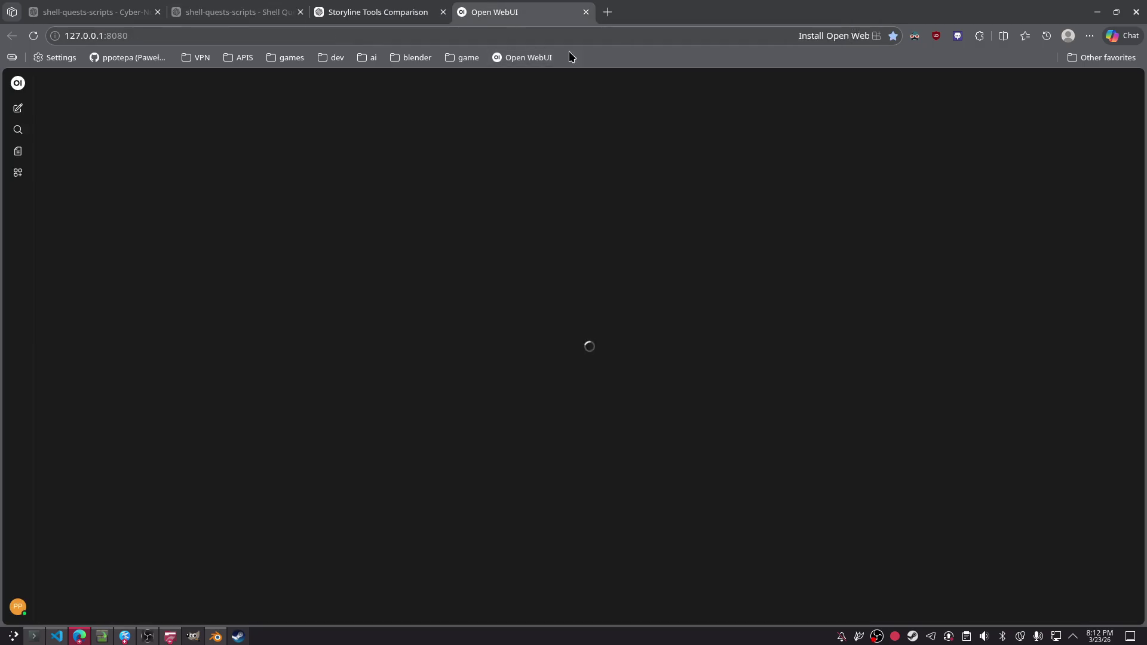
- Open the 2026-03-23 note and show its model controls panel
{"action": "left_click", "coordinate": [18, 153]}
{"action": "left_click", "coordinate": [278, 214]}
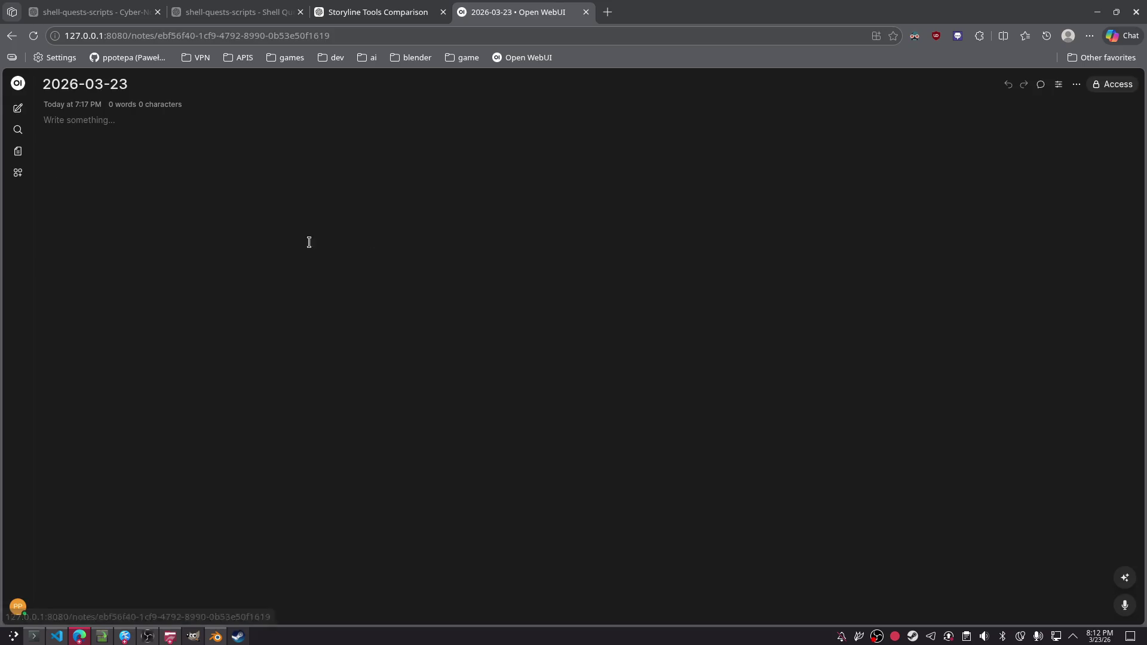
{"action": "scroll", "coordinate": [494, 307], "scroll_direction": "down", "scroll_amount": 20}
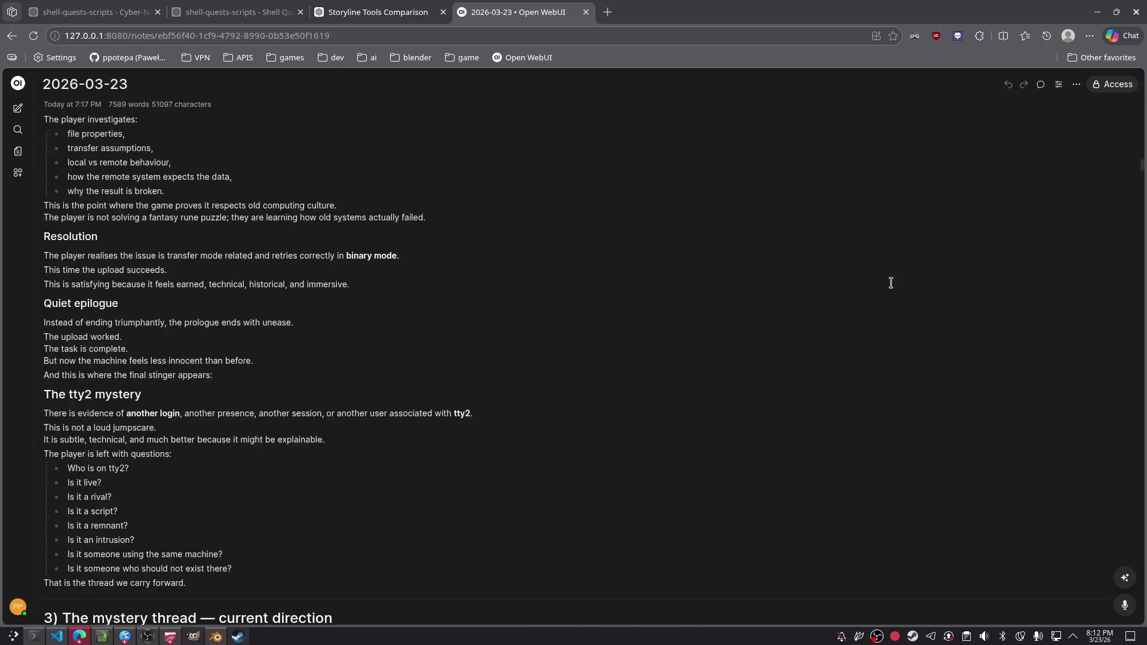
{"action": "left_click", "coordinate": [1059, 84]}
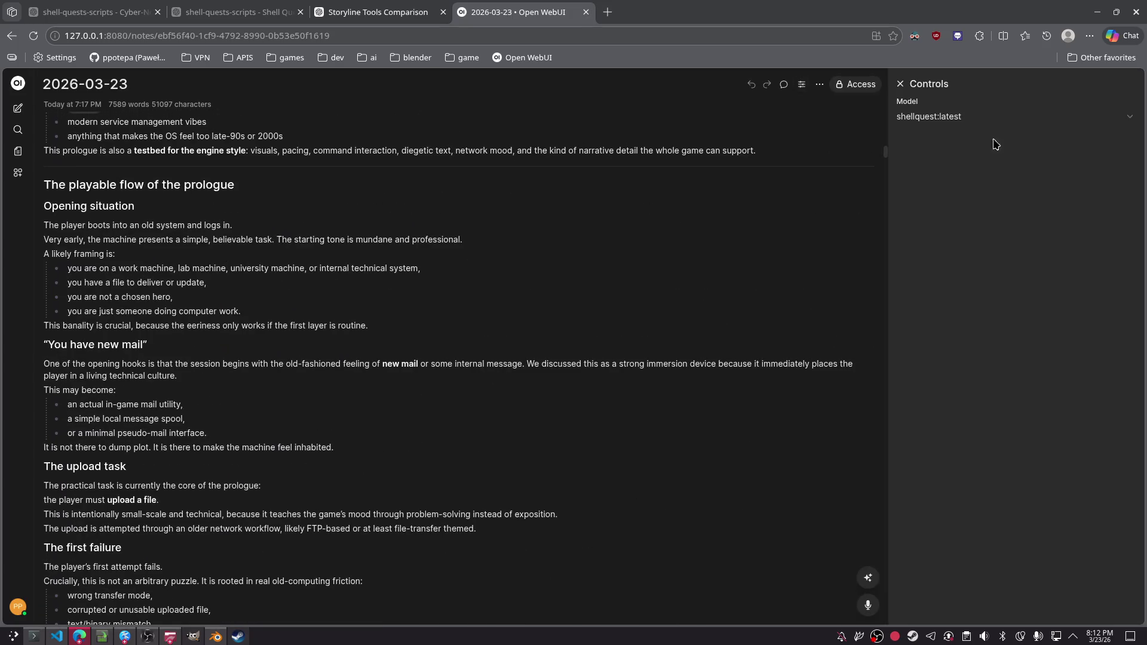
{"action": "scroll", "coordinate": [310, 389], "scroll_direction": "up", "scroll_amount": 6}
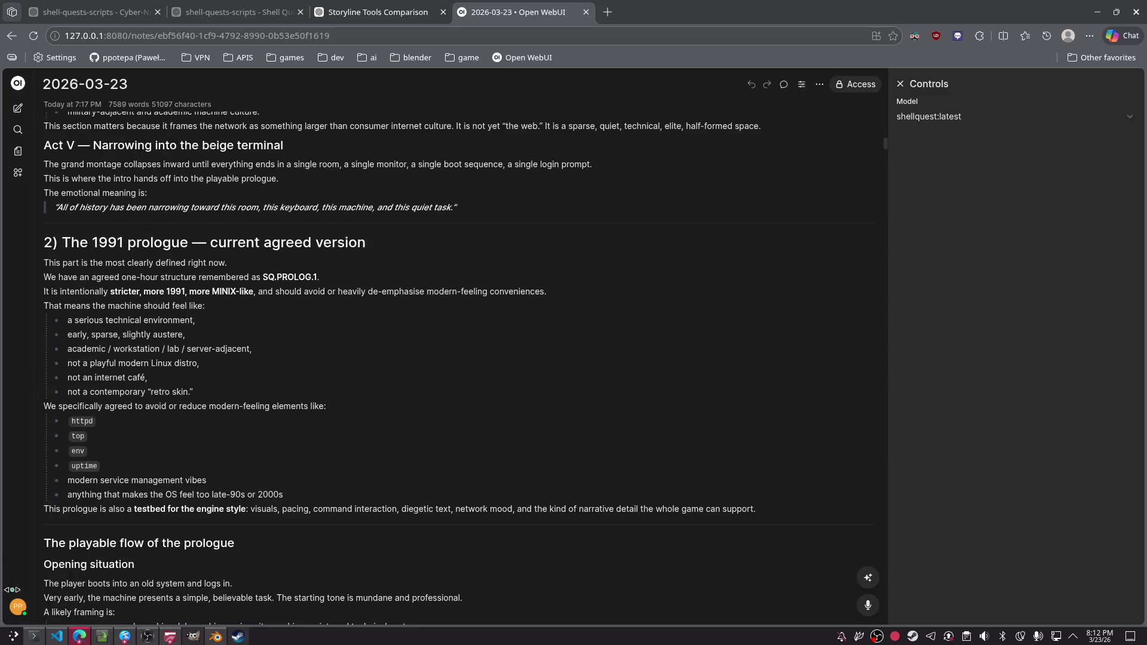
- Check the user settings, close them, and return to the Notes list
{"action": "left_click", "coordinate": [18, 606]}
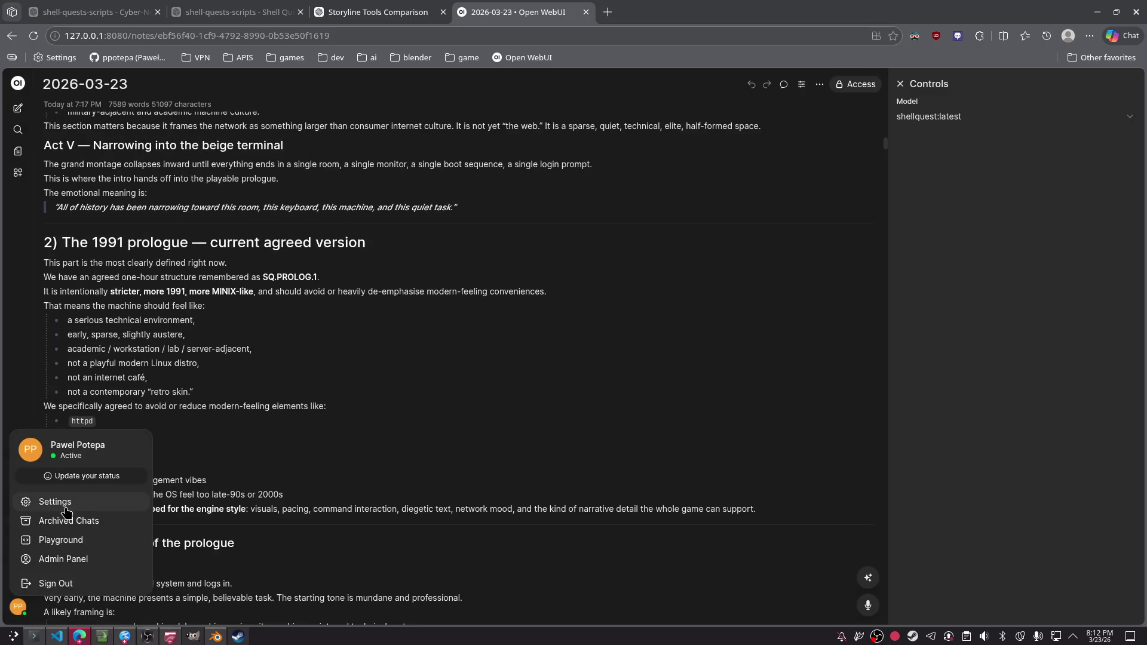
{"action": "left_click", "coordinate": [66, 508]}
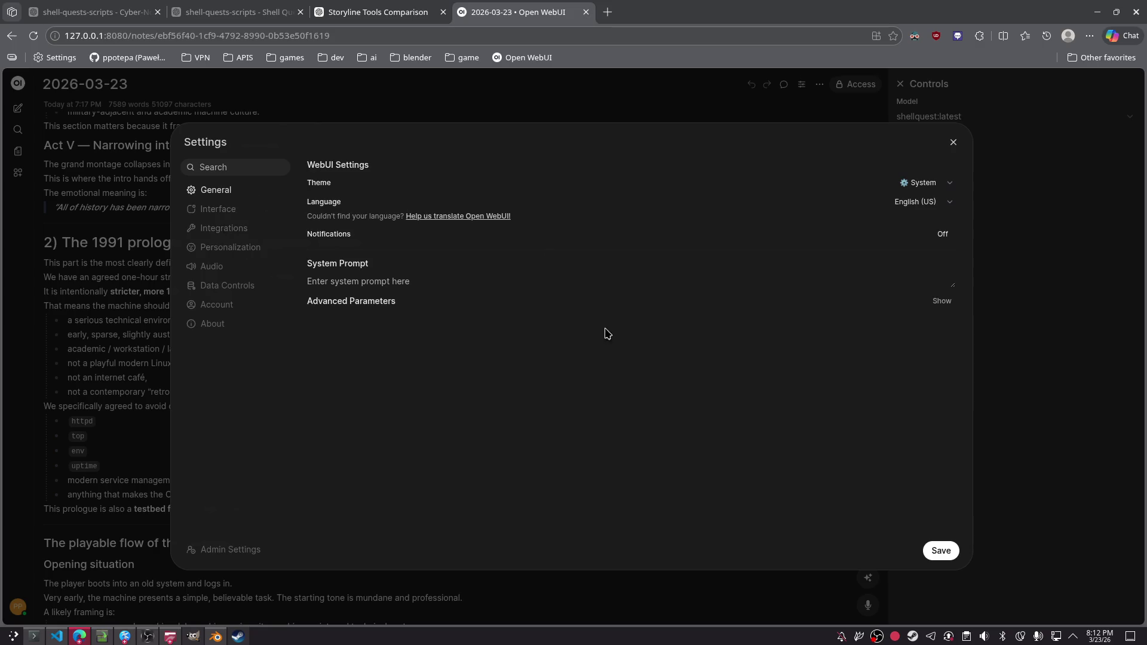
{"action": "left_click", "coordinate": [953, 143]}
{"action": "scroll", "coordinate": [374, 311], "scroll_direction": "up", "scroll_amount": 2}
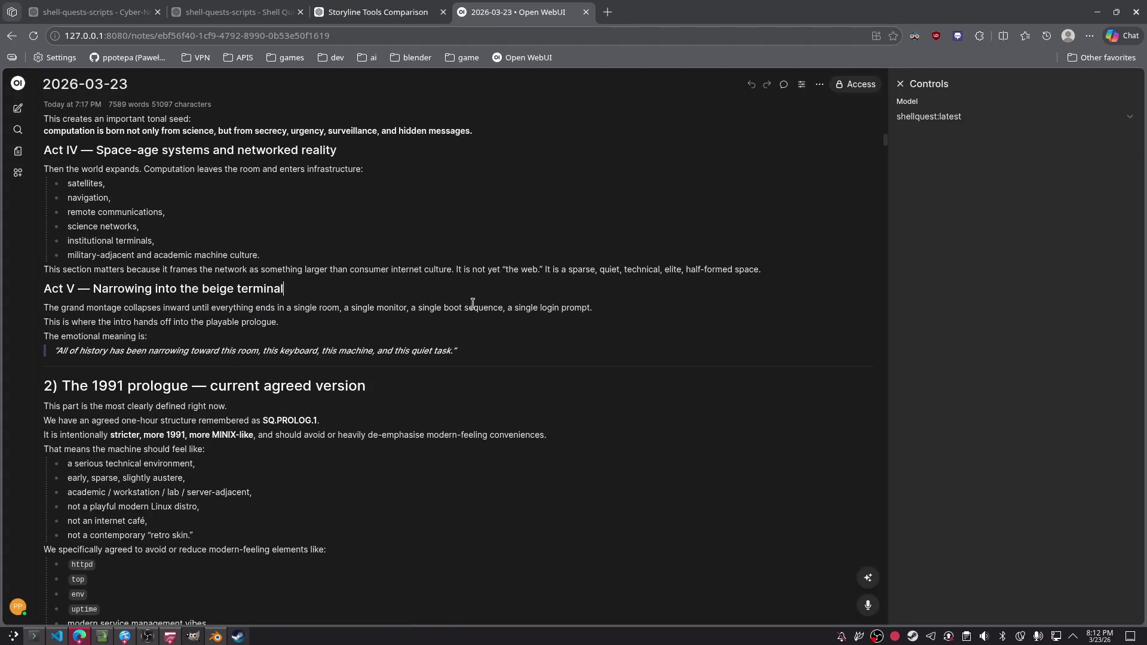
{"action": "left_click", "coordinate": [19, 153]}
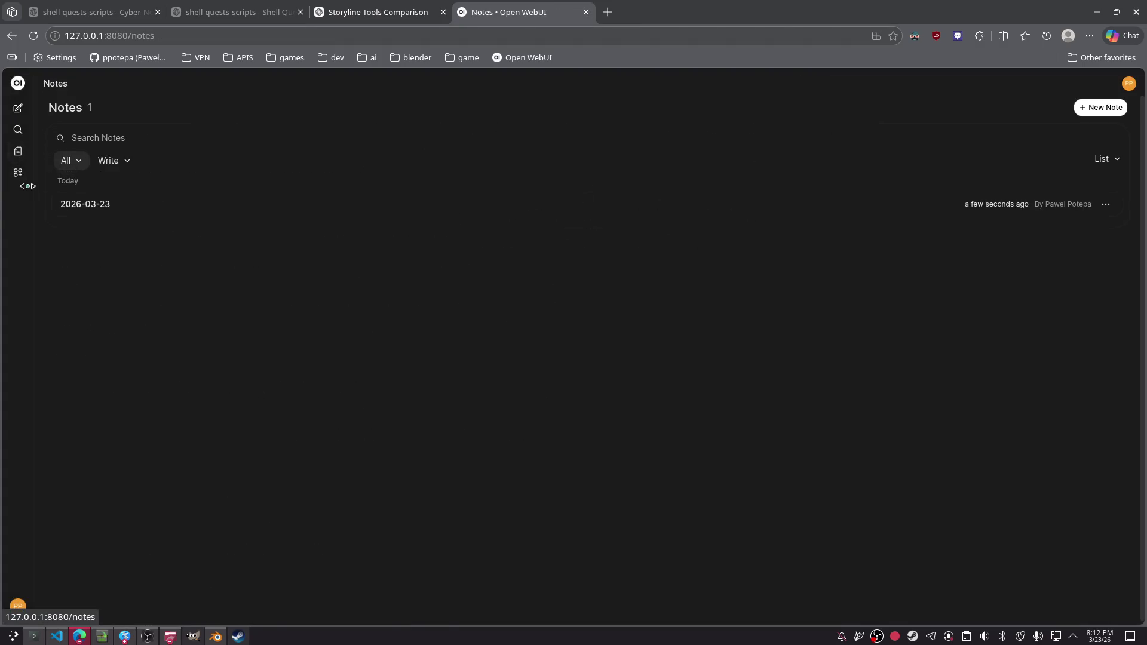
- Visit the Workspace models page, go back to Notes, and open then dismiss the chat search
{"action": "left_click", "coordinate": [21, 178]}
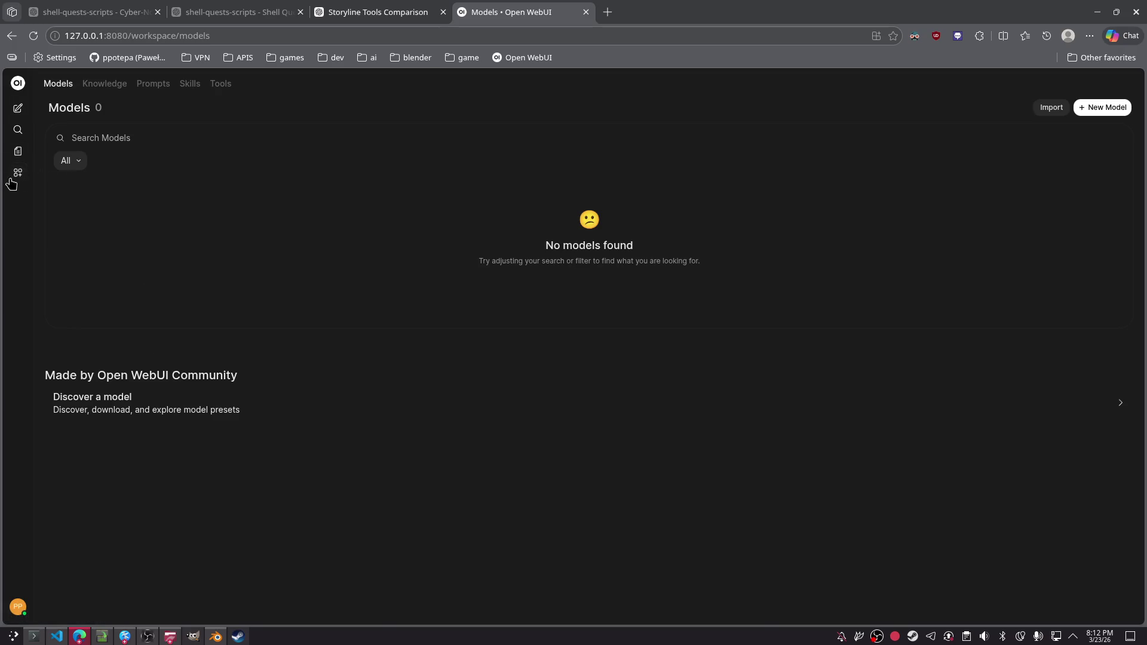
{"action": "left_click", "coordinate": [18, 152]}
{"action": "left_click", "coordinate": [18, 130]}
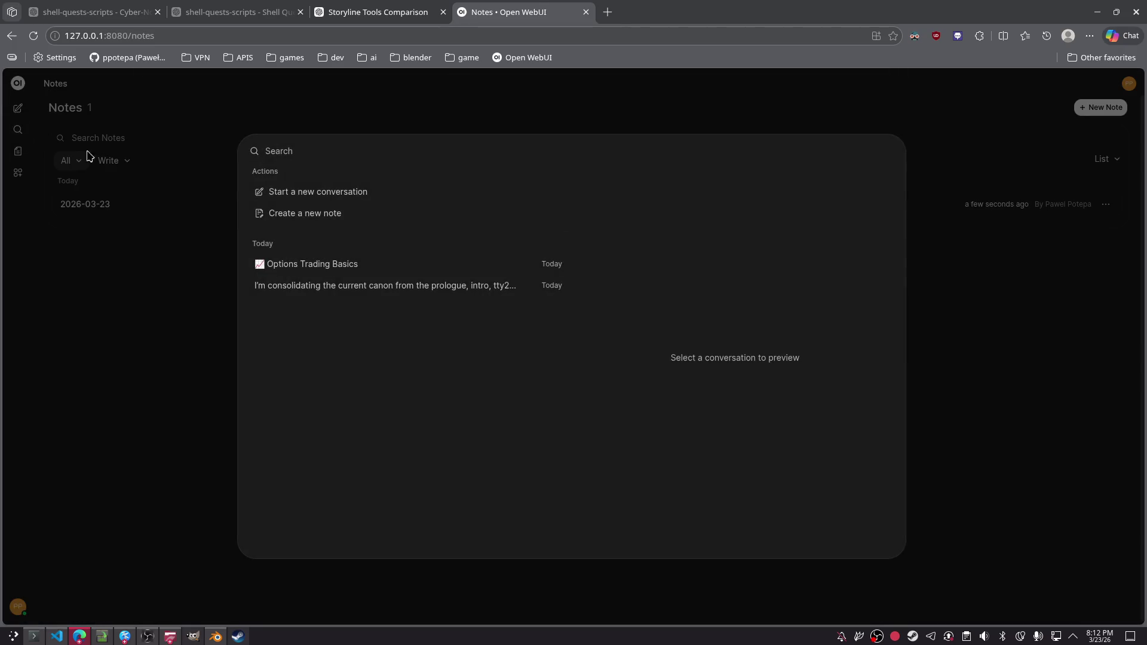
{"action": "left_click", "coordinate": [167, 297]}
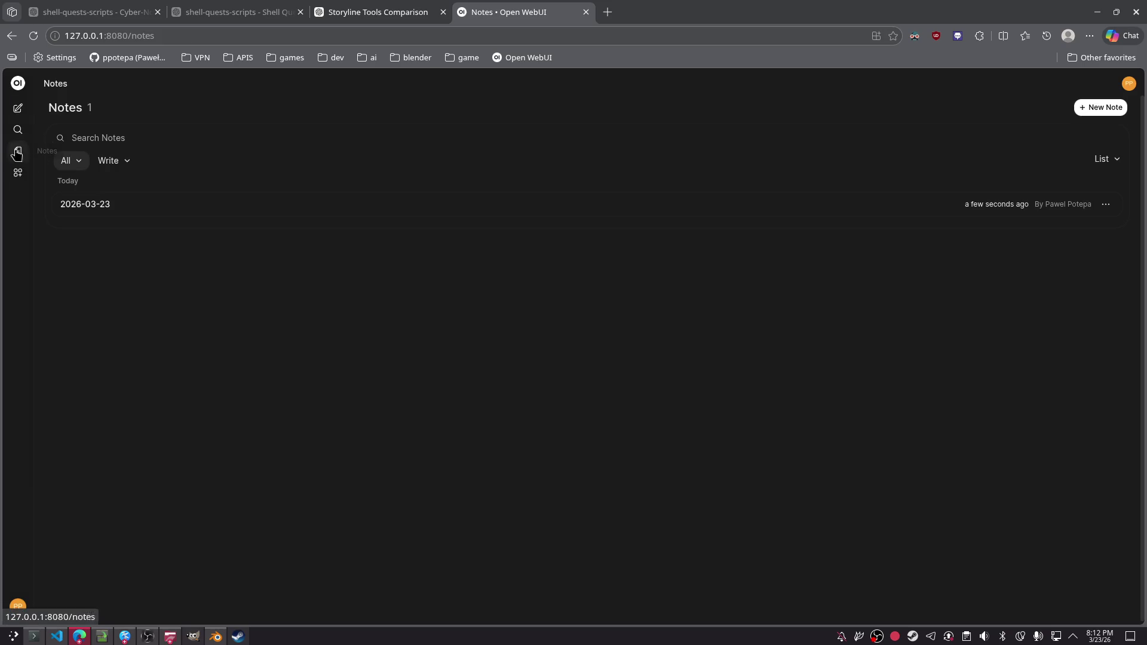
- Glance at the canon-consolidation chat, then return to Workspace and switch to the Knowledge collections
{"action": "left_click", "coordinate": [20, 174]}
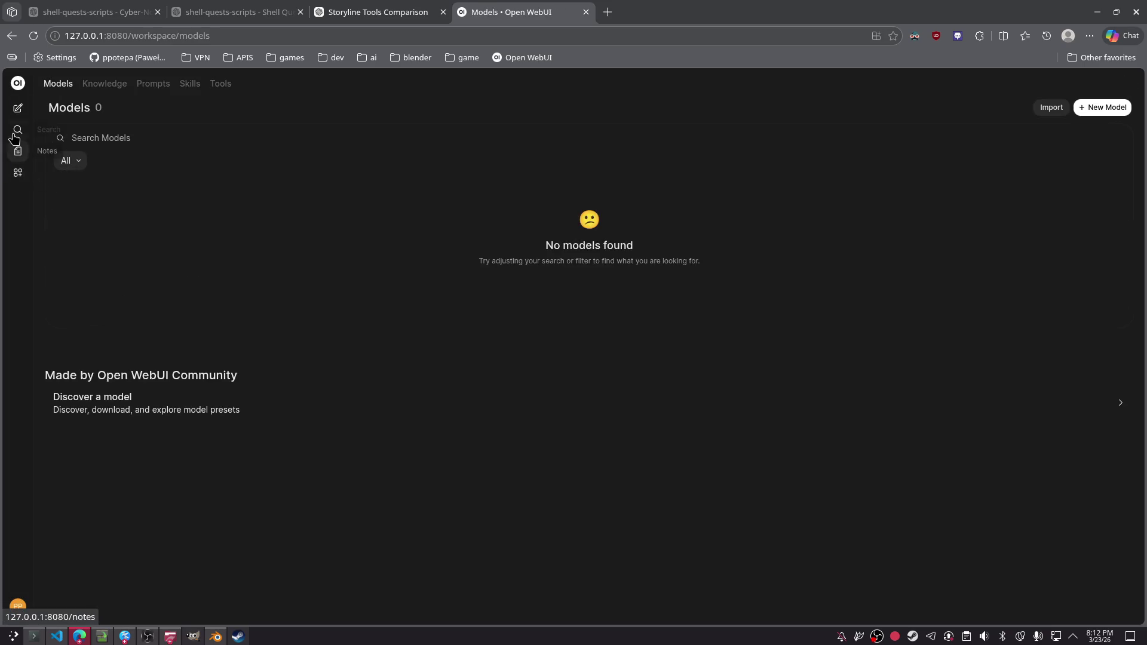
{"action": "left_click", "coordinate": [18, 84]}
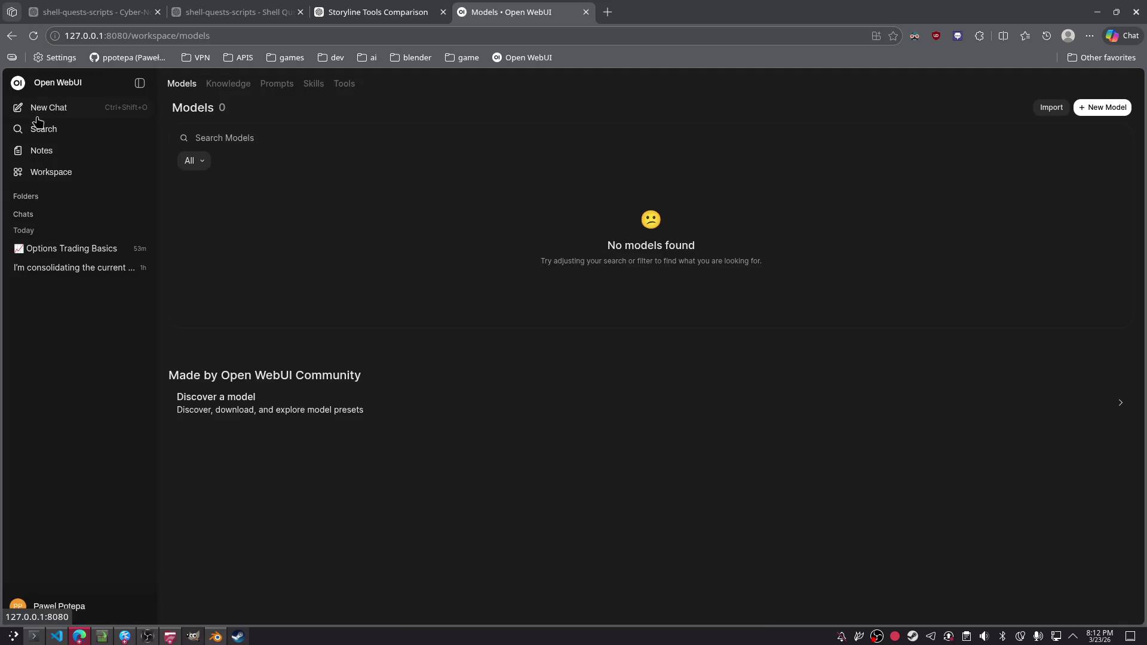
{"action": "left_click", "coordinate": [70, 272]}
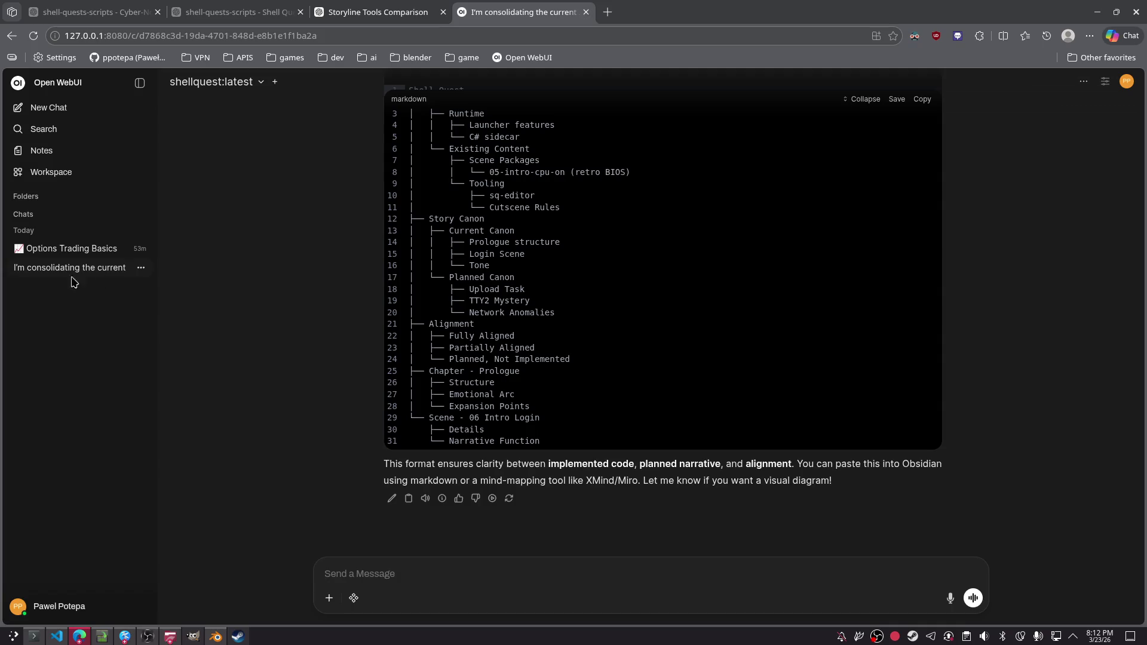
{"action": "left_click", "coordinate": [60, 180]}
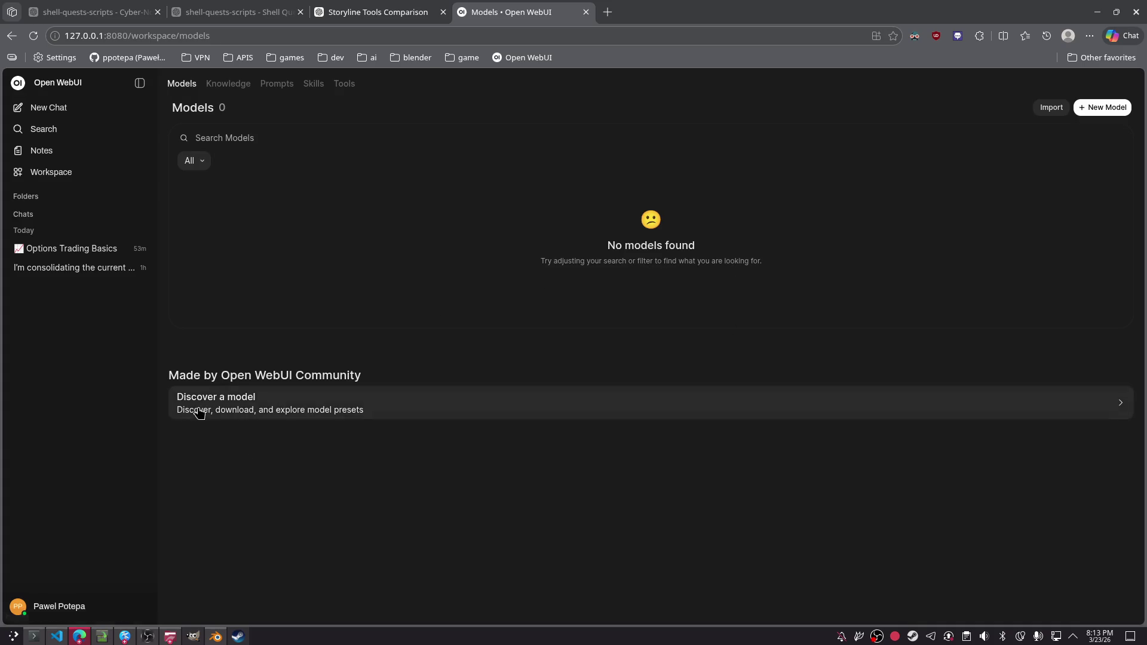
{"action": "left_click", "coordinate": [229, 85]}
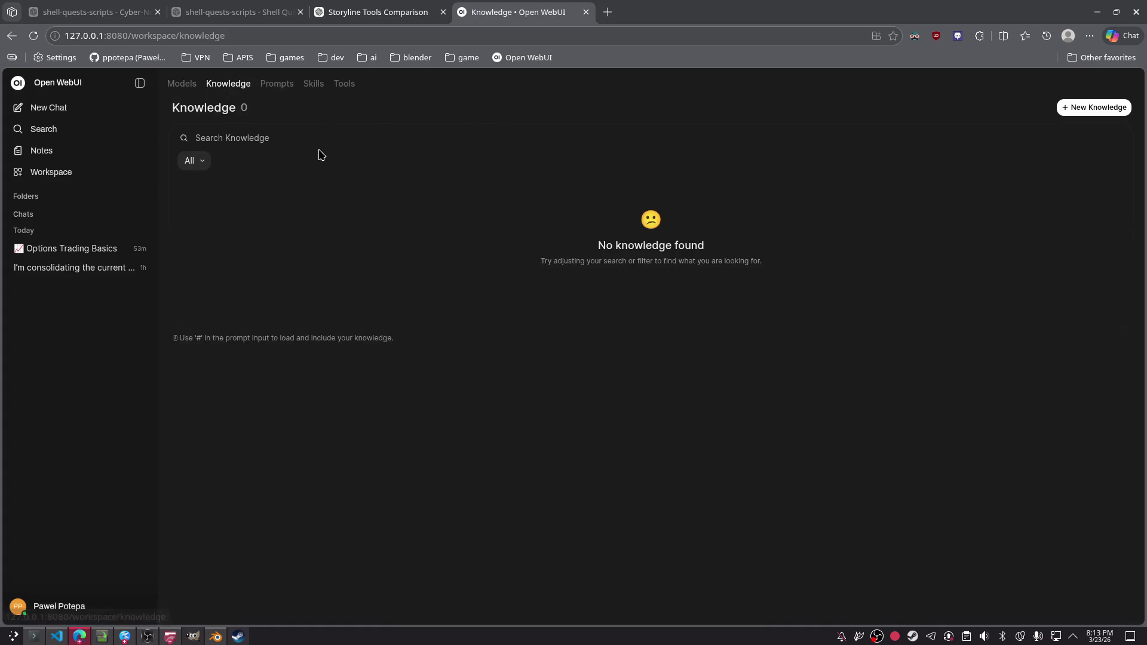
- Start a new knowledge base and begin entering its name, ShellQuest
{"action": "left_click", "coordinate": [1110, 109]}
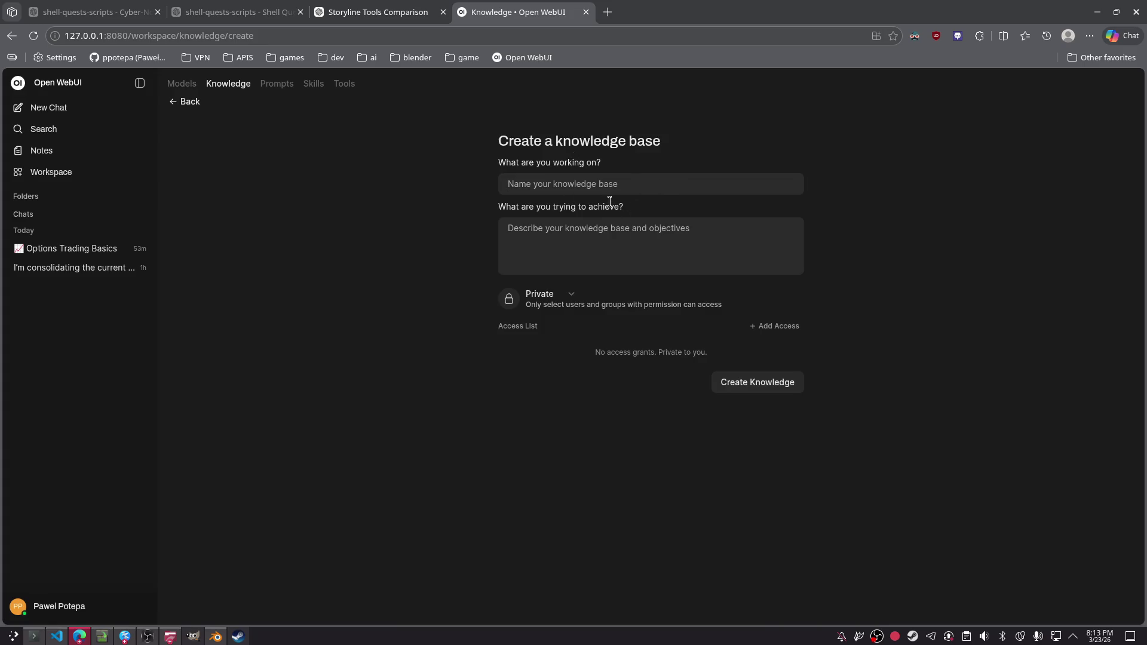
{"action": "type", "text": "She"}
{"action": "type", "text": "This is a game"}
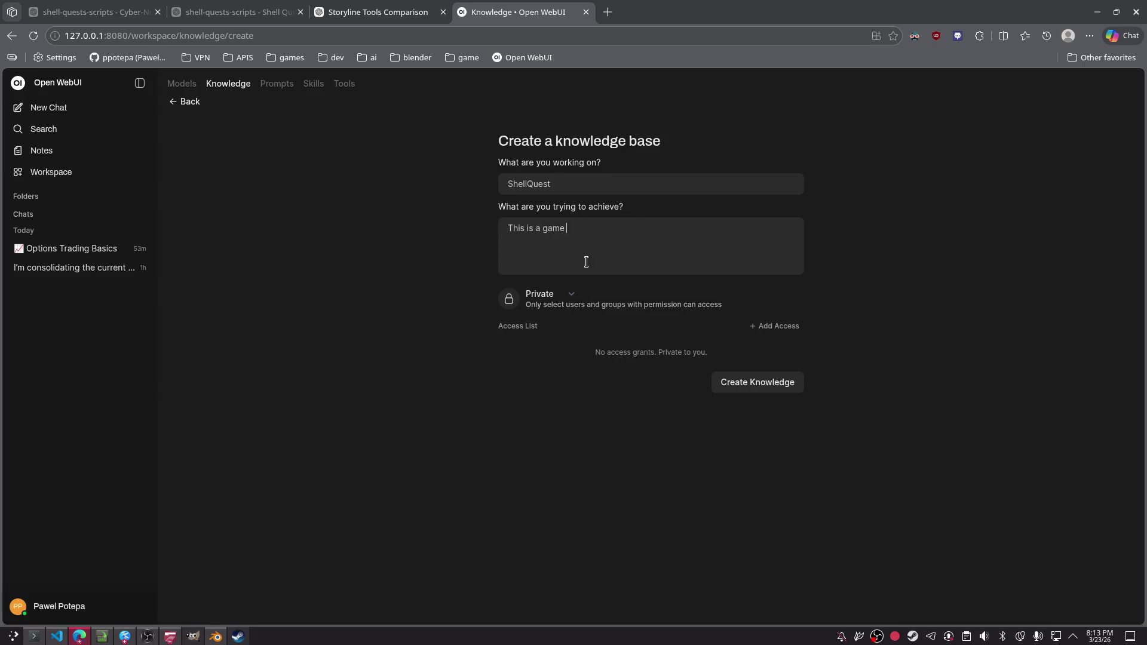
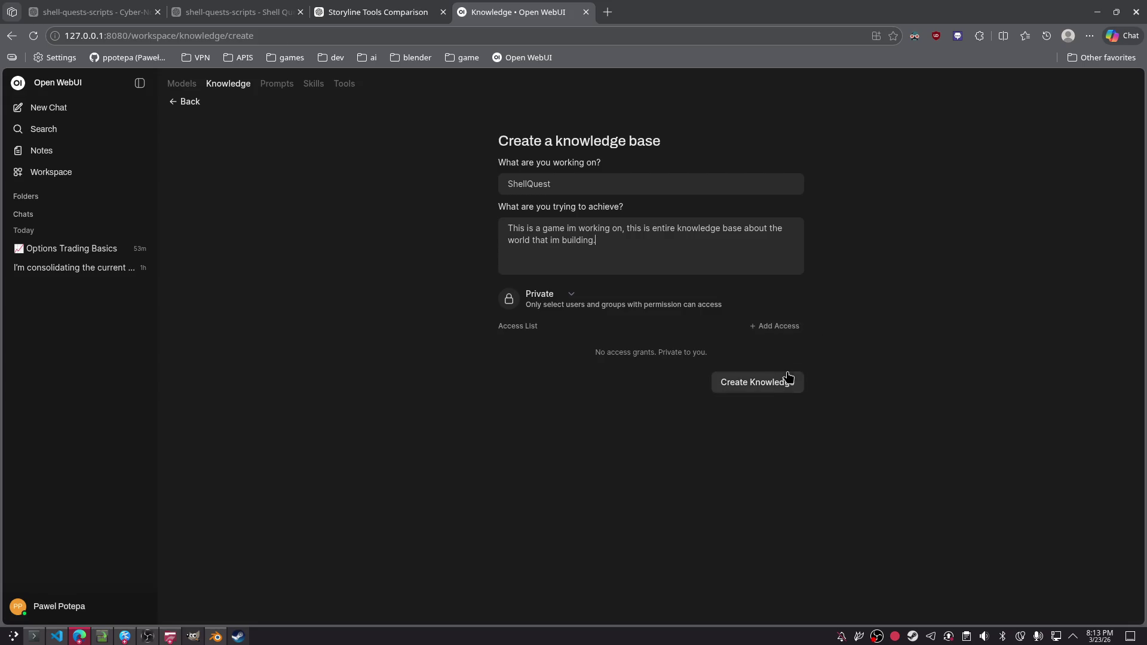
- Create the ShellQuest knowledge base and start a new Add text content entry in it
{"action": "left_click", "coordinate": [775, 390]}
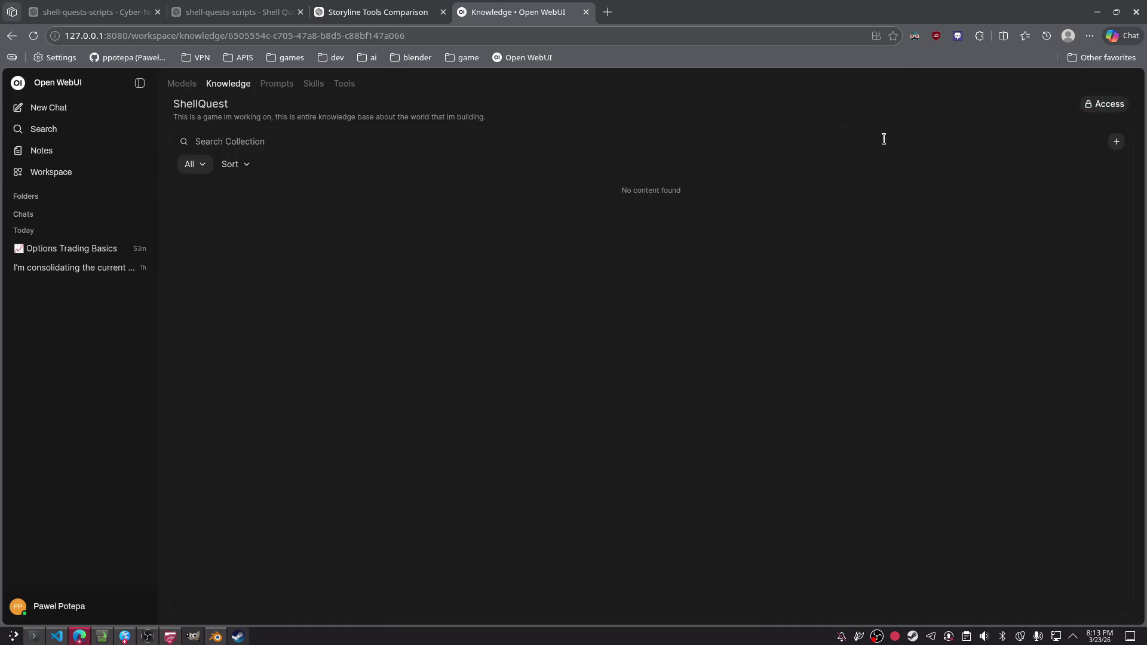
{"action": "left_click", "coordinate": [1116, 142]}
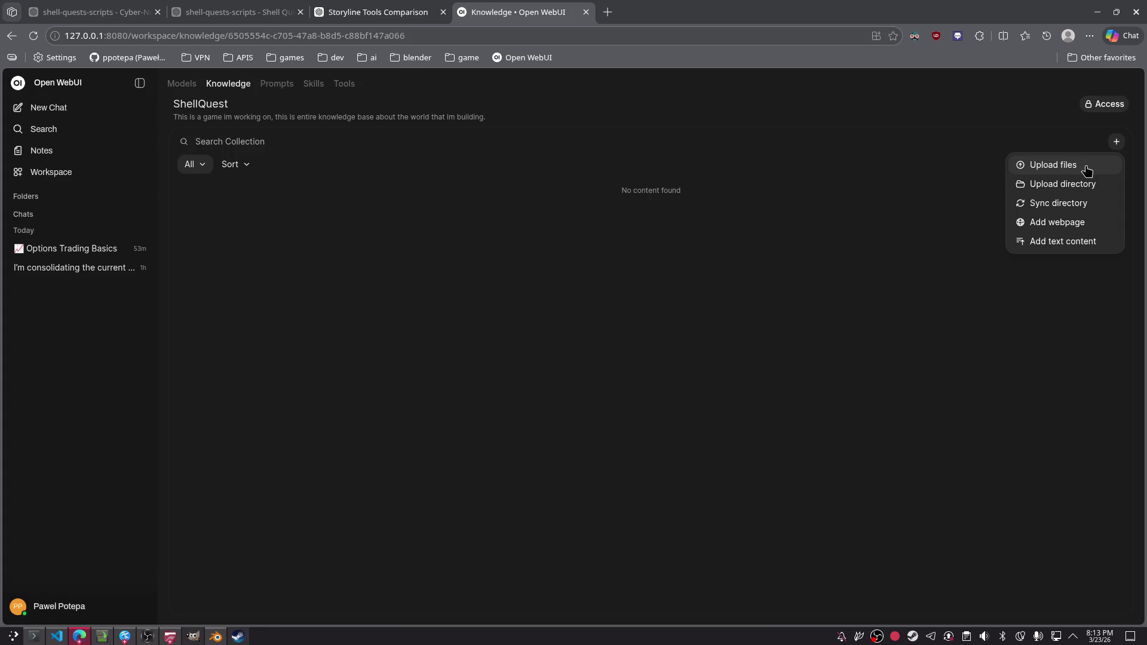
{"action": "left_click", "coordinate": [1067, 240]}
{"action": "left_click", "coordinate": [354, 13]}
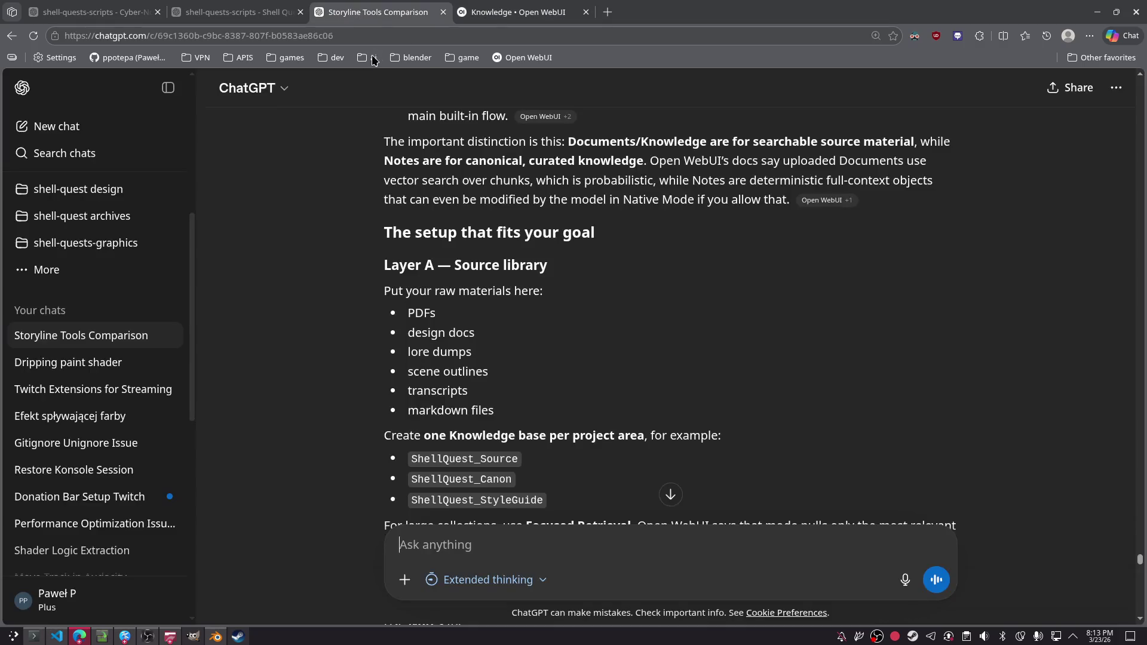
- Close the extra Shell Quest conversation tab and review the remaining shell-quests-scripts chat
{"action": "key", "text": "ctrl+shift+Tab"}
{"action": "middle_click", "coordinate": [236, 6]}
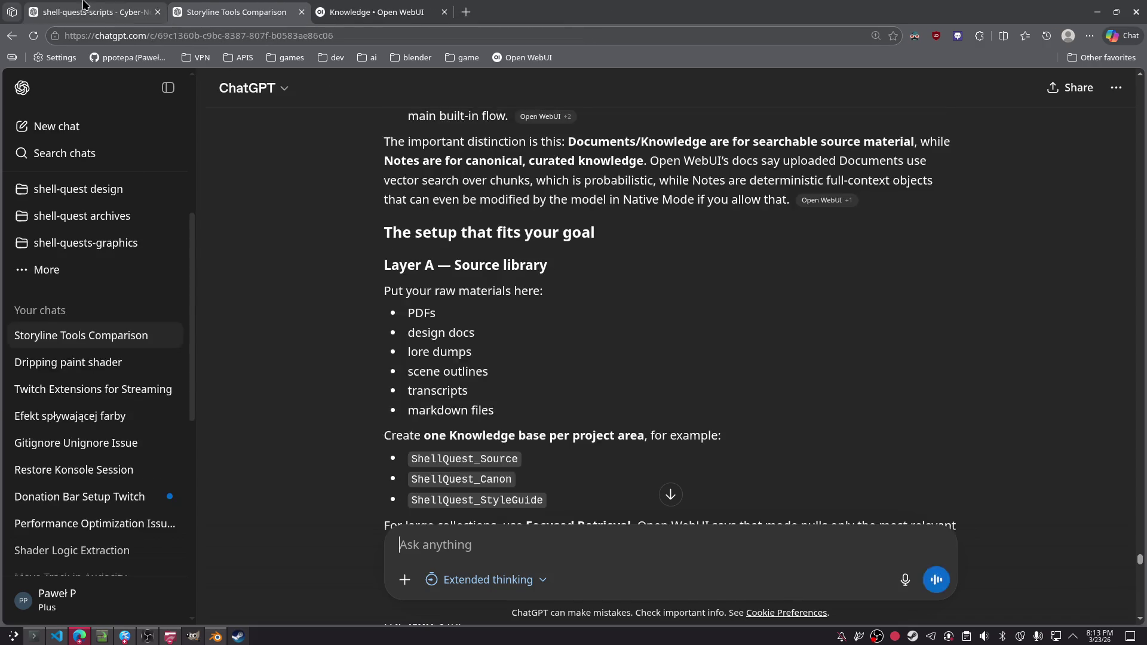
{"action": "left_click", "coordinate": [90, 12]}
{"action": "scroll", "coordinate": [109, 359], "scroll_direction": "down", "scroll_amount": 5}
{"action": "scroll", "coordinate": [109, 359], "scroll_direction": "down", "scroll_amount": 4}
{"action": "scroll", "coordinate": [191, 494], "scroll_direction": "up", "scroll_amount": 9}
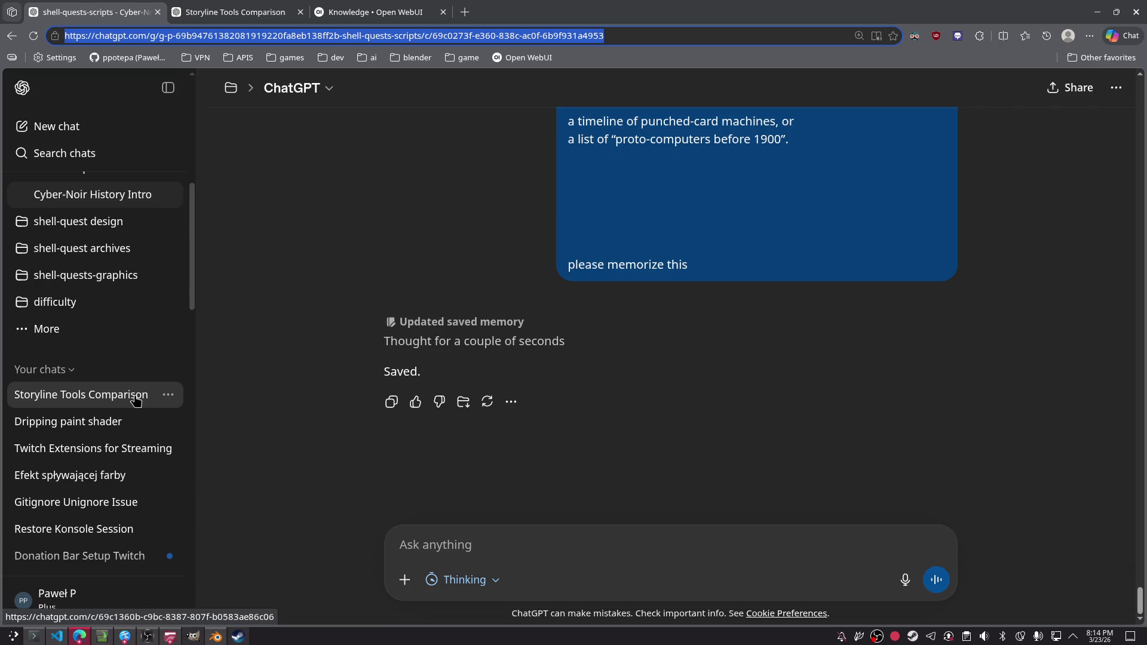
{"action": "triple_click", "coordinate": [258, 259]}
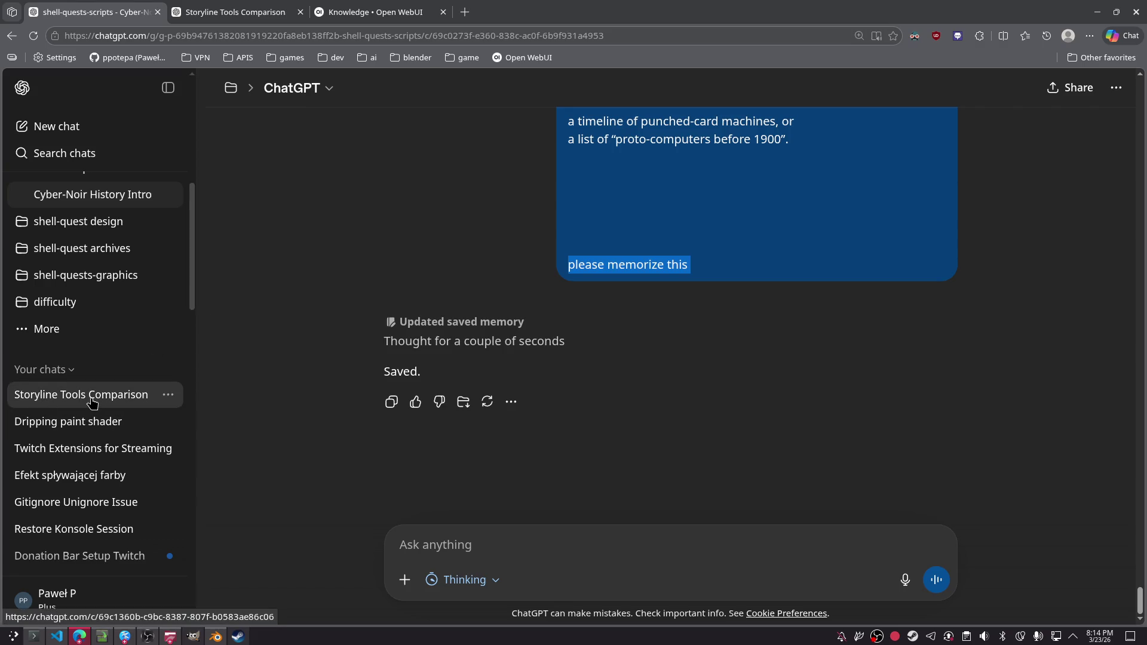
- Open the shell-quests-scripts project overview and its Shell Quest Plot Summary chat
{"action": "scroll", "coordinate": [110, 335], "scroll_direction": "up", "scroll_amount": 3}
{"action": "scroll", "coordinate": [96, 299], "scroll_direction": "up", "scroll_amount": 2}
{"action": "left_click", "coordinate": [115, 332]}
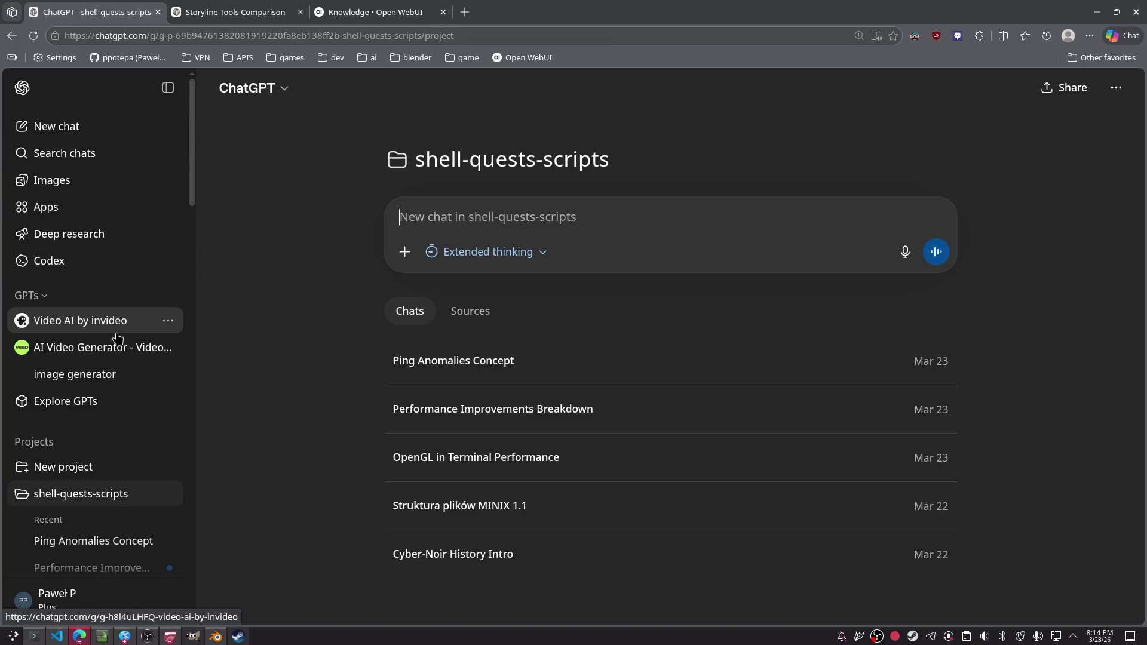
{"action": "left_click", "coordinate": [501, 373]}
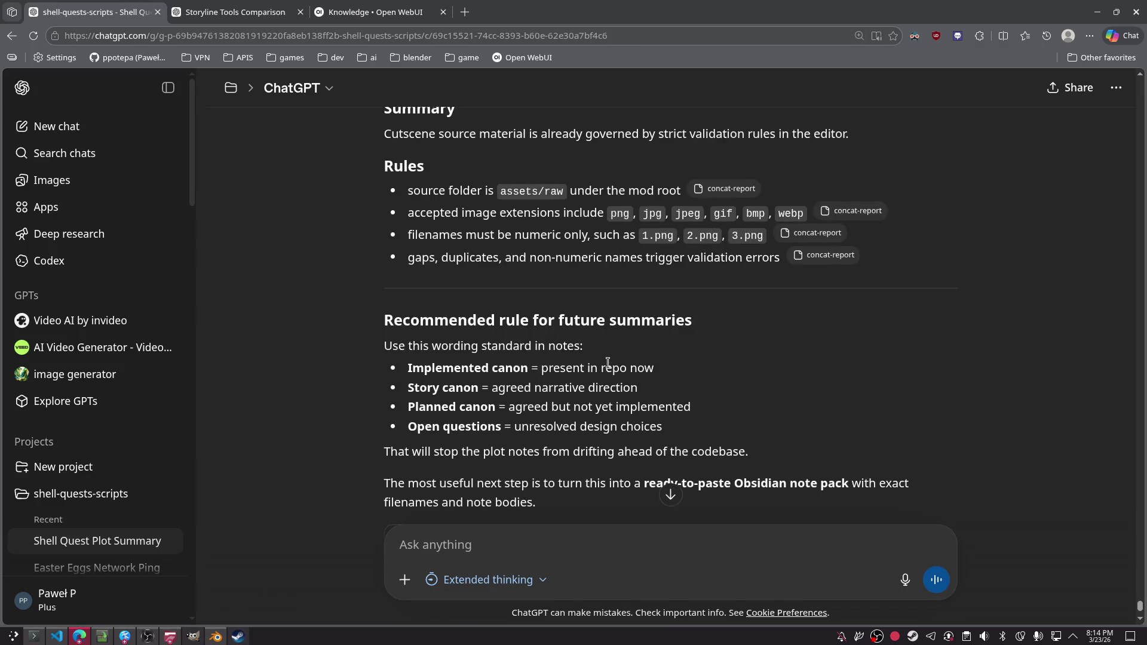
- Scroll through the Shell Quest Plot Summary reply, selecting its recommended-rule text
{"action": "scroll", "coordinate": [678, 380], "scroll_direction": "down", "scroll_amount": 1}
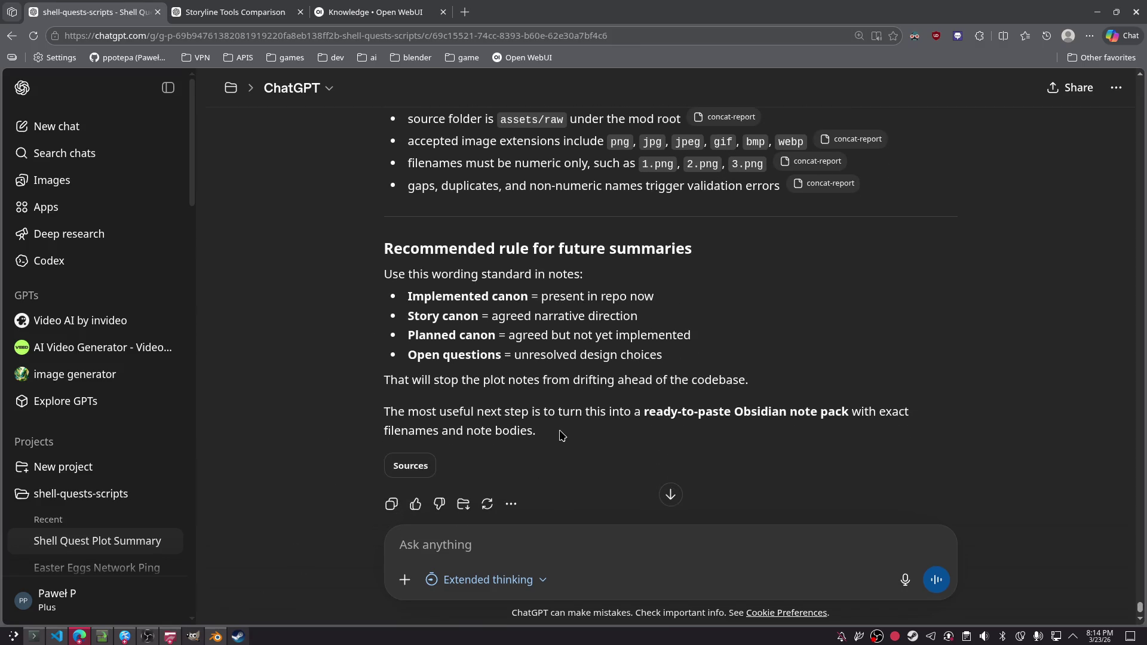
{"action": "left_click_drag", "start_coordinate": [562, 435], "coordinate": [366, 236]}
{"action": "scroll", "coordinate": [445, 346], "scroll_direction": "up", "scroll_amount": 13}
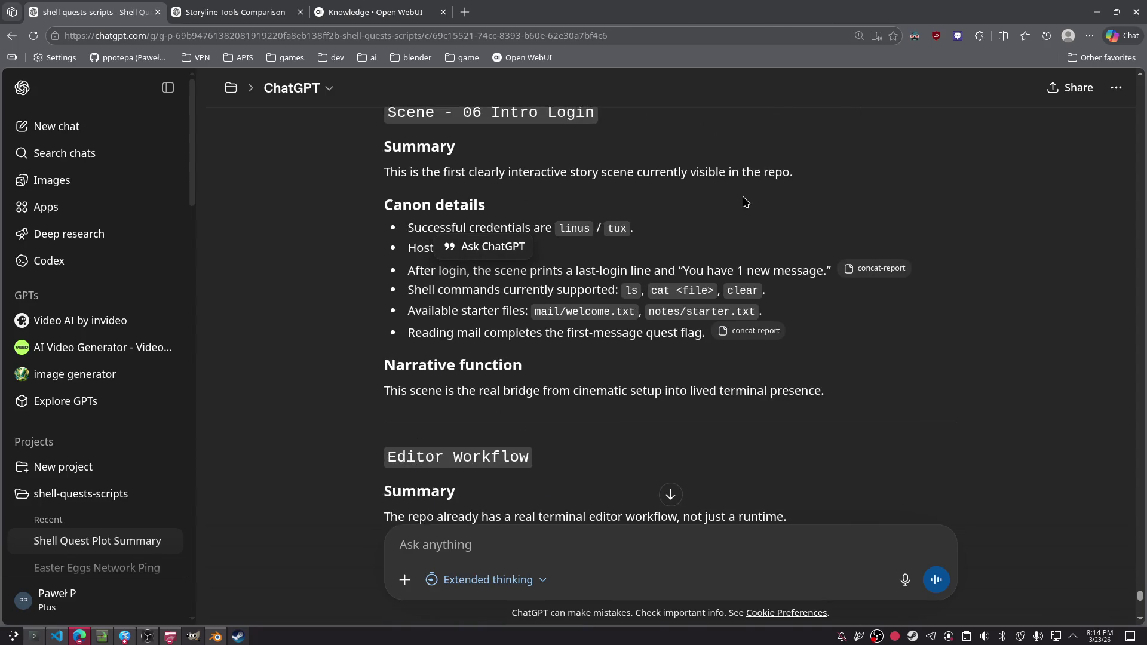
{"action": "scroll", "coordinate": [723, 227], "scroll_direction": "up", "scroll_amount": 4}
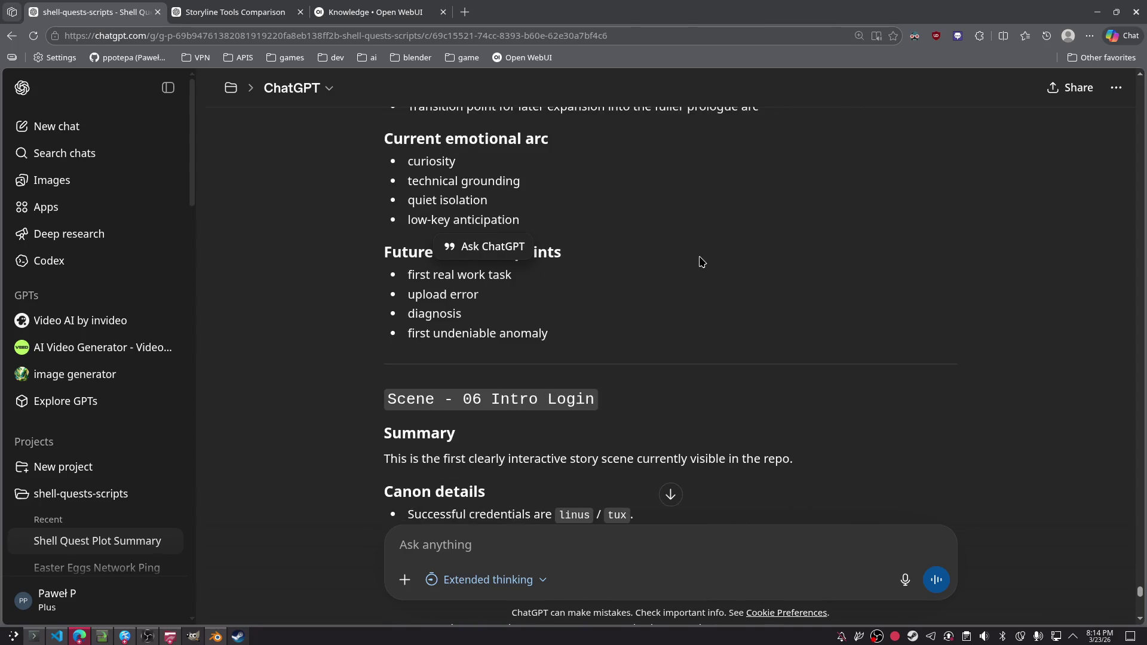
{"action": "scroll", "coordinate": [701, 262], "scroll_direction": "down", "scroll_amount": 2}
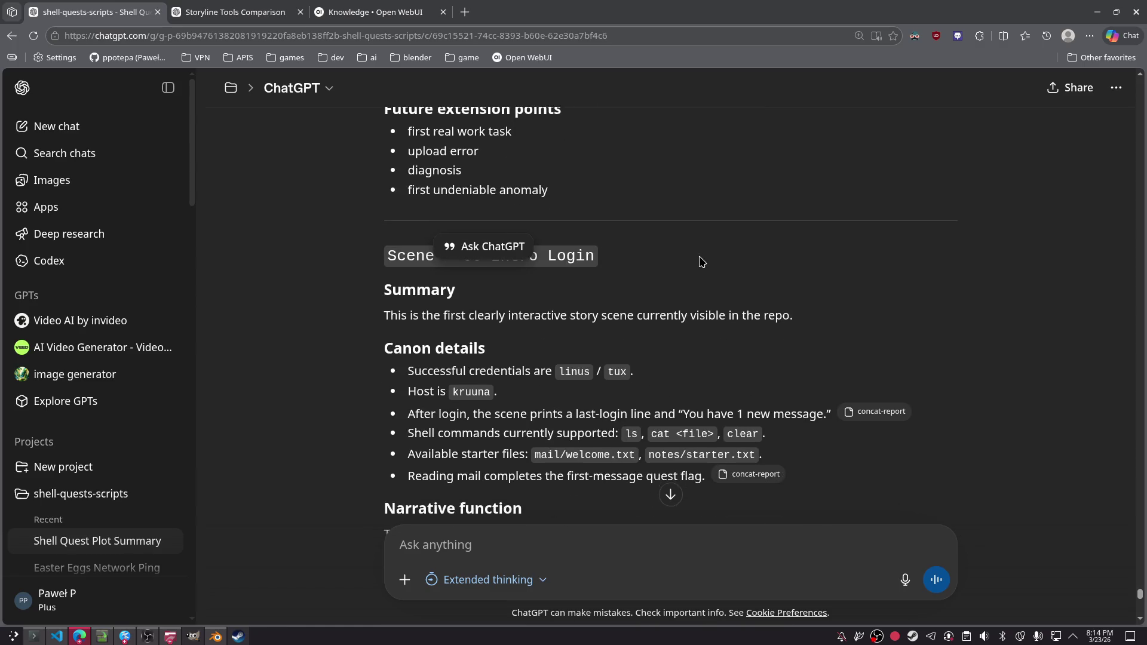
{"action": "scroll", "coordinate": [701, 262], "scroll_direction": "up", "scroll_amount": 7}
{"action": "scroll", "coordinate": [701, 262], "scroll_direction": "down", "scroll_amount": 9}
{"action": "scroll", "coordinate": [699, 263], "scroll_direction": "down", "scroll_amount": 1}
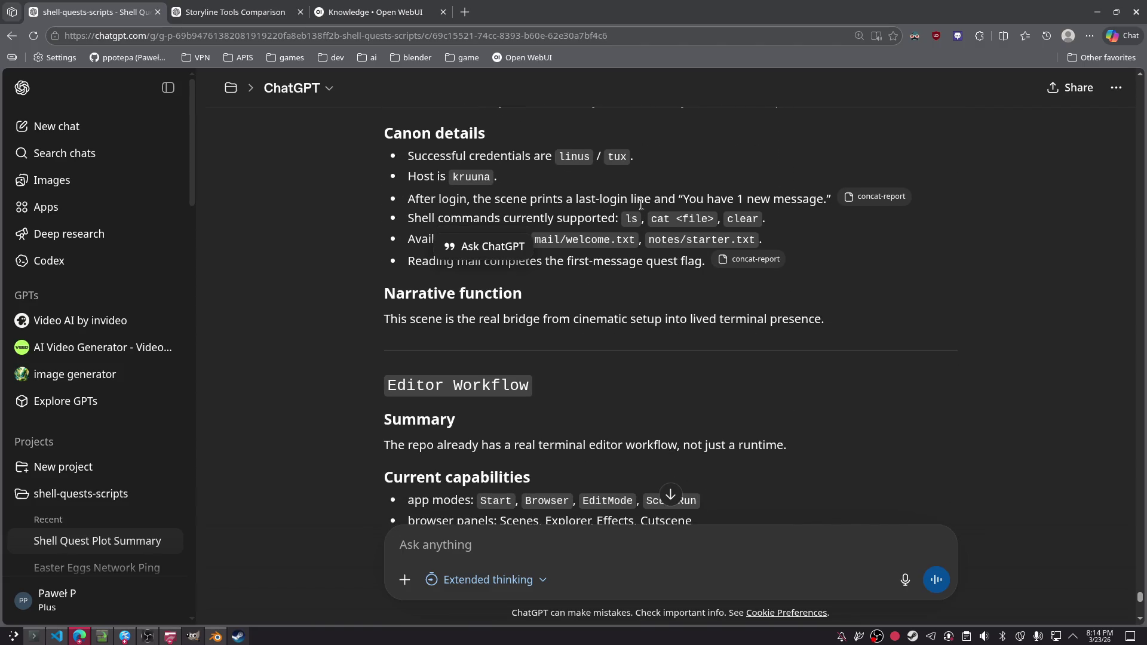
{"action": "scroll", "coordinate": [631, 190], "scroll_direction": "up", "scroll_amount": 15}
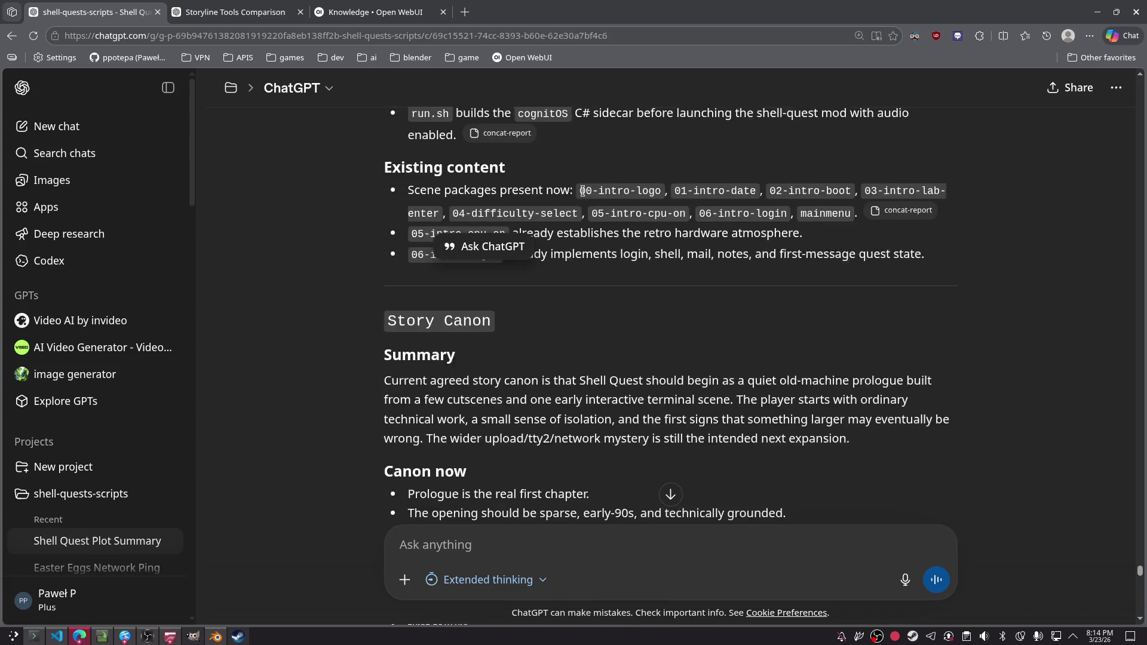
{"action": "scroll", "coordinate": [550, 164], "scroll_direction": "up", "scroll_amount": 10}
{"action": "scroll", "coordinate": [556, 186], "scroll_direction": "down", "scroll_amount": 4}
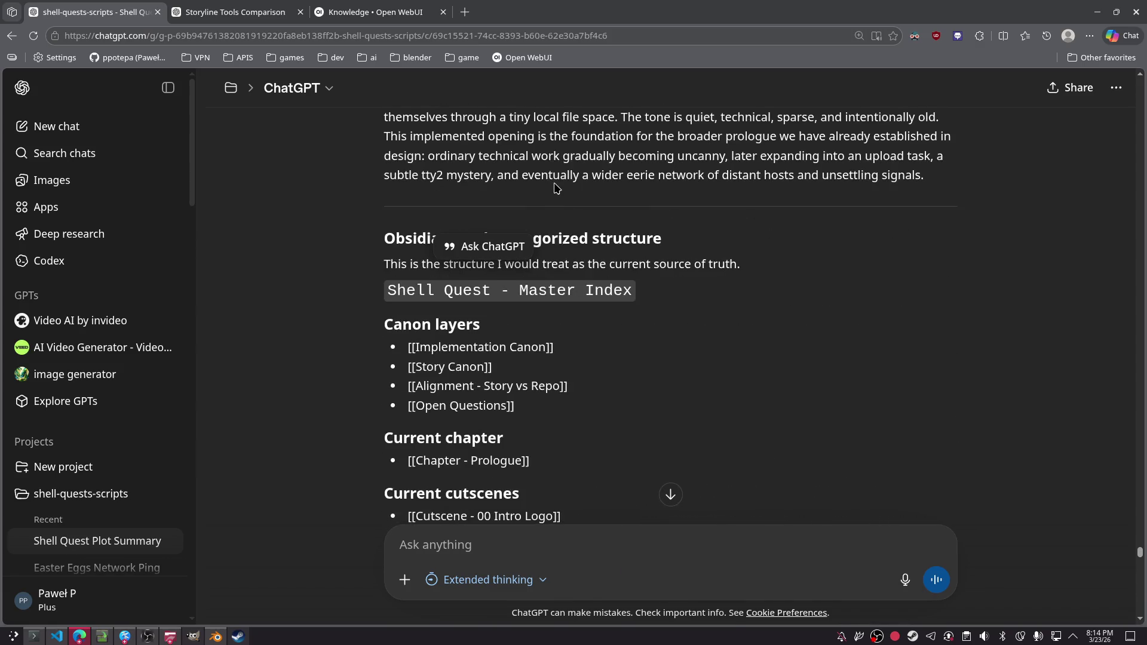
{"action": "scroll", "coordinate": [532, 221], "scroll_direction": "up", "scroll_amount": 15}
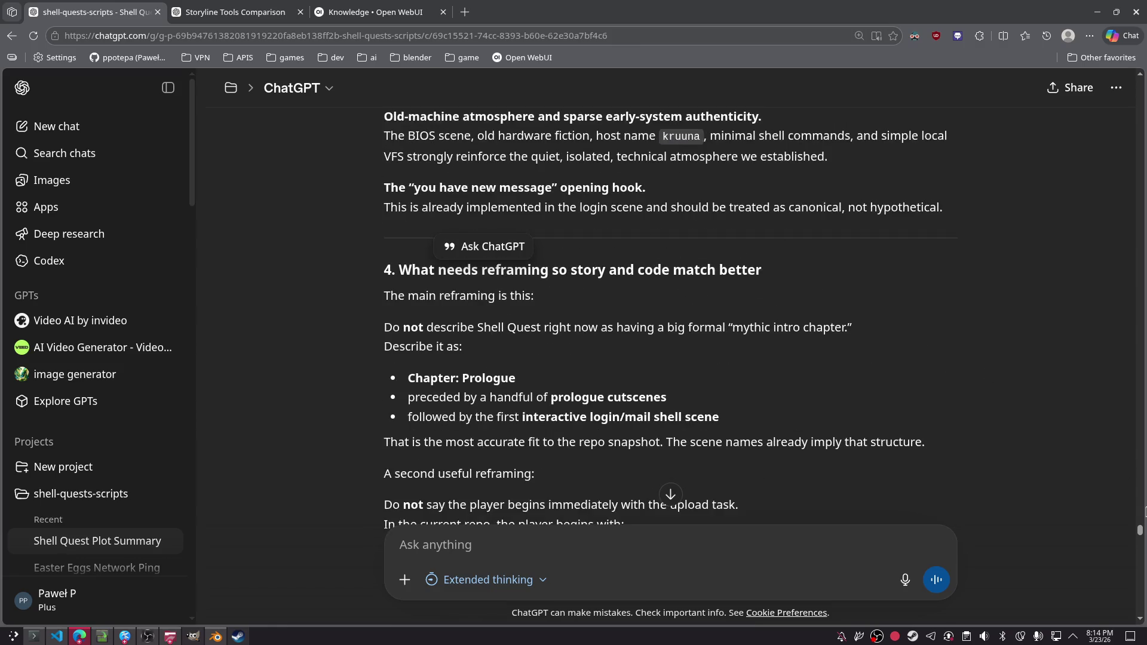
- Select and copy the updated full plot summary reply
{"action": "left_click_drag", "start_coordinate": [1141, 530], "coordinate": [1144, 70]}
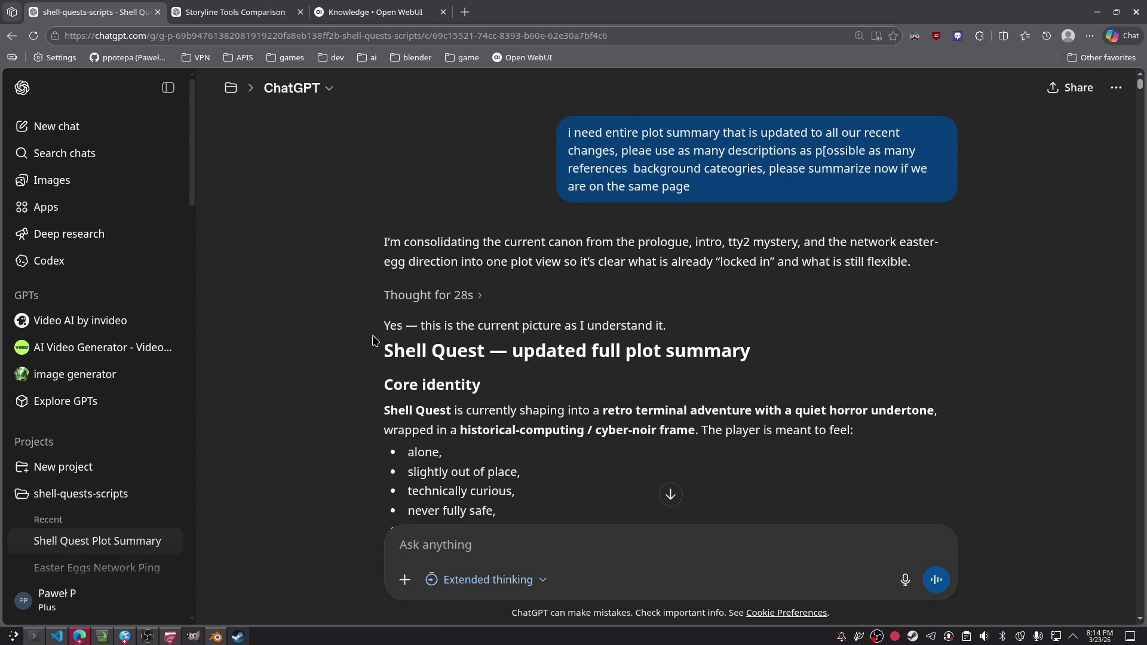
{"action": "left_click_drag", "start_coordinate": [390, 344], "coordinate": [395, 322]}
{"action": "left_click", "coordinate": [356, 239]}
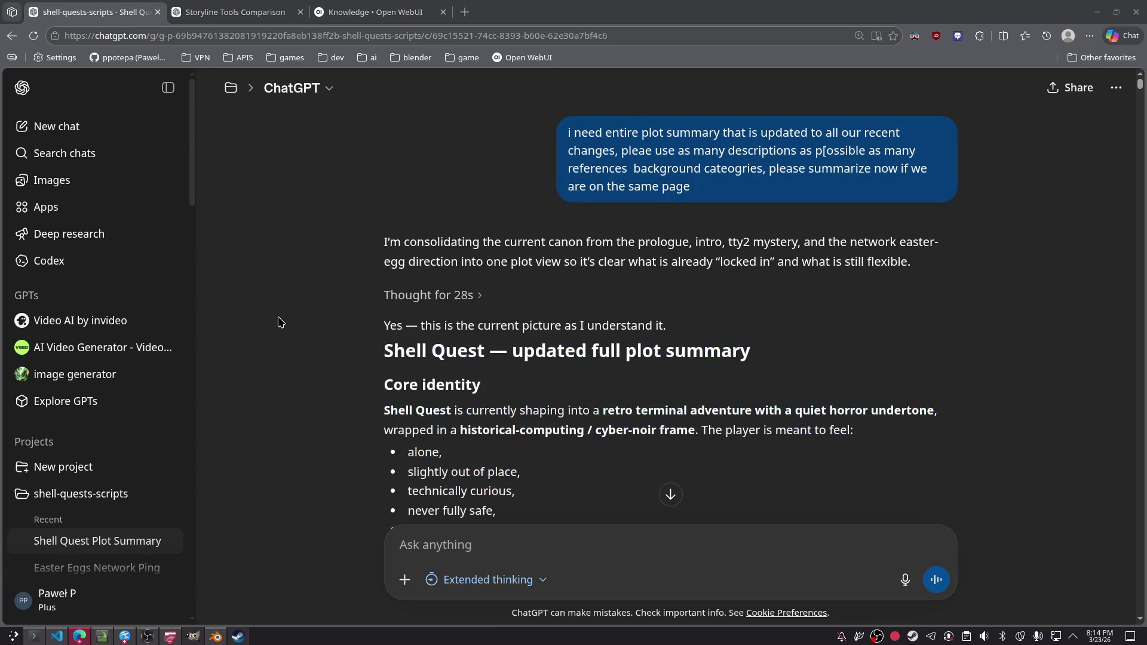
{"action": "key", "text": "alt+Tab"}
{"action": "key", "text": "alt+Tab"}
{"action": "left_click", "coordinate": [32, 638]}
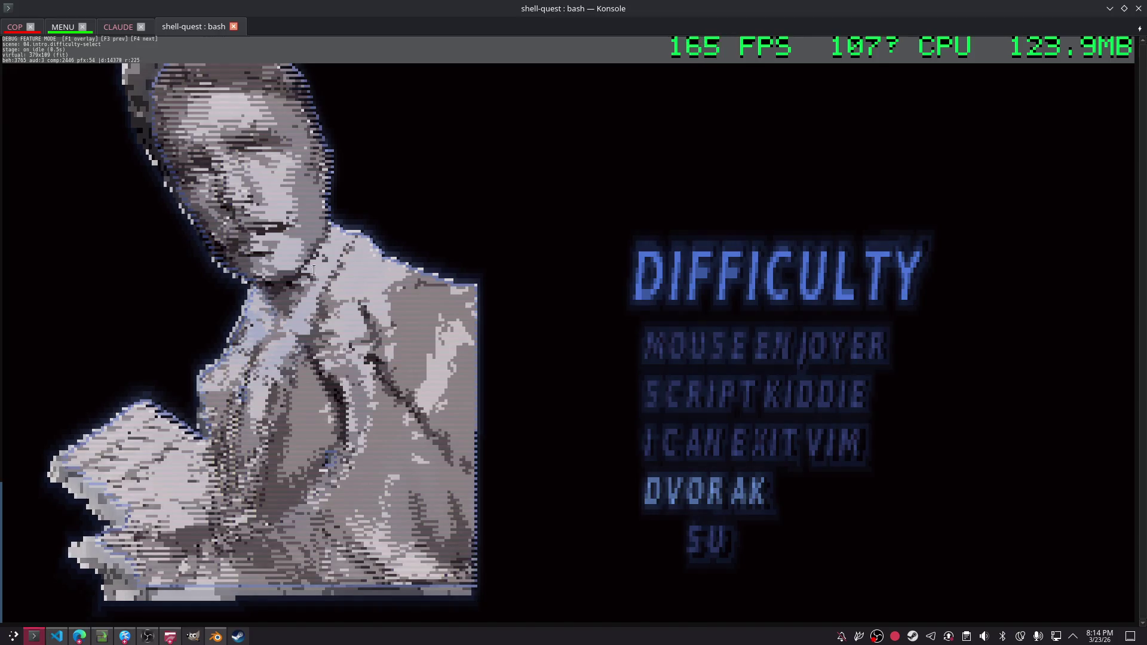
{"action": "key", "text": "alt+Tab"}
- Paste the plot summary into the text entry, save it, and check the resulting Untitled.txt
{"action": "left_click", "coordinate": [375, 13]}
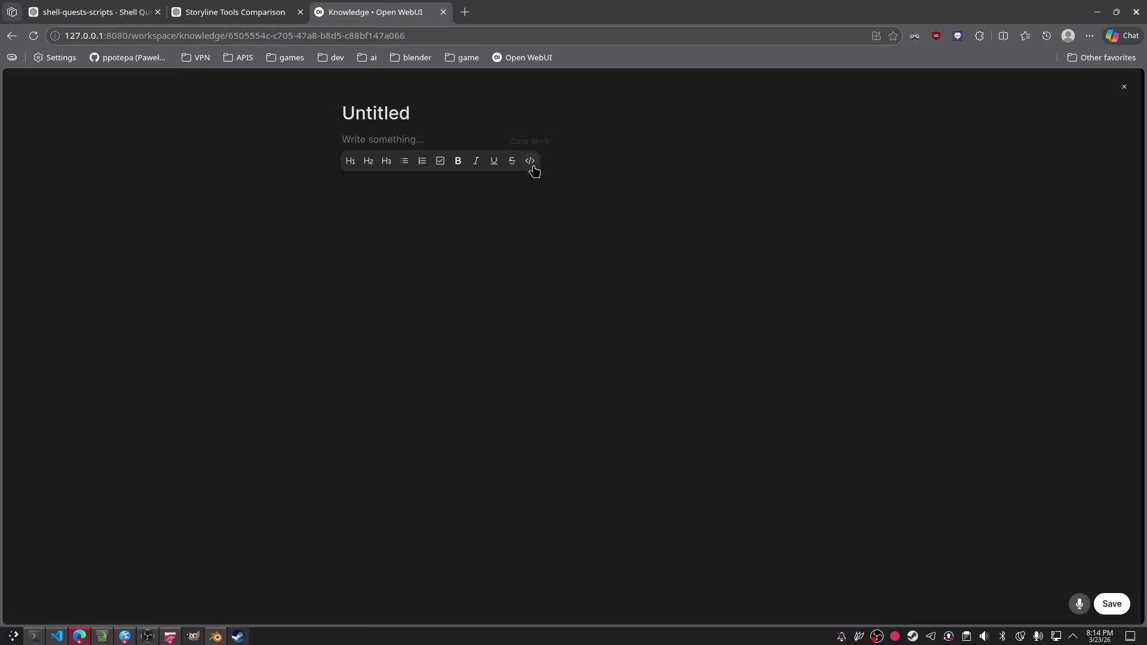
{"action": "key", "text": "ctrl+v"}
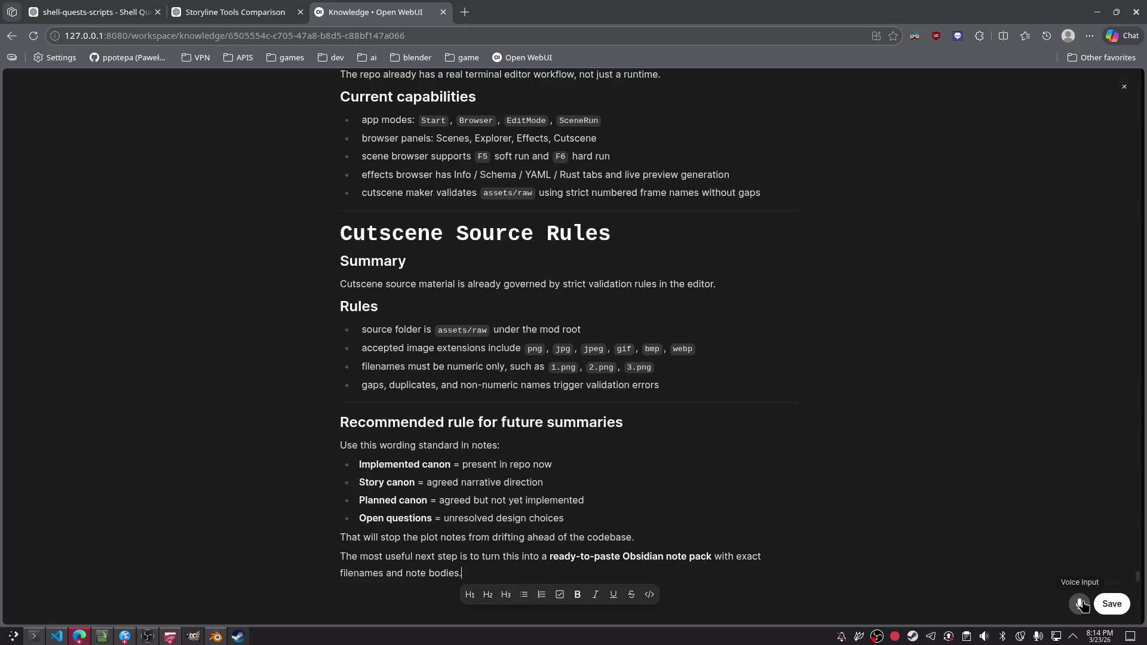
{"action": "left_click", "coordinate": [1112, 605]}
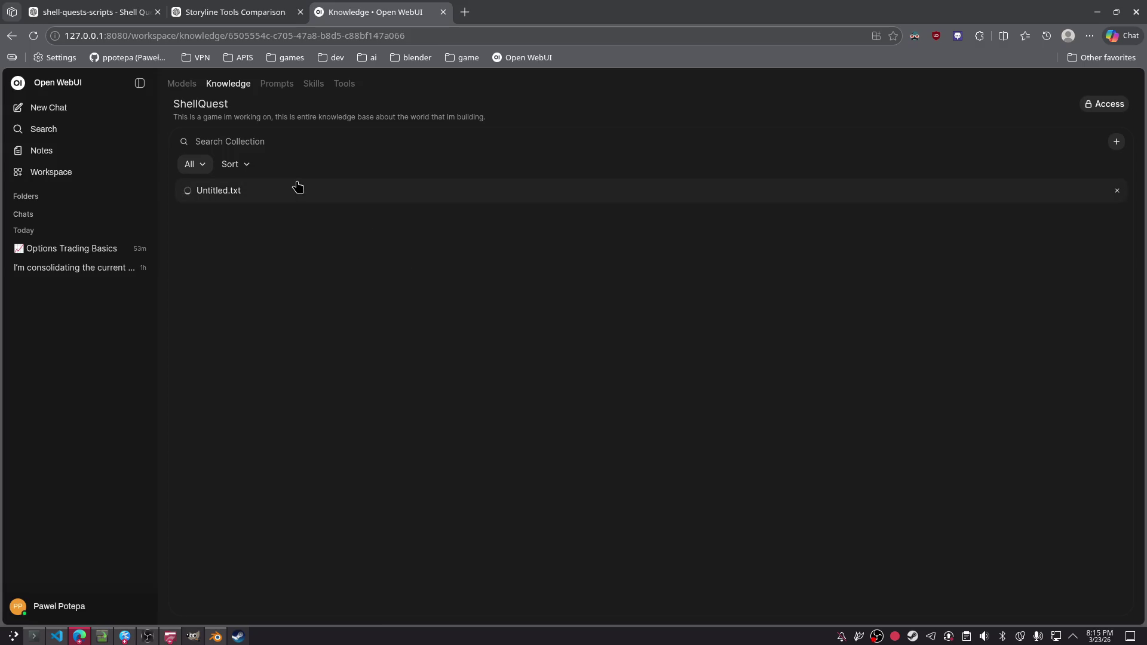
{"action": "left_click", "coordinate": [256, 198]}
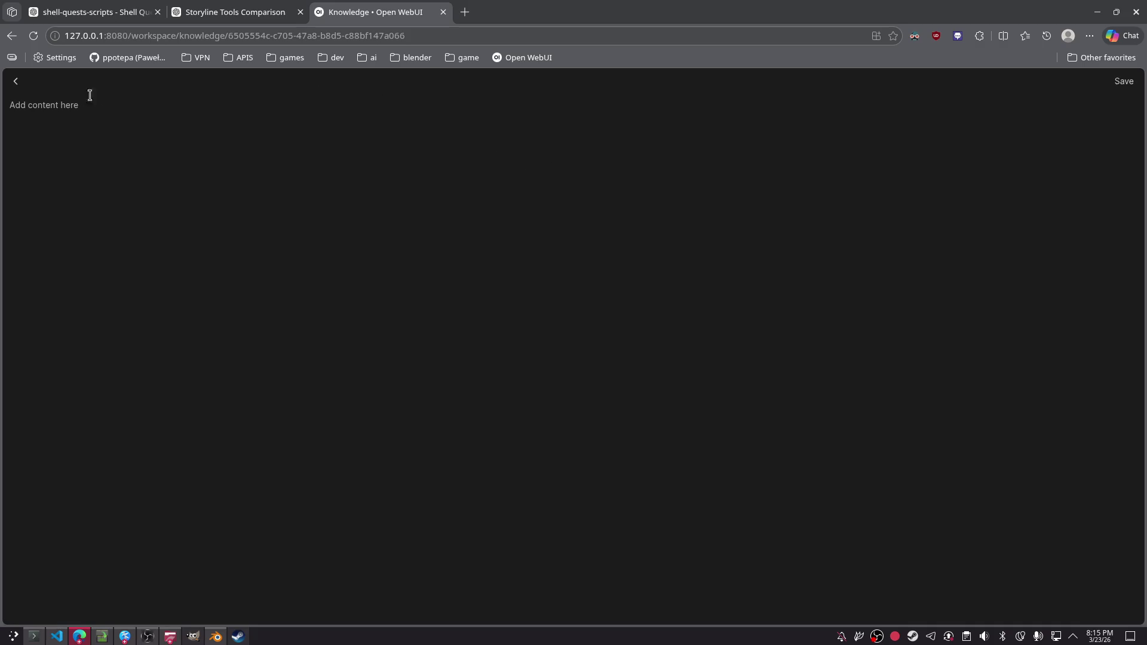
{"action": "left_click", "coordinate": [15, 81]}
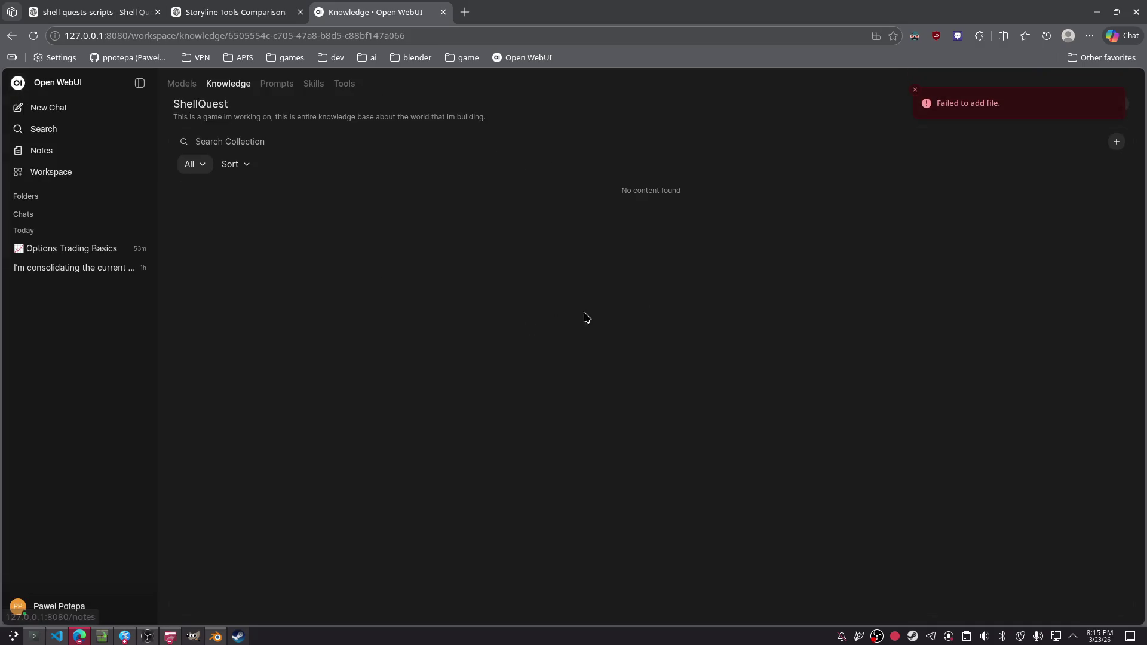
- Start another text entry with the pasted plot summary, then discard it unsaved
{"action": "left_click", "coordinate": [238, 170]}
{"action": "left_click", "coordinate": [651, 281]}
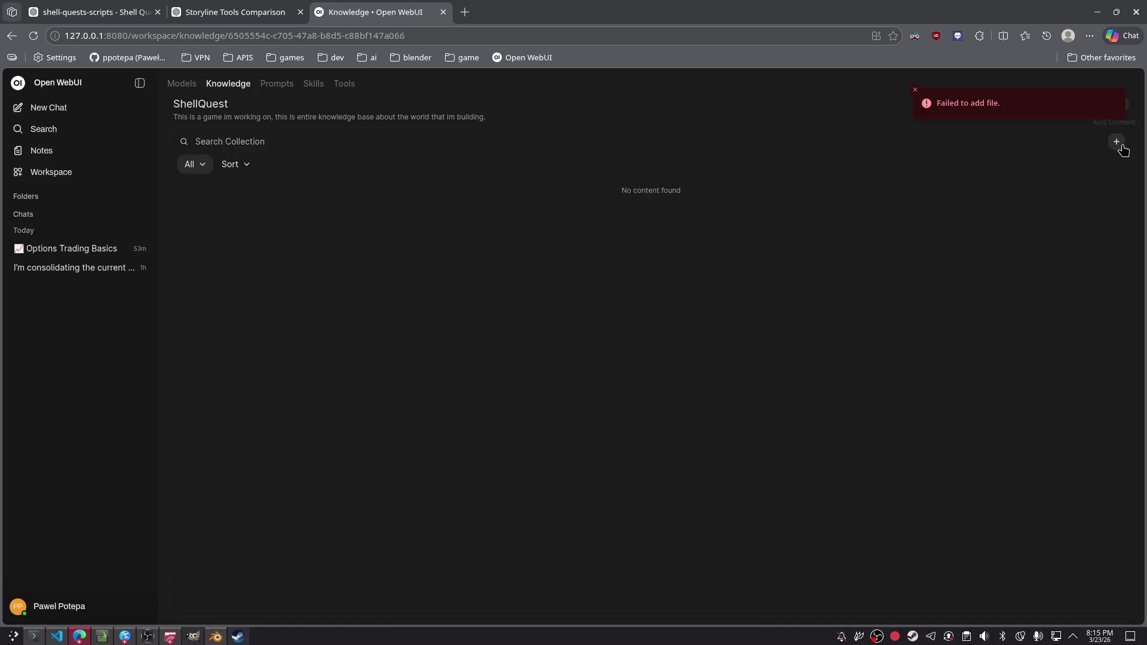
{"action": "left_click", "coordinate": [1117, 143]}
{"action": "left_click", "coordinate": [1098, 241]}
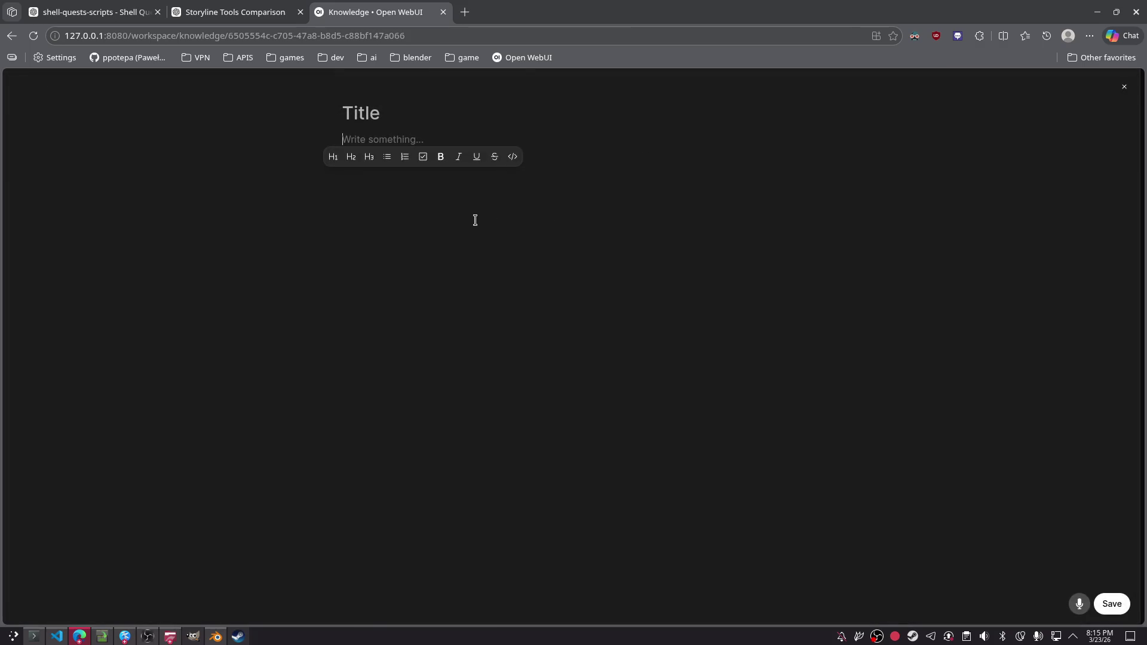
{"action": "left_click", "coordinate": [412, 137]}
{"action": "key", "text": "ctrl+v"}
{"action": "left_click", "coordinate": [1145, 540]}
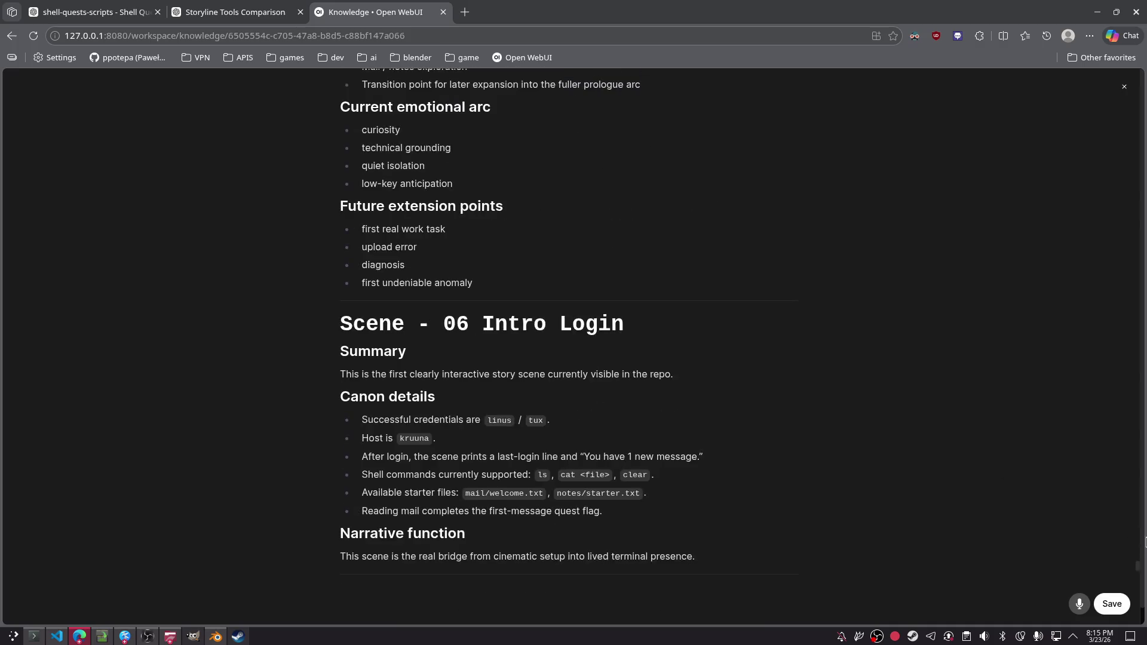
{"action": "key", "text": "Escape"}
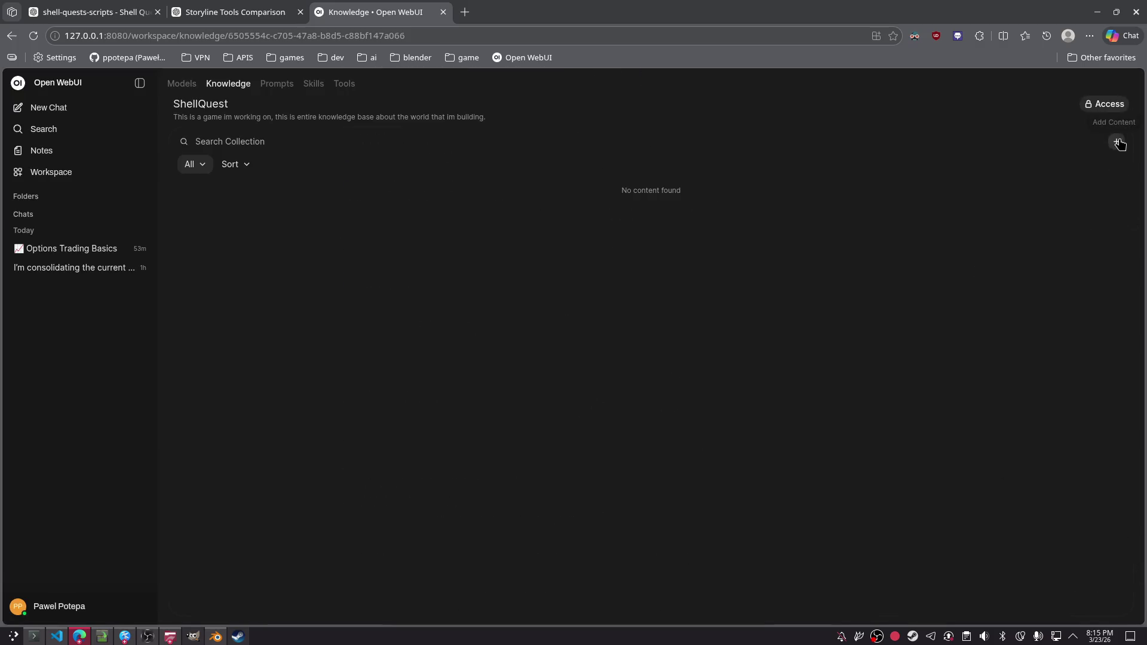
- Save the text as Snapshot.txt in ShellQuest, verify its contents, and go to Workspace Models
{"action": "left_click", "coordinate": [1117, 142]}
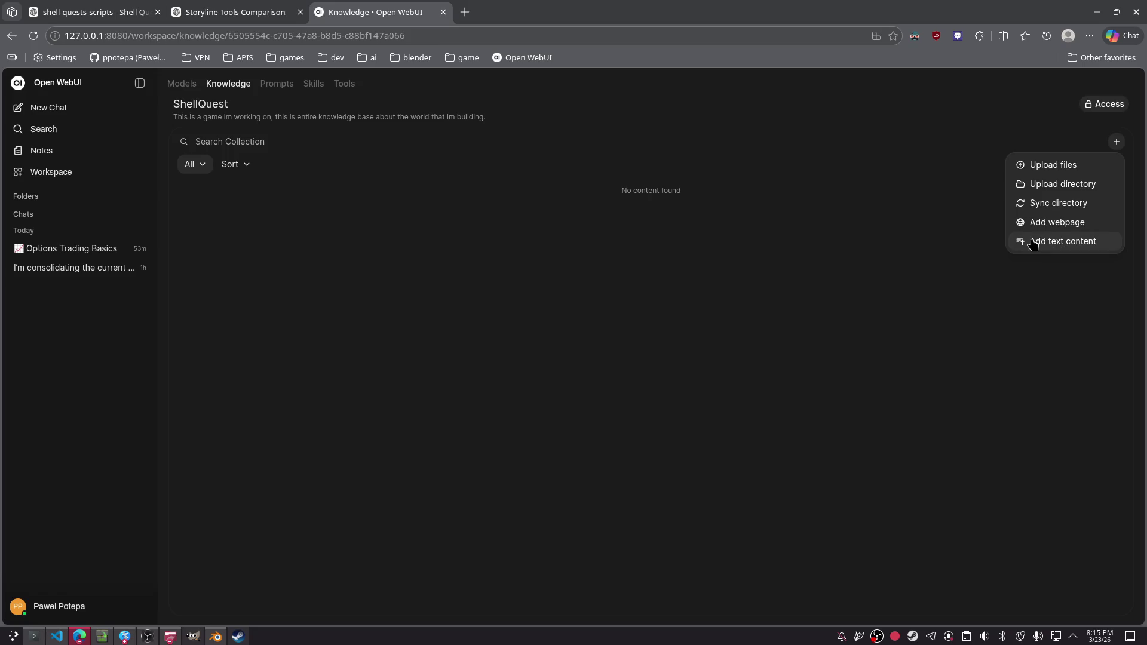
{"action": "left_click", "coordinate": [1033, 241]}
{"action": "left_click", "coordinate": [656, 309]}
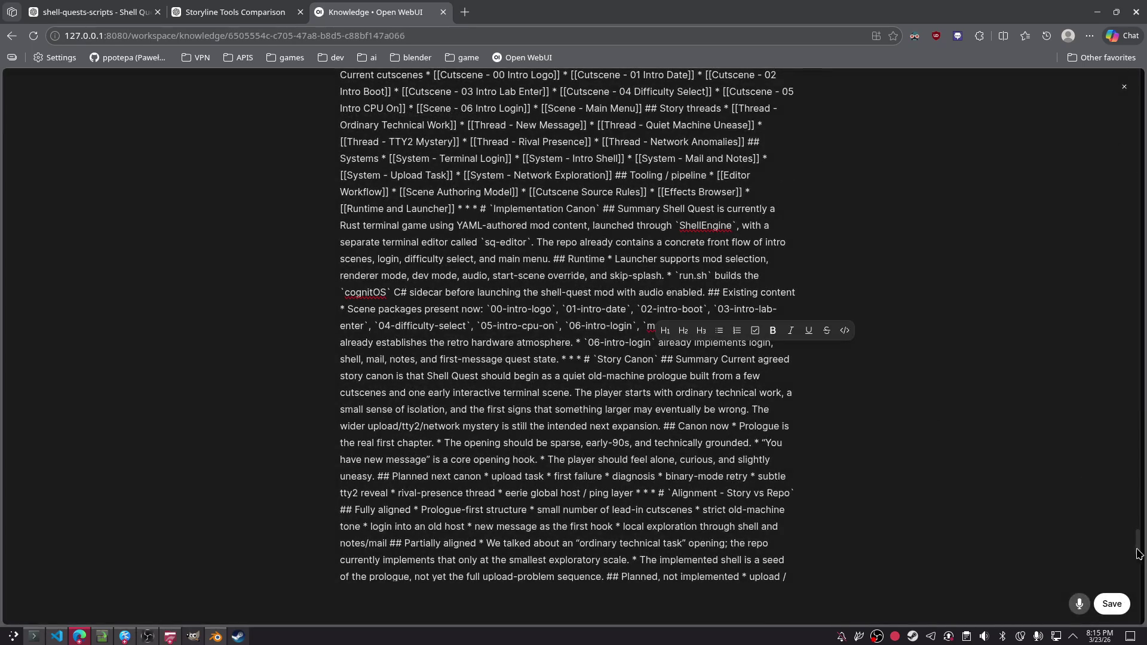
{"action": "left_click", "coordinate": [1111, 604]}
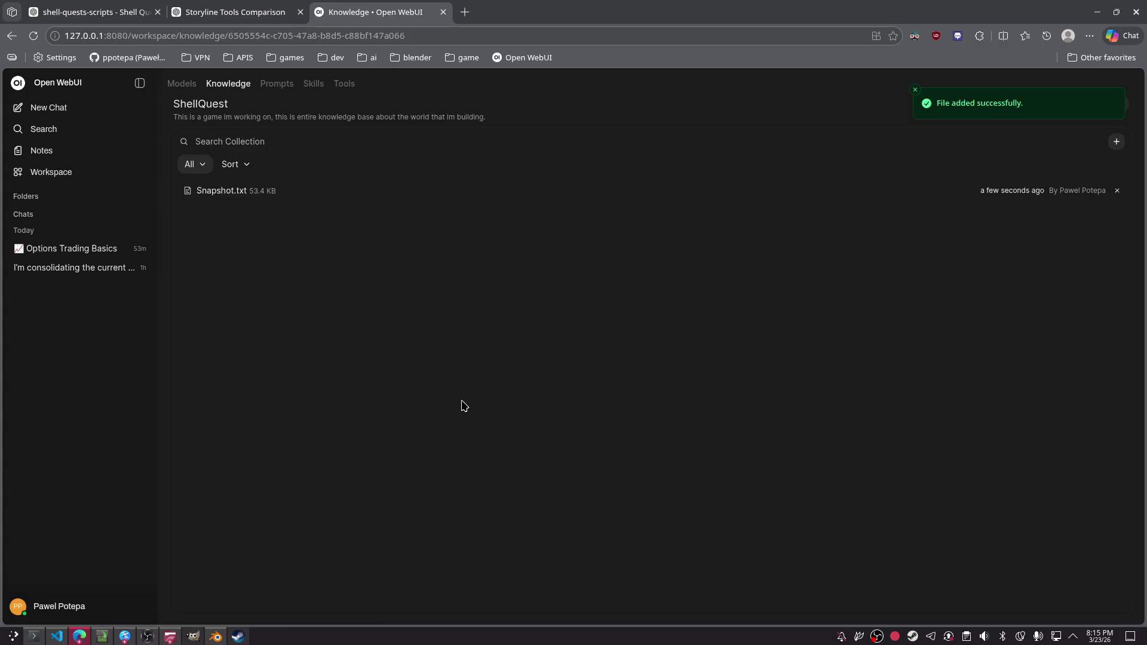
{"action": "left_click", "coordinate": [217, 192]}
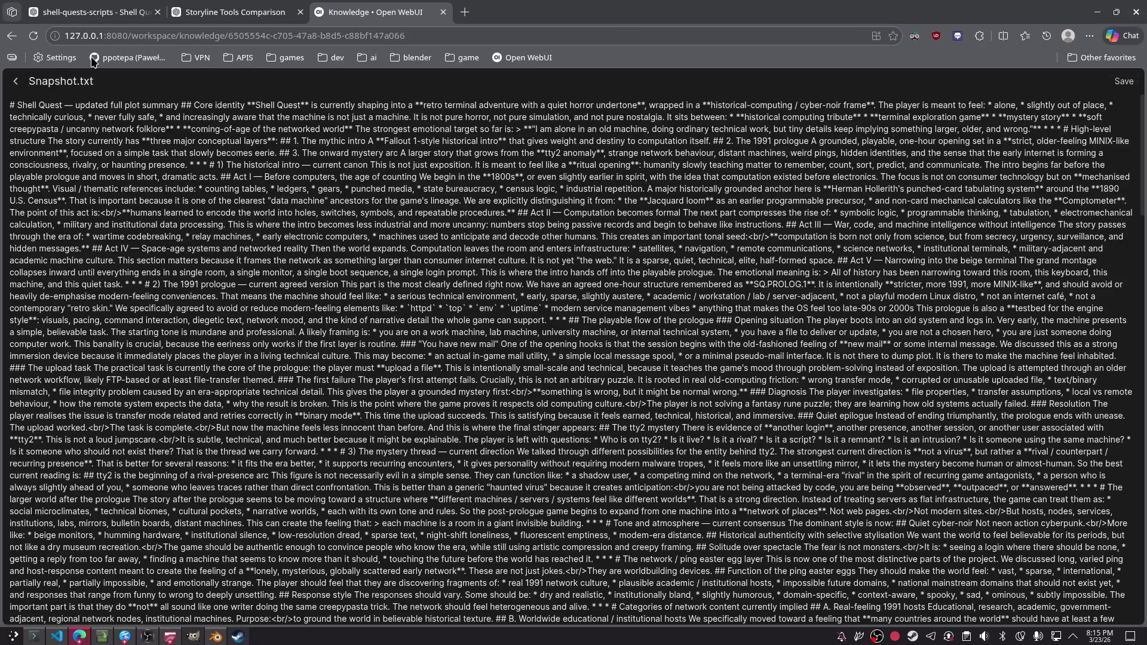
{"action": "left_click", "coordinate": [16, 82]}
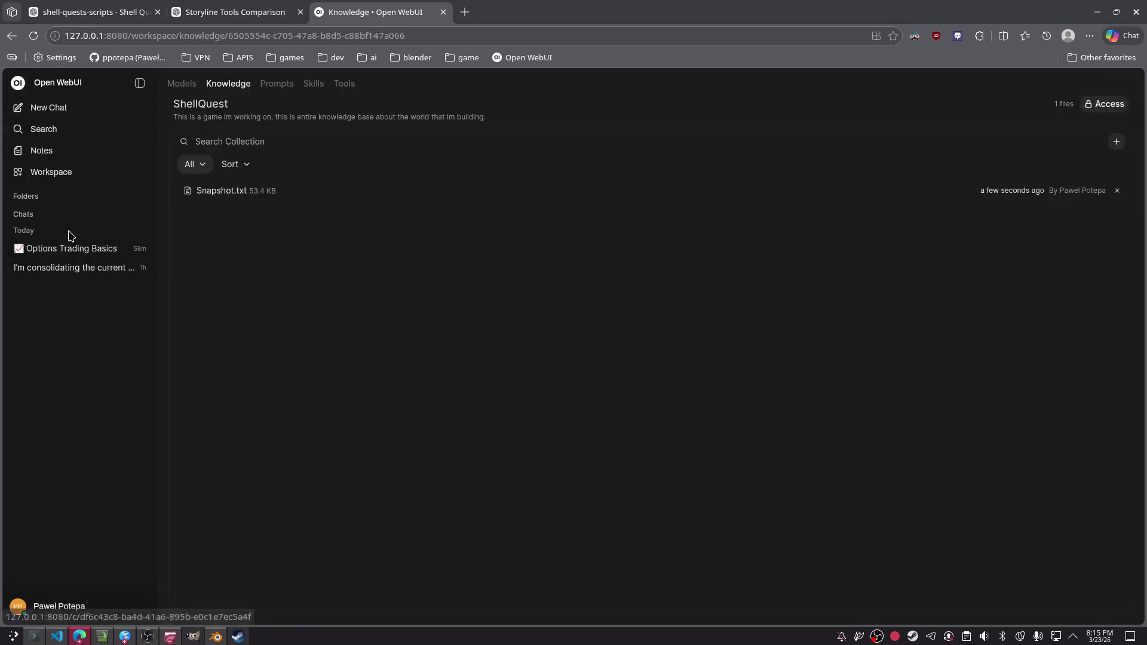
{"action": "left_click", "coordinate": [56, 173]}
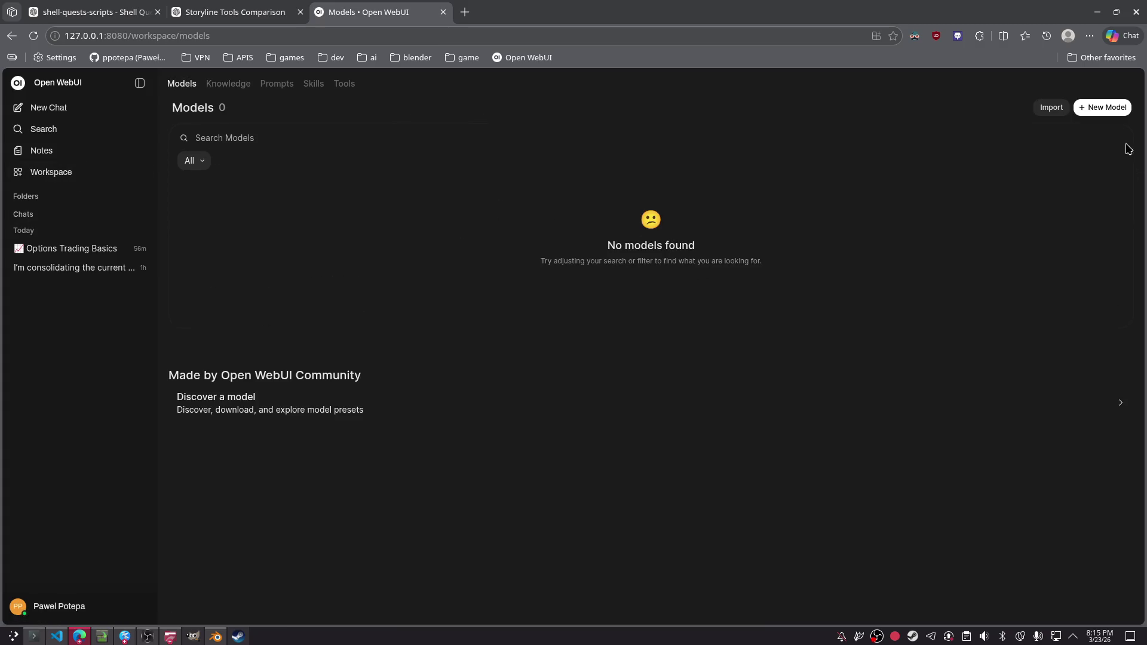
- Start a new custom model with qwen3:8b as its base model
{"action": "left_click", "coordinate": [1115, 110]}
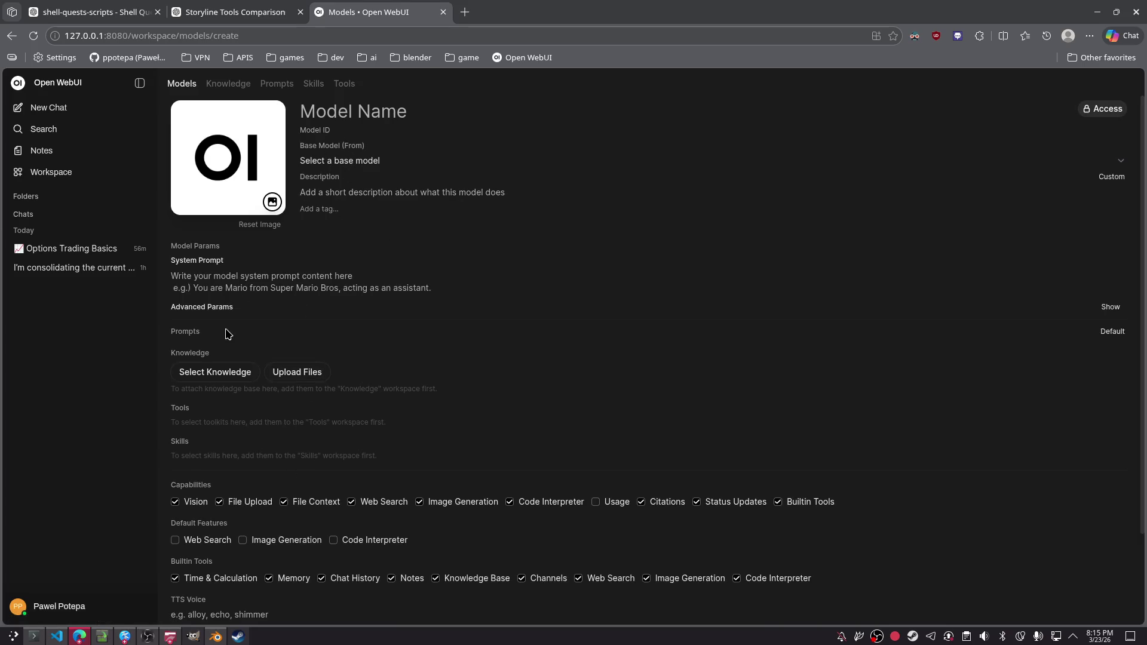
{"action": "scroll", "coordinate": [281, 421], "scroll_direction": "down", "scroll_amount": 3}
{"action": "scroll", "coordinate": [292, 412], "scroll_direction": "up", "scroll_amount": 3}
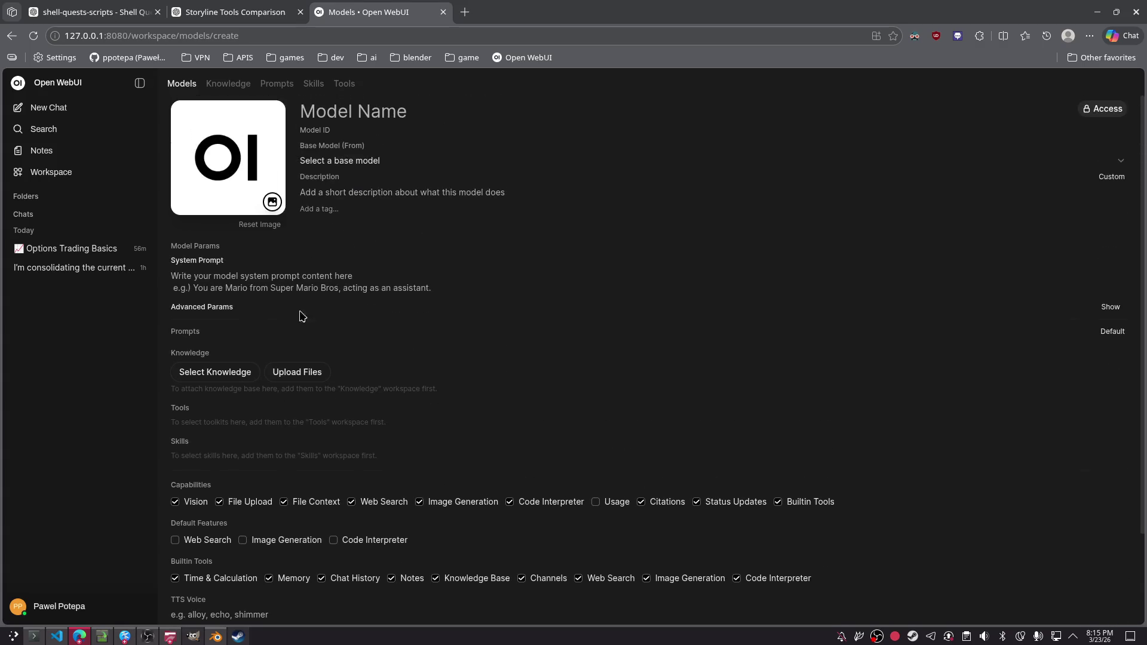
{"action": "left_click", "coordinate": [341, 161]}
{"action": "left_click", "coordinate": [349, 203]}
{"action": "left_click", "coordinate": [387, 161]}
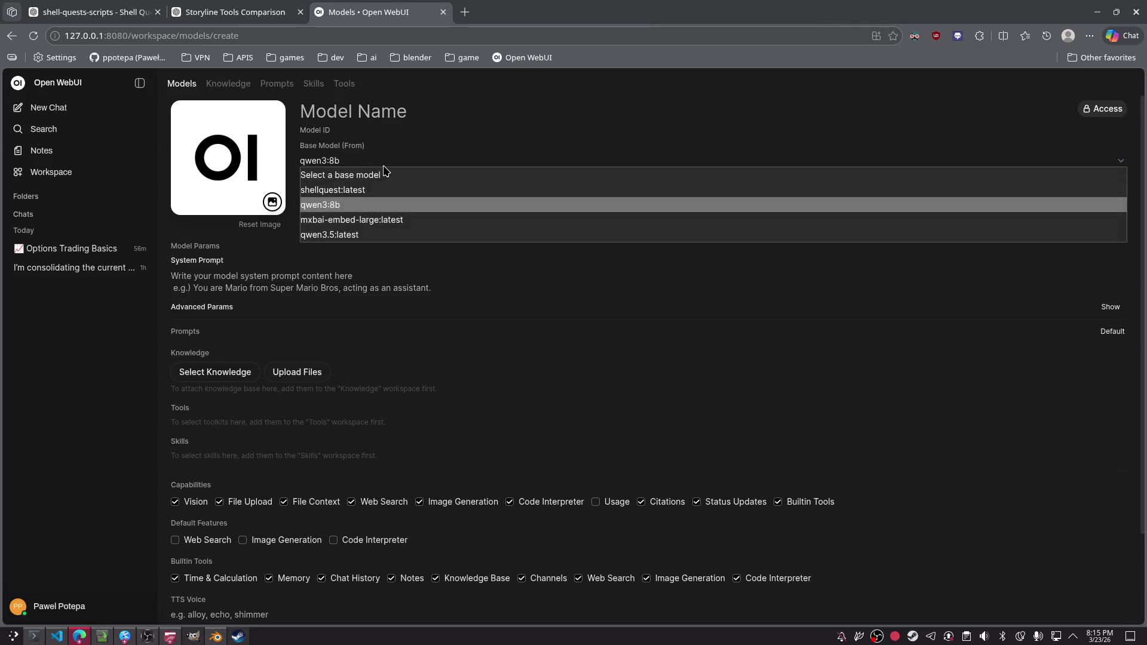
{"action": "left_click", "coordinate": [383, 205]}
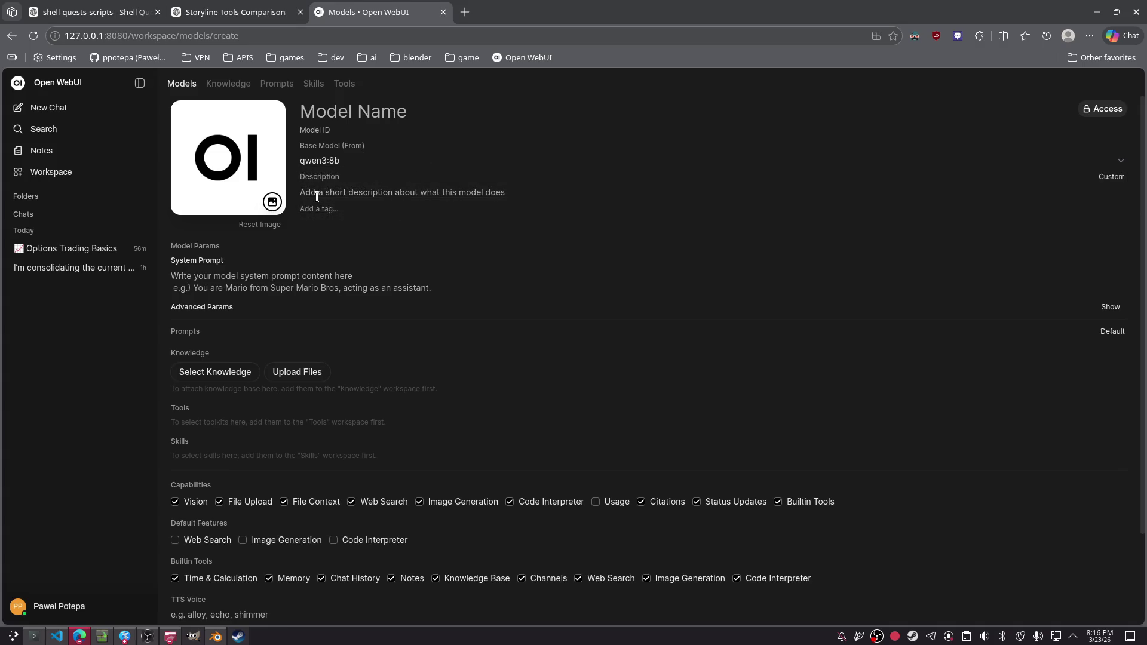
- Enable Web Search by default and disable Image Generation, then open a new tab
{"action": "scroll", "coordinate": [259, 510], "scroll_direction": "down", "scroll_amount": 3}
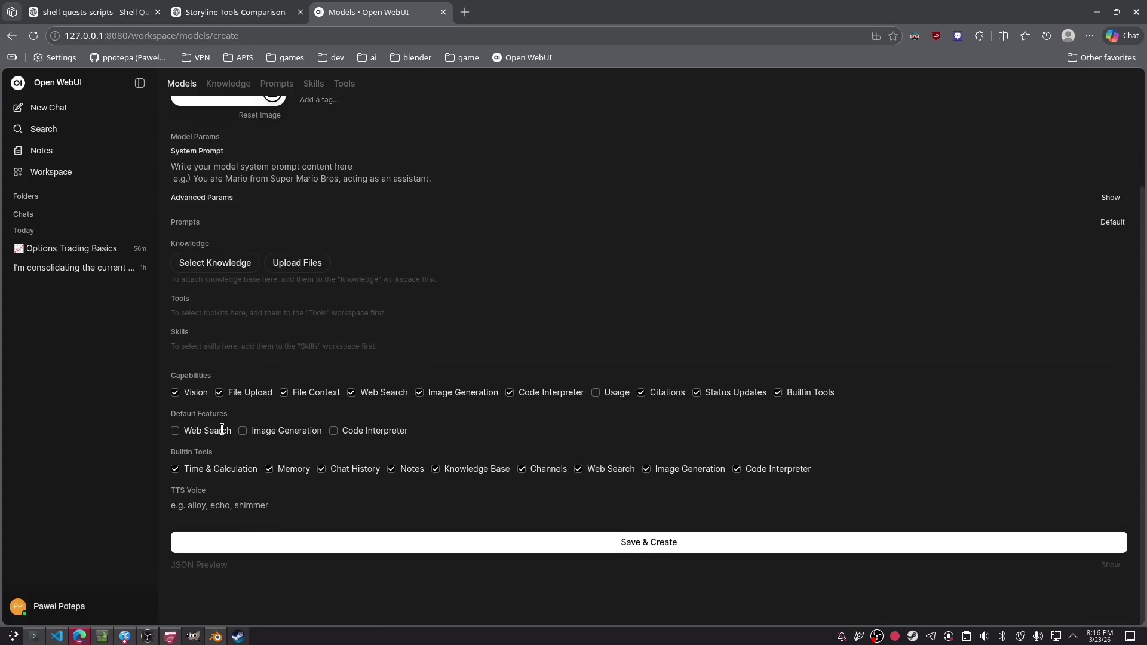
{"action": "left_click", "coordinate": [189, 438]}
{"action": "left_click", "coordinate": [418, 395]}
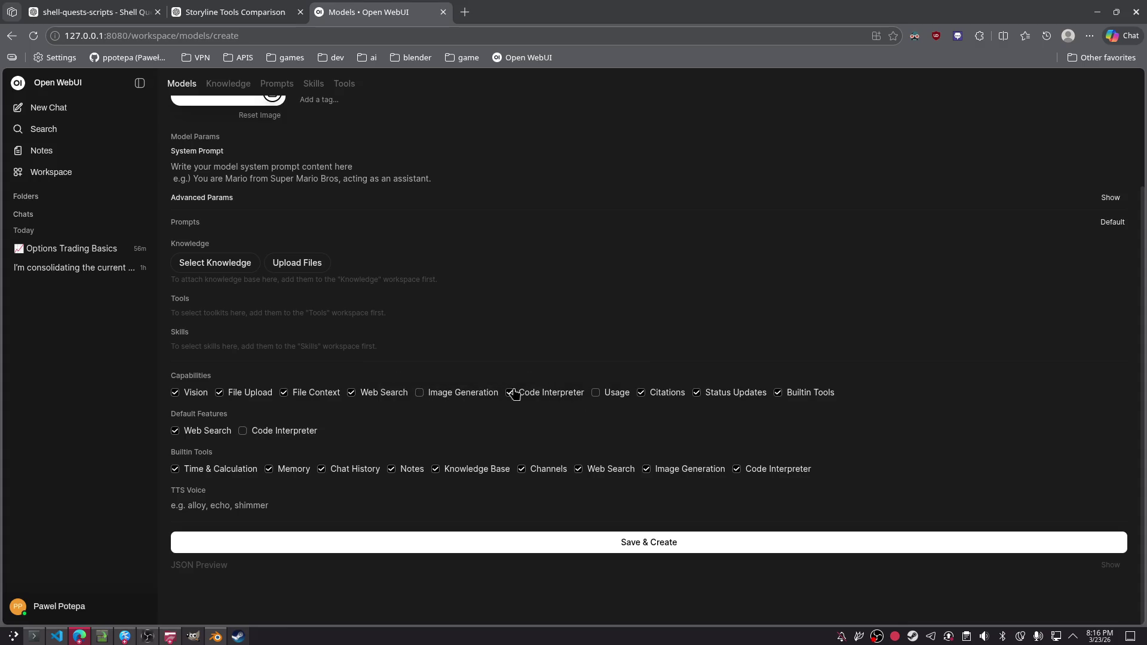
{"action": "scroll", "coordinate": [500, 189], "scroll_direction": "up", "scroll_amount": 3}
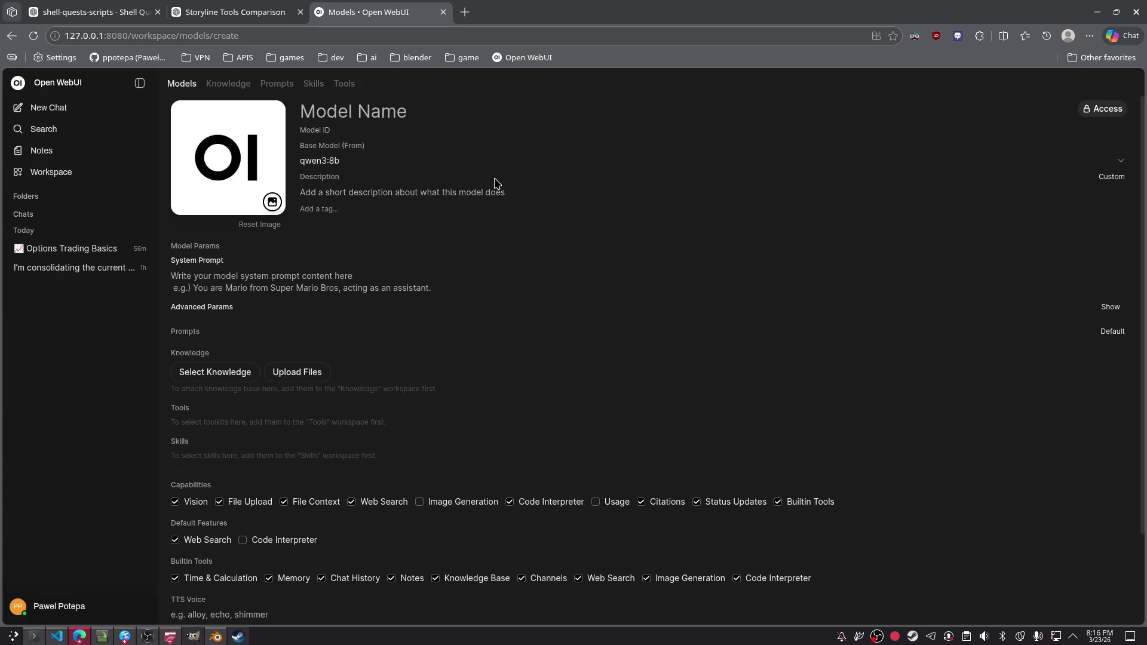
{"action": "left_click", "coordinate": [356, 165]}
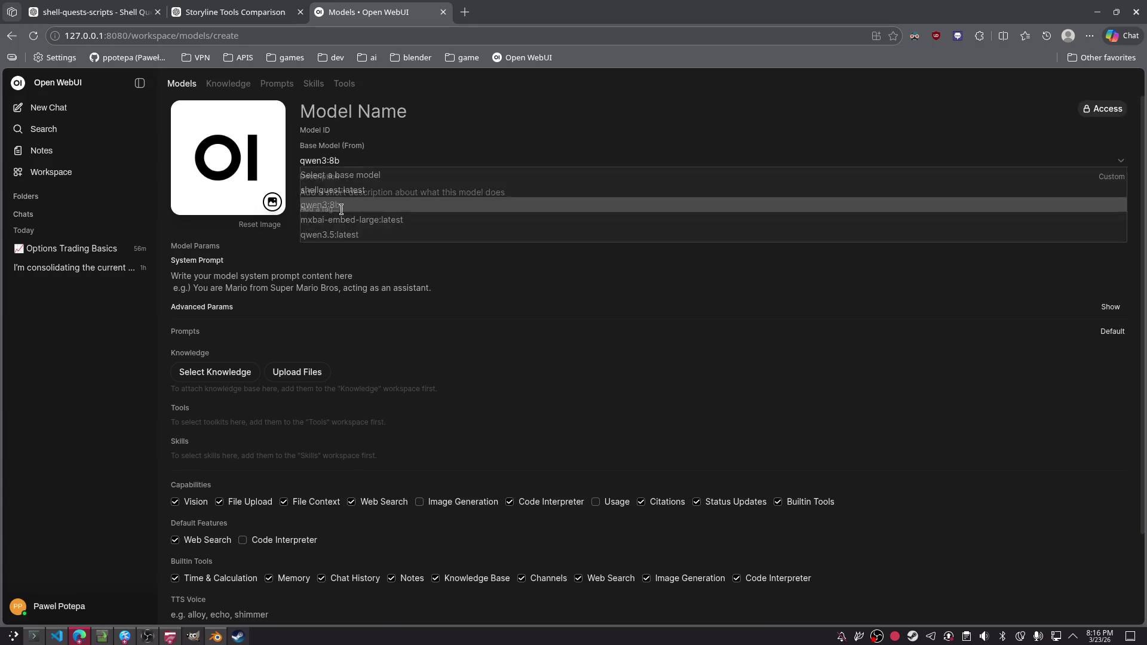
{"action": "key", "text": "ctrl+t"}
{"action": "type", "text": "q"}
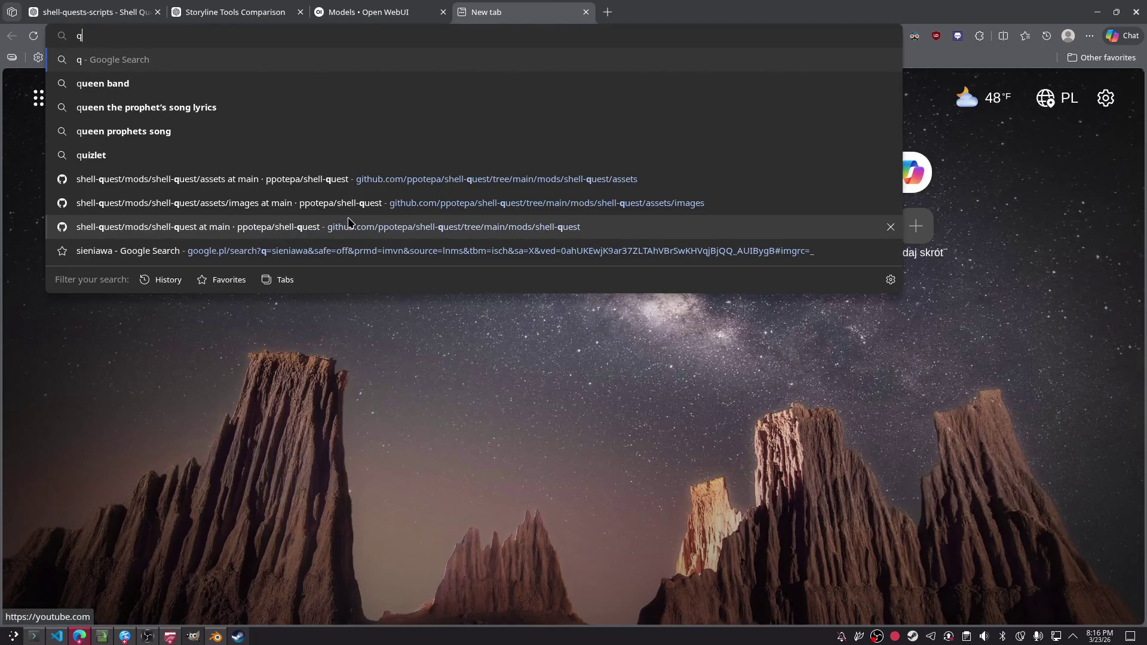
{"action": "type", "text": "wen3."}
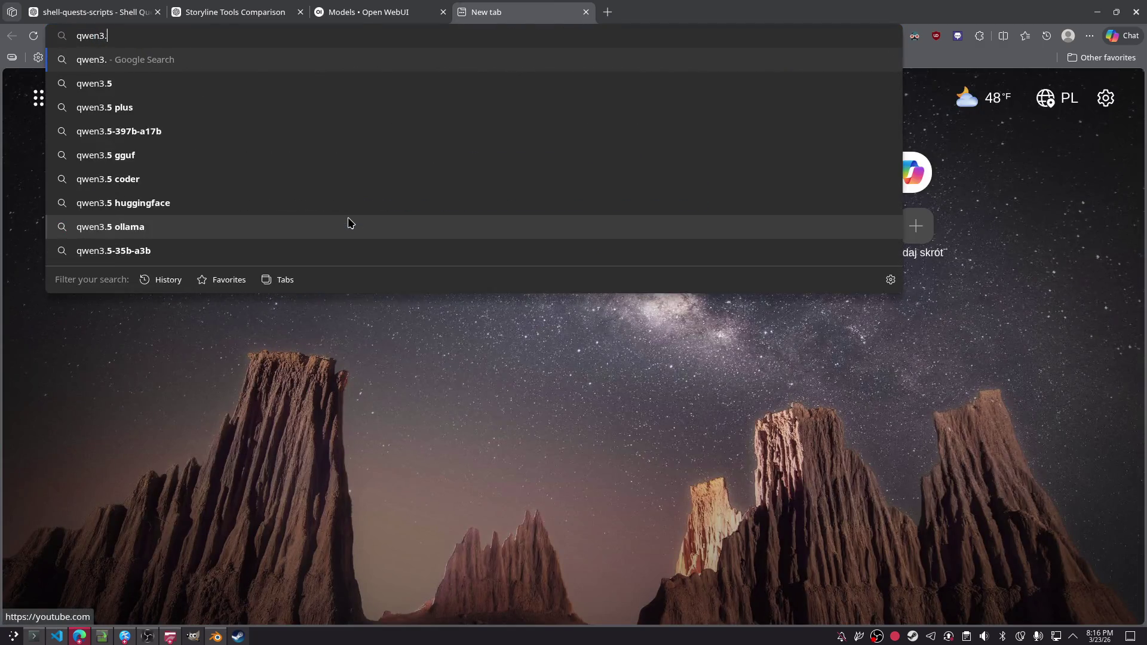
- Search Google for 'qwen3.8b model capabilities' and open the Qwen3-8B Hugging Face page
{"action": "type", "text": "8b model "}
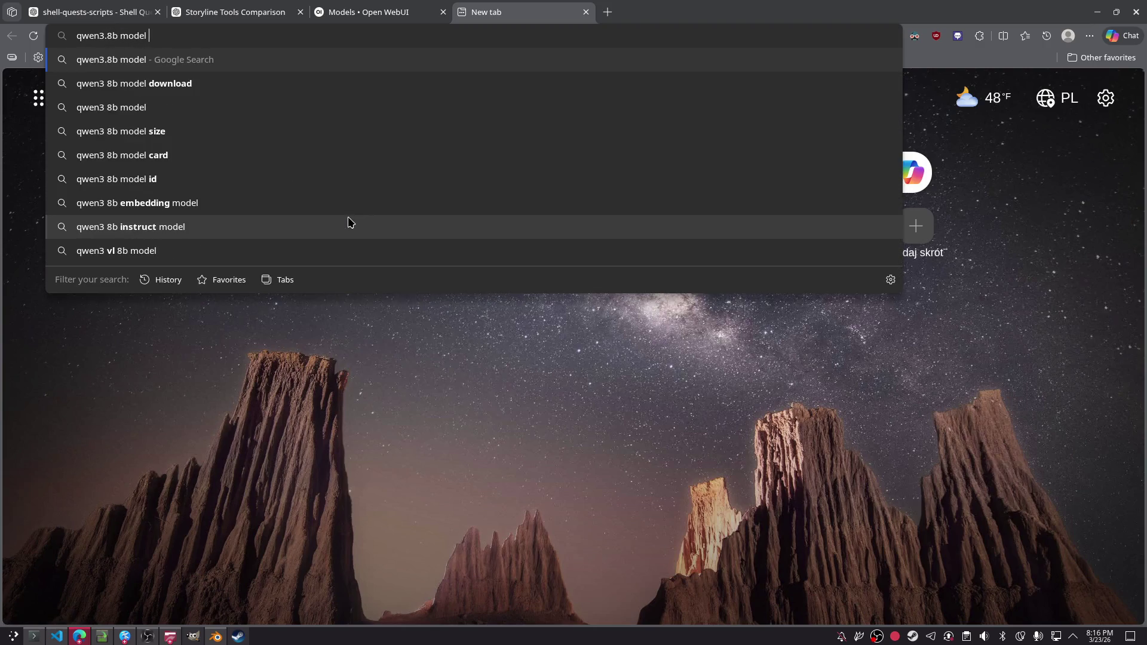
{"action": "type", "text": "capabilities"}
{"action": "key", "text": "Return"}
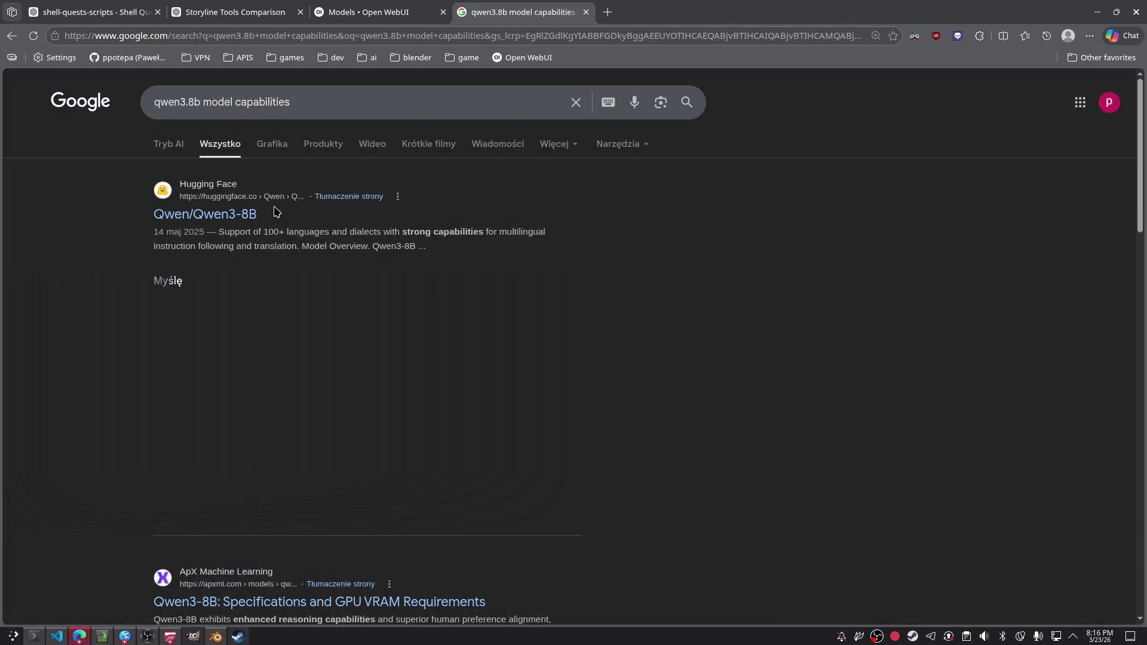
{"action": "left_click", "coordinate": [245, 214]}
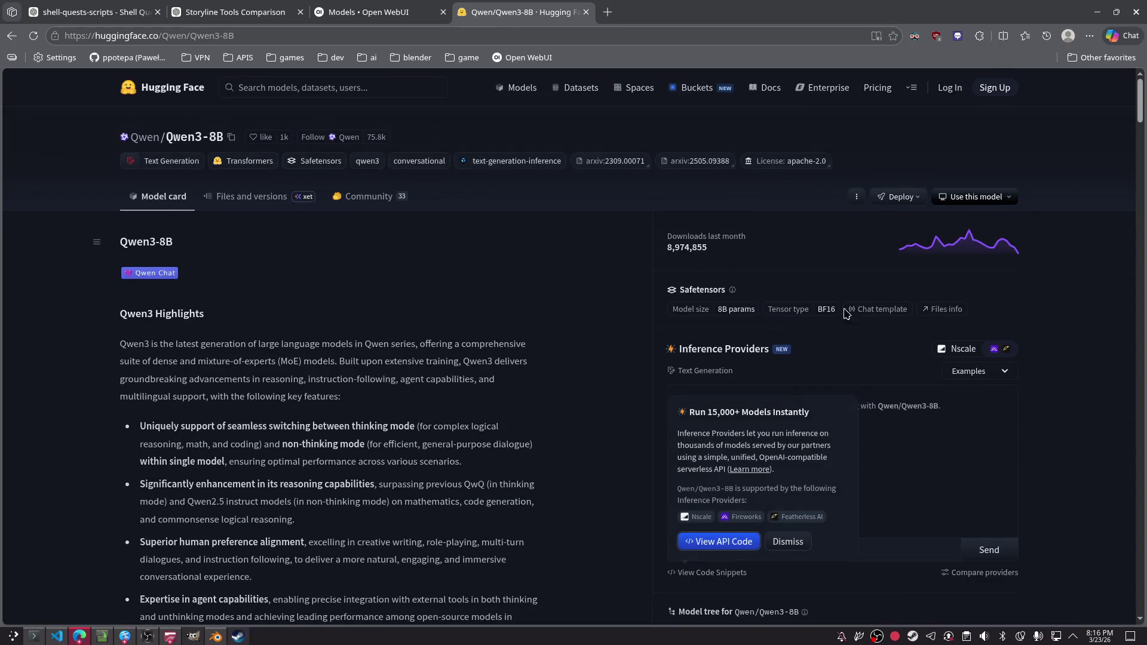
{"action": "scroll", "coordinate": [550, 369], "scroll_direction": "down", "scroll_amount": 15}
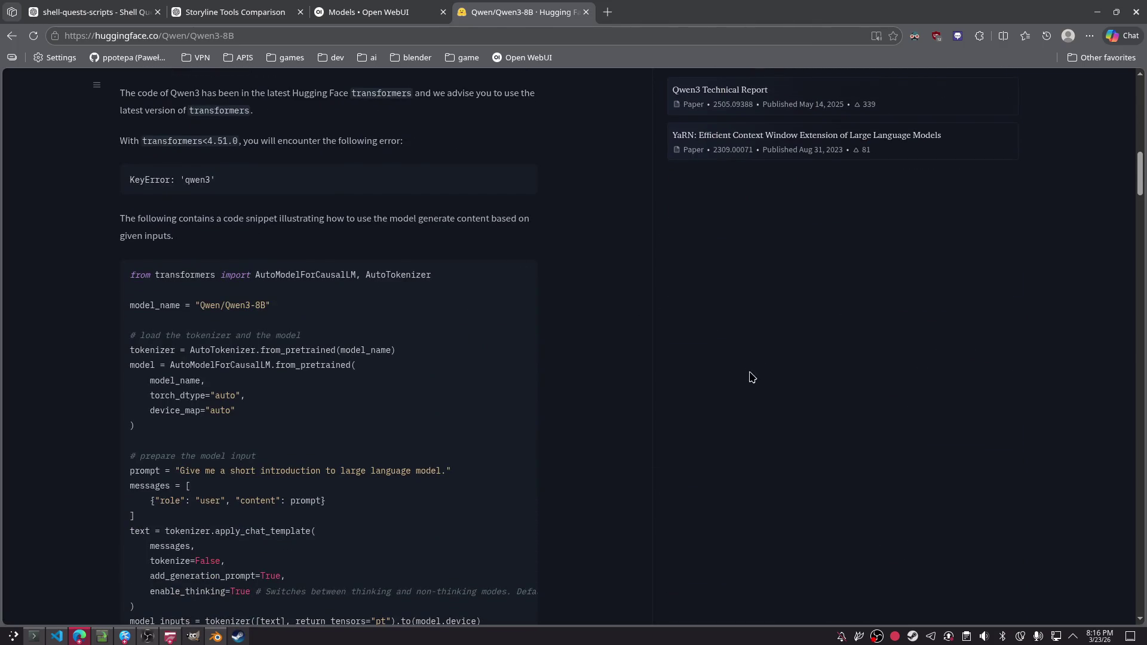
- Find 'capabilities' on the Qwen3-8B model card, reach the last match, and return to results
{"action": "key", "text": "ctrl+f"}
{"action": "type", "text": "cca"}
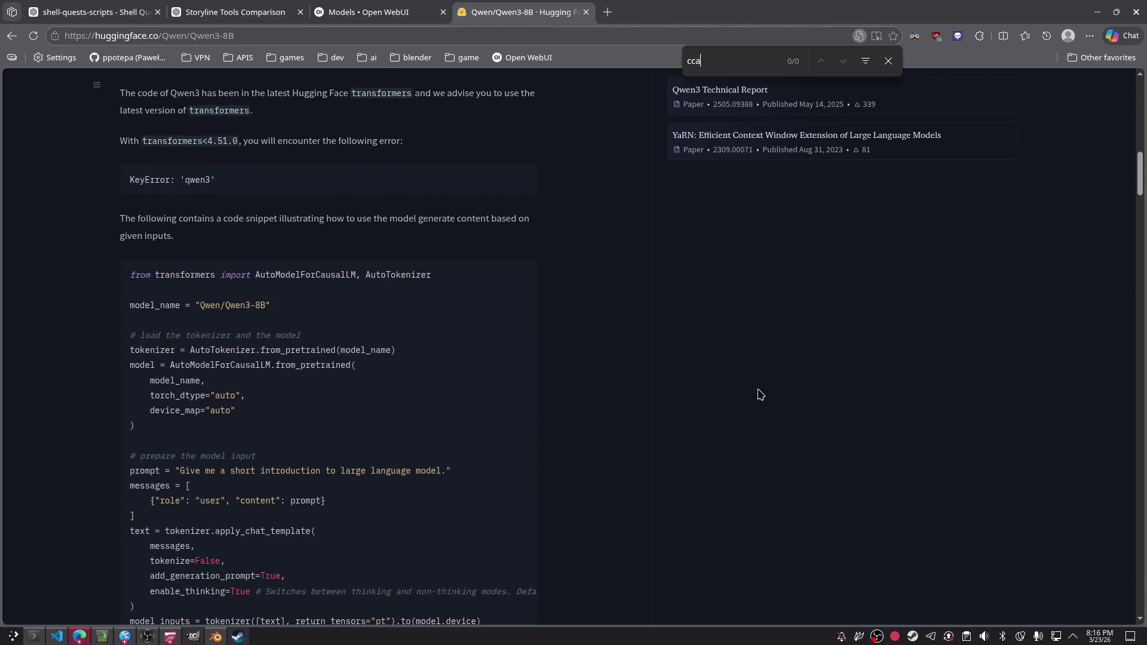
{"action": "type", "text": "poabilities"}
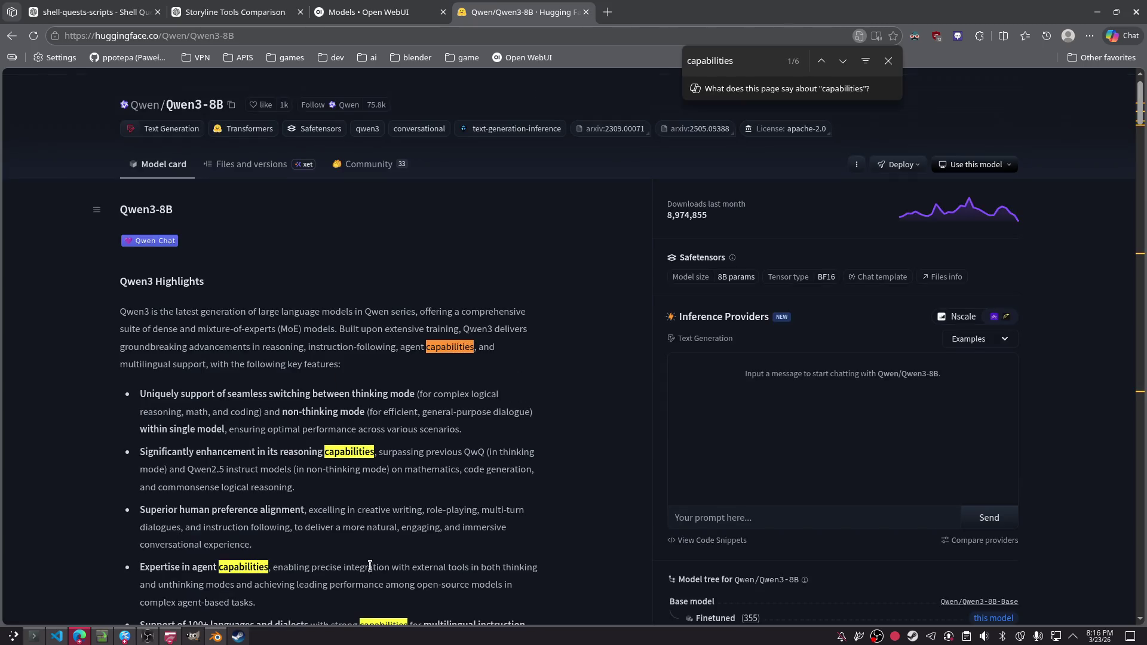
{"action": "scroll", "coordinate": [389, 531], "scroll_direction": "down", "scroll_amount": 1}
{"action": "scroll", "coordinate": [542, 419], "scroll_direction": "down", "scroll_amount": 4}
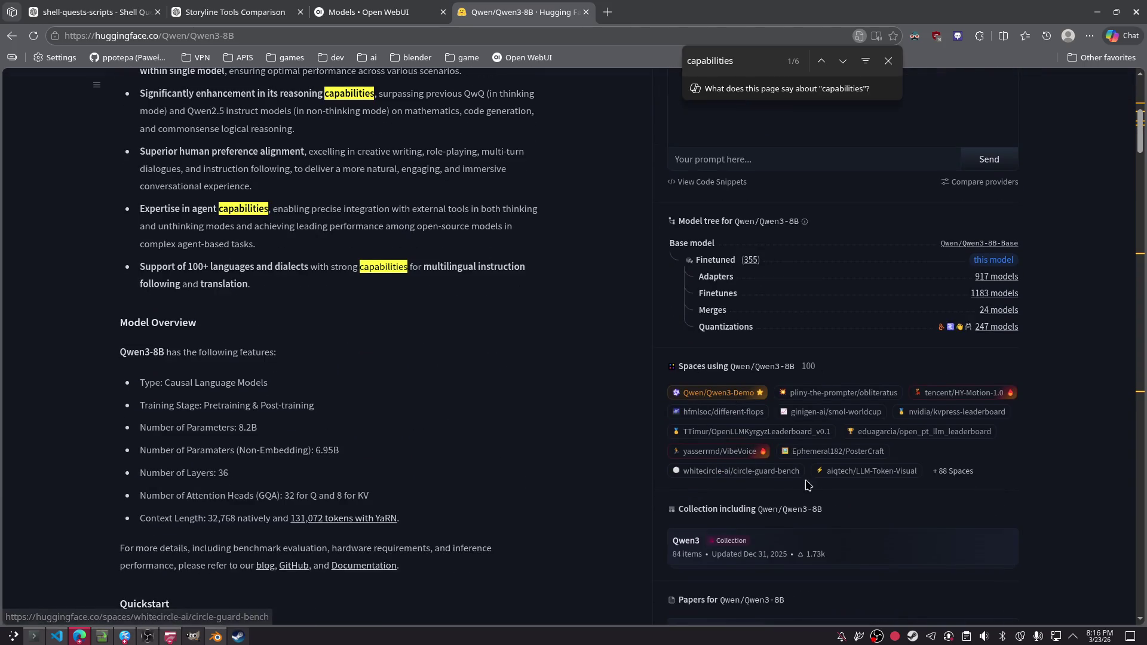
{"action": "key", "text": "Return"}
{"action": "key", "text": "Return"}
{"action": "key", "text": "Return"}
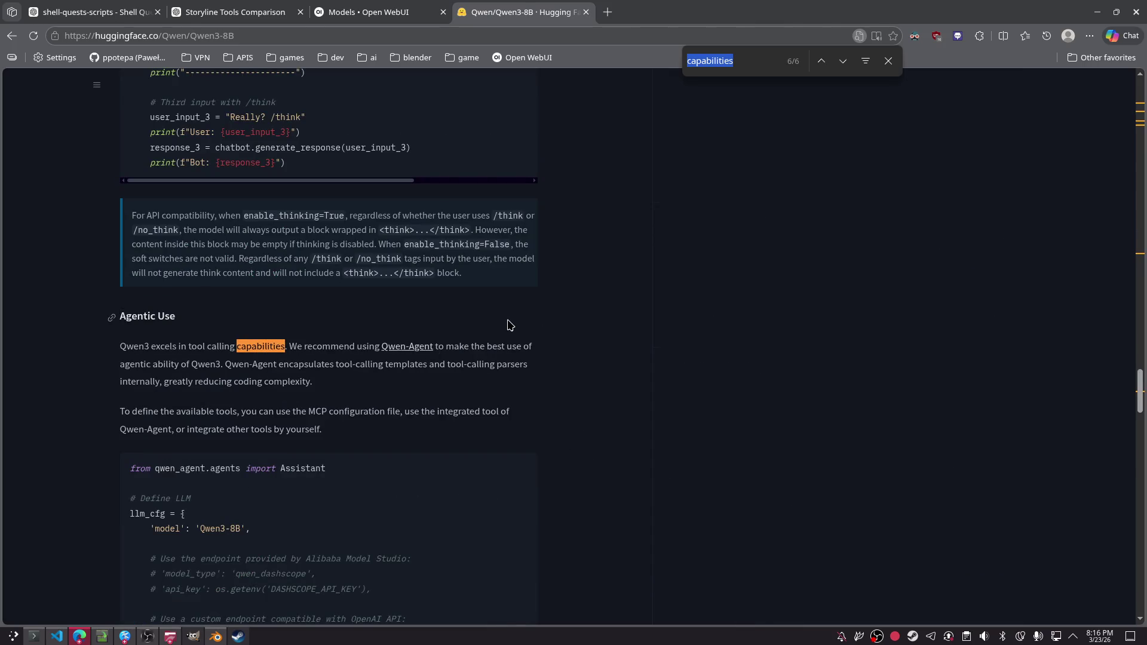
{"action": "key", "text": "alt+Left"}
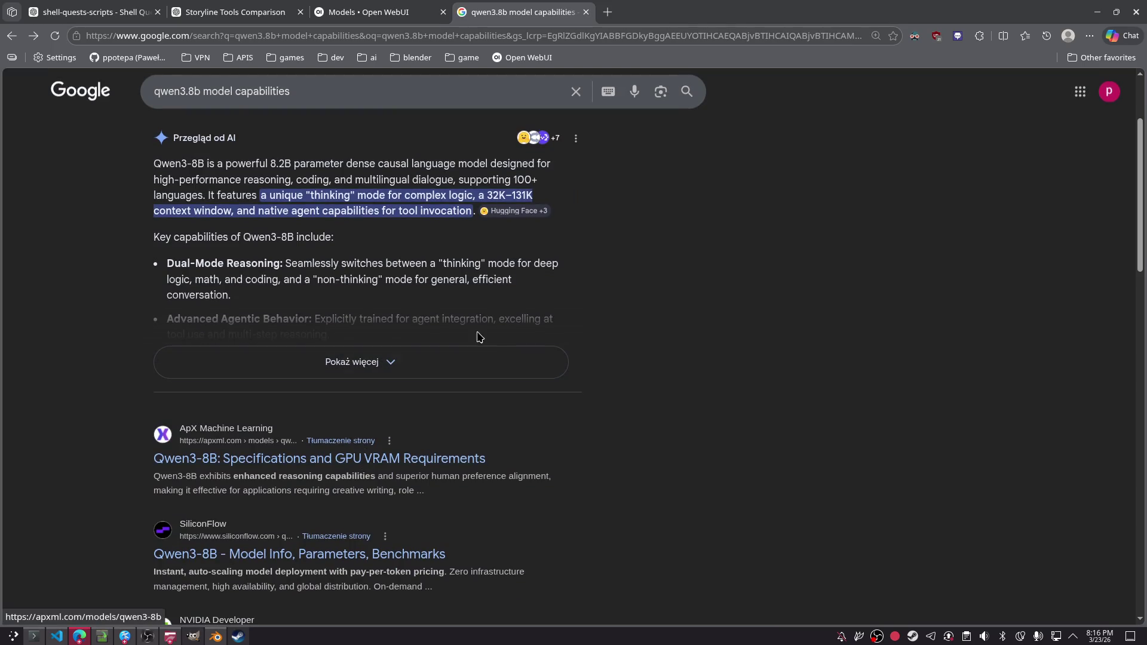
{"action": "left_click", "coordinate": [425, 464]}
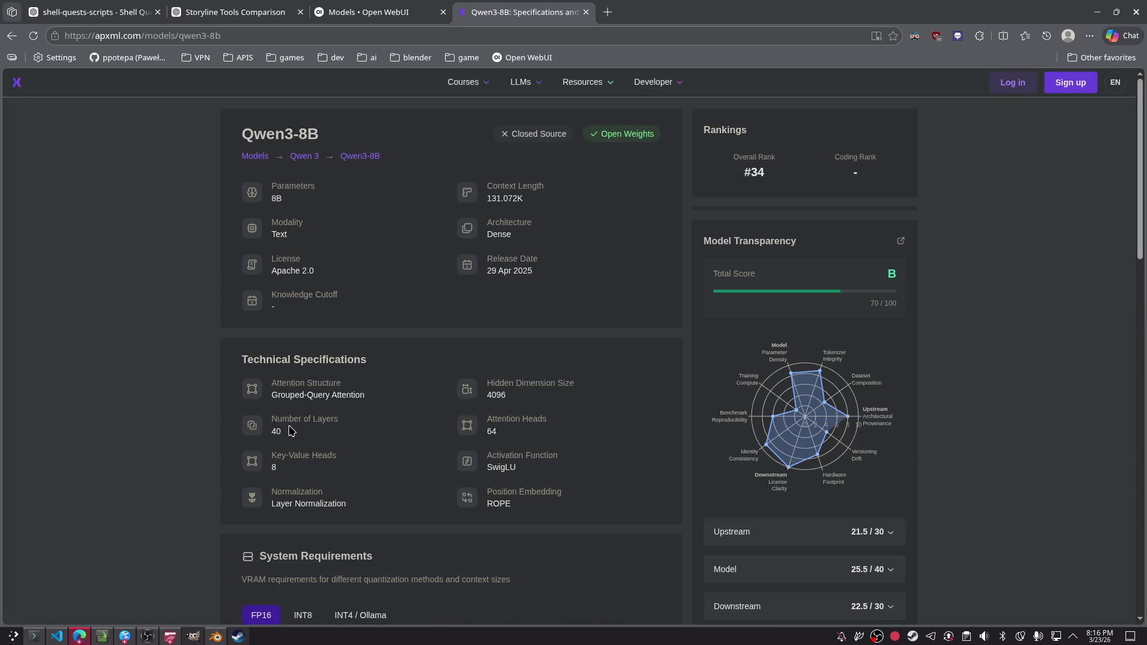
{"action": "scroll", "coordinate": [487, 374], "scroll_direction": "down", "scroll_amount": 5}
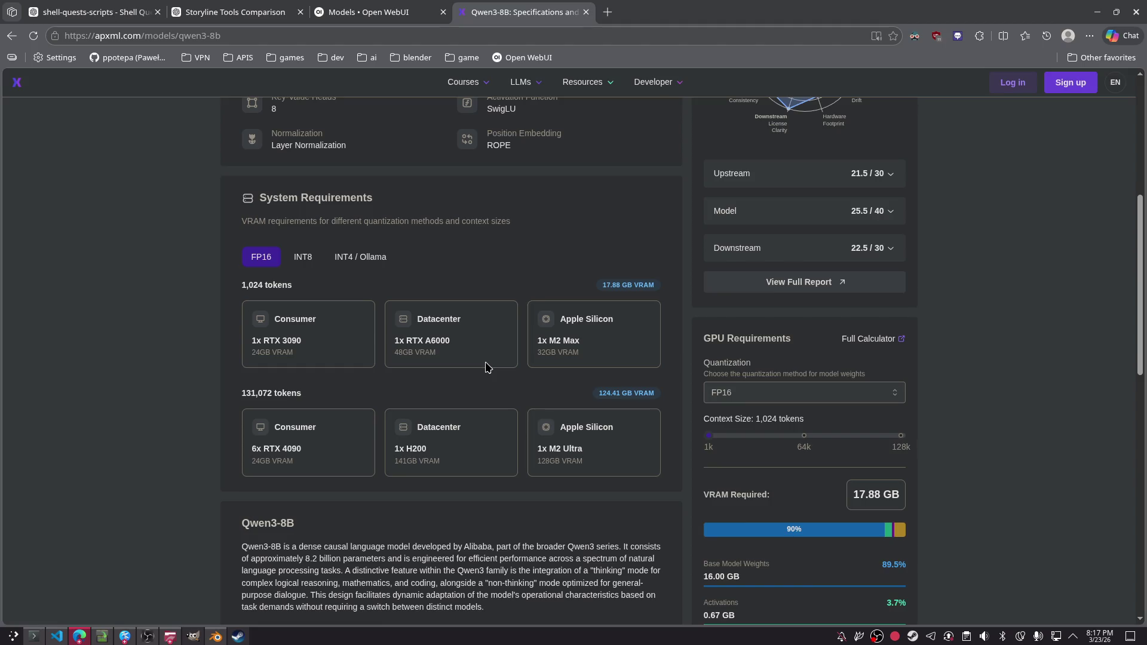
{"action": "left_click", "coordinate": [303, 257]}
{"action": "left_click", "coordinate": [360, 269]}
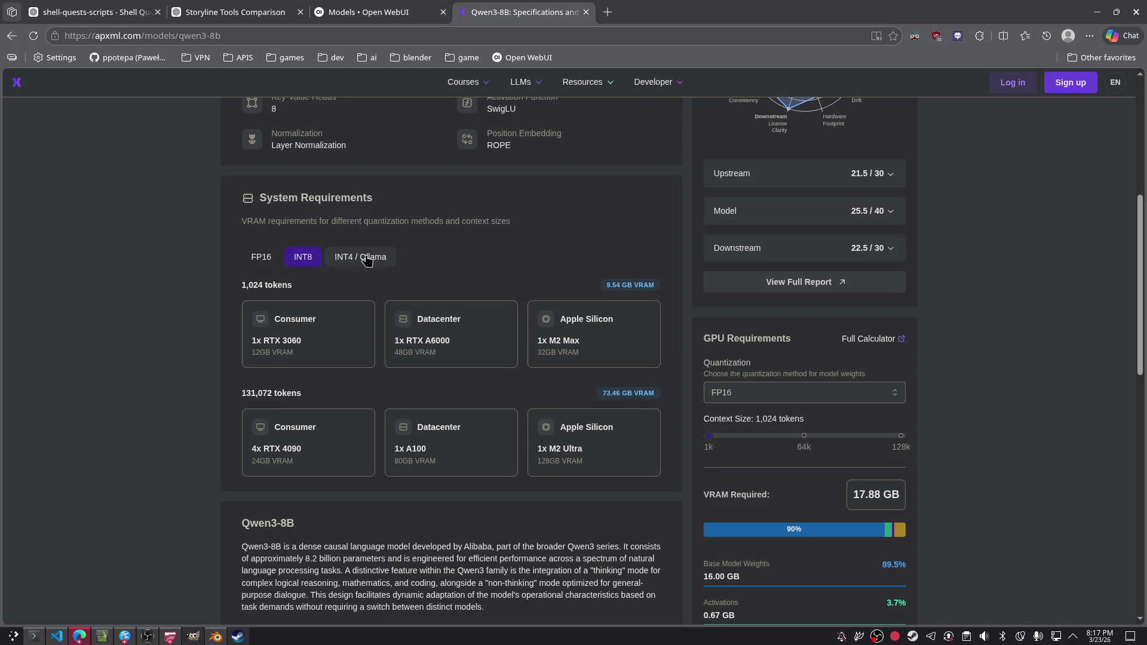
{"action": "left_click", "coordinate": [303, 256]}
{"action": "scroll", "coordinate": [869, 222], "scroll_direction": "up", "scroll_amount": 5}
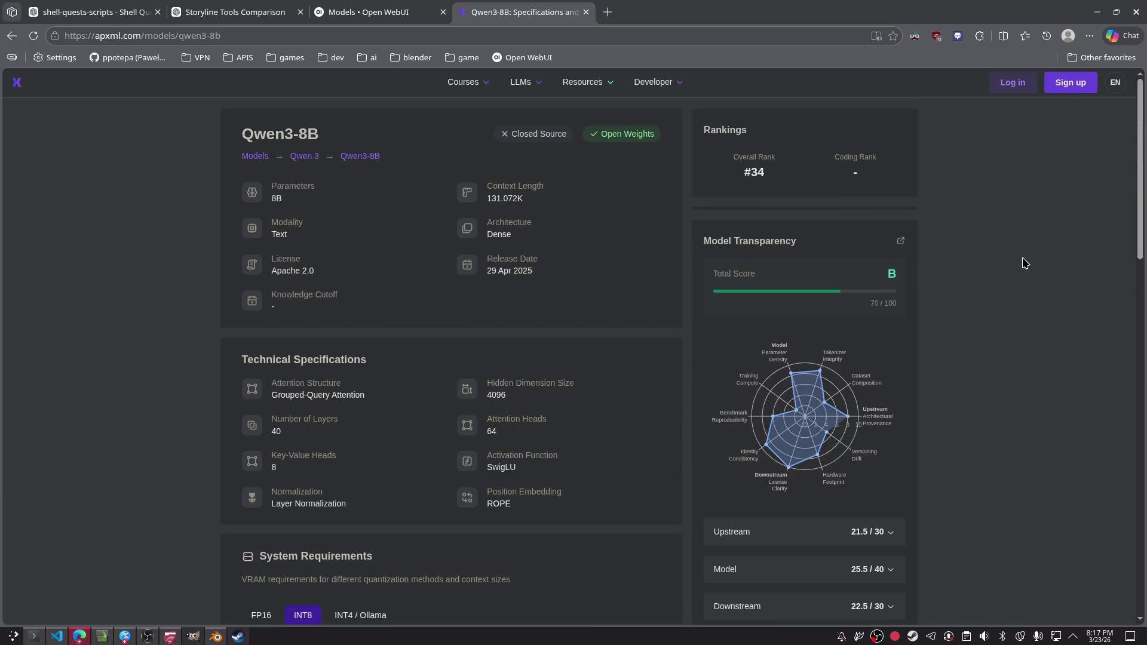
{"action": "key", "text": "alt+Left"}
{"action": "scroll", "coordinate": [423, 323], "scroll_direction": "down", "scroll_amount": 5}
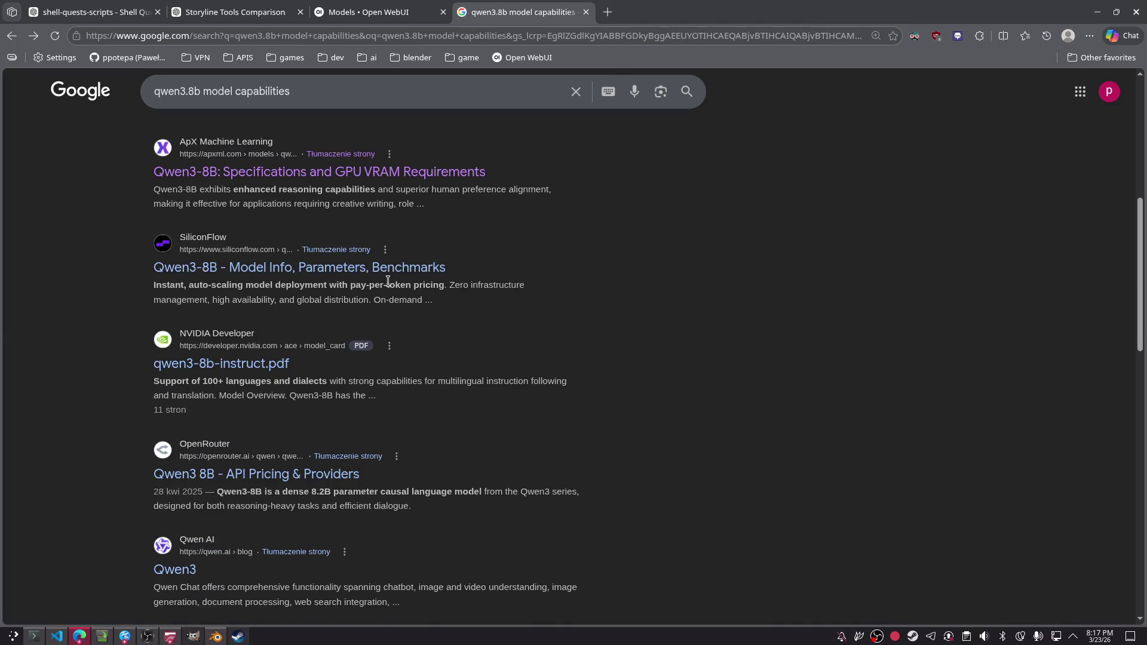
{"action": "scroll", "coordinate": [548, 349], "scroll_direction": "down", "scroll_amount": 3}
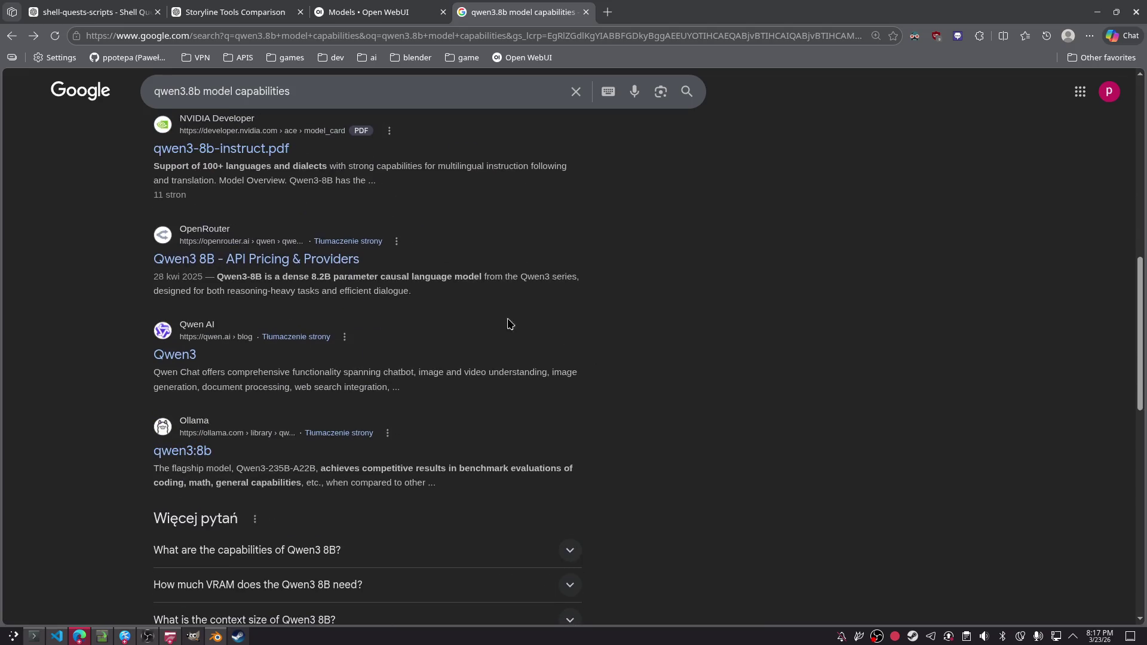
{"action": "left_click", "coordinate": [182, 452]}
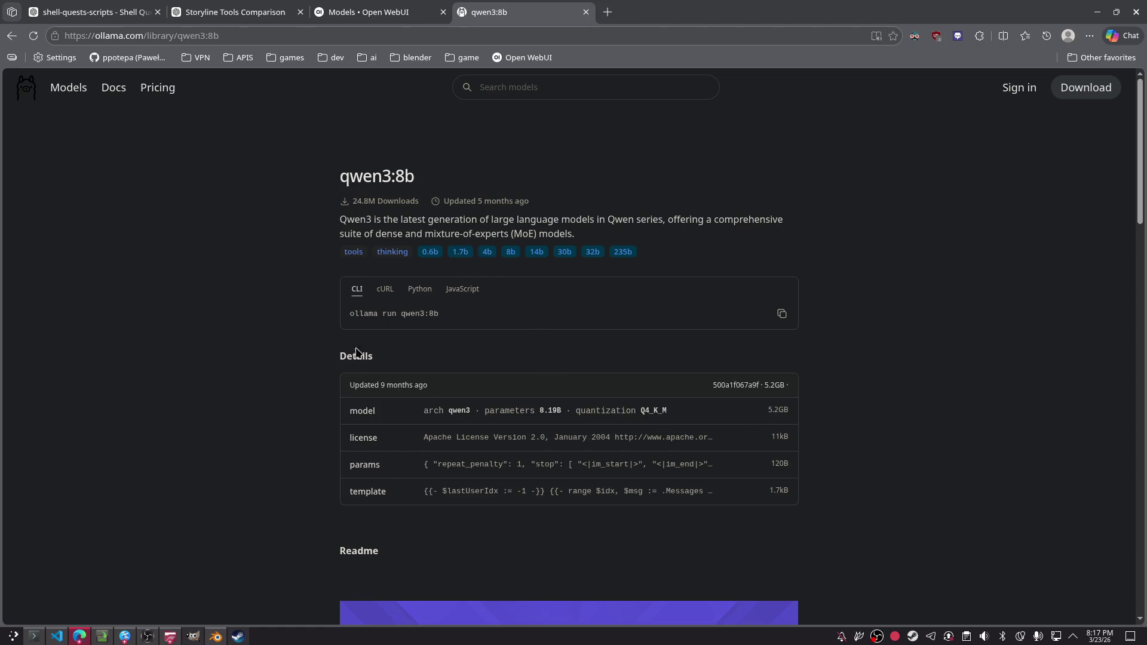
- Find 'capabilities' on Ollama's qwen3:8b page and jump through its matches
{"action": "scroll", "coordinate": [380, 409], "scroll_direction": "down", "scroll_amount": 10}
{"action": "scroll", "coordinate": [380, 407], "scroll_direction": "down", "scroll_amount": 14}
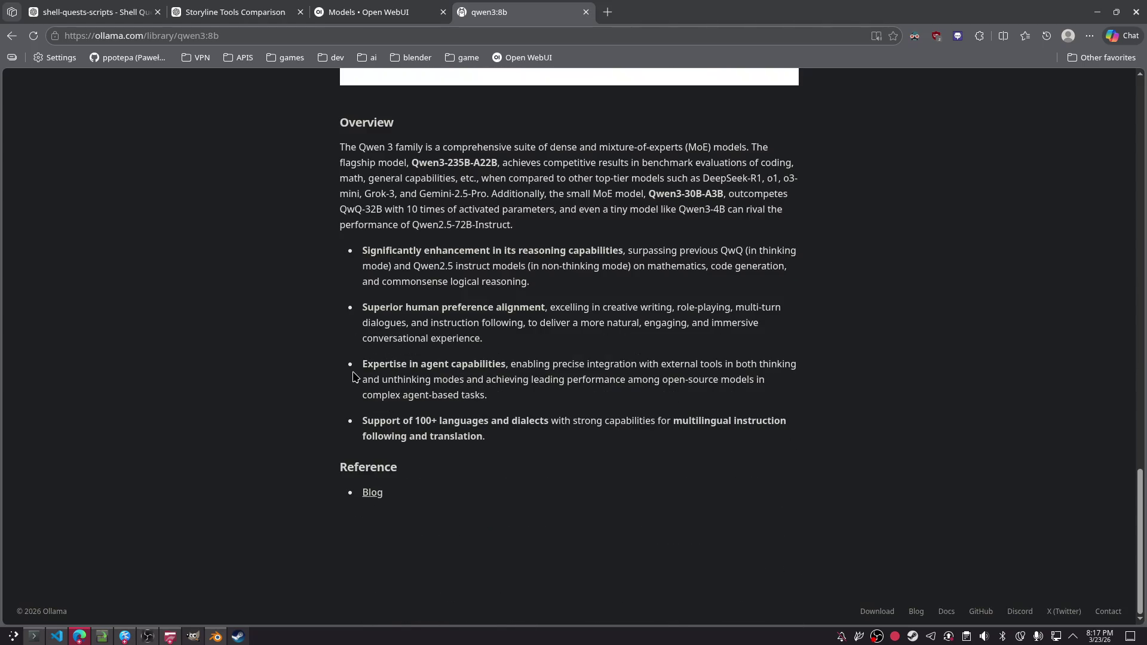
{"action": "key", "text": "ctrl+f"}
{"action": "type", "text": "capabilities"}
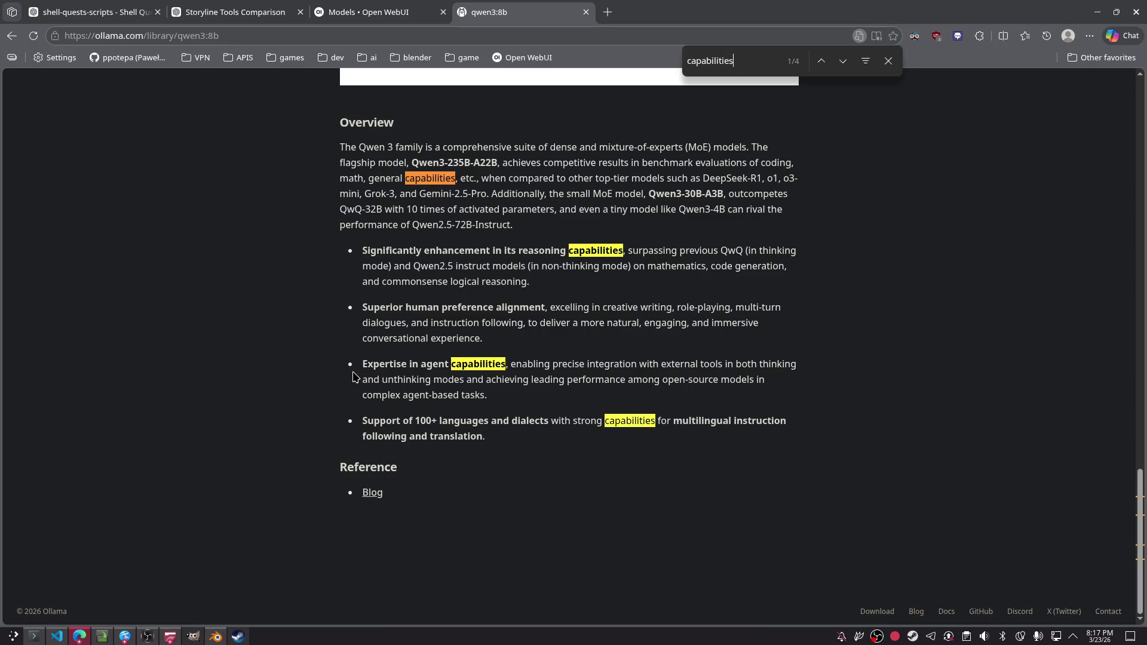
{"action": "key", "text": "Return"}
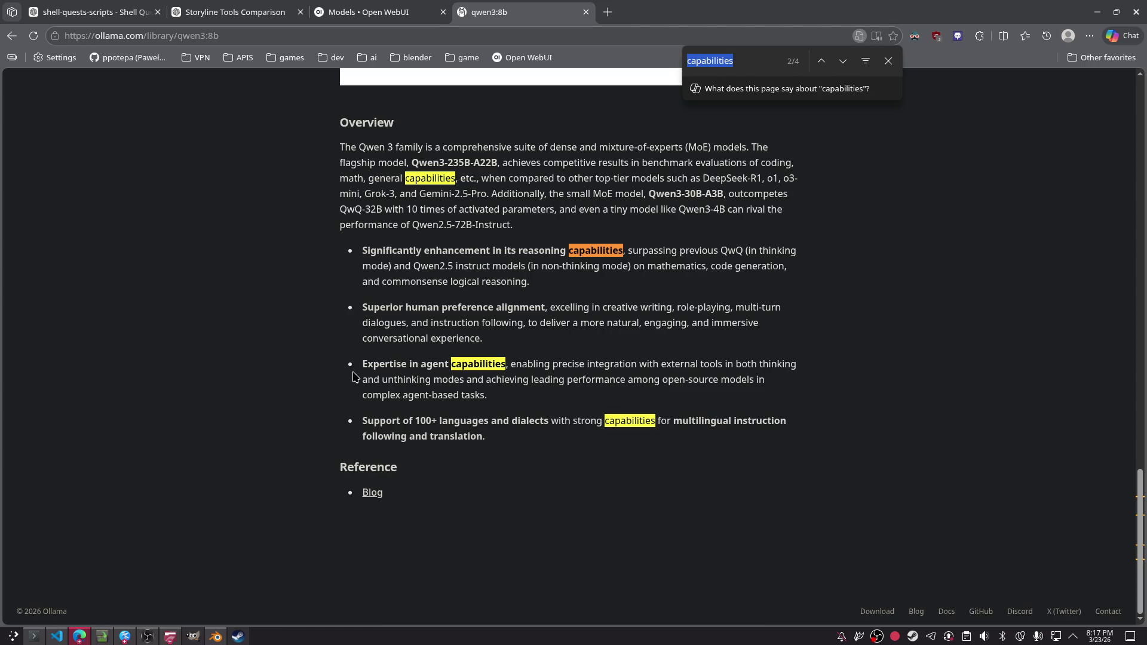
{"action": "key", "text": "Return"}
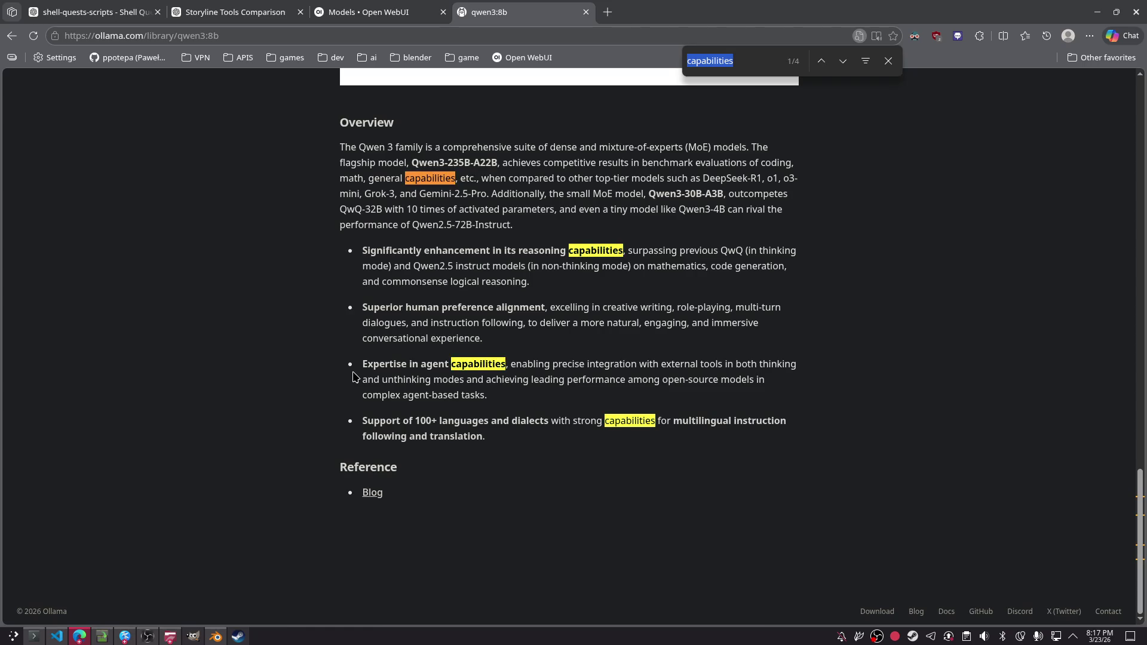
{"action": "key", "text": "alt+Tab"}
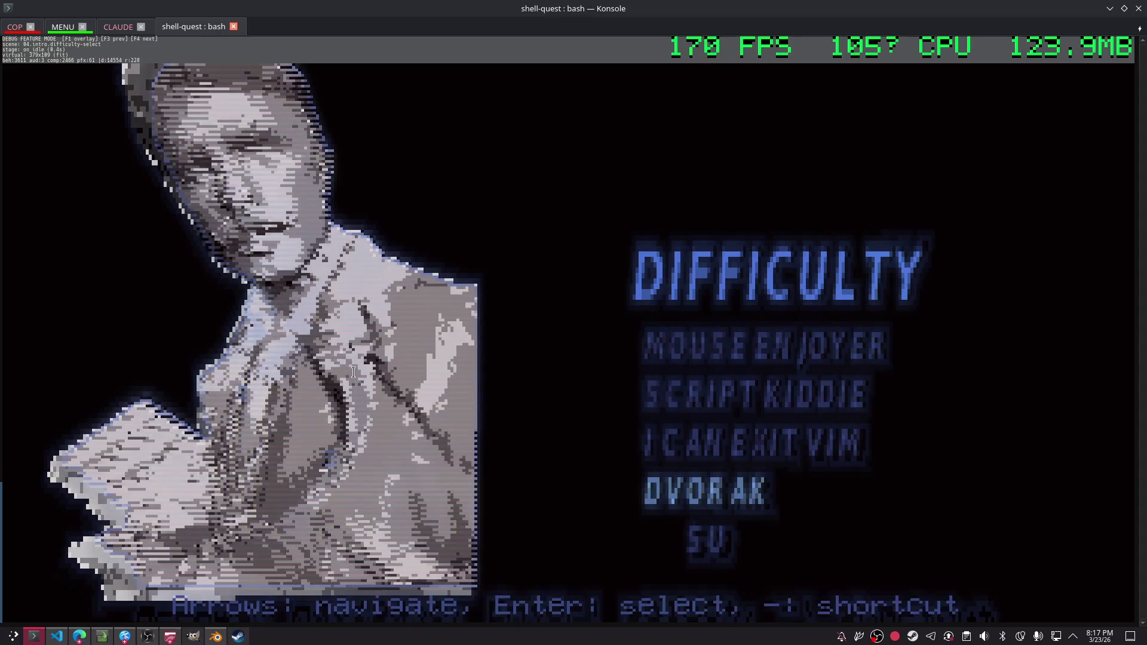
- Return to the browser and switch to the Storyline Tools Comparison chat
{"action": "key", "text": "alt+Tab"}
{"action": "left_click", "coordinate": [427, 15]}
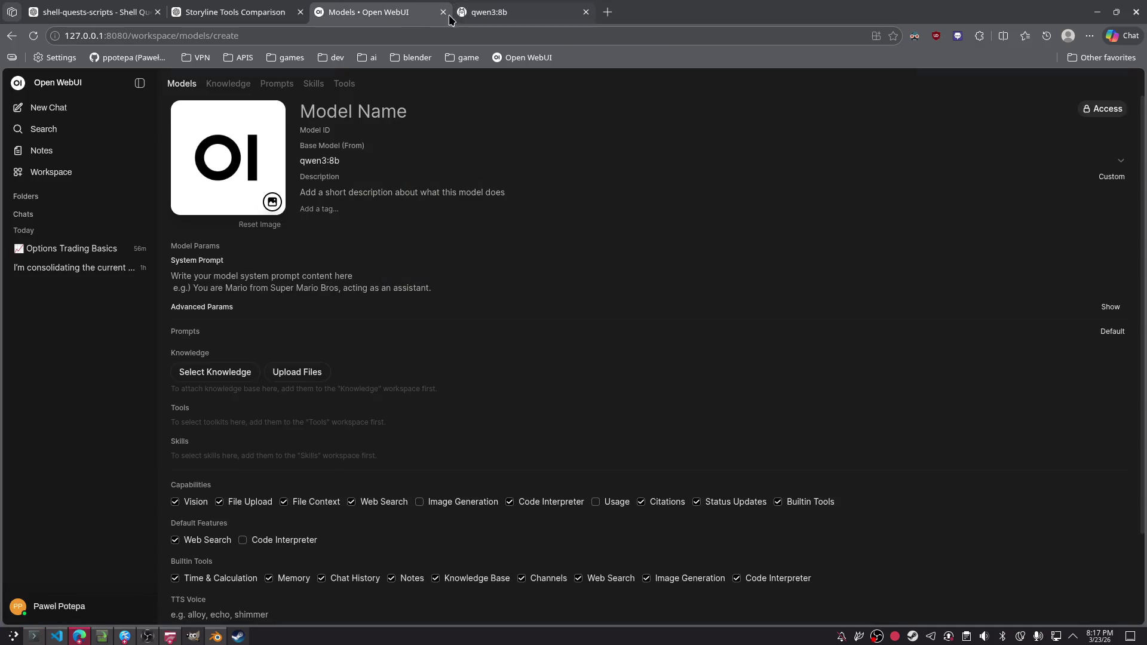
{"action": "key", "text": "ctrl+t"}
{"action": "type", "text": "cha"}
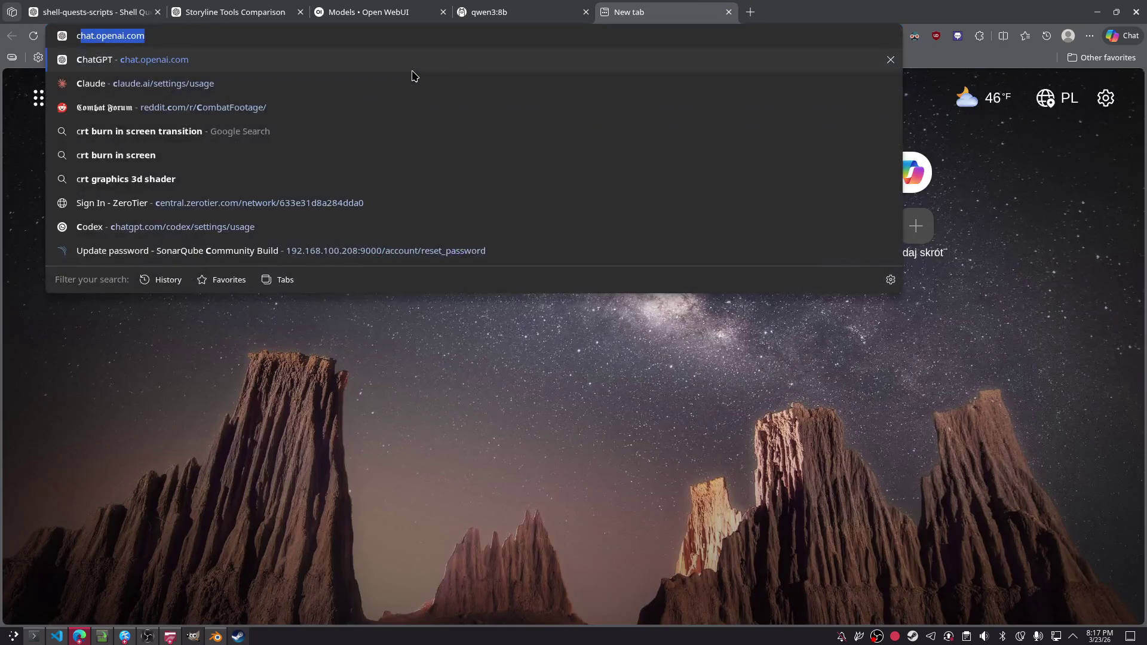
{"action": "key", "text": "ctrl+1"}
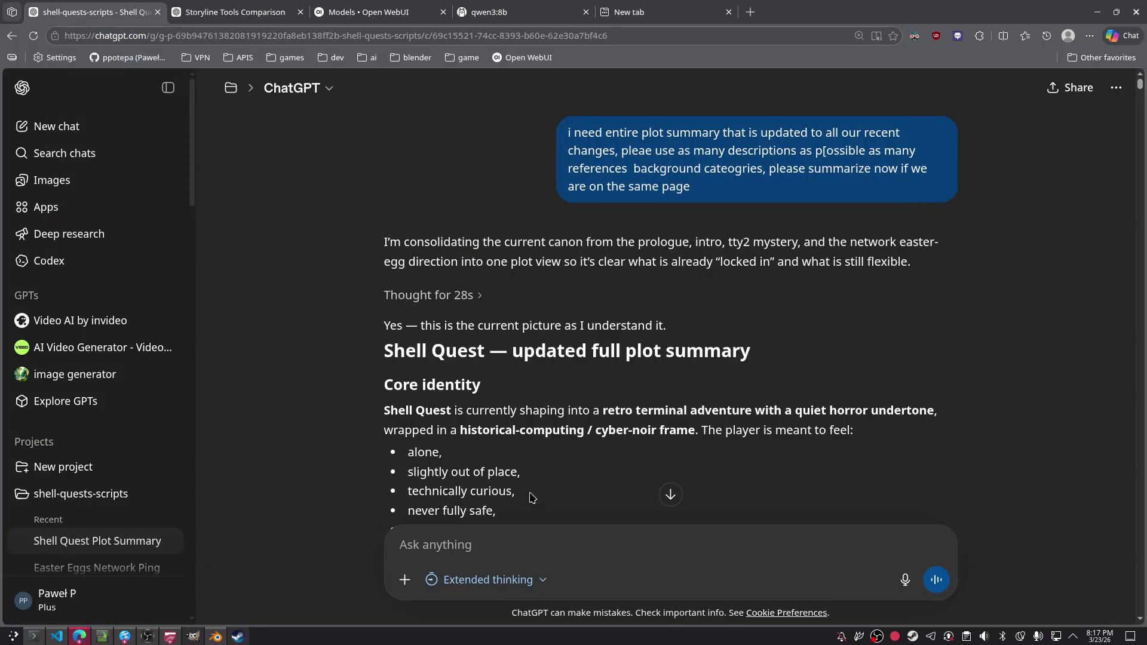
{"action": "key", "text": "ctrl+2"}
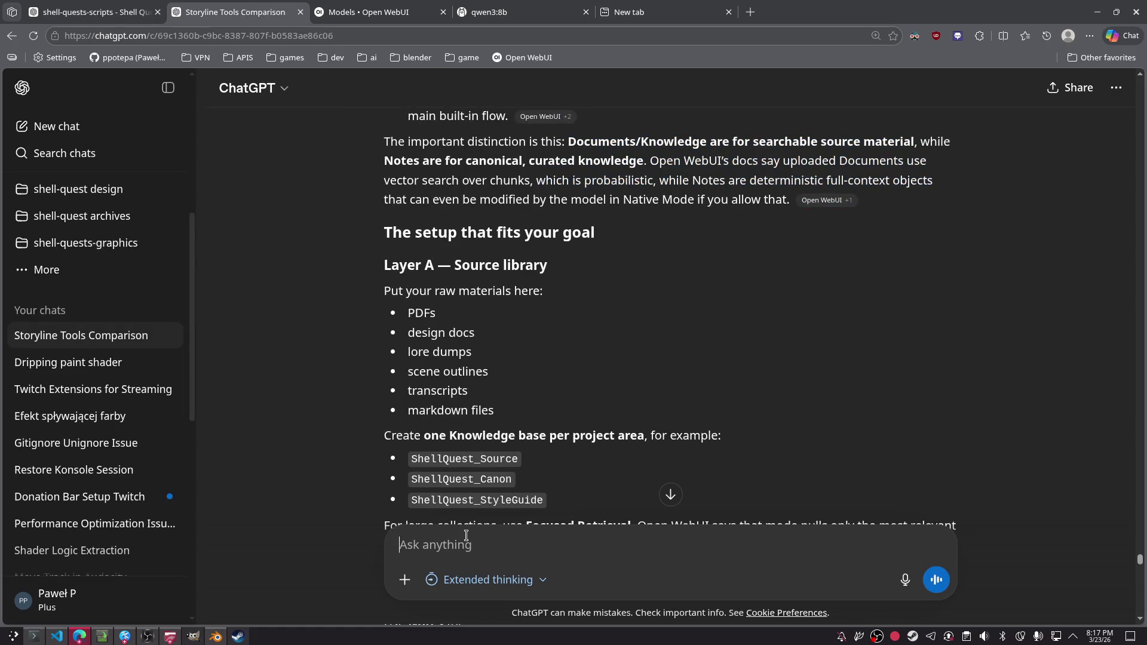
- Ask which model suits Open WebUI notes and mind maps on a 3070 Ti with 128 GB RAM
{"action": "type", "text": "best model for 3070 t"}
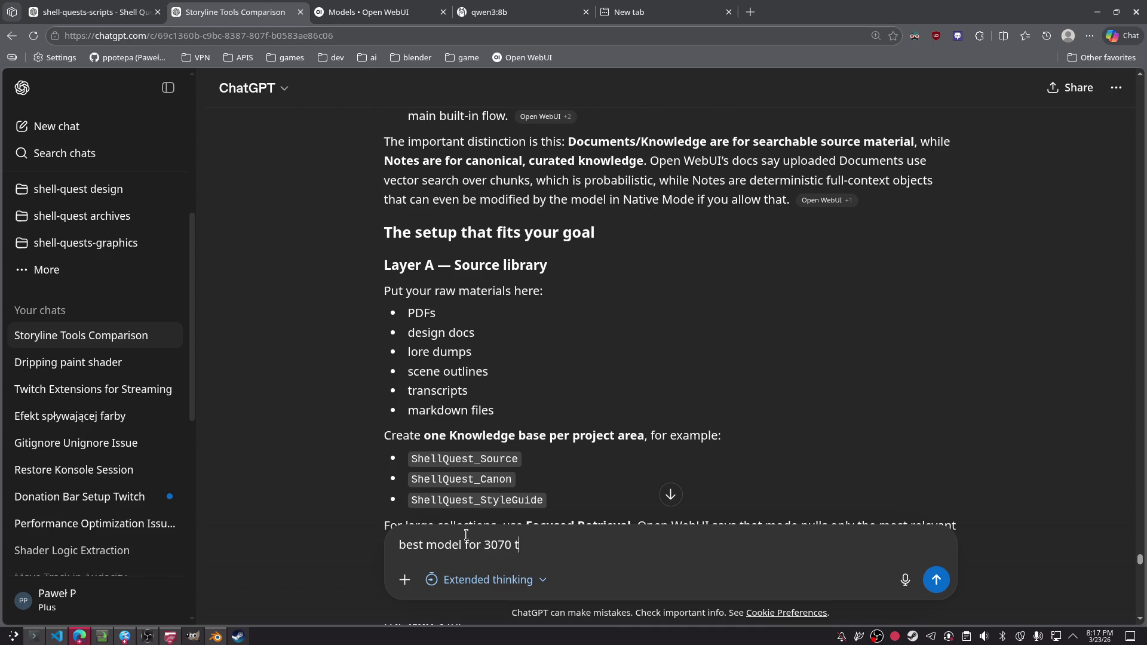
{"action": "type", "text": "129"}
{"action": "type", "text": "WEBUI for creating note"}
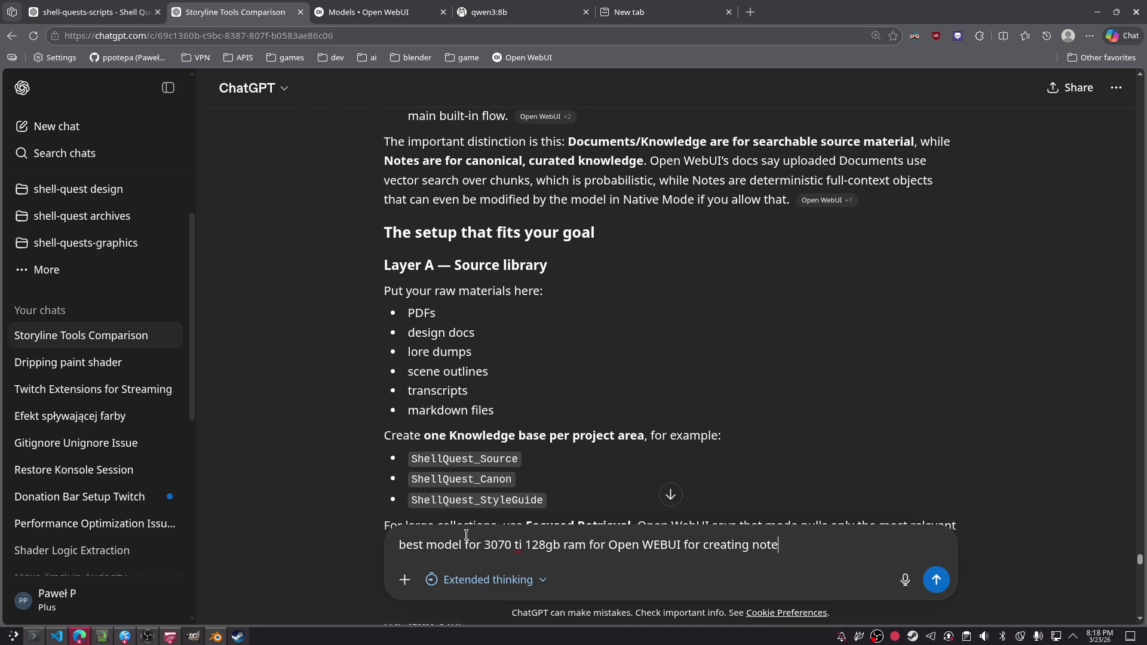
{"action": "type", "text": "rkspaces "}
{"action": "type", "text": "map"}
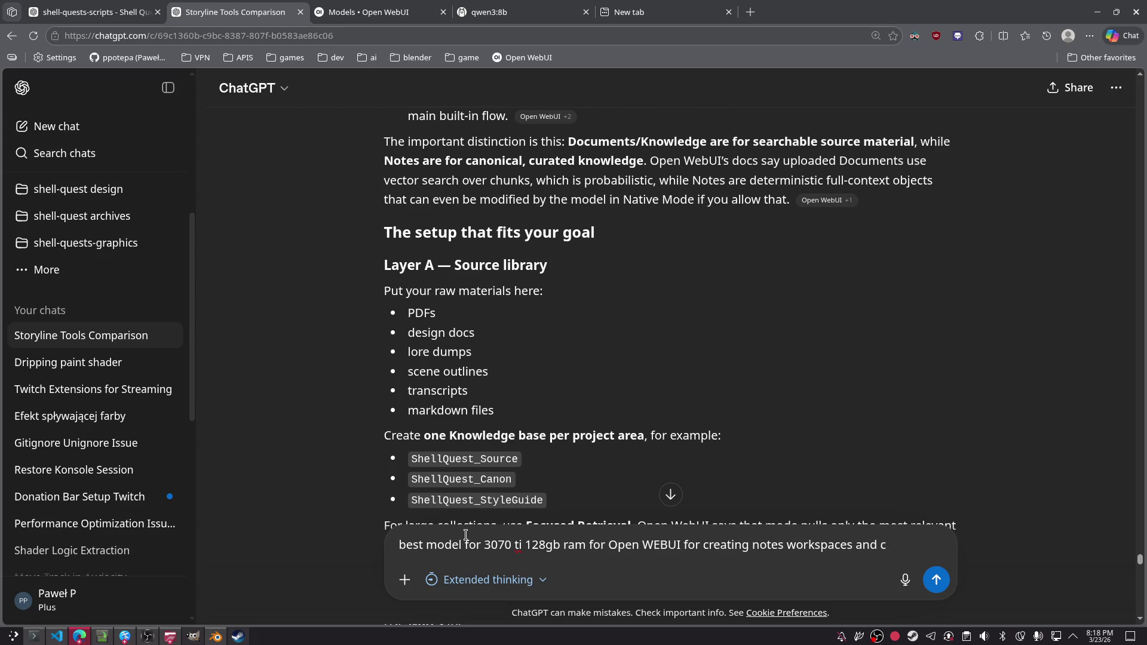
{"action": "type", "text": "maps"}
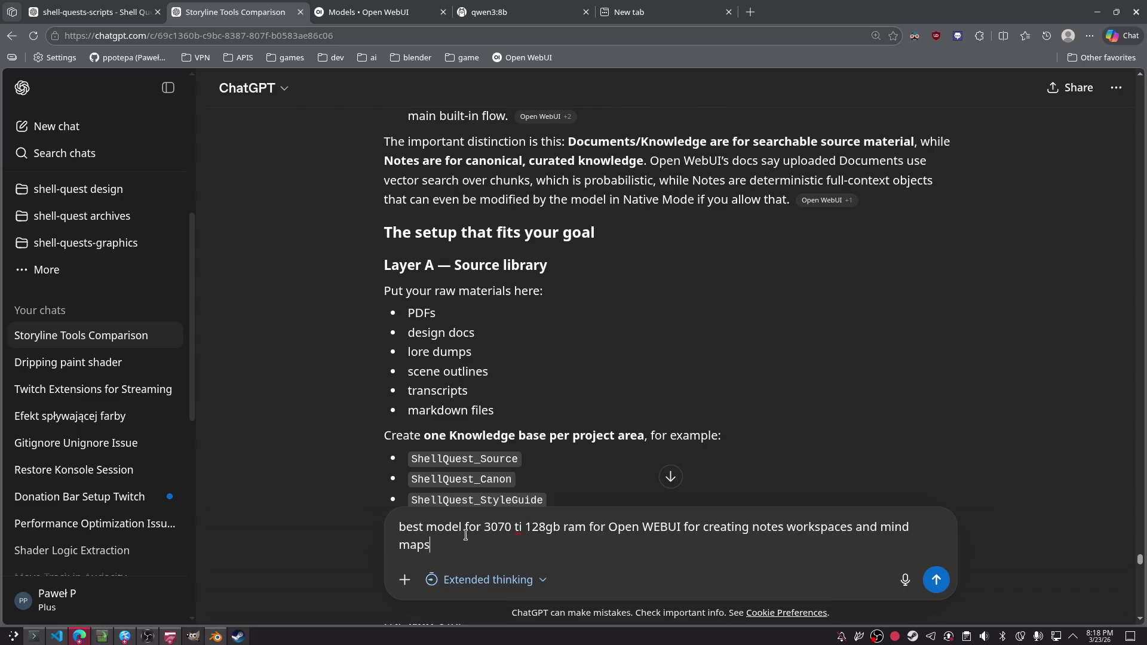
{"action": "key", "text": "Return"}
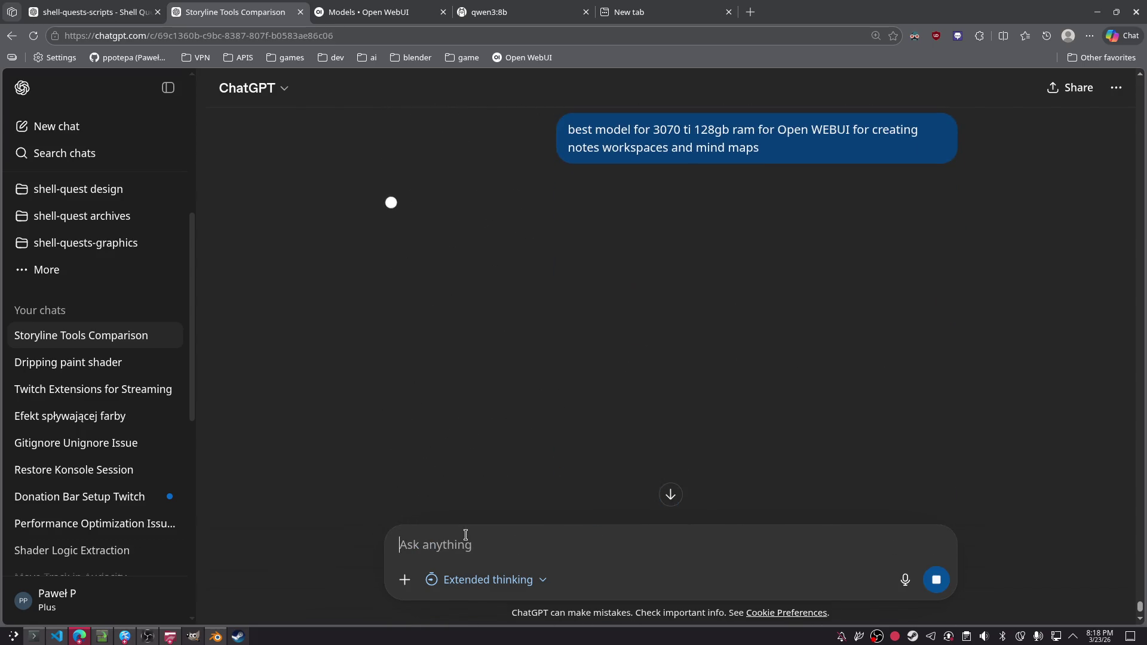
{"action": "left_click", "coordinate": [34, 637]}
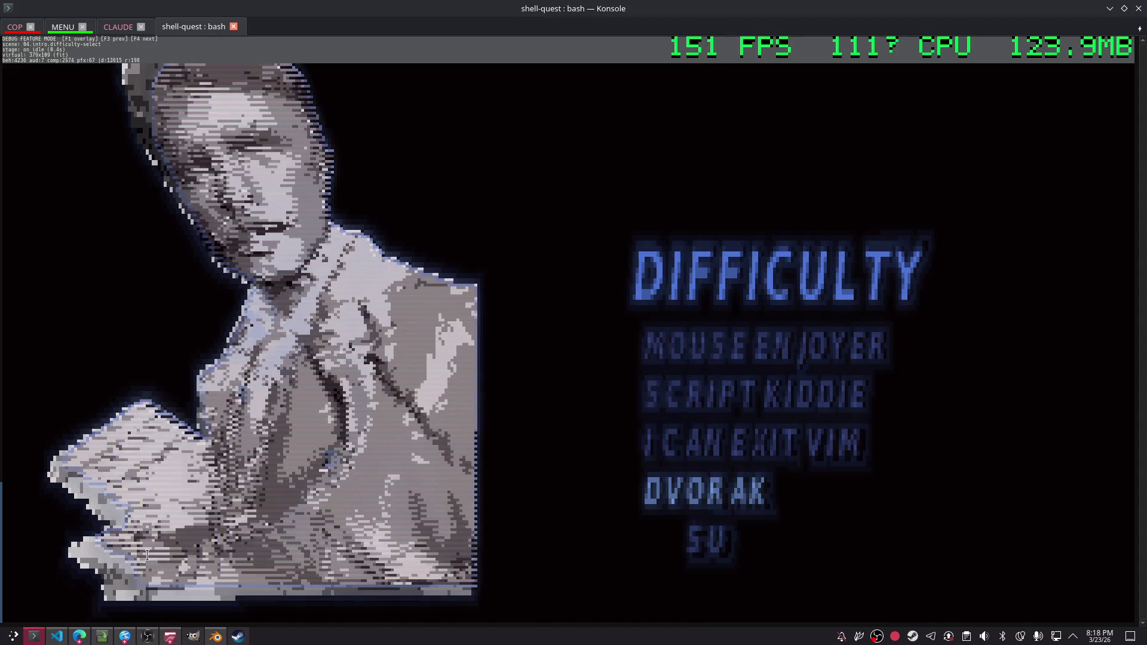
- Move bust 1 slightly higher in the camera frame
{"action": "key", "text": "alt+Tab"}
{"action": "left_click", "coordinate": [216, 636]}
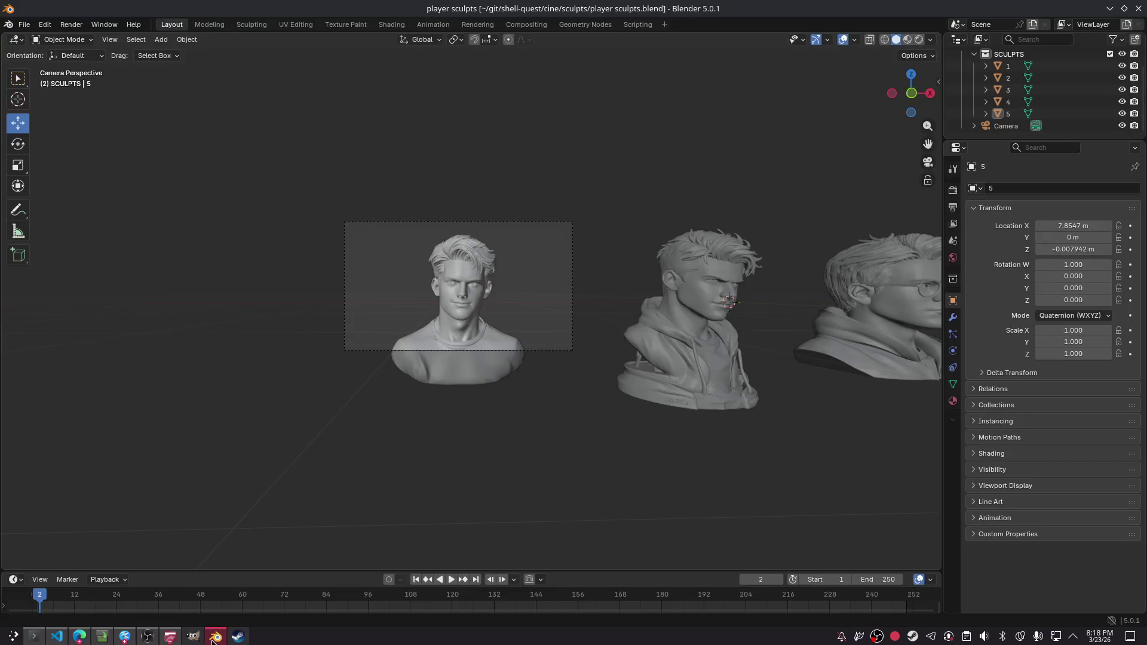
{"action": "scroll", "coordinate": [399, 288], "scroll_direction": "up", "scroll_amount": 5}
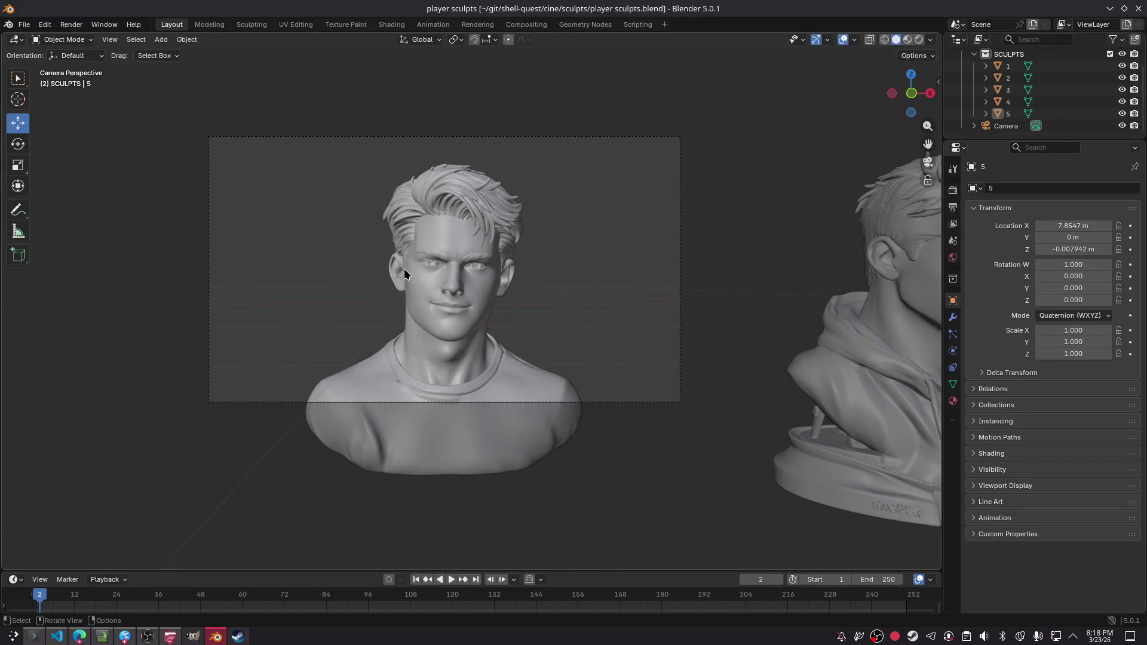
{"action": "left_click", "coordinate": [442, 280]}
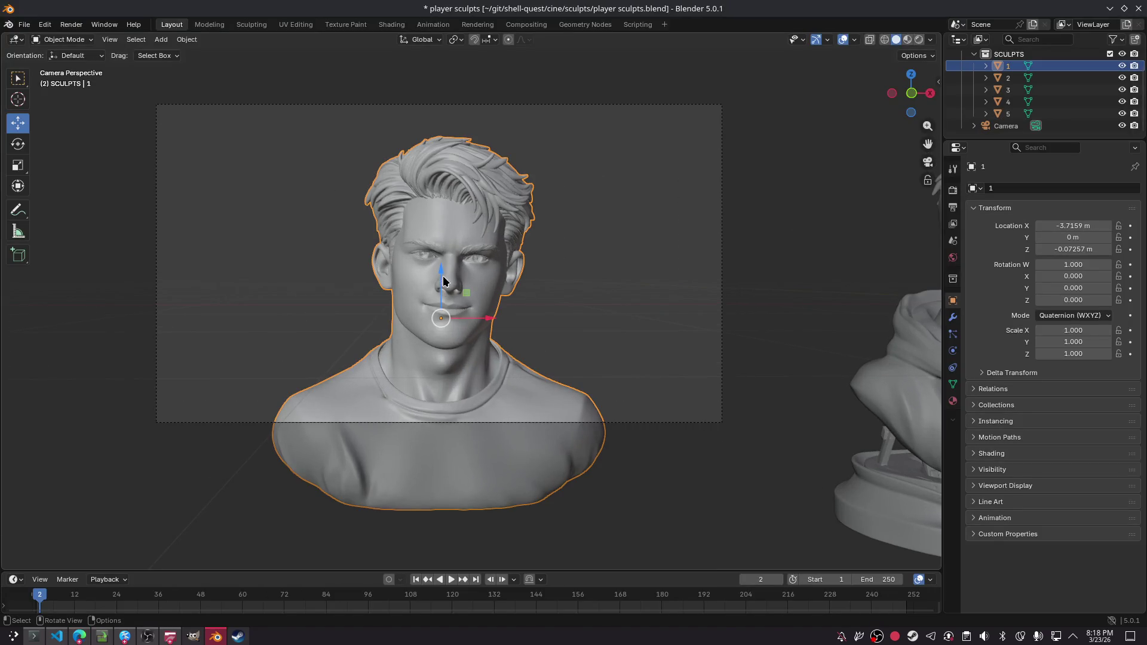
{"action": "key", "text": "g"}
{"action": "left_click", "coordinate": [453, 295]}
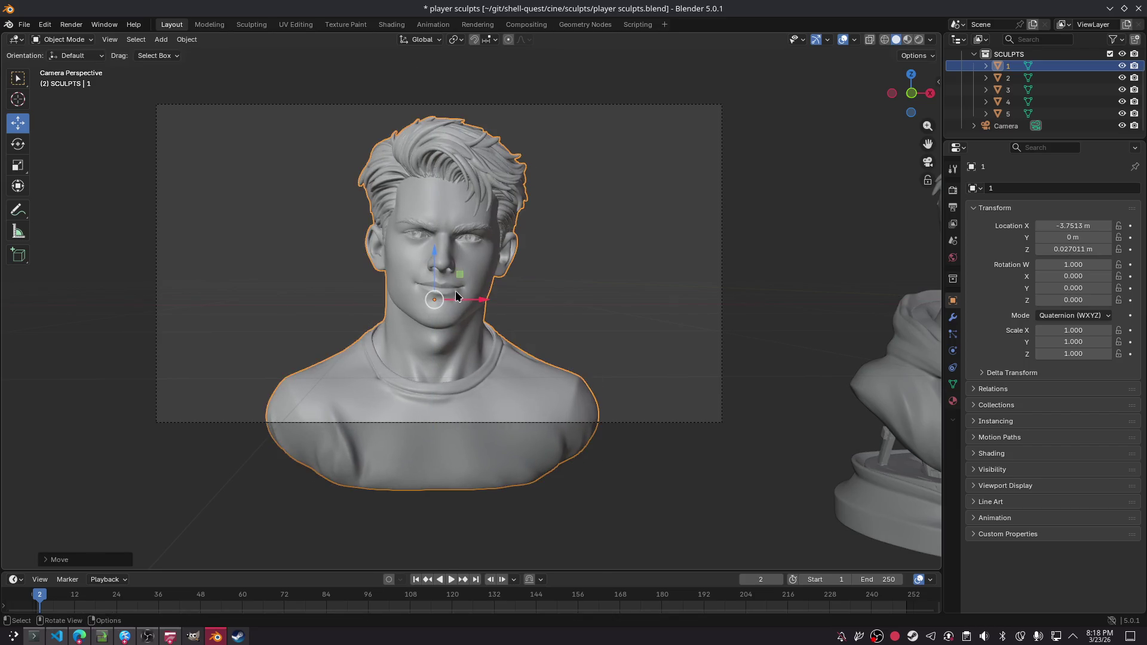
{"action": "left_click", "coordinate": [813, 190]}
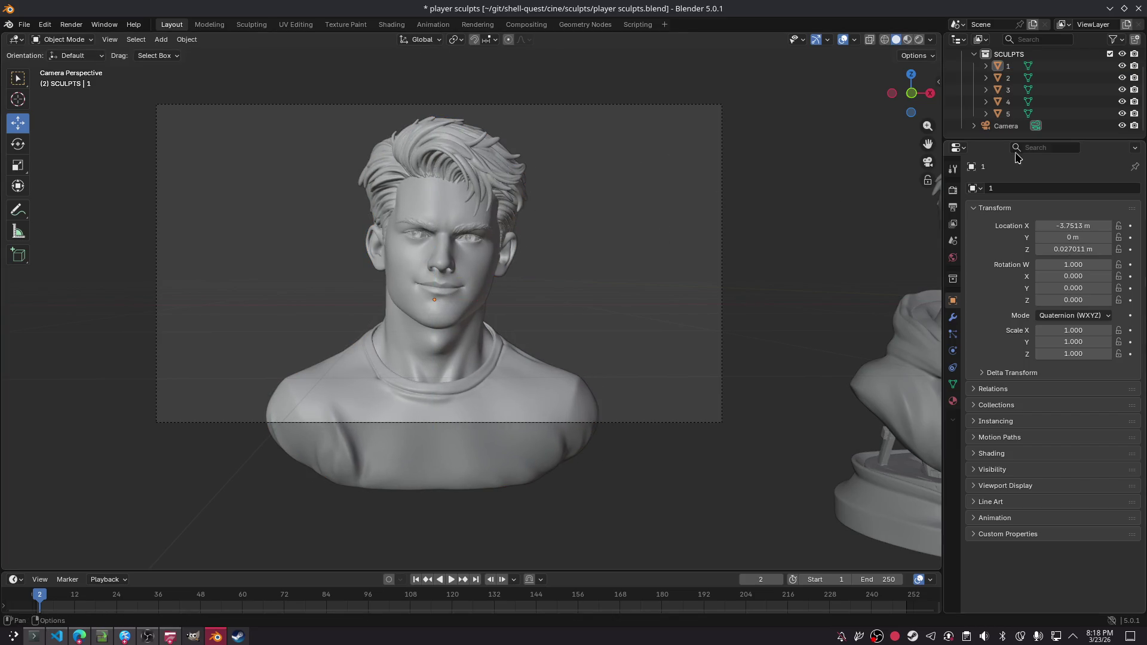
- Collapse the SCULPTS collection, preview with rendered shading, and save player sculpts.blend
{"action": "scroll", "coordinate": [976, 87], "scroll_direction": "up", "scroll_amount": 2}
{"action": "left_click", "coordinate": [973, 80]}
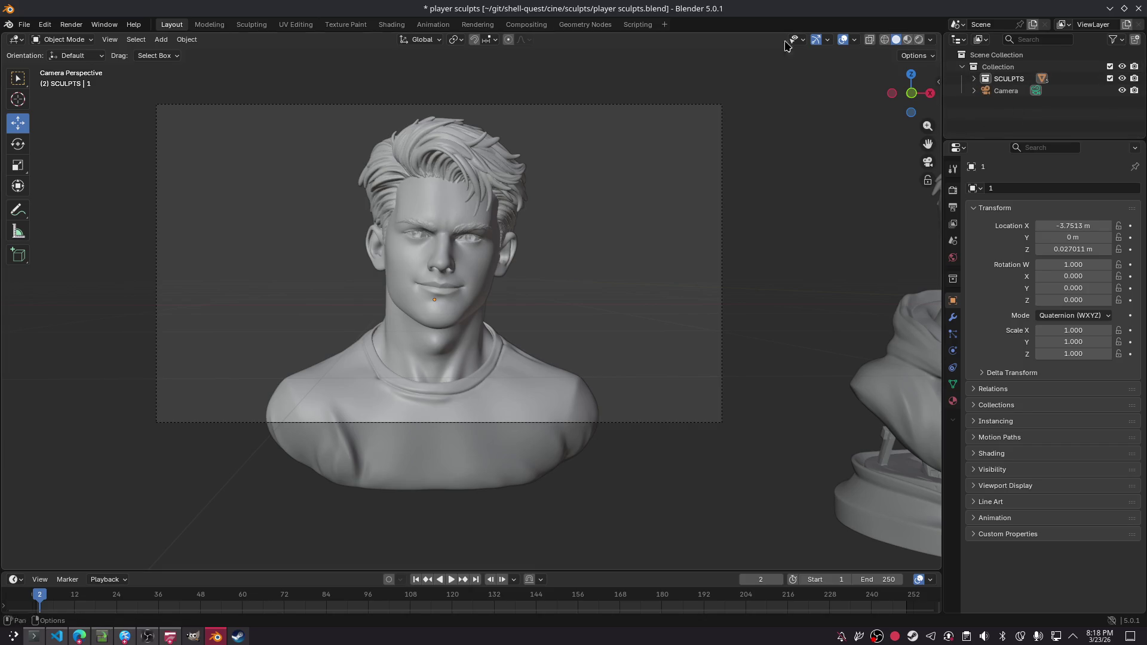
{"action": "left_click", "coordinate": [919, 40]}
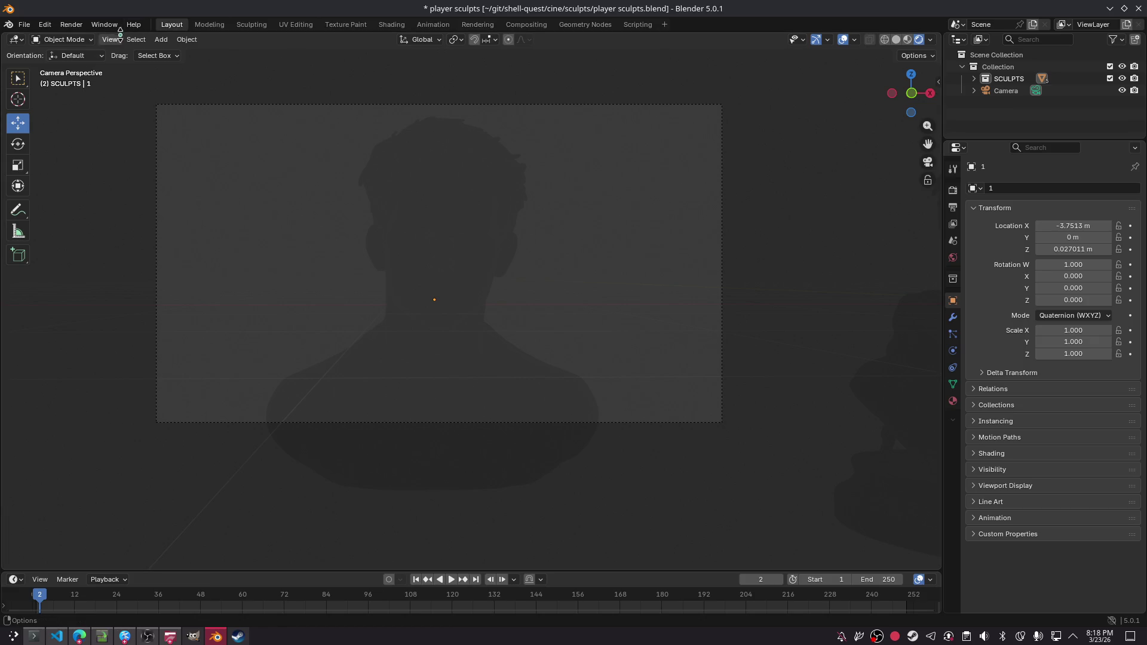
{"action": "key", "text": "ctrl+s"}
- Try Window > New Main Window and restore the Blender window to full screen
{"action": "left_click", "coordinate": [214, 641]}
{"action": "left_click", "coordinate": [214, 641]}
{"action": "left_click", "coordinate": [103, 25]}
{"action": "left_click", "coordinate": [126, 49]}
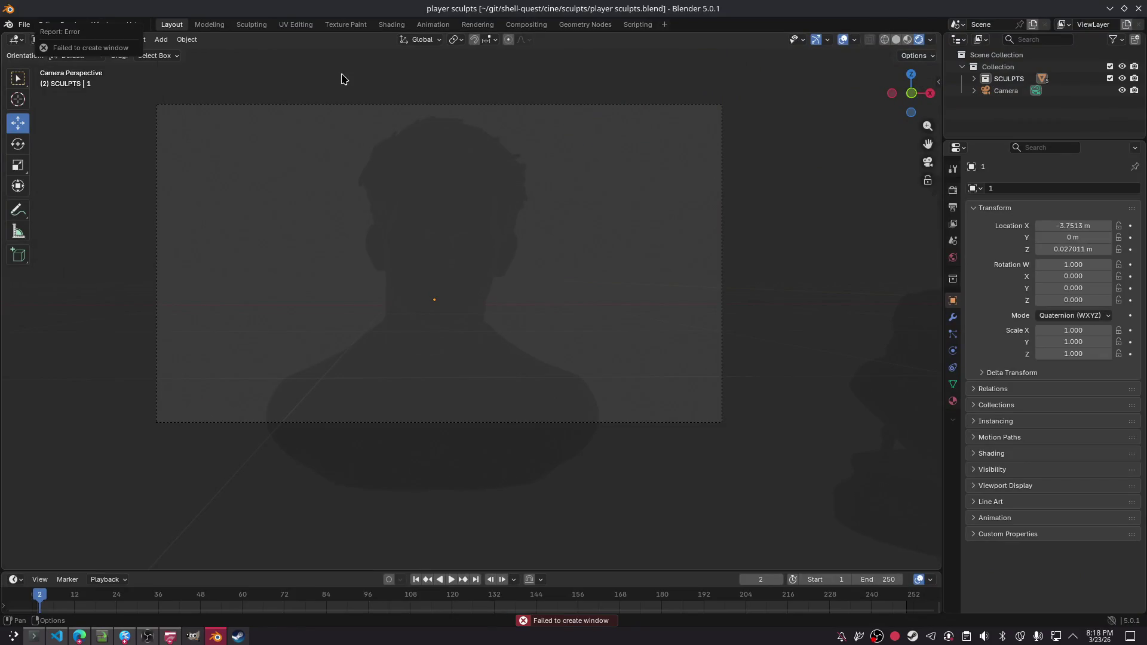
{"action": "left_click", "coordinate": [215, 637]}
{"action": "left_click", "coordinate": [216, 637]}
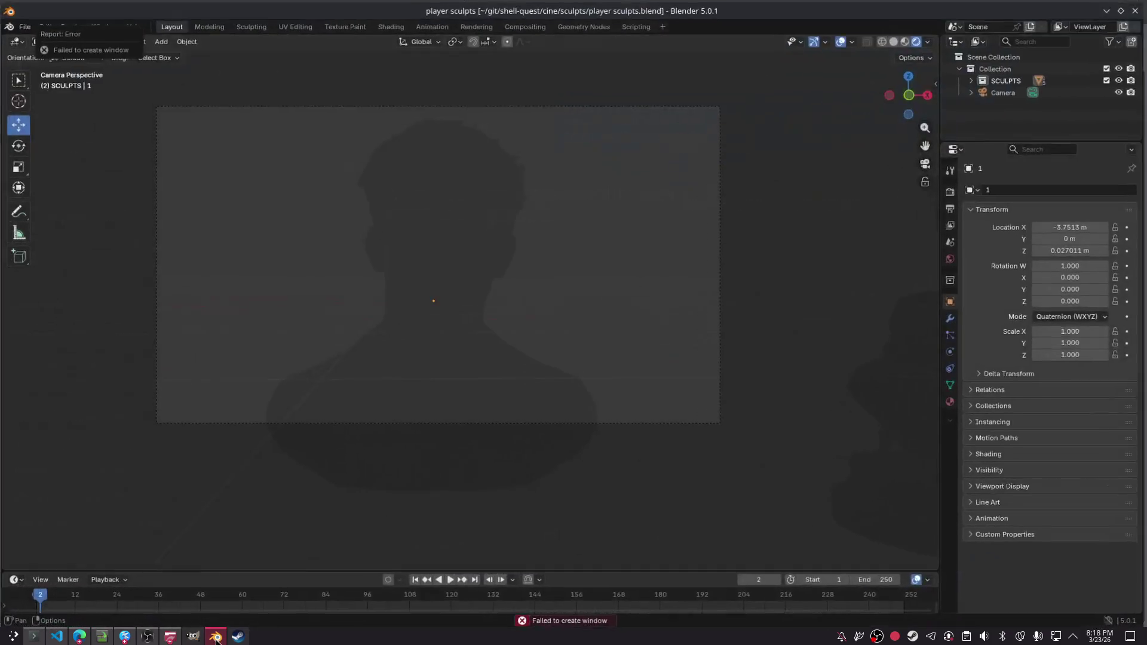
{"action": "mouse_move", "coordinate": [771, 9]}
{"action": "left_mouse_down"}
{"action": "mouse_move", "coordinate": [597, 280]}
{"action": "mouse_move", "coordinate": [574, 197]}
{"action": "left_mouse_up"}
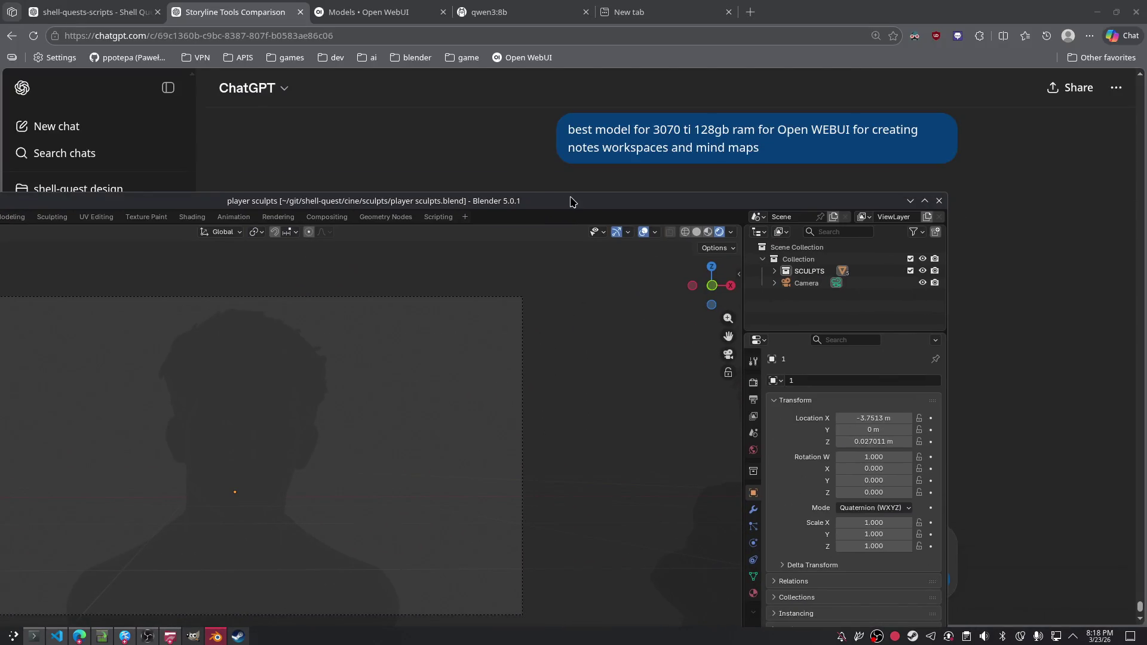
{"action": "double_click", "coordinate": [572, 199]}
{"action": "left_click", "coordinate": [216, 637]}
{"action": "left_click", "coordinate": [215, 637]}
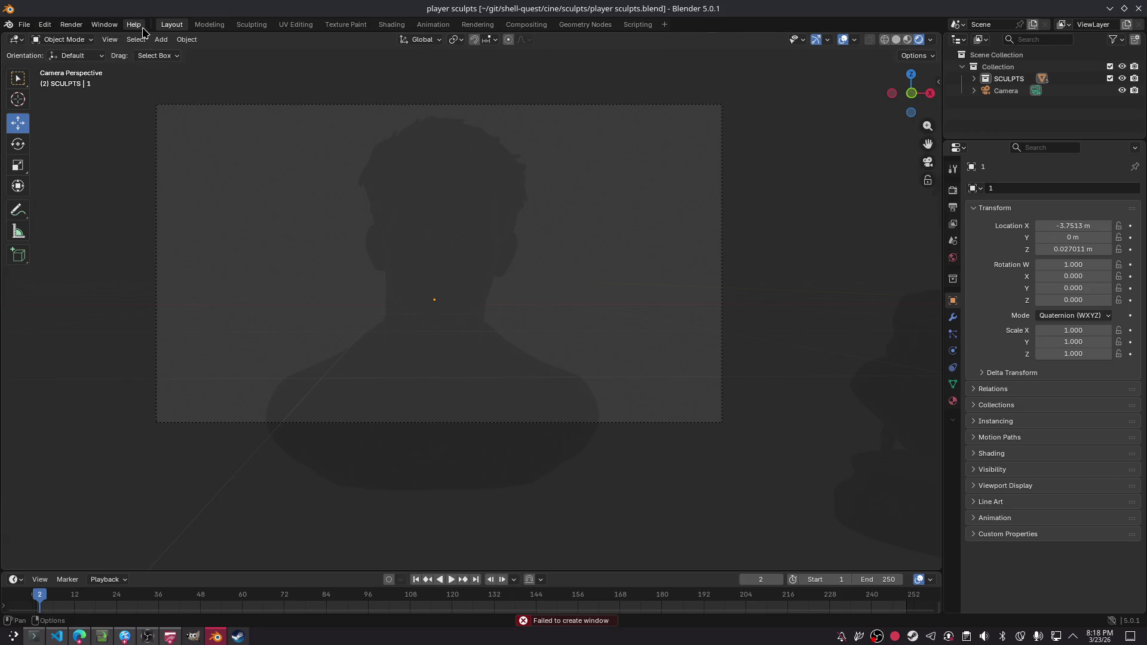
- Switch to the UV Editing workspace, maximise the window, and deselect the whole mesh
{"action": "left_click", "coordinate": [296, 24]}
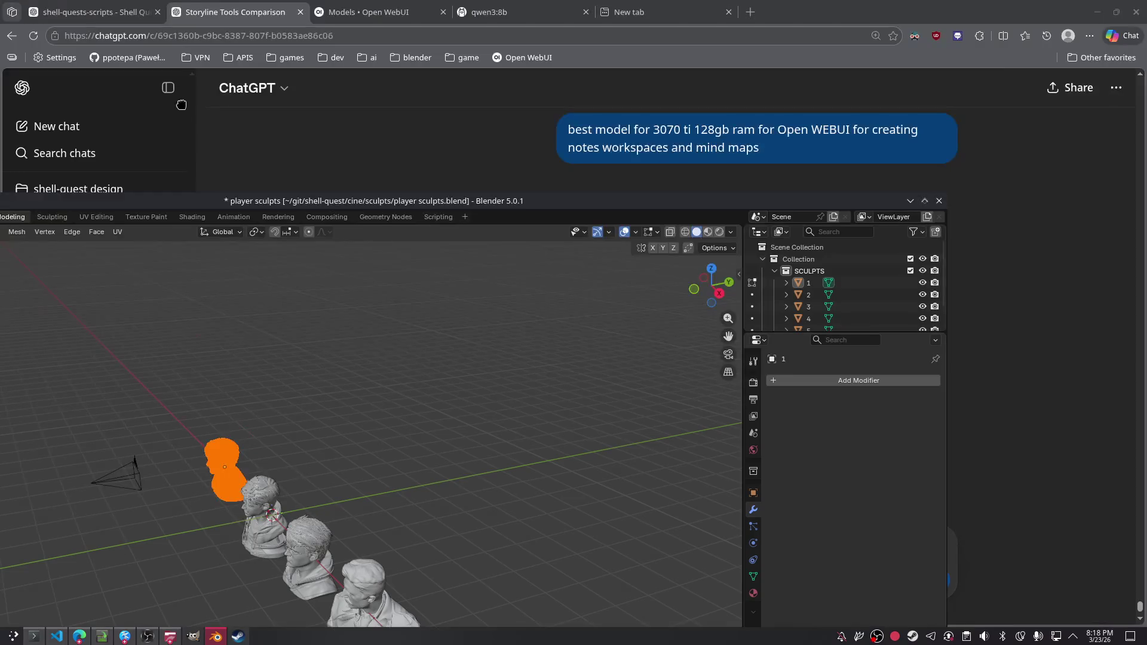
{"action": "double_click", "coordinate": [327, 139]}
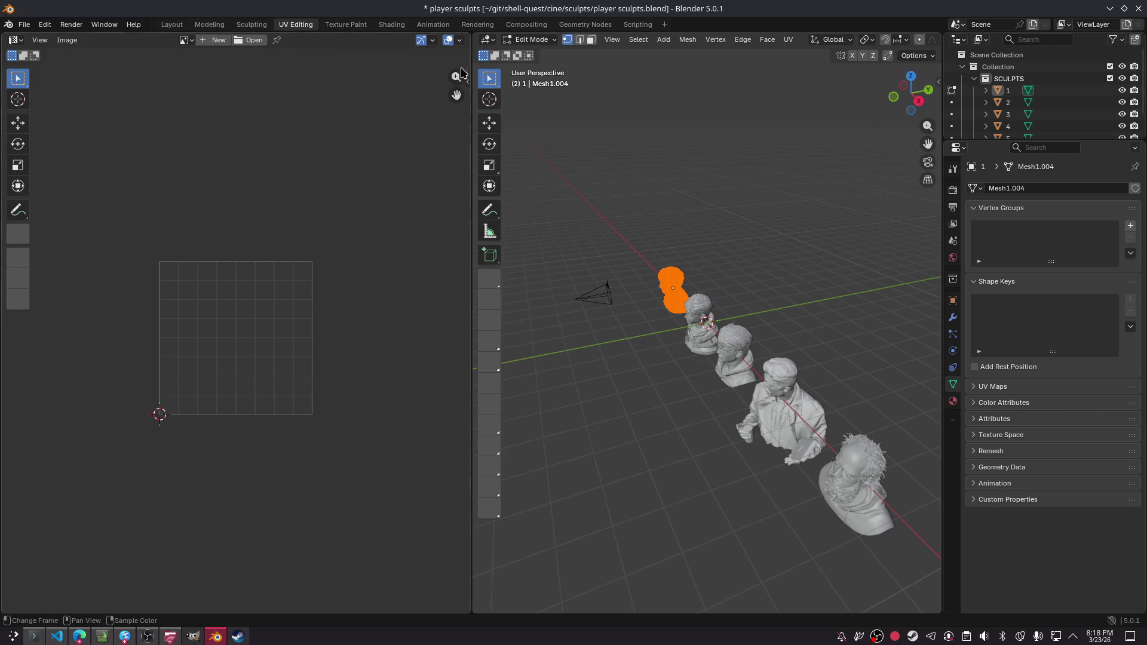
{"action": "scroll", "coordinate": [242, 349], "scroll_direction": "up", "scroll_amount": 2}
{"action": "scroll", "coordinate": [245, 352], "scroll_direction": "down", "scroll_amount": 8}
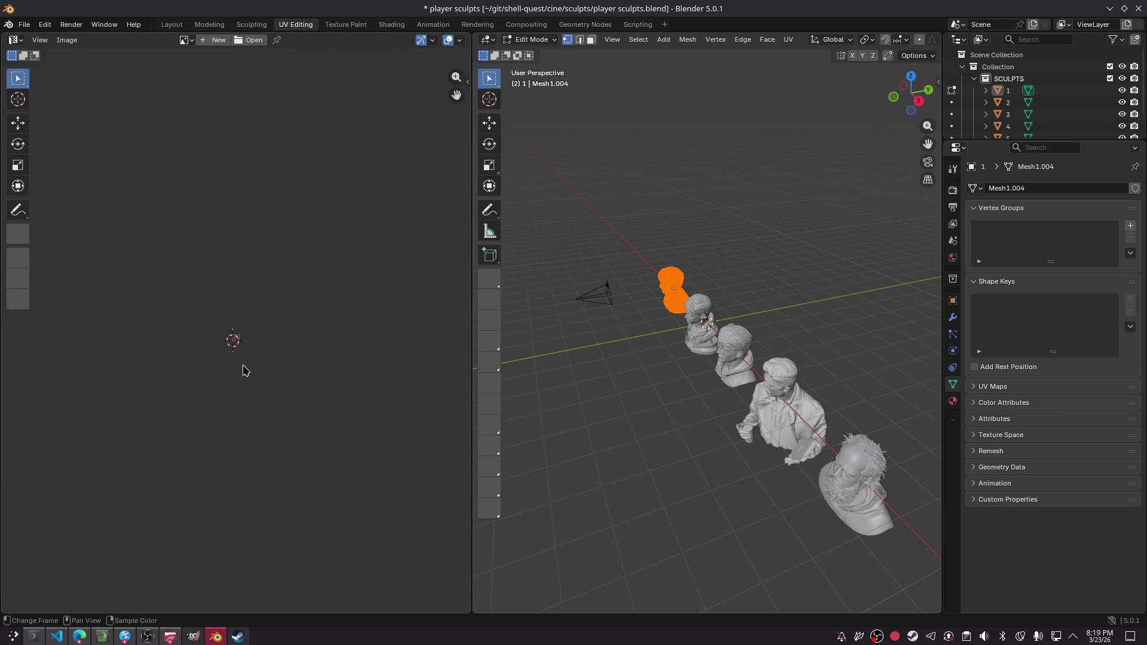
{"action": "scroll", "coordinate": [228, 312], "scroll_direction": "up", "scroll_amount": 1}
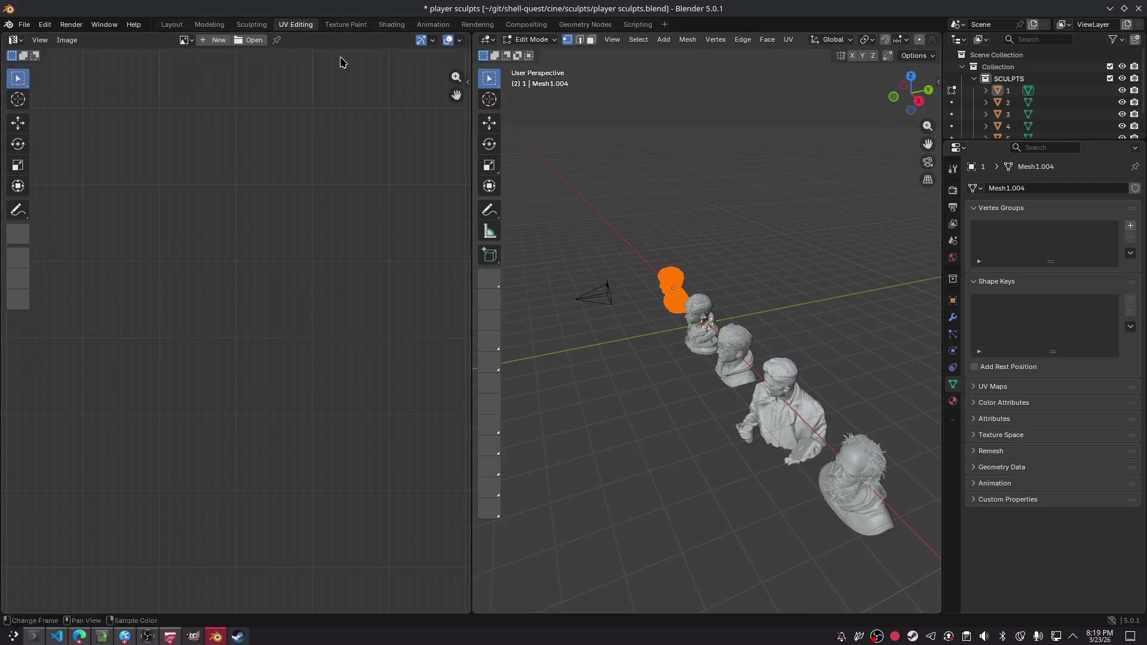
{"action": "left_click", "coordinate": [658, 168]}
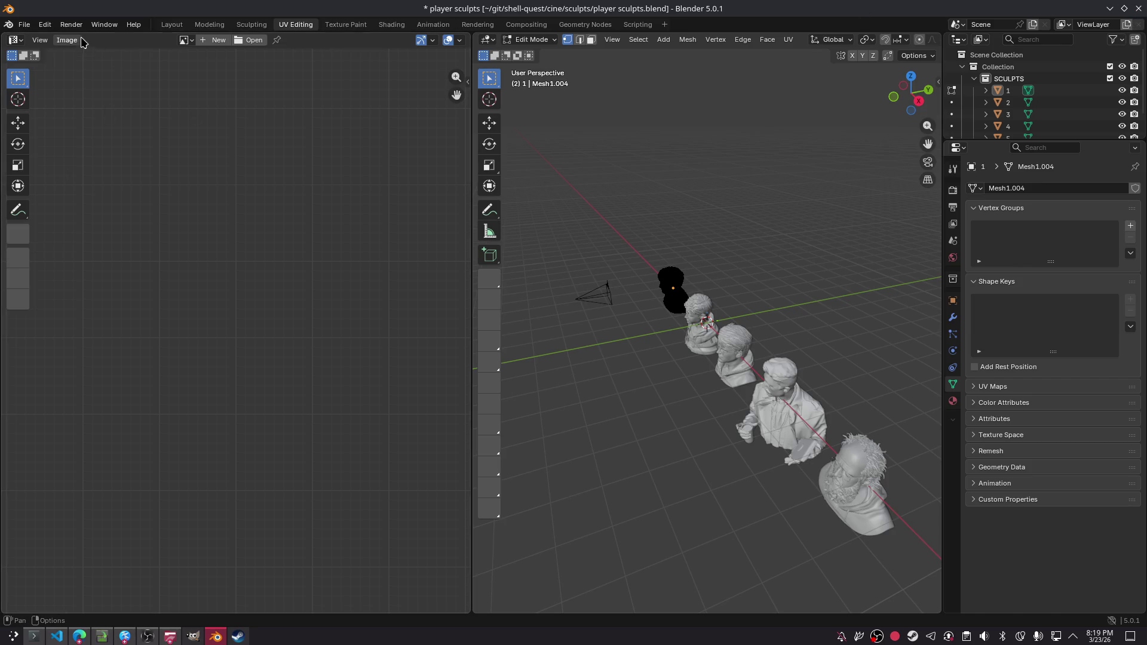
- Return to the Layout workspace, then open and close a second main window
{"action": "key", "text": "ctrl+Page_Up"}
{"action": "key", "text": "ctrl+Page_Up"}
{"action": "key", "text": "ctrl+Page_Up"}
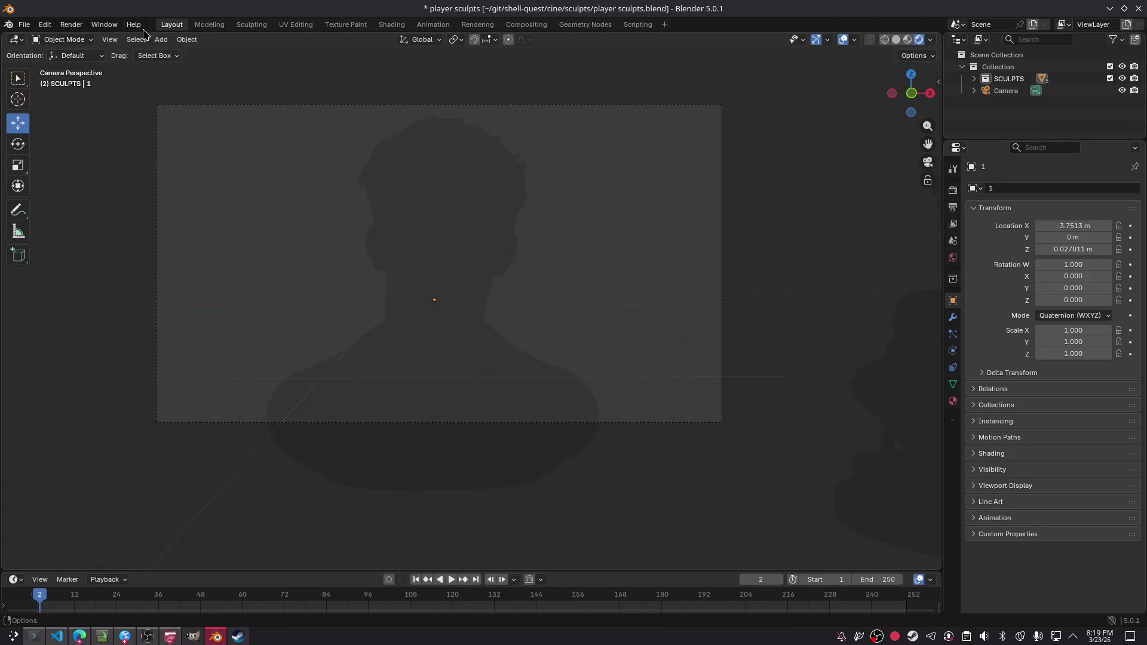
{"action": "left_click", "coordinate": [106, 25]}
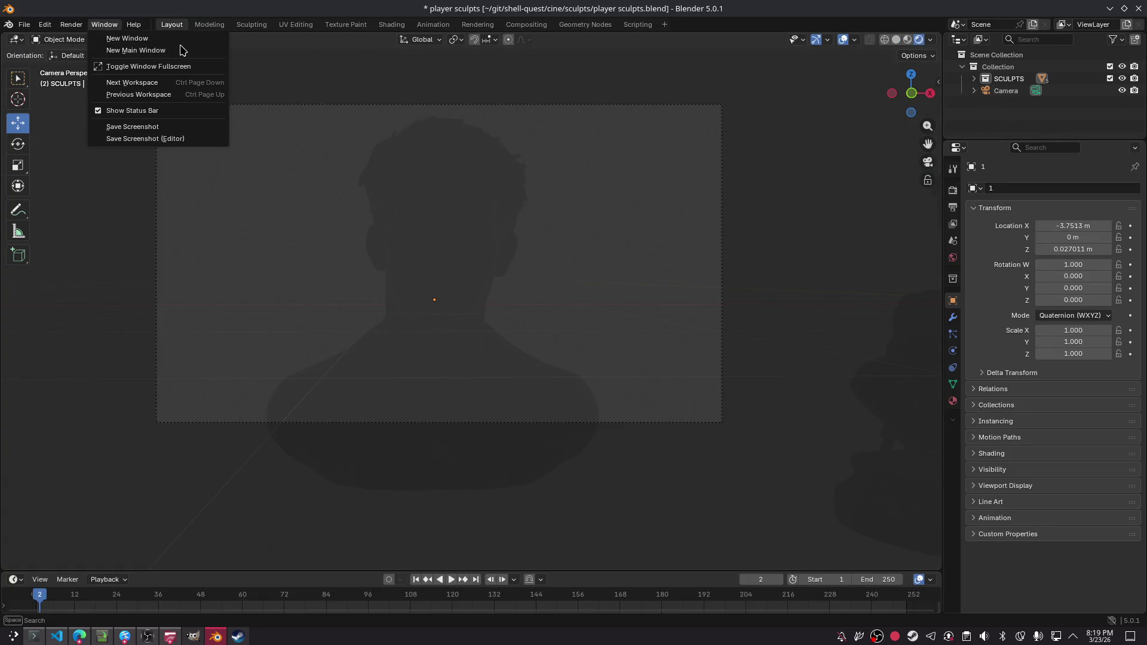
{"action": "left_click", "coordinate": [181, 46]}
{"action": "key", "text": "alt+F4"}
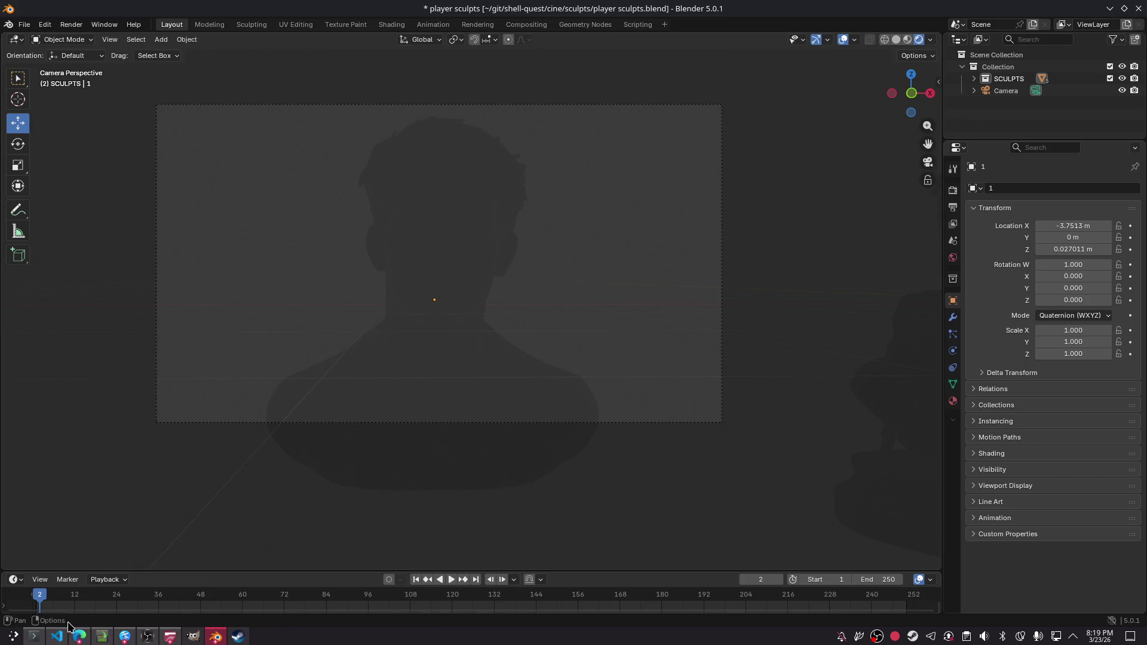
{"action": "left_click", "coordinate": [78, 637]}
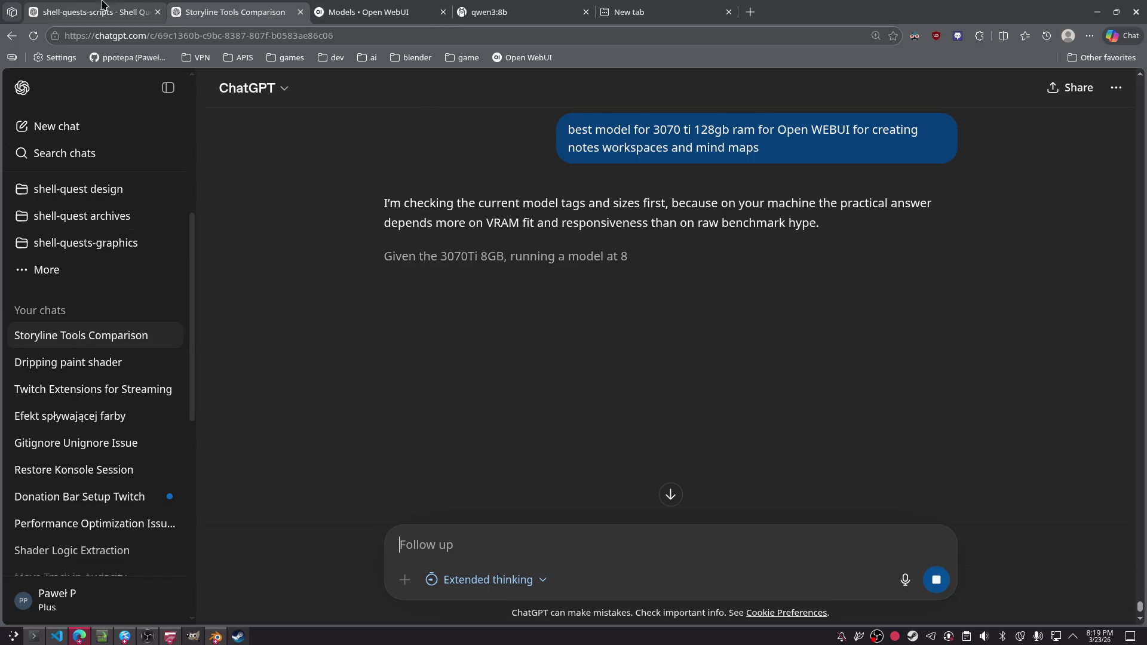
- Close the empty new tab and the Open WebUI Models tab, then minimise Edge back to Blender
{"action": "left_click", "coordinate": [90, 12]}
{"action": "left_click", "coordinate": [649, 7]}
{"action": "key", "text": "ctrl+w"}
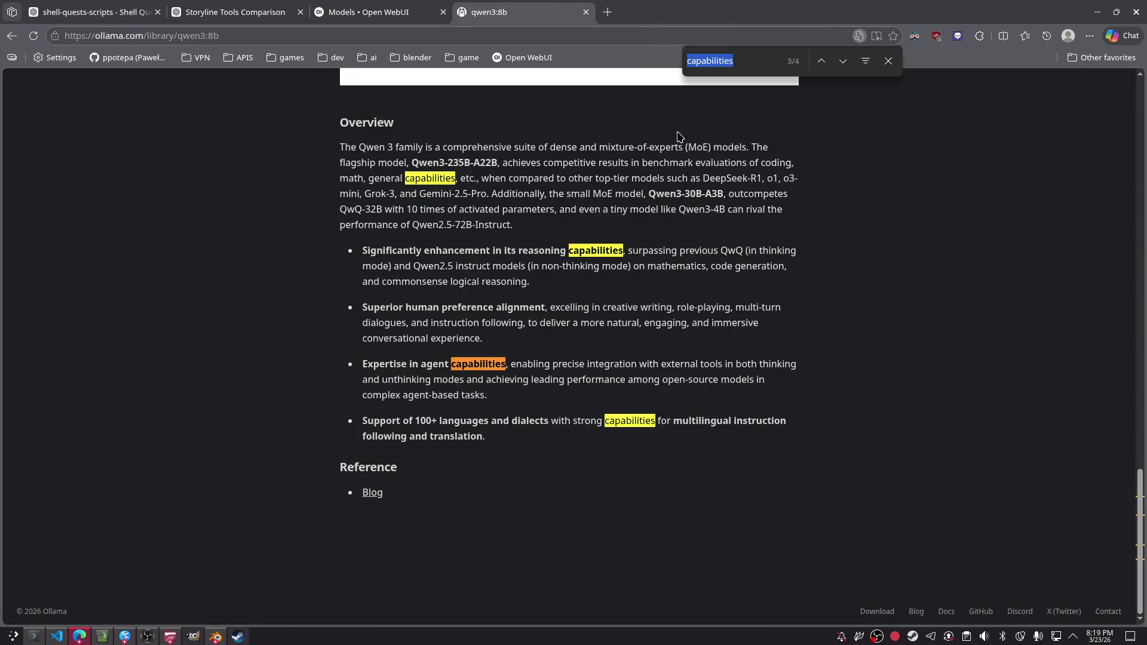
{"action": "left_click", "coordinate": [411, 11]}
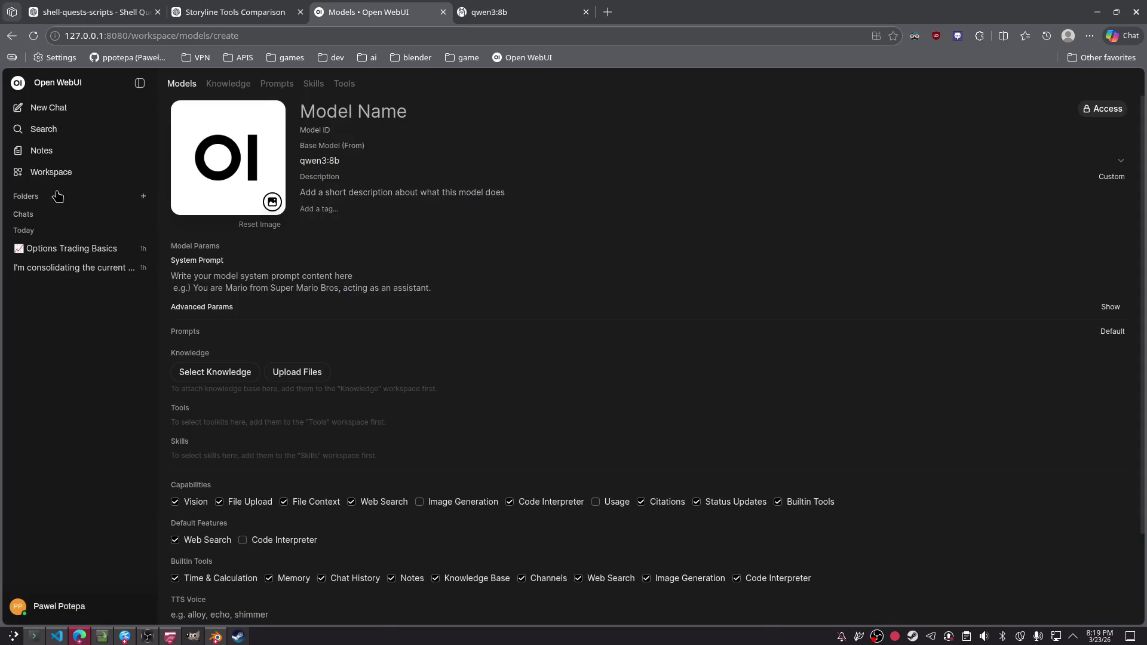
{"action": "middle_click", "coordinate": [380, 17]}
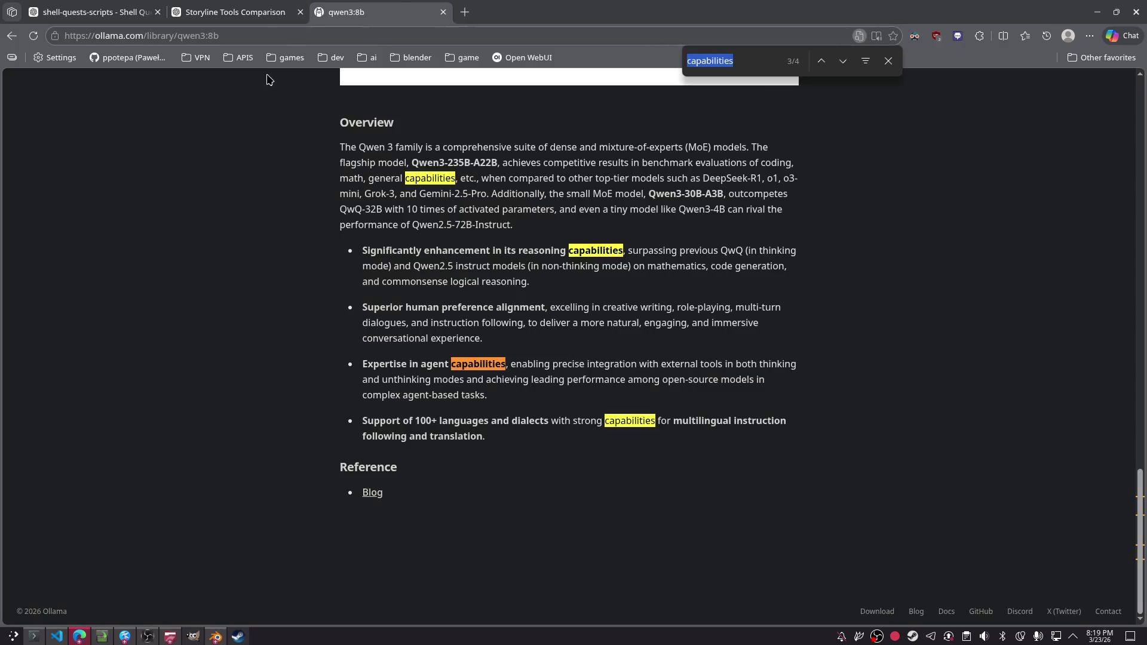
{"action": "key", "text": "ctrl+shift+Tab"}
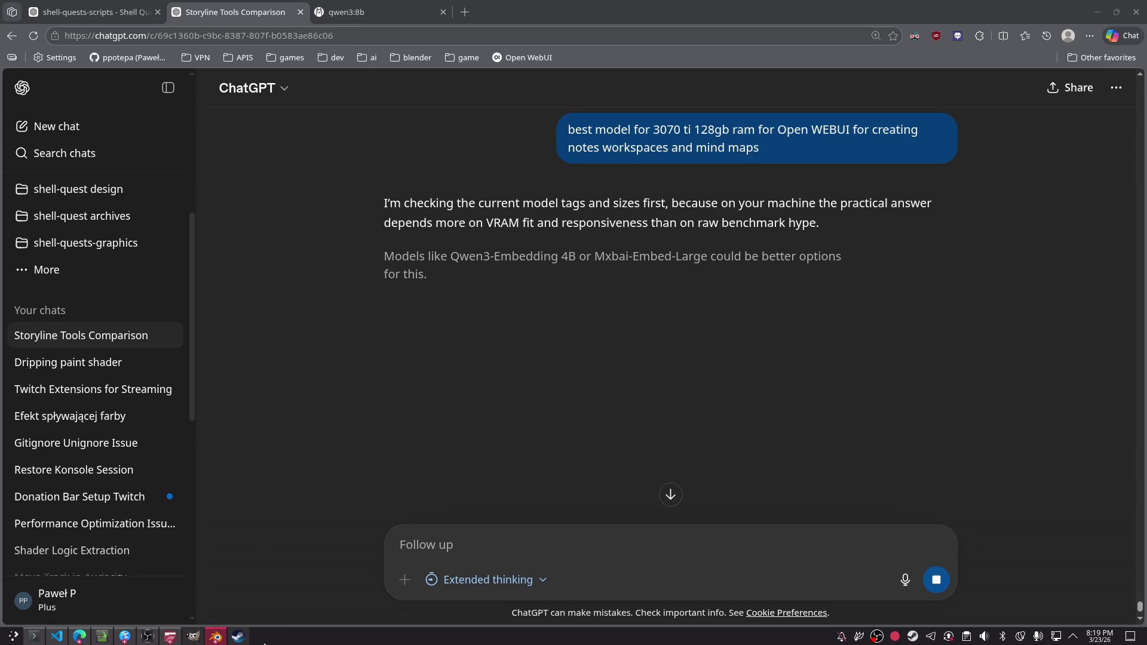
{"action": "left_click", "coordinate": [1097, 12]}
- Rename the collection holding the sculpts to SOLID
{"action": "left_click", "coordinate": [495, 215]}
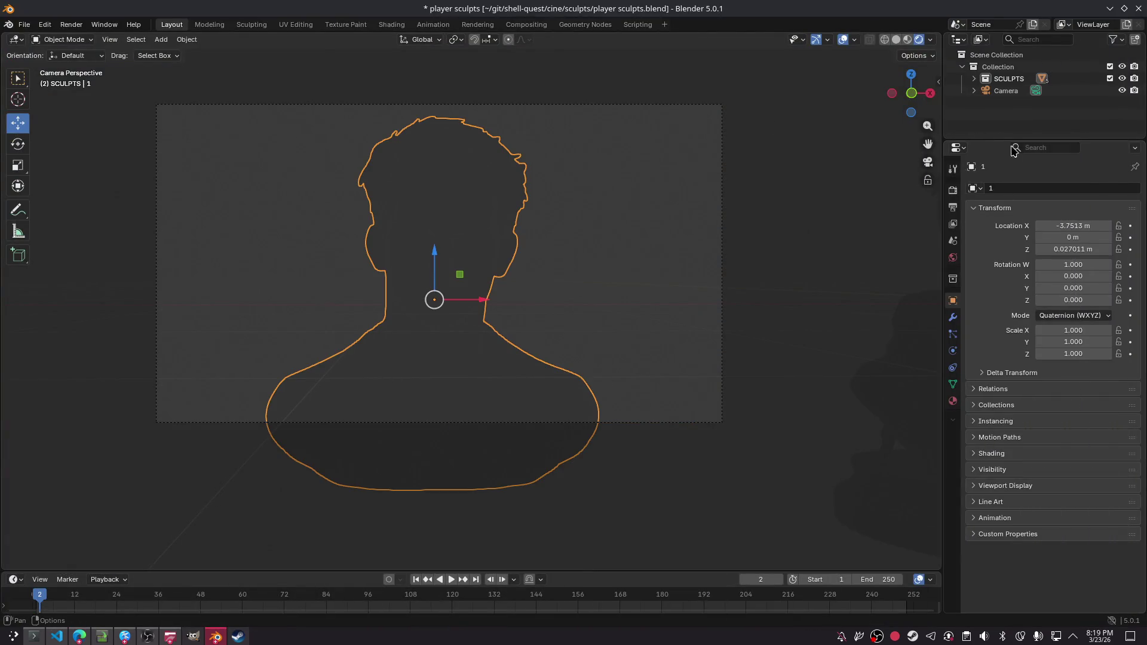
{"action": "left_click_drag", "start_coordinate": [1006, 93], "coordinate": [990, 57]}
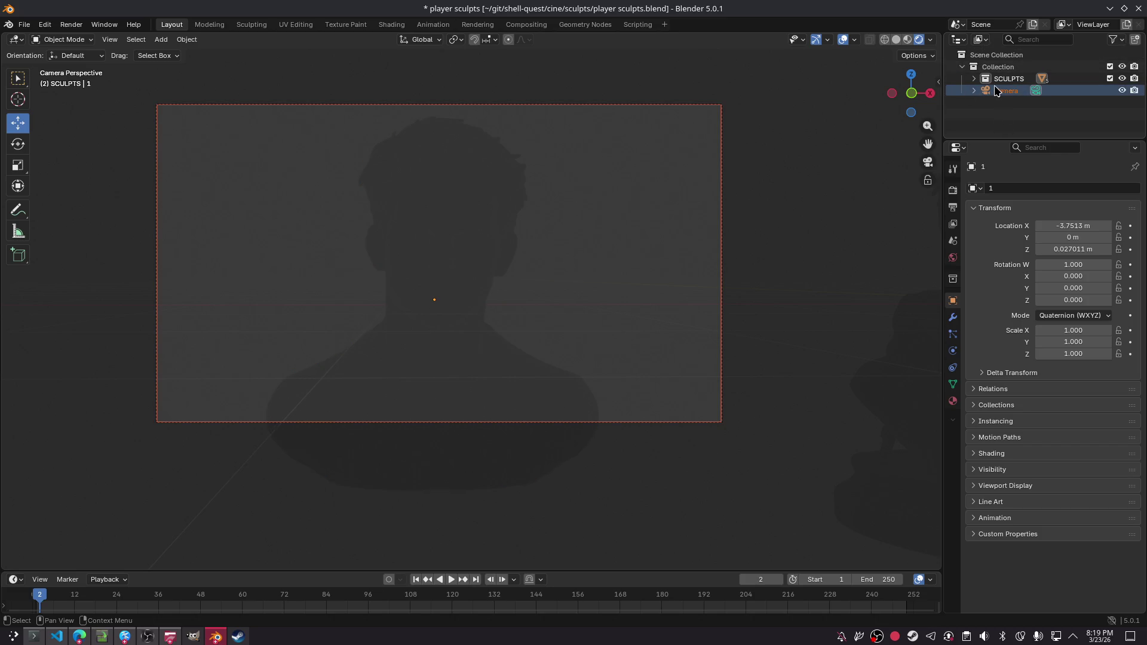
{"action": "left_click", "coordinate": [962, 67]}
{"action": "left_click", "coordinate": [975, 69]}
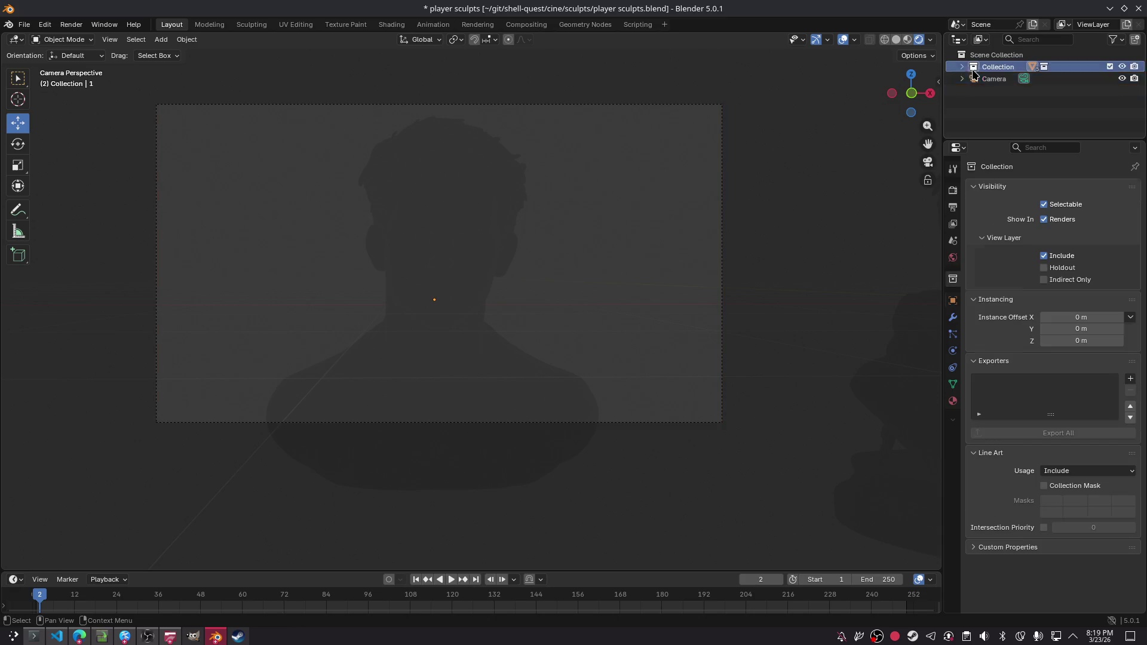
{"action": "key", "text": "F2"}
{"action": "type", "text": "SC"}
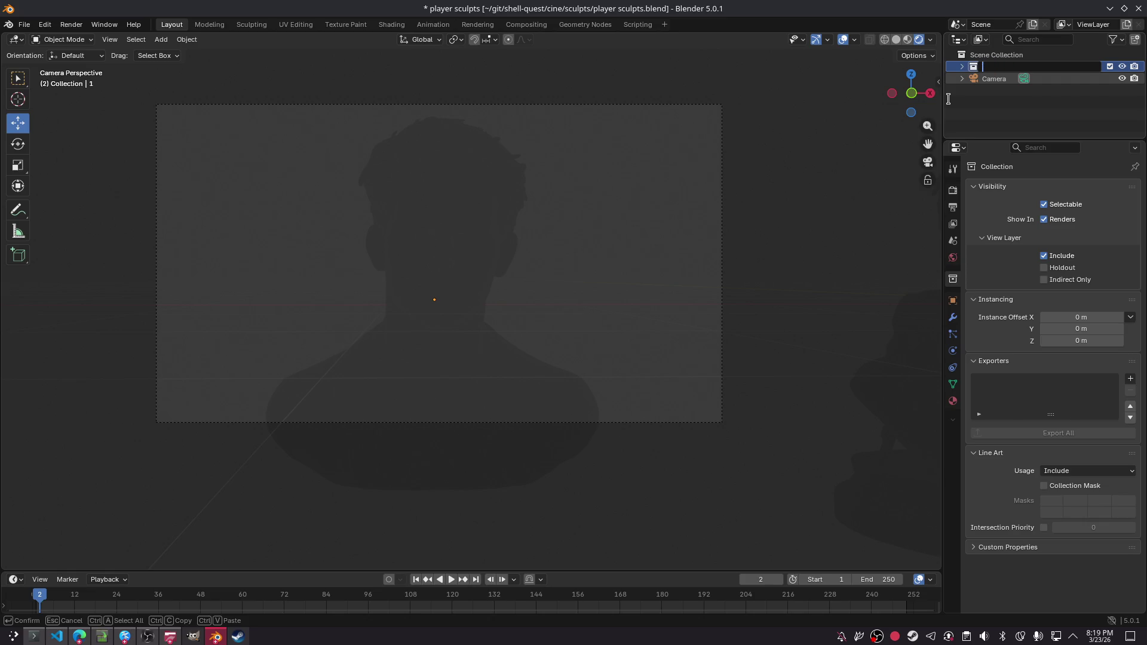
{"action": "type", "text": "SOLID"}
{"action": "key", "text": "Return"}
- Create a new collection, Collection 2, under the Scene Collection
{"action": "left_click", "coordinate": [980, 54]}
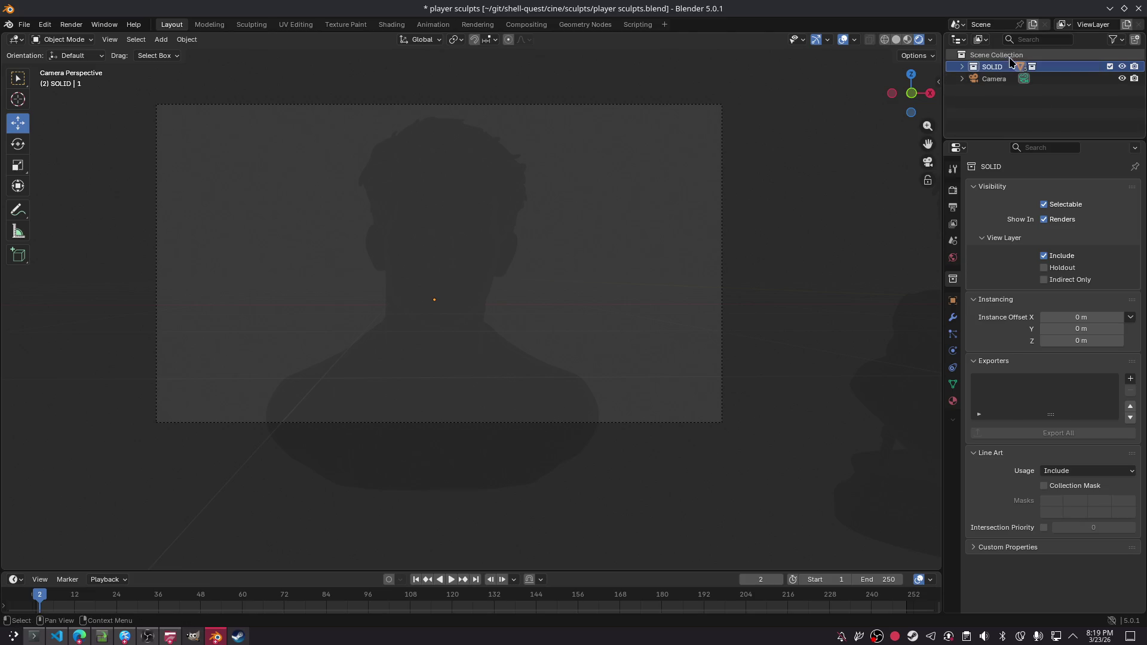
{"action": "right_click", "coordinate": [976, 54]}
{"action": "left_click", "coordinate": [980, 51]}
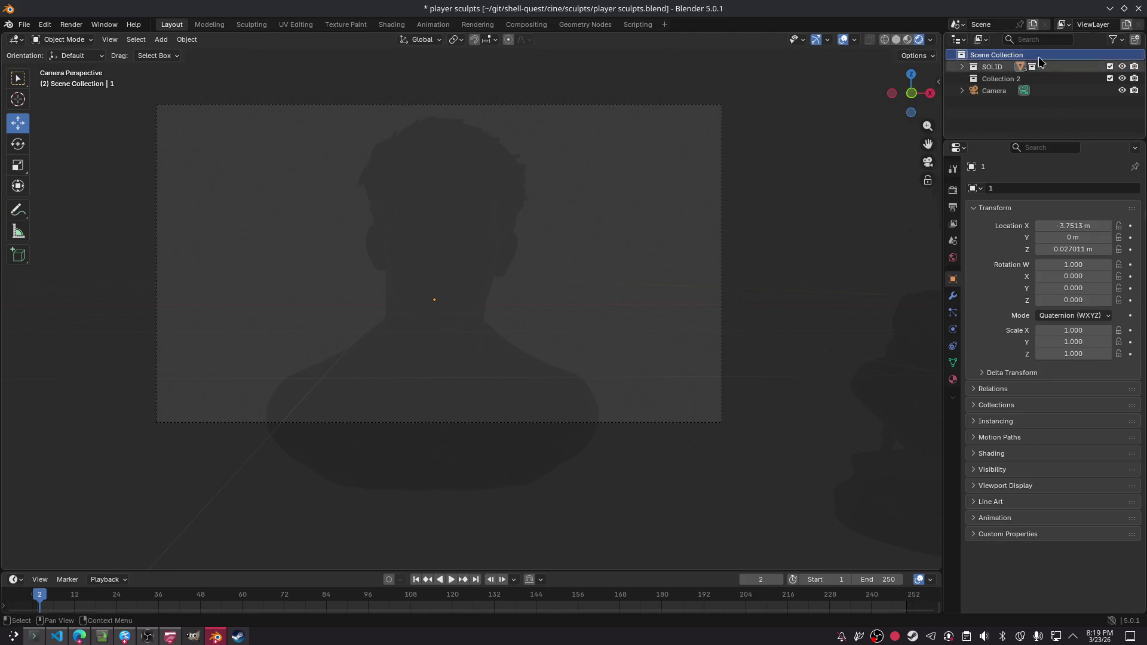
{"action": "left_click", "coordinate": [1001, 79]}
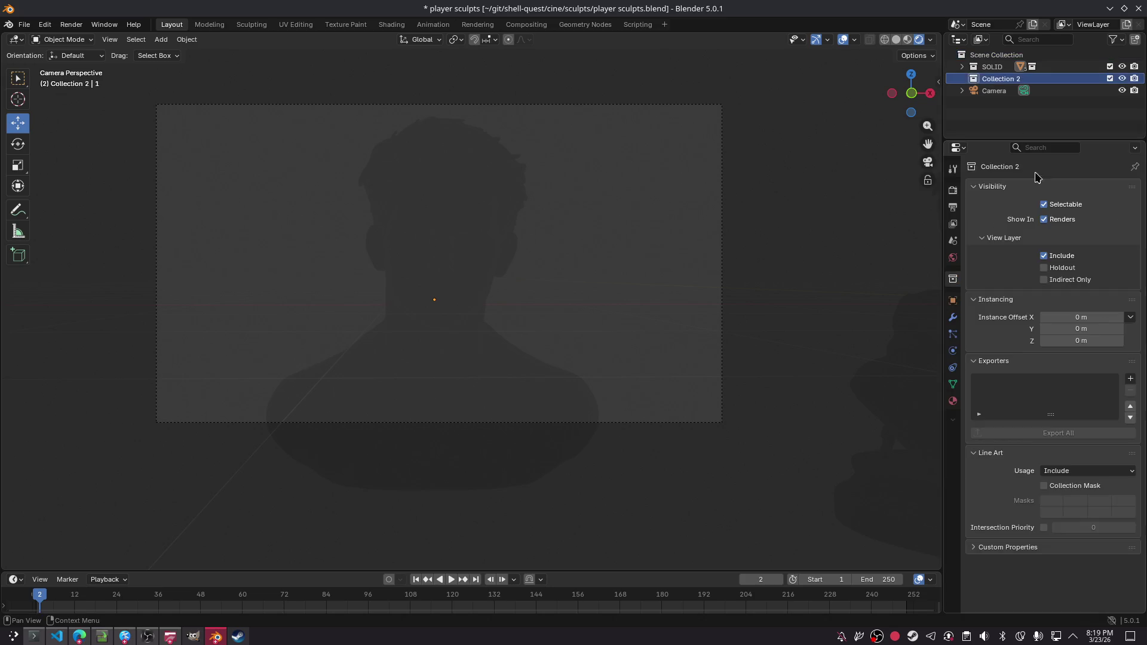
{"action": "right_click", "coordinate": [996, 79]}
{"action": "right_click", "coordinate": [1032, 83]}
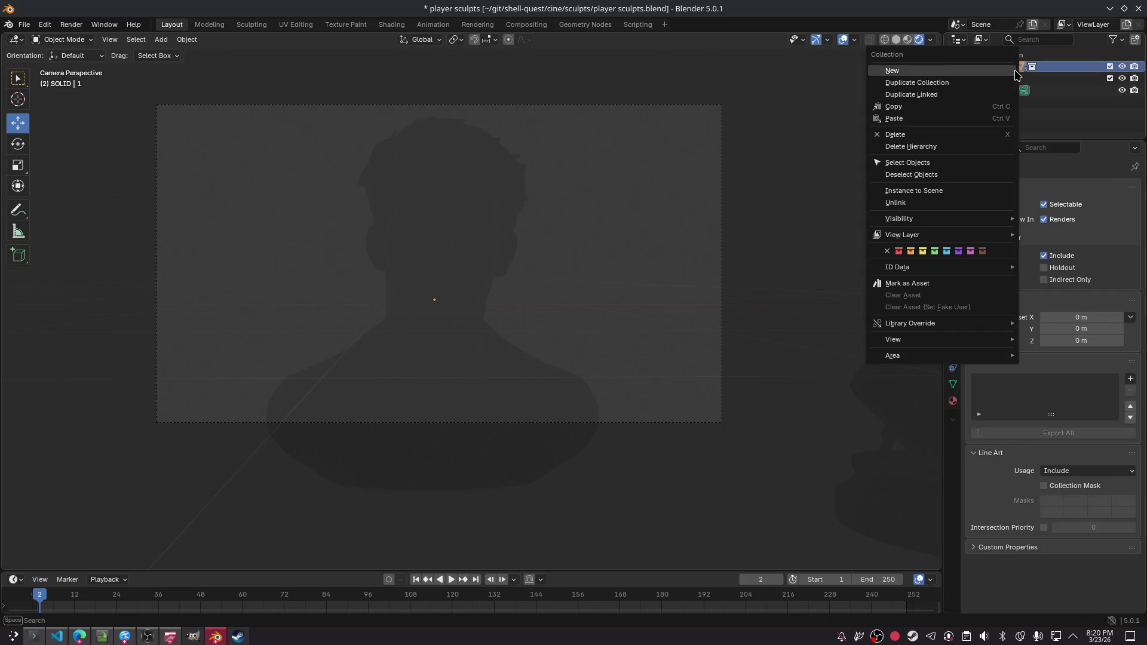
{"action": "left_click", "coordinate": [1063, 70]}
- Rename Collection 2 to Lights, keeping SOLID unchanged
{"action": "double_click", "coordinate": [1062, 69]}
{"action": "key", "text": "Return"}
{"action": "left_click", "coordinate": [1030, 80]}
{"action": "double_click", "coordinate": [1030, 80]}
{"action": "type", "text": "Lights"}
{"action": "key", "text": "Return"}
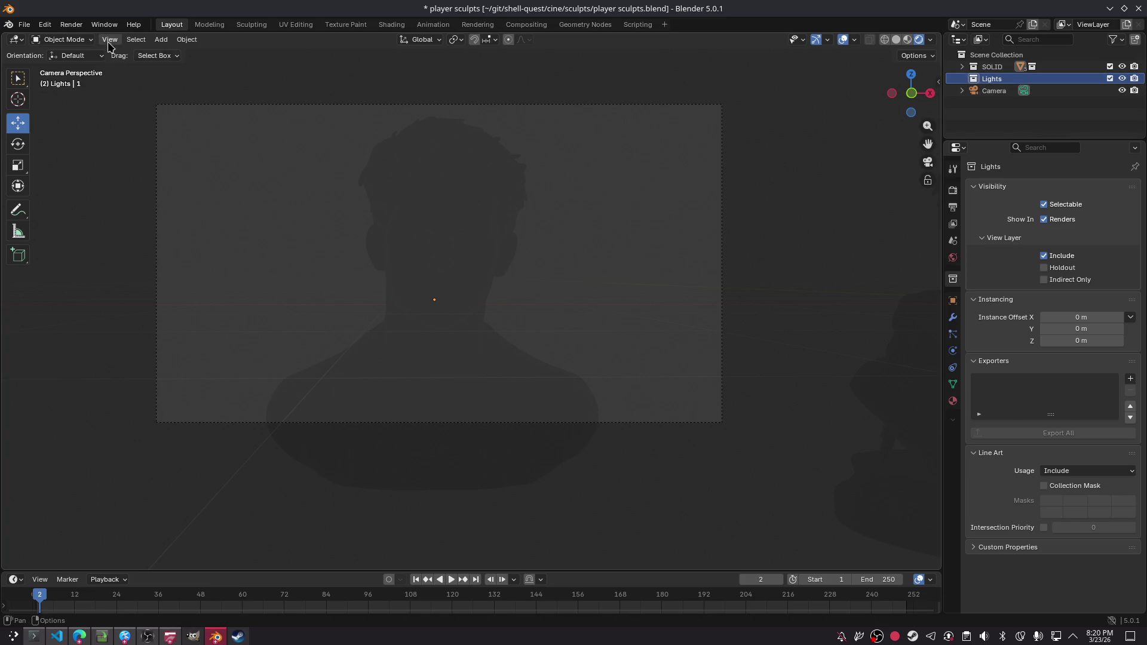
- Add a Point light to the Lights collection and save the file
{"action": "left_click", "coordinate": [160, 39]}
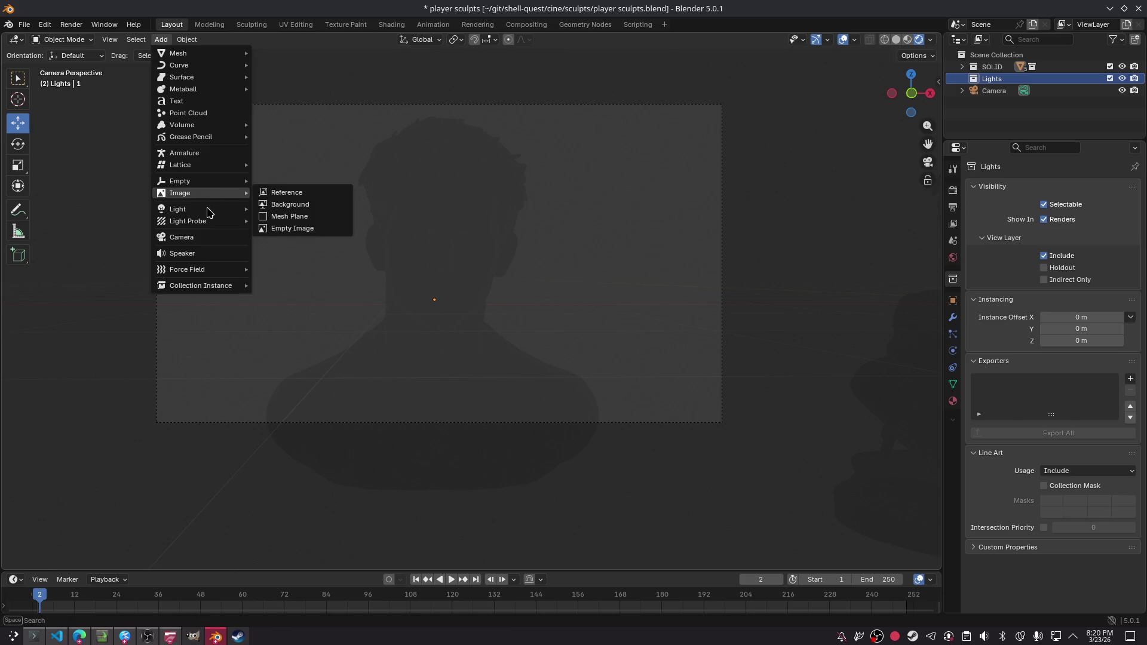
{"action": "mouse_move", "coordinate": [210, 212]}
{"action": "left_click", "coordinate": [292, 209]}
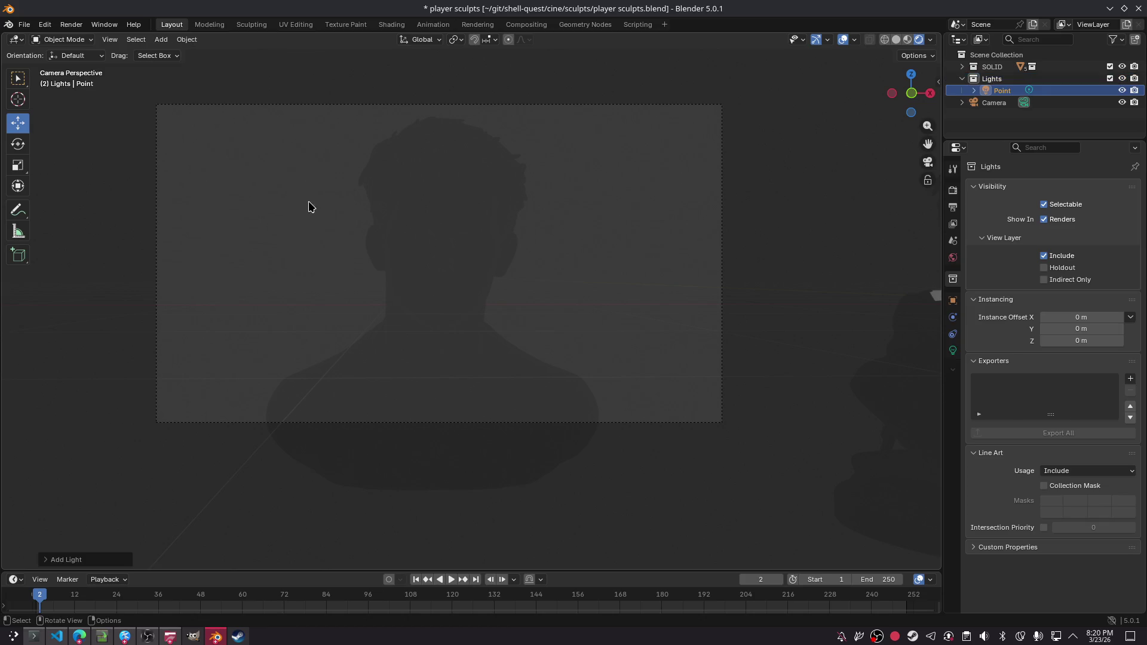
{"action": "key", "text": "ctrl+s"}
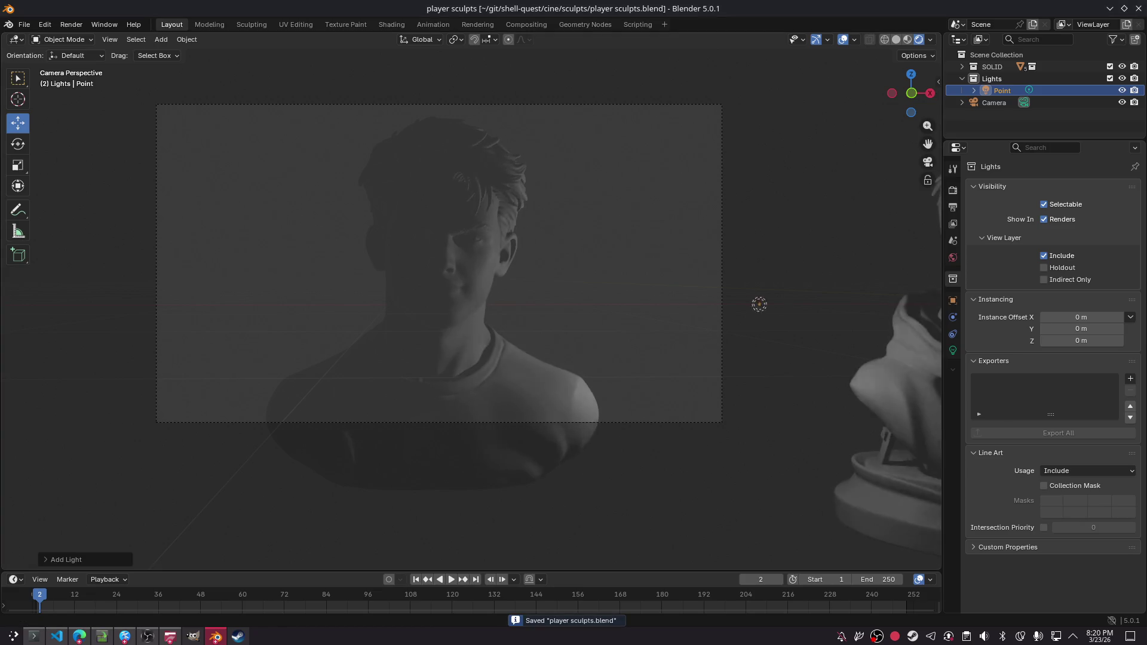
- Slide the point light along X to sit left of the bust
{"action": "key", "text": "g"}
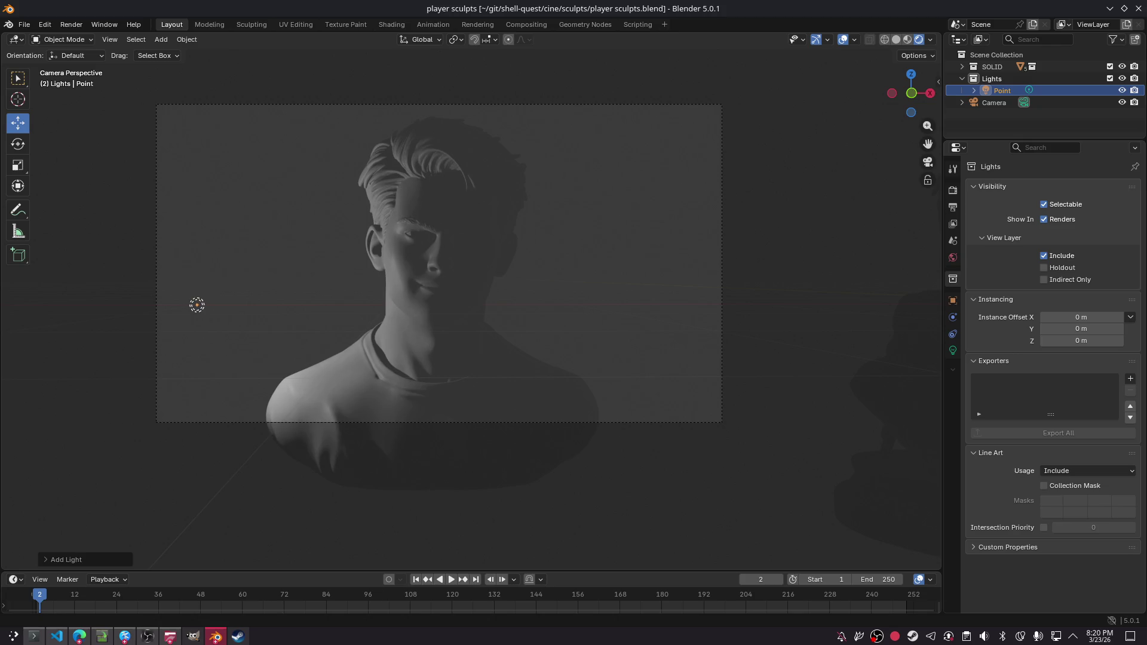
{"action": "key", "text": "Return"}
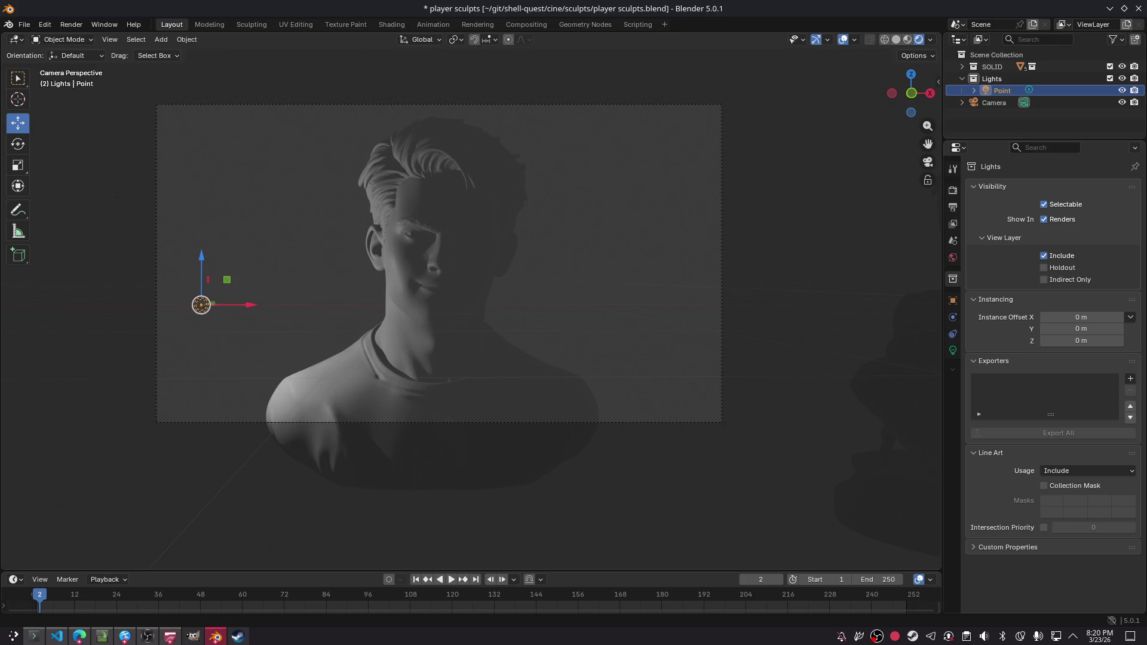
{"action": "left_click_drag", "start_coordinate": [197, 305], "coordinate": [166, 309]}
{"action": "left_click", "coordinate": [173, 309]}
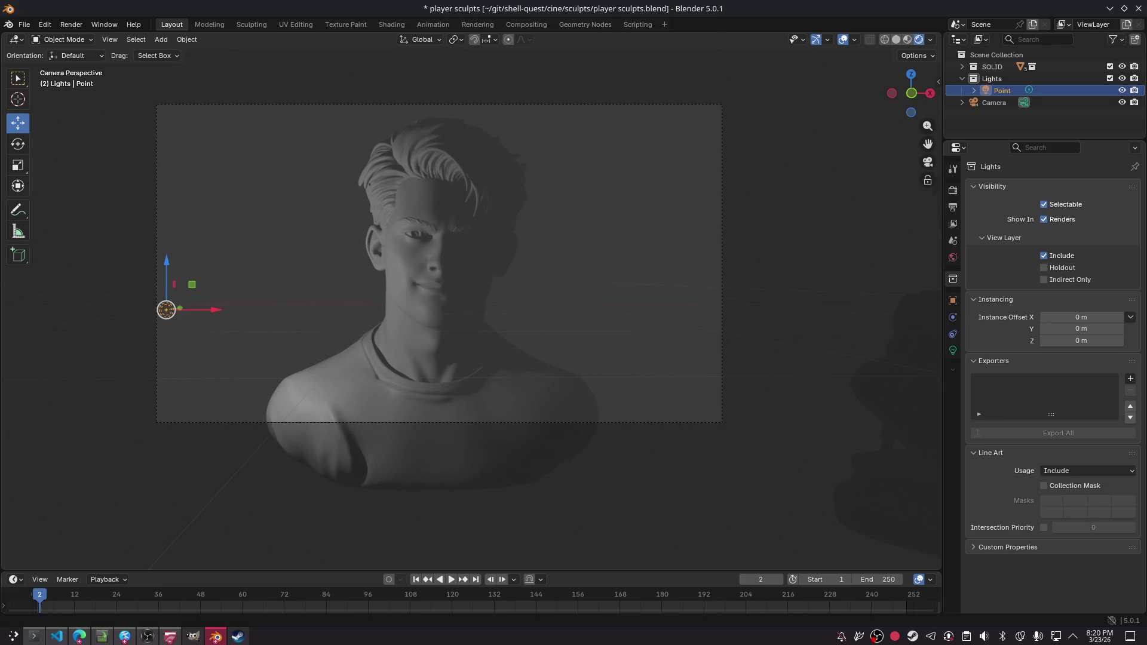
{"action": "left_click", "coordinate": [166, 310]}
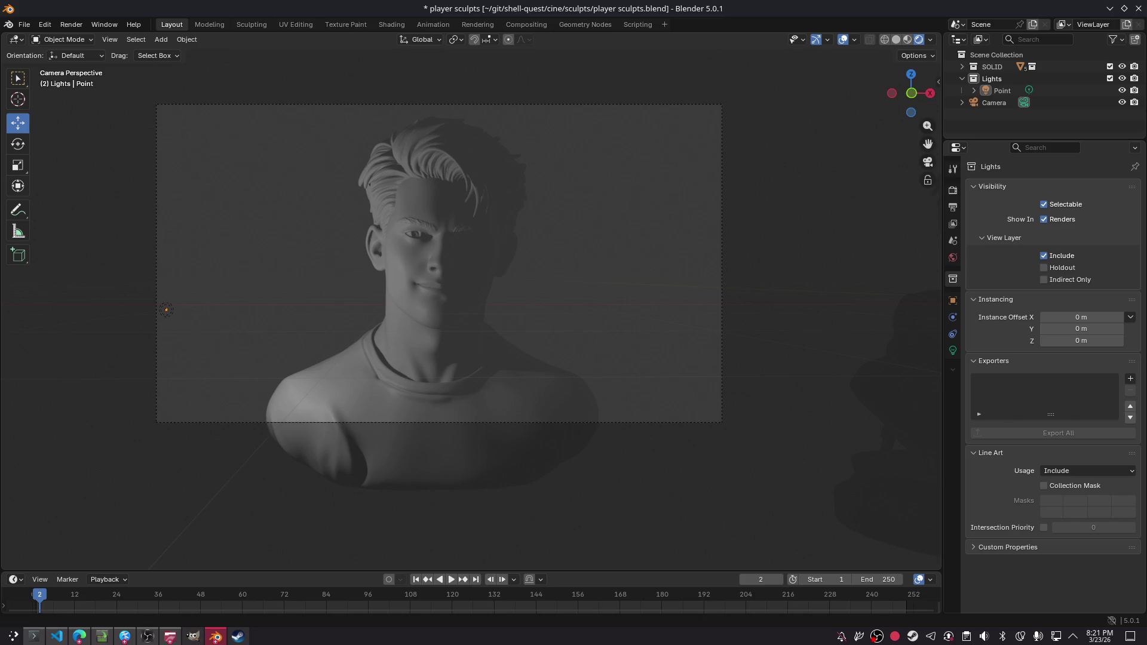
- Duplicate the point light to the right of the bust and adjust the left one along X
{"action": "key", "text": "shift+d"}
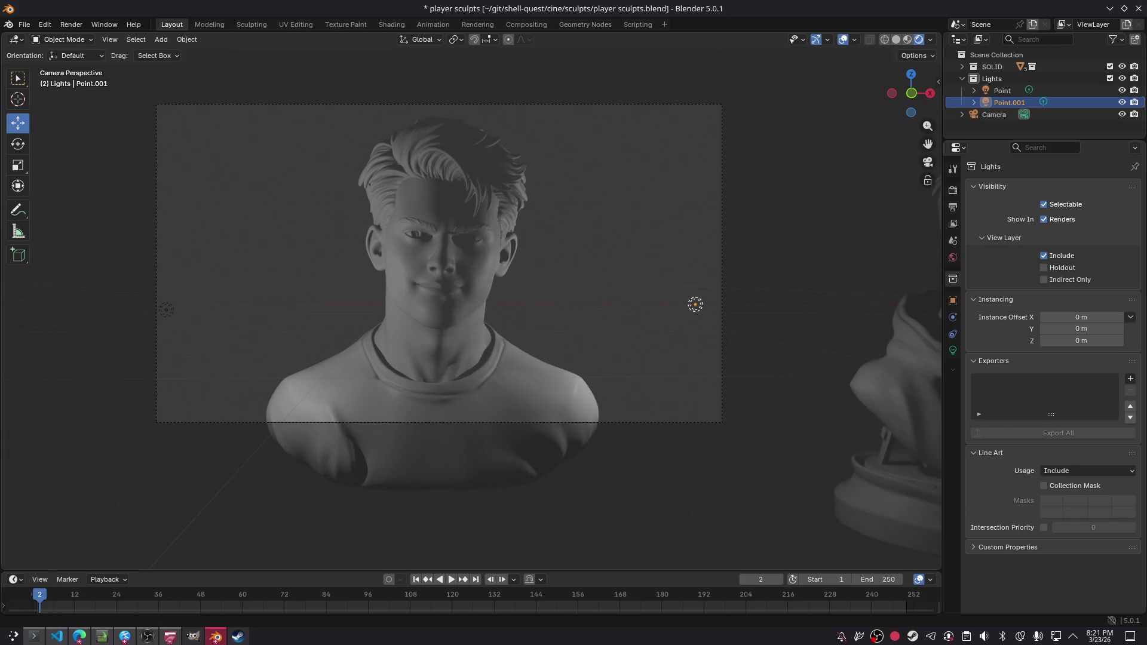
{"action": "left_click", "coordinate": [721, 305]}
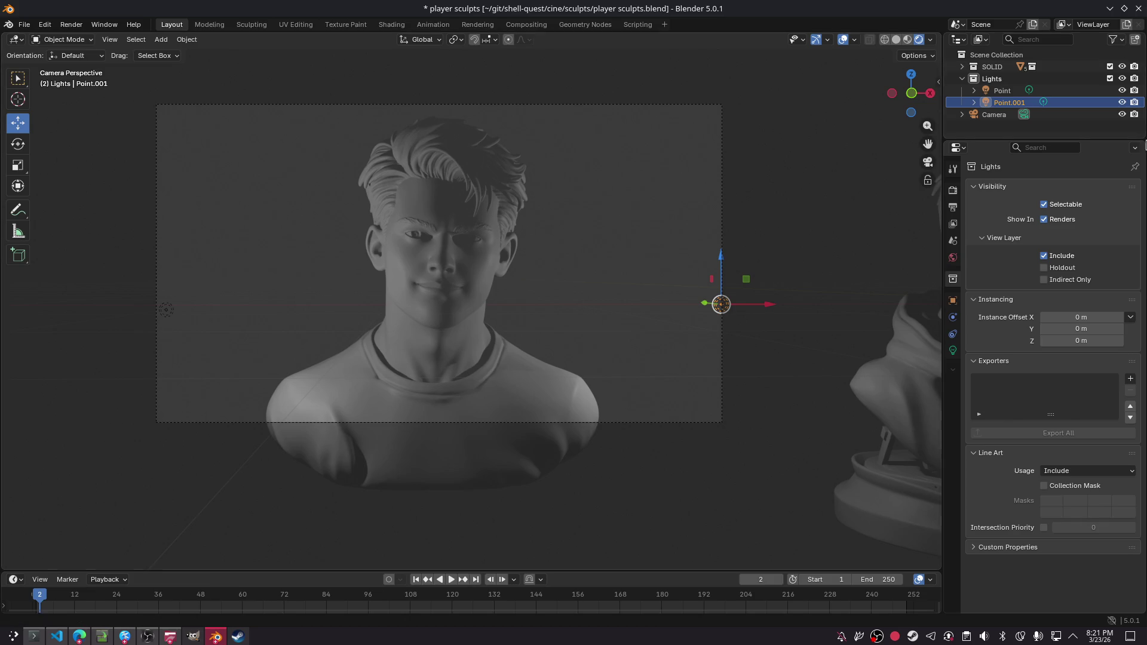
{"action": "left_click", "coordinate": [166, 310]}
{"action": "left_click_drag", "start_coordinate": [191, 313], "coordinate": [205, 313]}
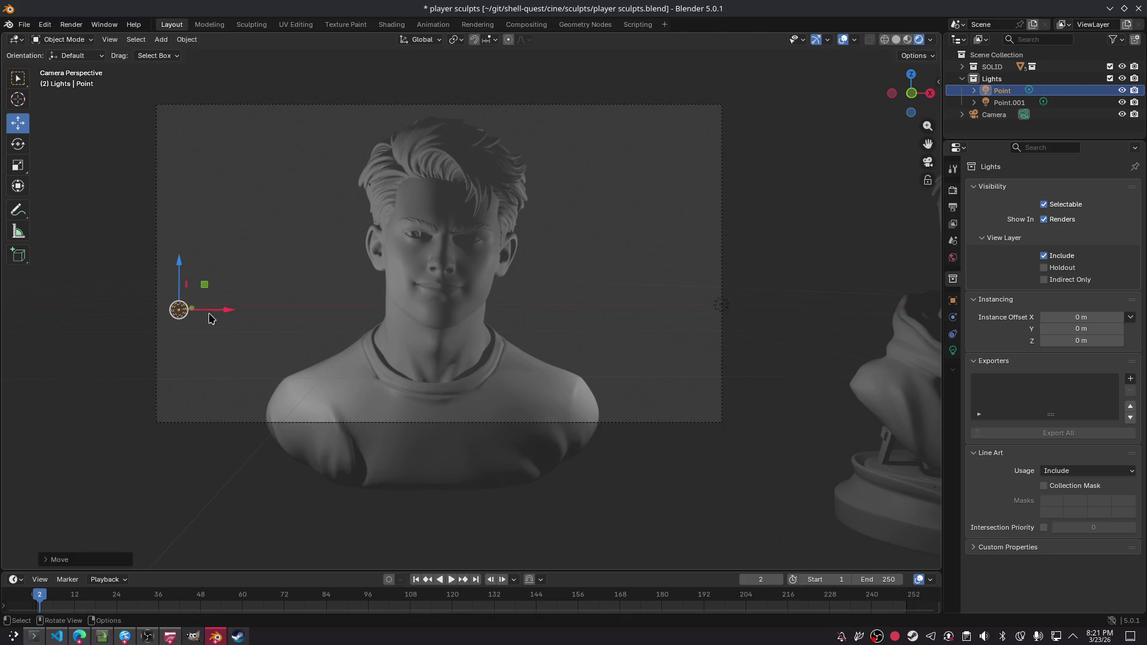
- Set the left point light's colour to blue
{"action": "left_click", "coordinate": [953, 351]}
{"action": "left_click", "coordinate": [1057, 273]}
{"action": "mouse_move", "coordinate": [1058, 121]}
{"action": "left_mouse_down"}
{"action": "mouse_move", "coordinate": [1102, 103]}
{"action": "mouse_move", "coordinate": [1077, 78]}
{"action": "left_mouse_up"}
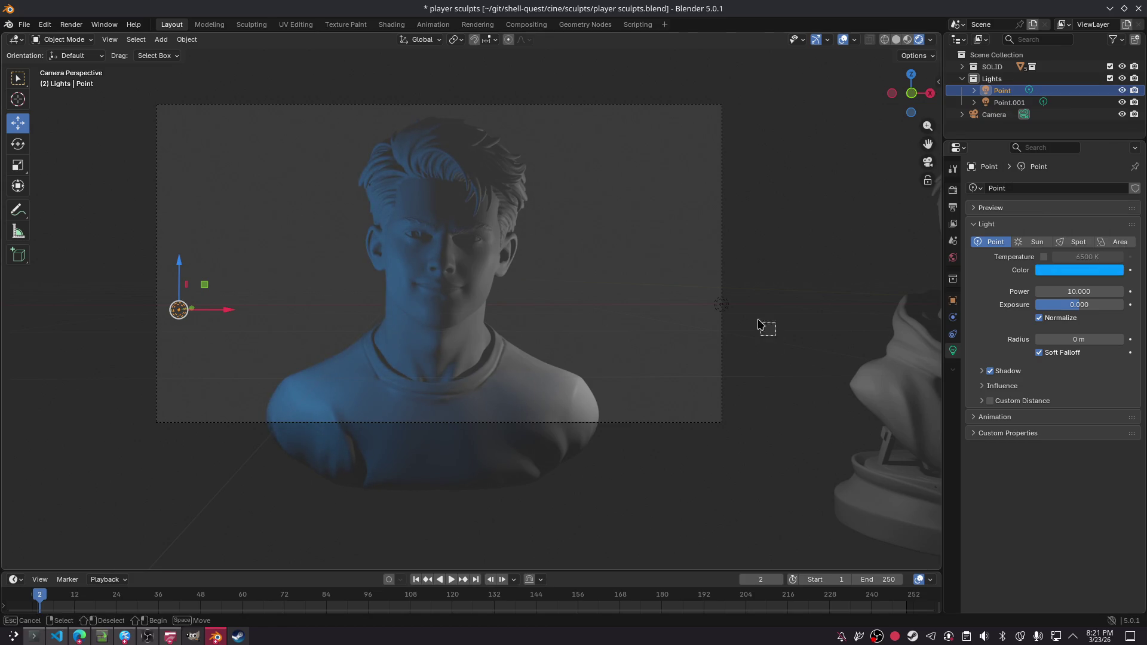
{"action": "left_click_drag", "start_coordinate": [763, 328], "coordinate": [699, 281]}
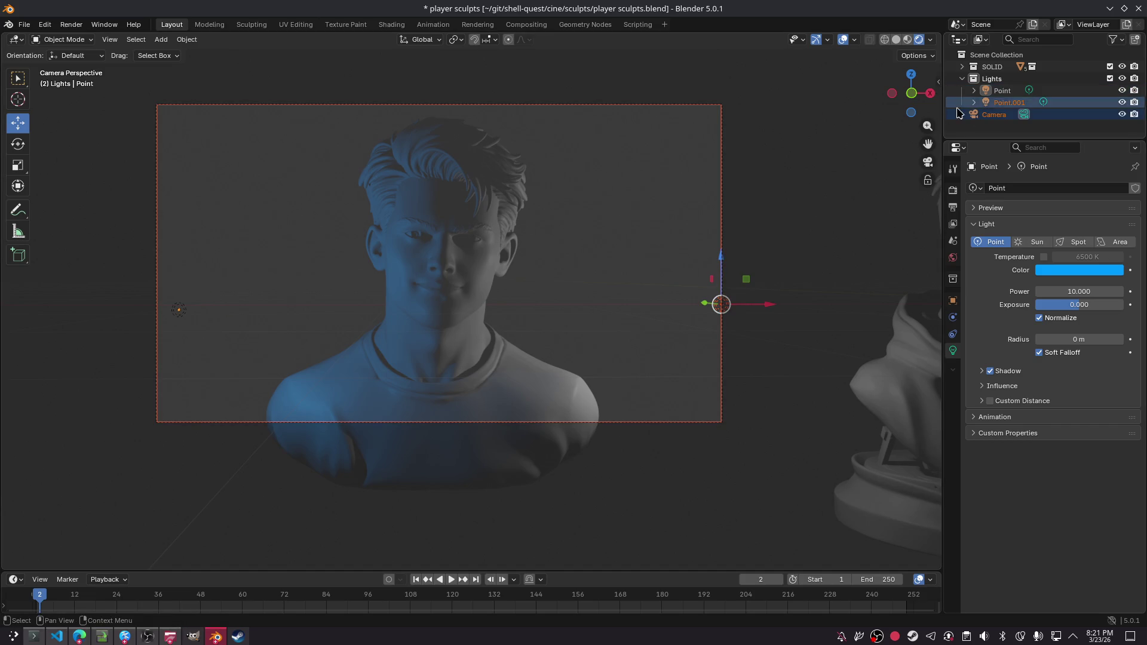
- Rename the lights L and R, save, and make R cyan (#00FFE8)
{"action": "left_click", "coordinate": [1004, 90]}
{"action": "key", "text": "F2"}
{"action": "type", "text": "L"}
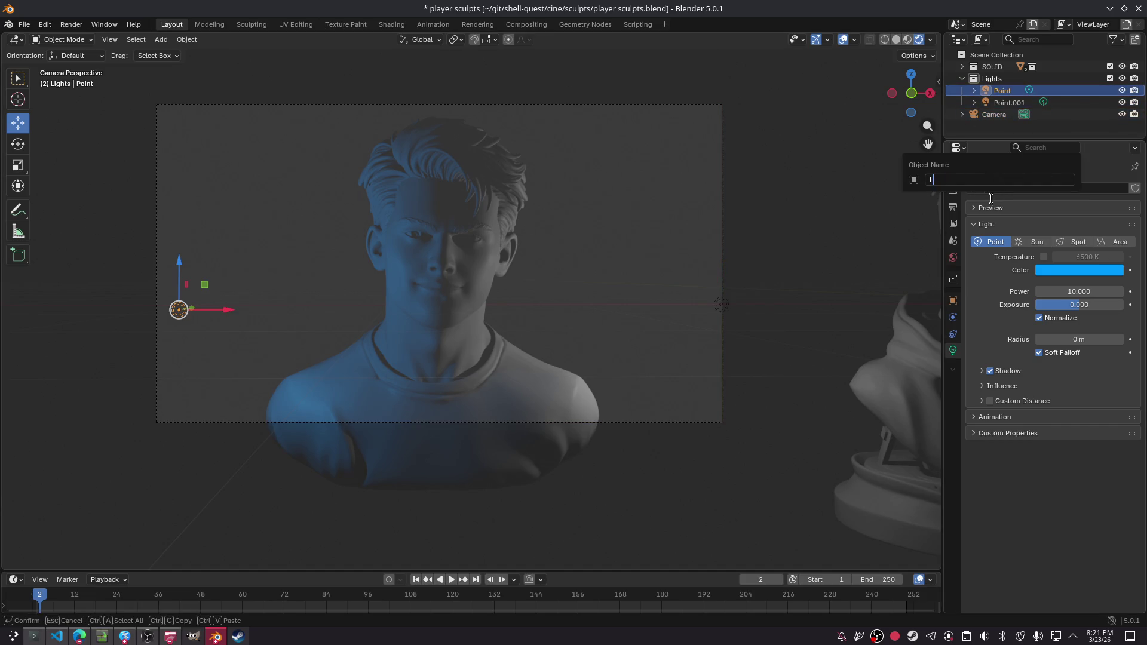
{"action": "key", "text": "Return"}
{"action": "double_click", "coordinate": [1009, 103]}
{"action": "type", "text": "R"}
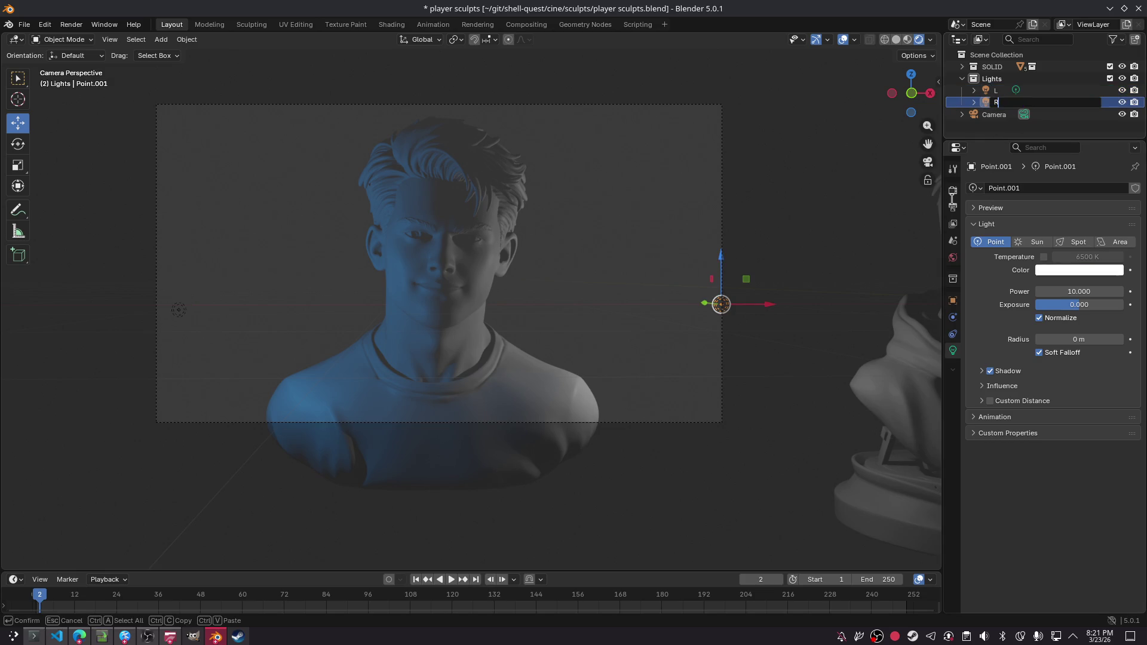
{"action": "key", "text": "Return"}
{"action": "key", "text": "ctrl+s"}
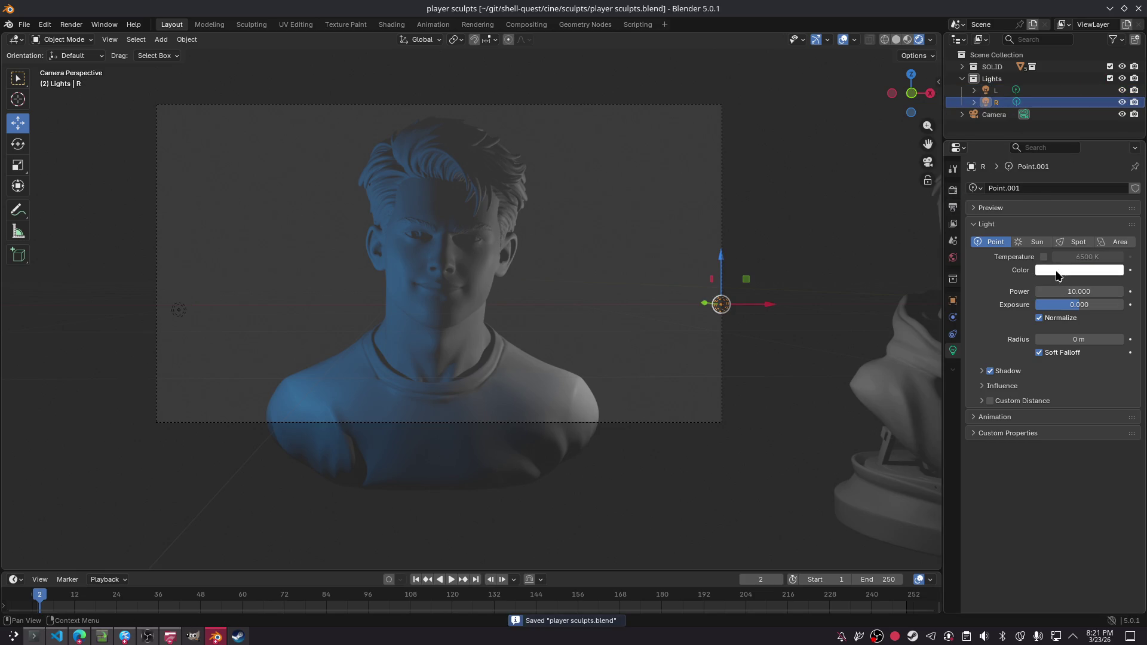
{"action": "left_click", "coordinate": [1057, 271]}
{"action": "mouse_move", "coordinate": [1087, 135]}
{"action": "left_mouse_down"}
{"action": "mouse_move", "coordinate": [1097, 95]}
{"action": "mouse_move", "coordinate": [1065, 74]}
{"action": "mouse_move", "coordinate": [1032, 81]}
{"action": "mouse_move", "coordinate": [1054, 74]}
{"action": "left_mouse_up"}
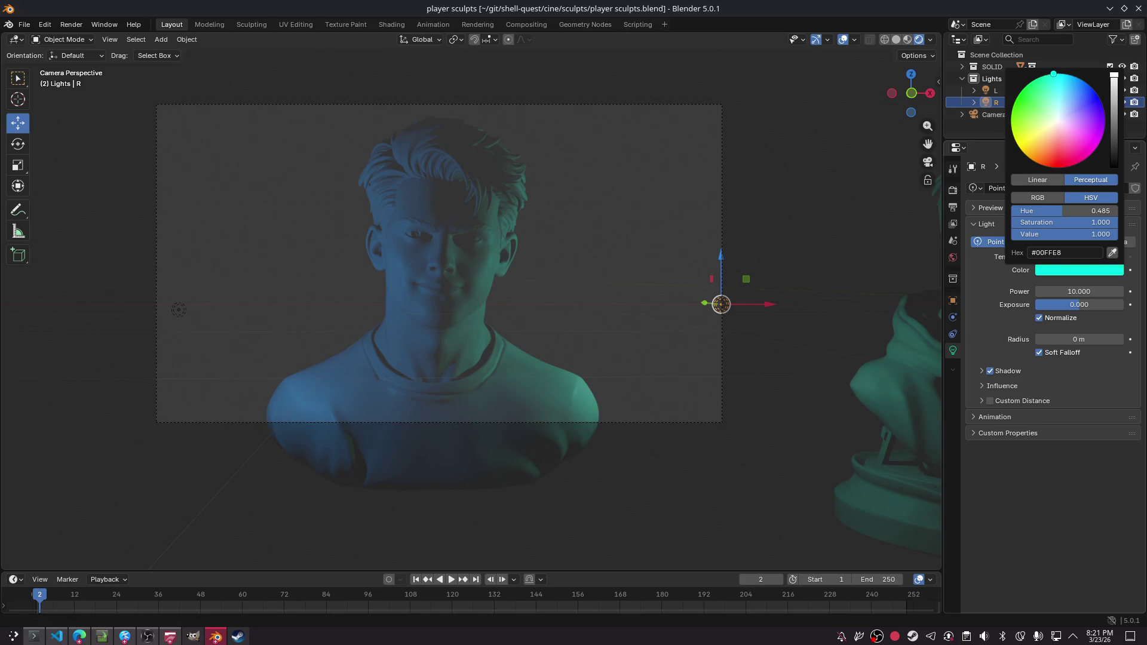
- Nudge the L light right, then select both lights to scale them apart
{"action": "left_click", "coordinate": [179, 309]}
{"action": "left_click_drag", "start_coordinate": [179, 309], "coordinate": [215, 304]}
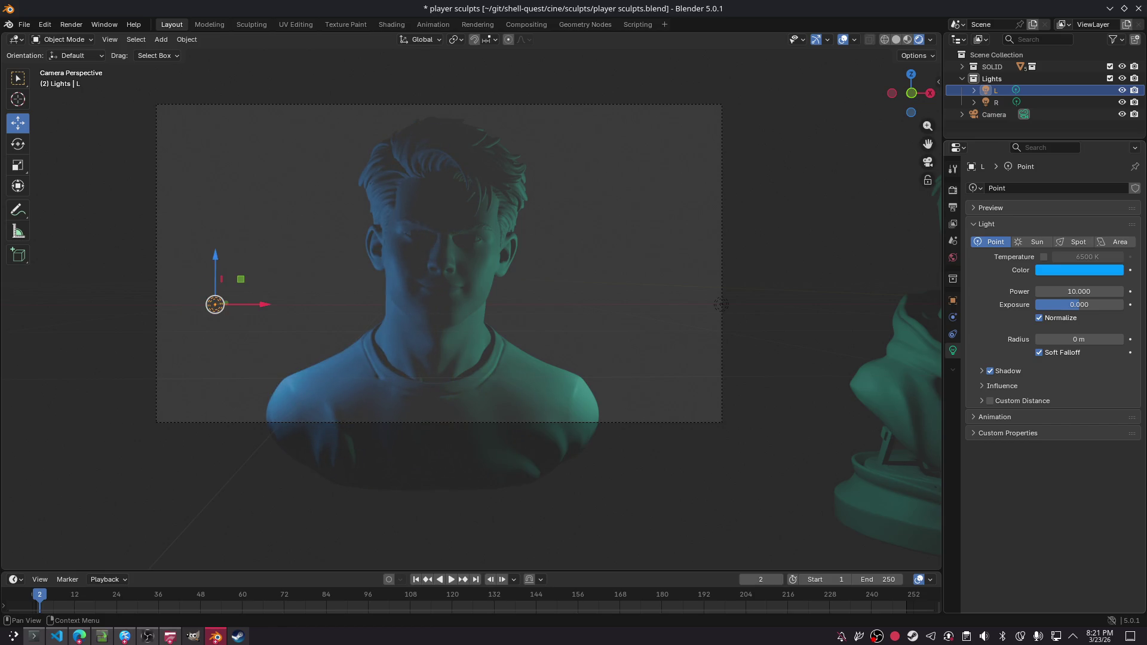
{"action": "left_click", "coordinate": [721, 305]}
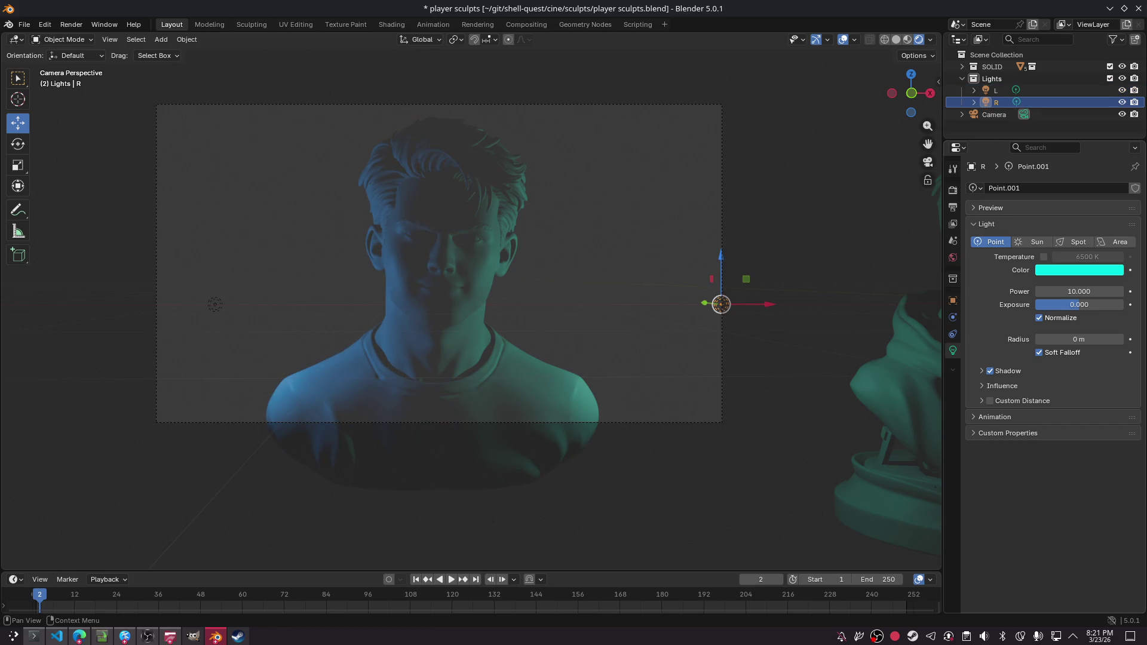
{"action": "left_click_drag", "start_coordinate": [192, 281], "coordinate": [239, 329], "text": "shift"}
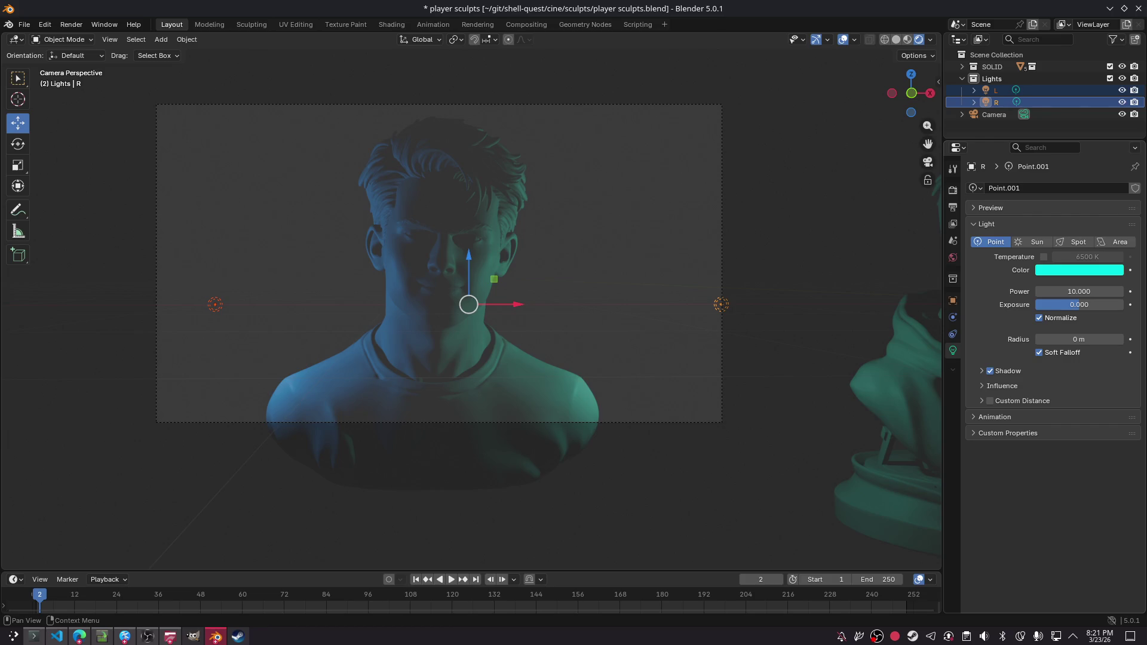
{"action": "key", "text": "s"}
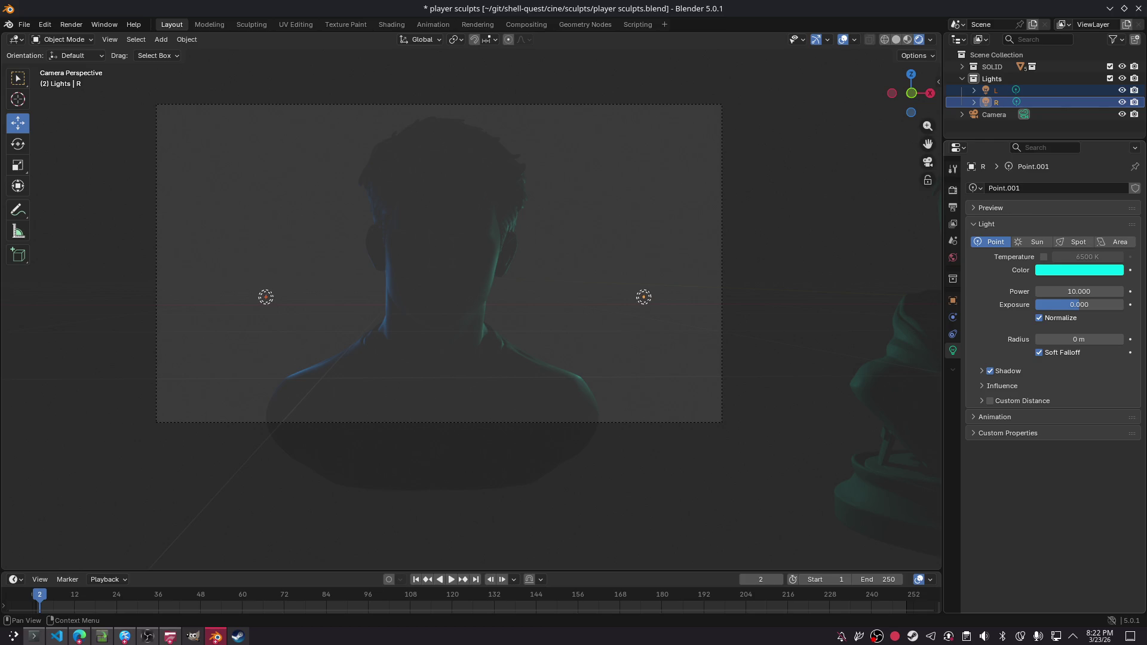
- Finish spreading L and R into rim positions, deselect, and render the camera view
{"action": "key", "text": "Return"}
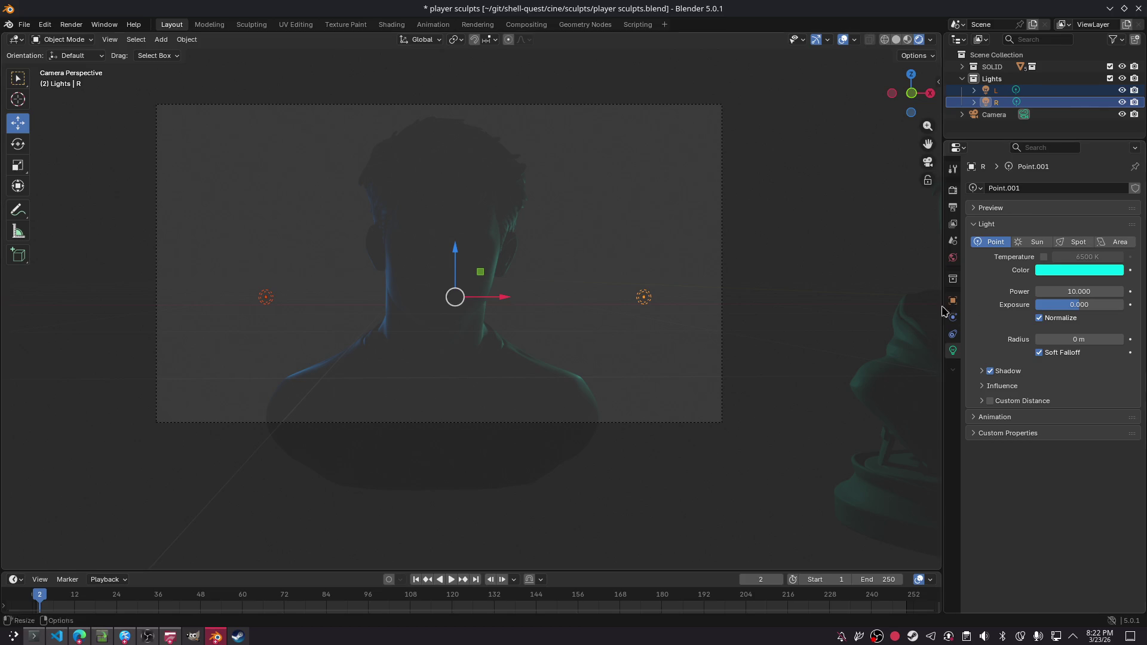
{"action": "left_click", "coordinate": [788, 236]}
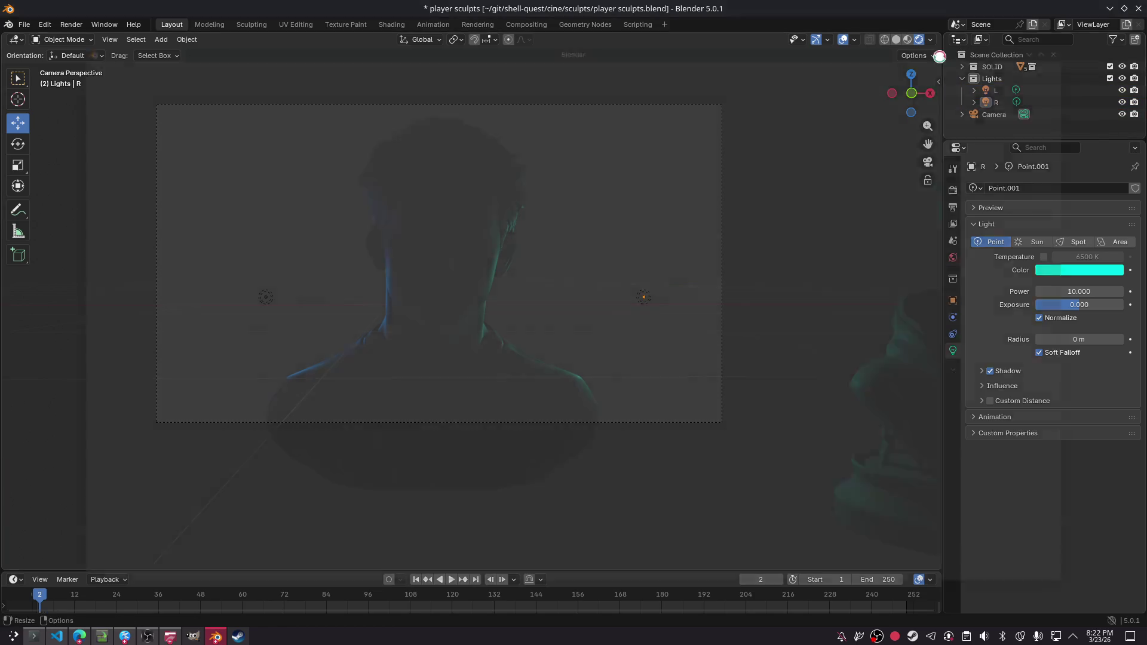
{"action": "key", "text": "F12"}
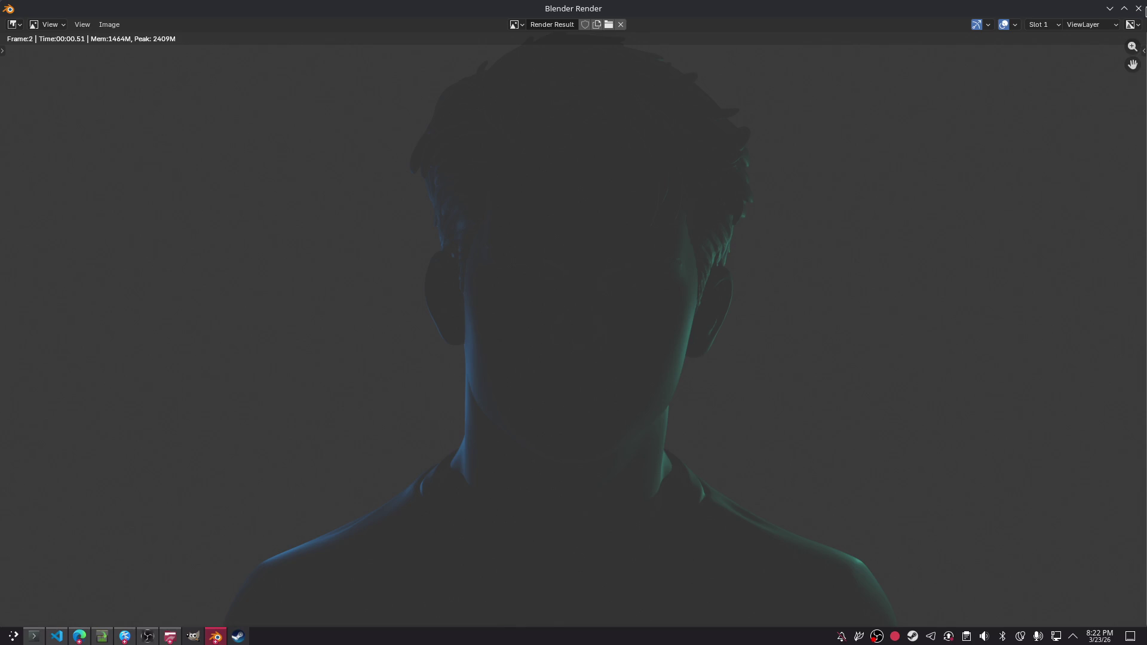
- Close the render, box-select the L light, and raise its exposure
{"action": "left_click", "coordinate": [1137, 8]}
{"action": "key", "text": "b"}
{"action": "left_click_drag", "start_coordinate": [254, 298], "coordinate": [281, 310]}
{"action": "mouse_move", "coordinate": [1075, 305]}
{"action": "left_mouse_down"}
{"action": "mouse_move", "coordinate": [1113, 304]}
{"action": "mouse_move", "coordinate": [1083, 305]}
{"action": "left_mouse_up"}
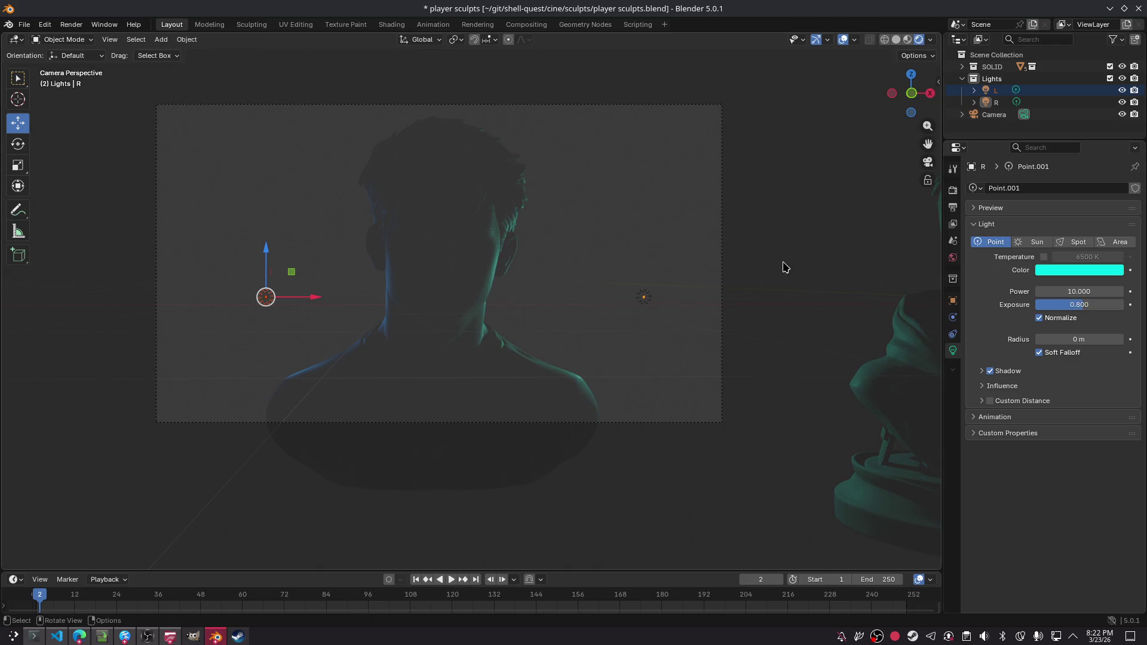
- Select both L and R lights and push their exposure up to brighten the rim
{"action": "key", "text": "ctrl+shift+m"}
{"action": "left_click", "coordinate": [644, 297]}
{"action": "left_click_drag", "start_coordinate": [328, 328], "coordinate": [242, 262], "text": "shift"}
{"action": "mouse_move", "coordinate": [1085, 306]}
{"action": "left_mouse_down"}
{"action": "mouse_move", "coordinate": [1101, 305]}
{"action": "mouse_move", "coordinate": [1085, 306]}
{"action": "left_mouse_up"}
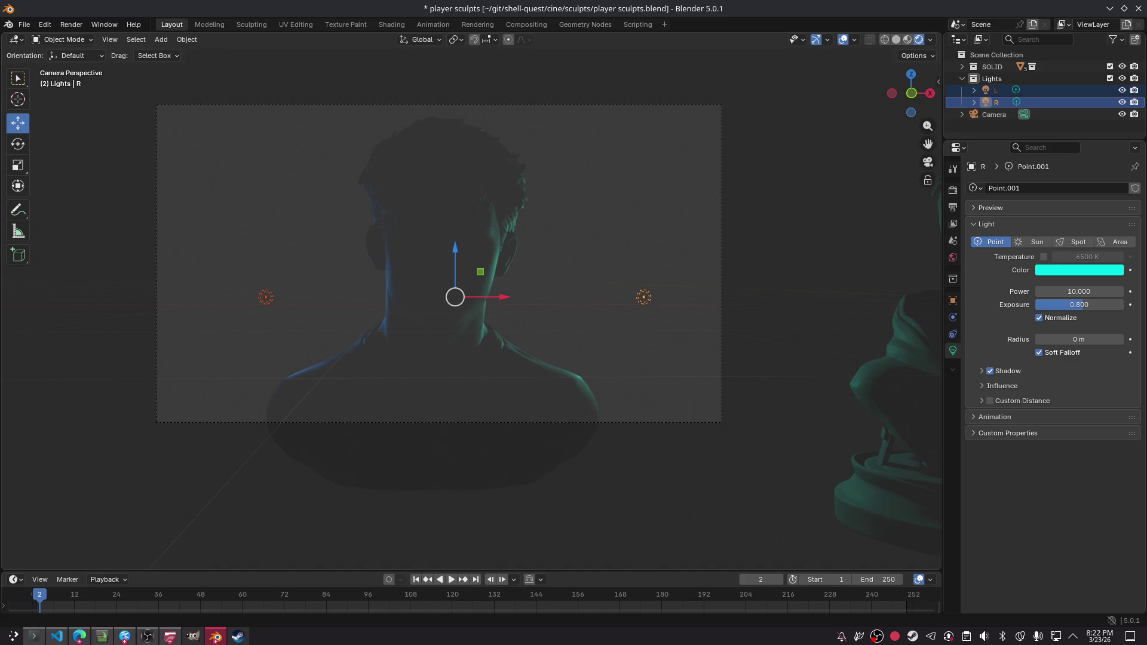
{"action": "key", "text": "ctrl+z"}
{"action": "key", "text": "ctrl+shift+z"}
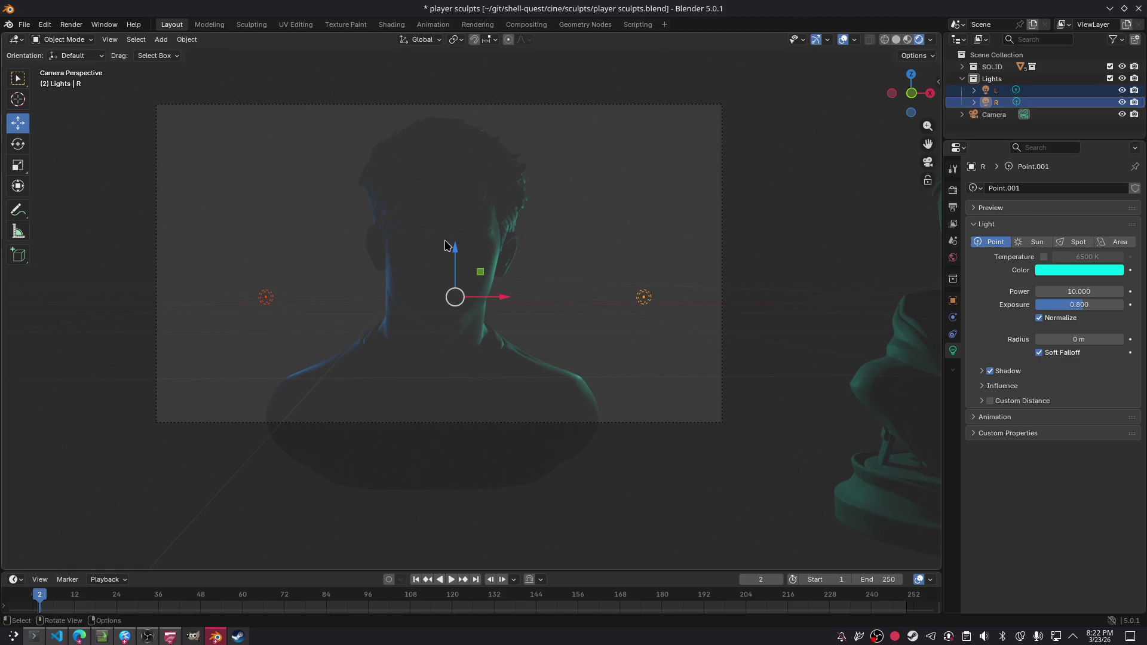
{"action": "mouse_move", "coordinate": [1121, 305]}
{"action": "left_mouse_down"}
{"action": "mouse_move", "coordinate": [1144, 305]}
{"action": "mouse_move", "coordinate": [1079, 305]}
{"action": "mouse_move", "coordinate": [1090, 304]}
{"action": "left_mouse_up"}
- Set the R light's exposure to 2.133 and re-render the camera view
{"action": "left_click", "coordinate": [996, 91]}
{"action": "left_click", "coordinate": [1006, 102]}
{"action": "left_click", "coordinate": [856, 234]}
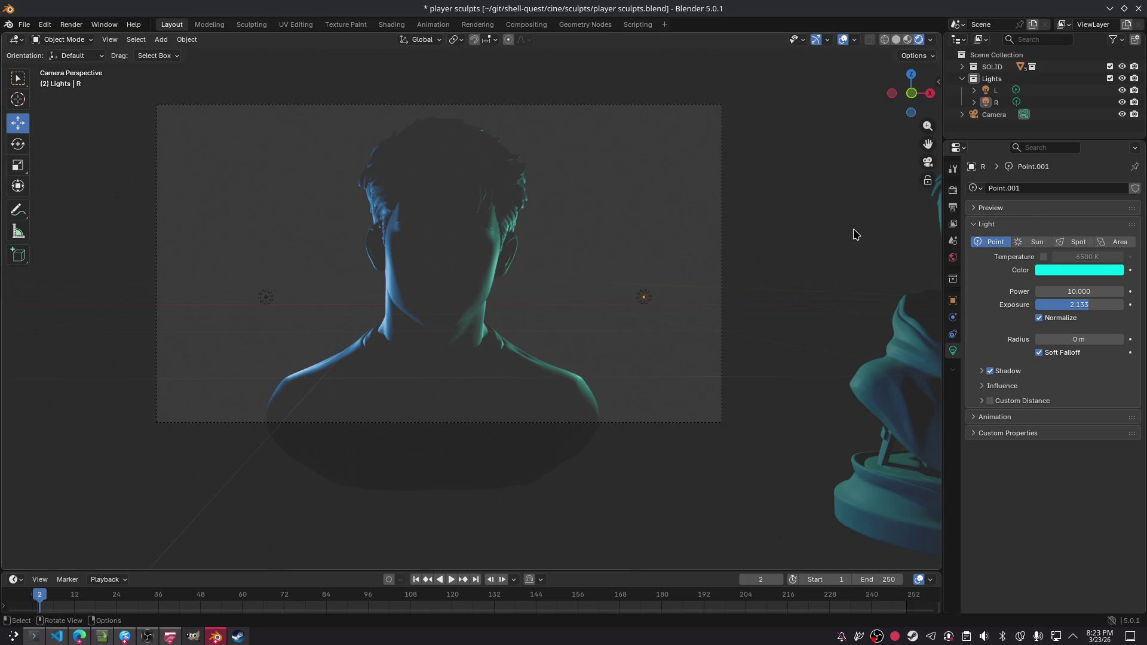
{"action": "key", "text": "F12"}
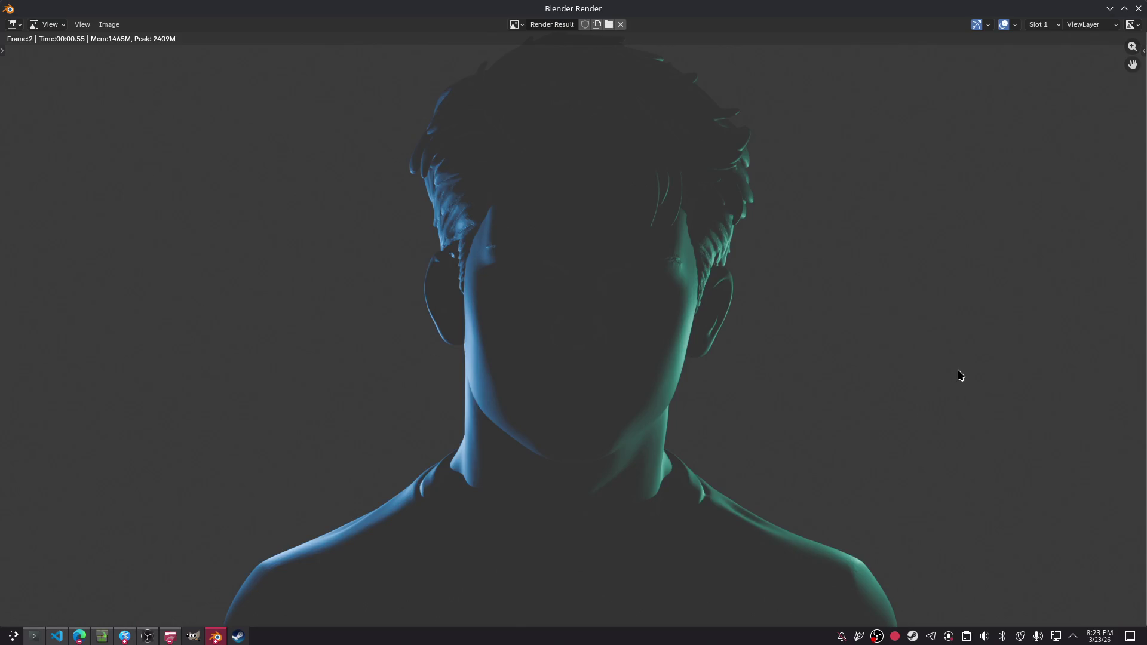
- Reframe the camera with walk navigation so the bust sits slightly larger, then render and close
{"action": "left_click", "coordinate": [1139, 9]}
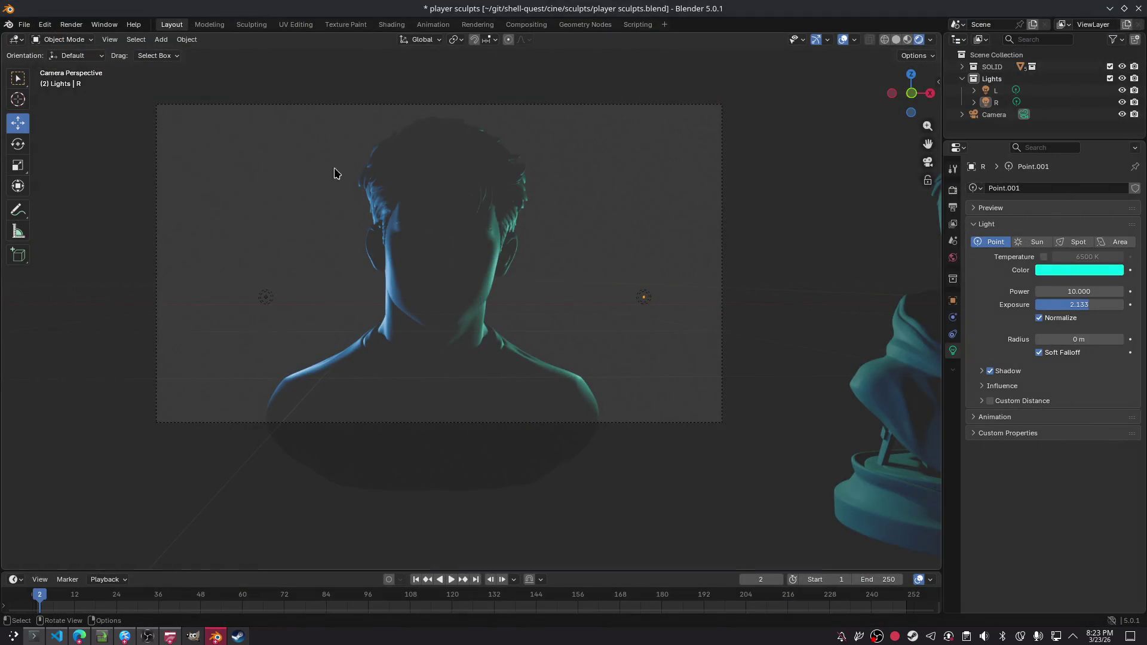
{"action": "key", "text": "shift+grave"}
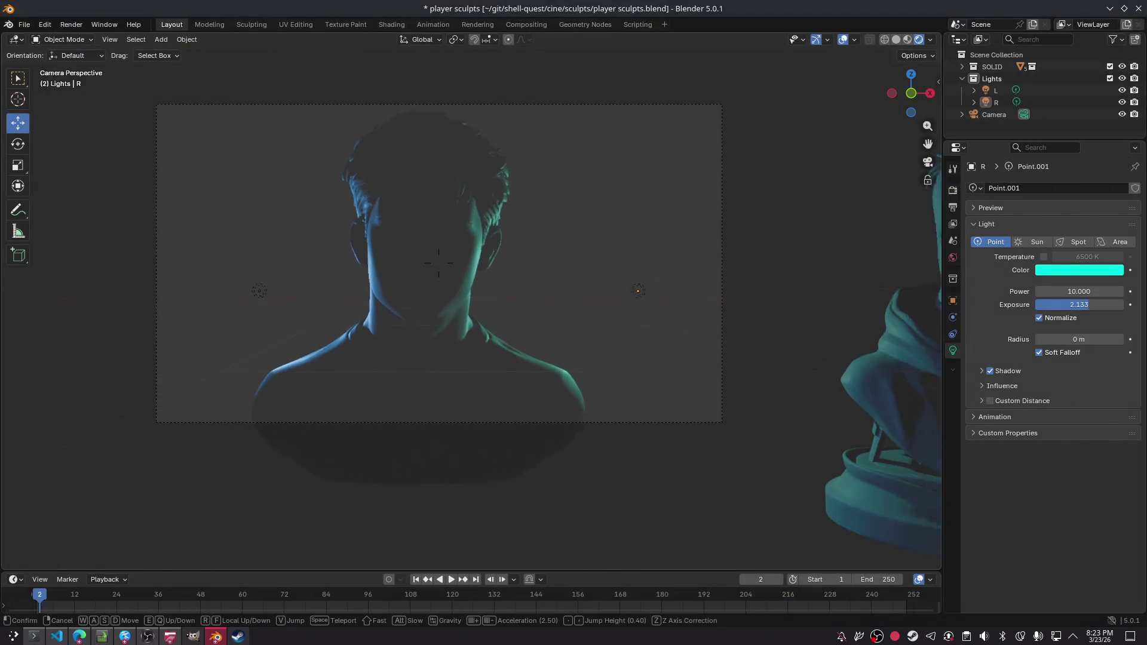
{"action": "mouse_move", "coordinate": [438, 263]}
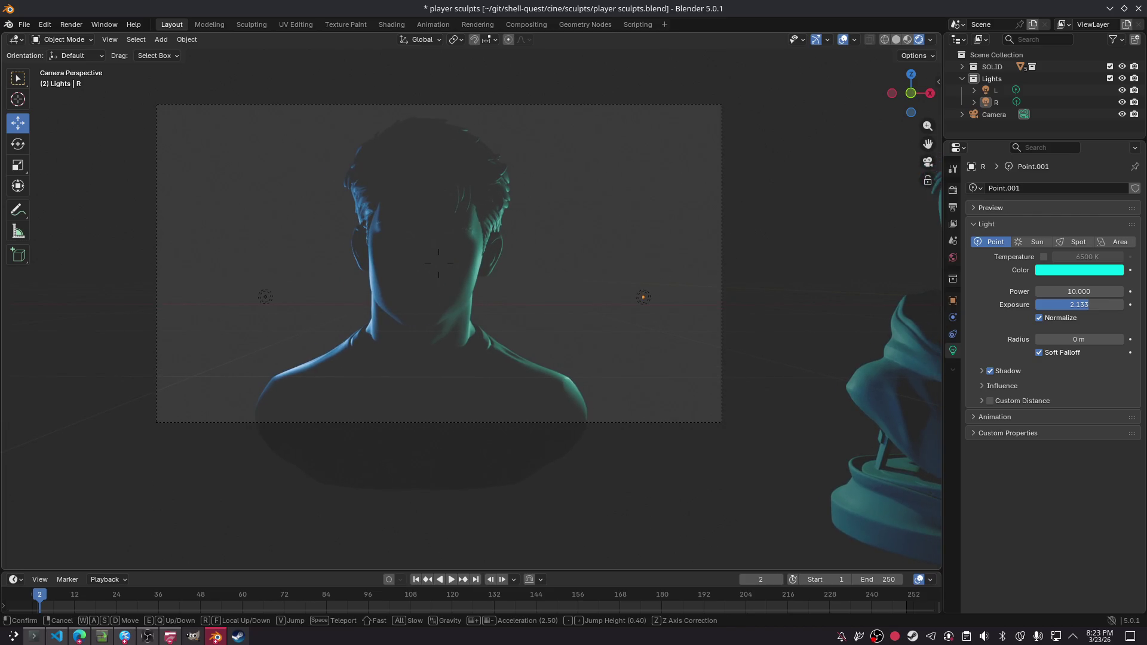
{"action": "left_click", "coordinate": [439, 262]}
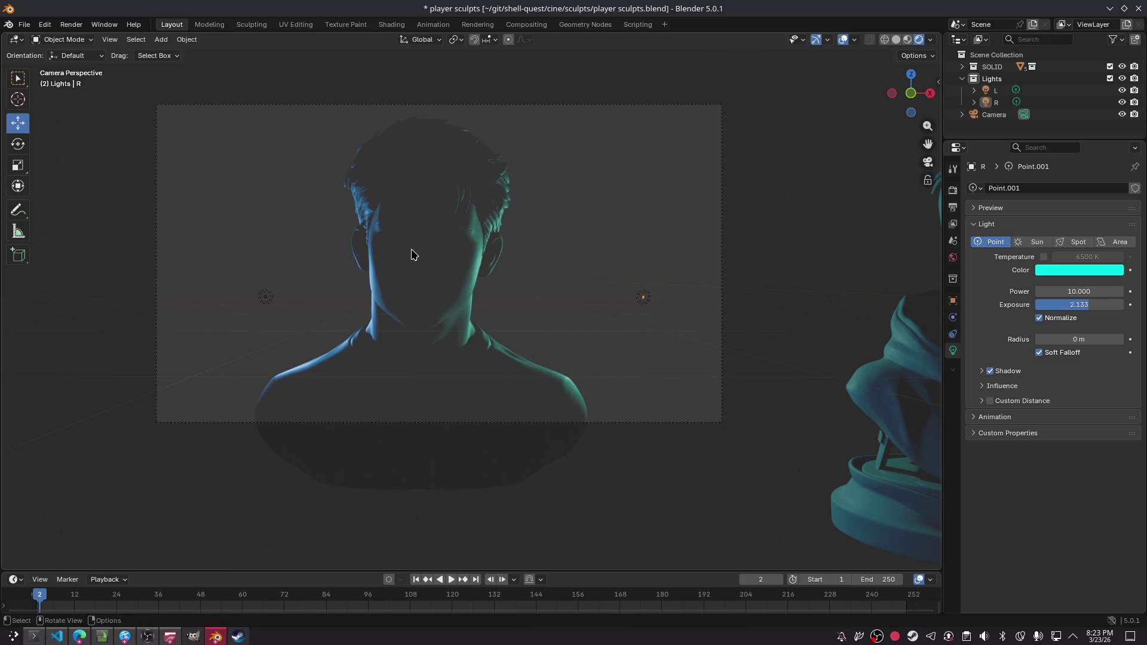
{"action": "key", "text": "F12"}
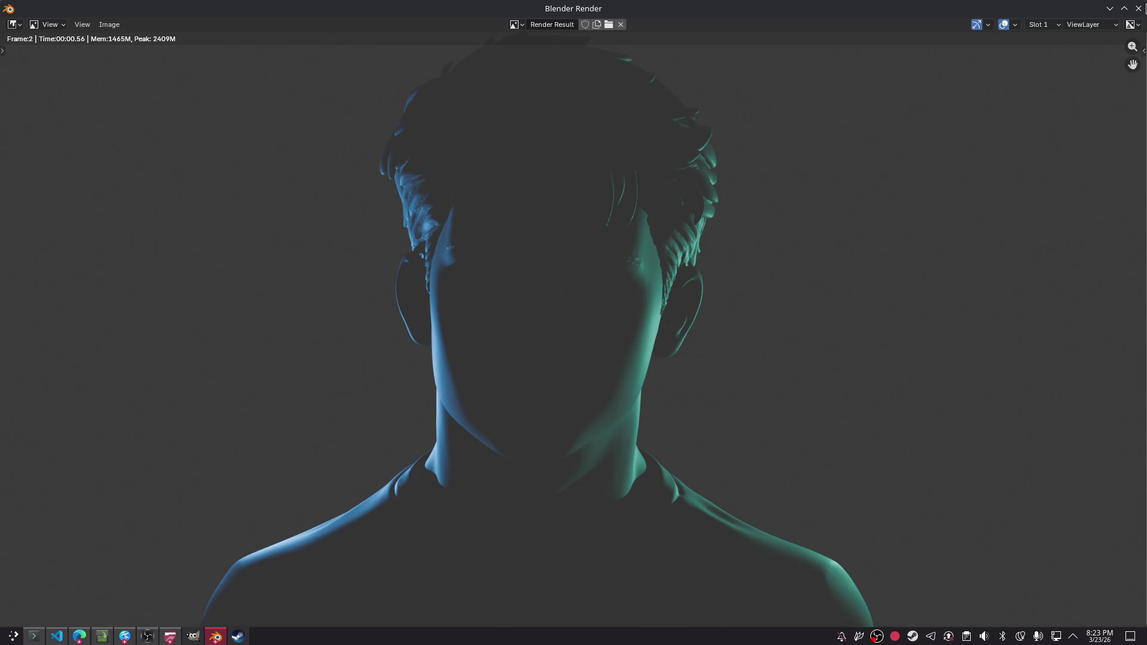
{"action": "left_click", "coordinate": [1139, 8]}
- Fly the camera around bust 1 with walk navigation and confirm the new position
{"action": "left_click", "coordinate": [441, 276]}
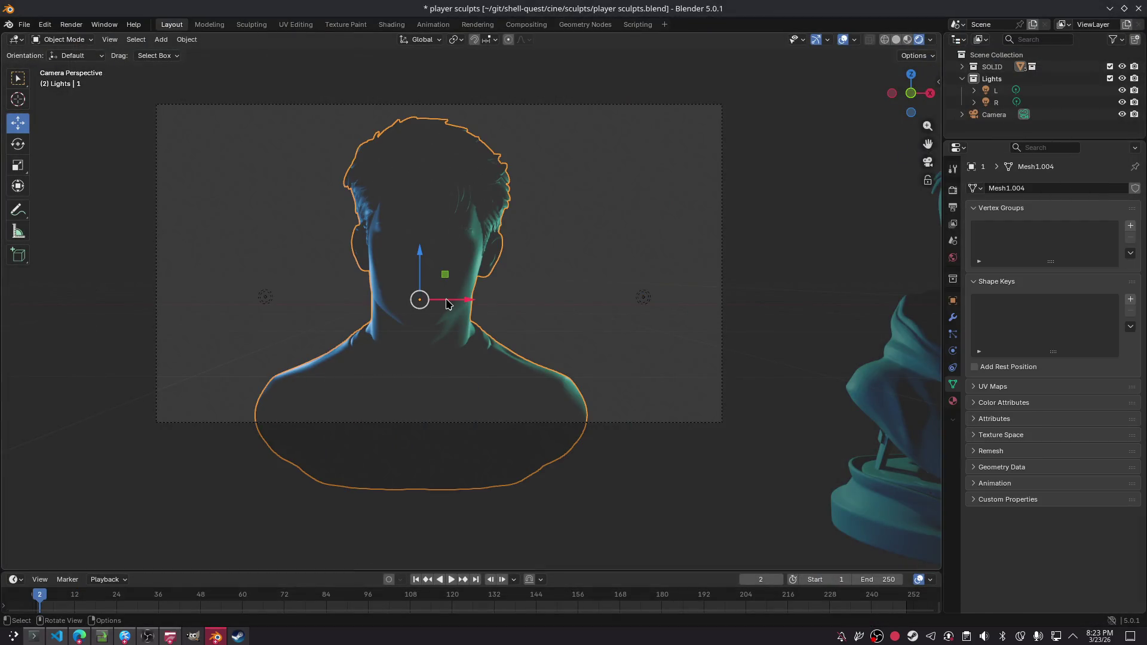
{"action": "key", "text": "shift+grave"}
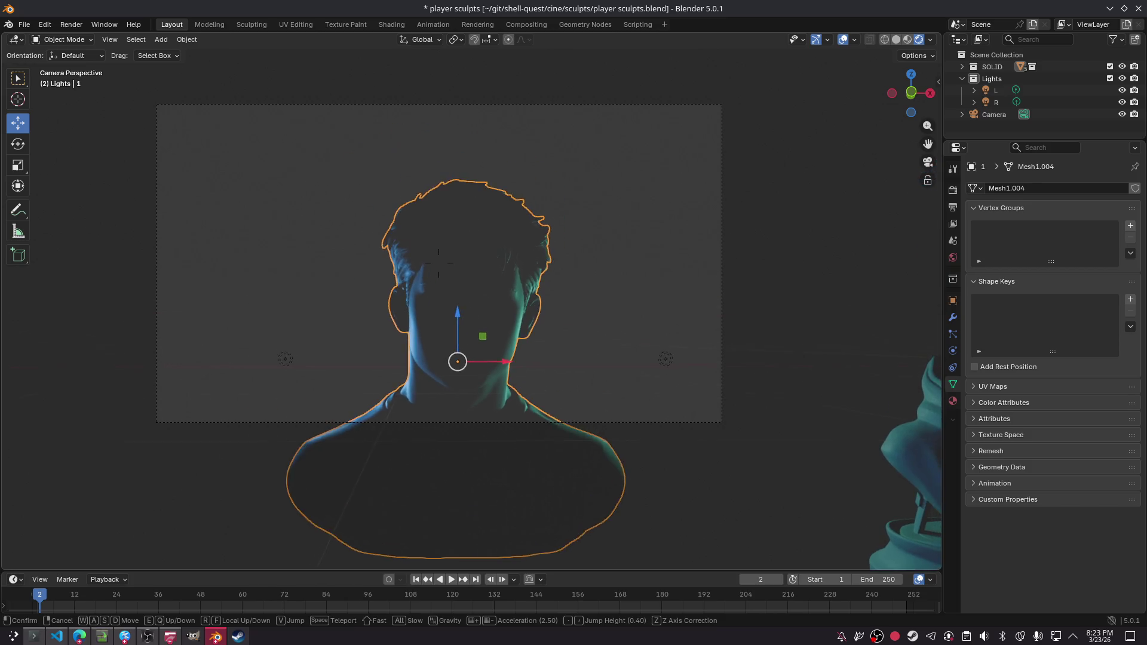
{"action": "key", "text": "w"}
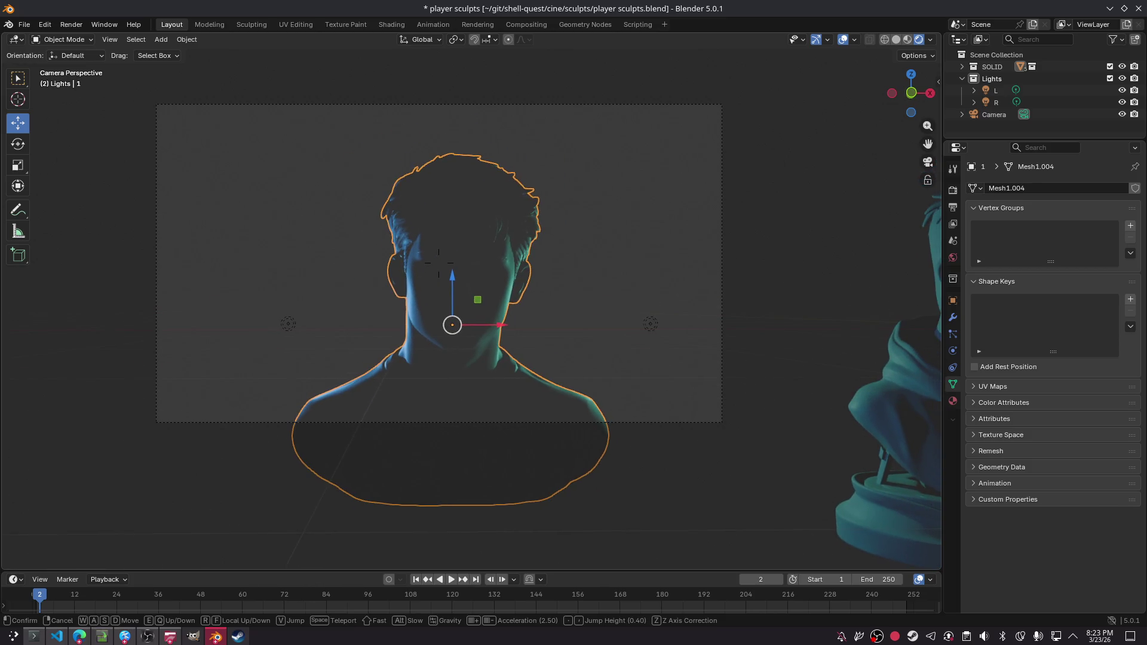
{"action": "key", "text": "s"}
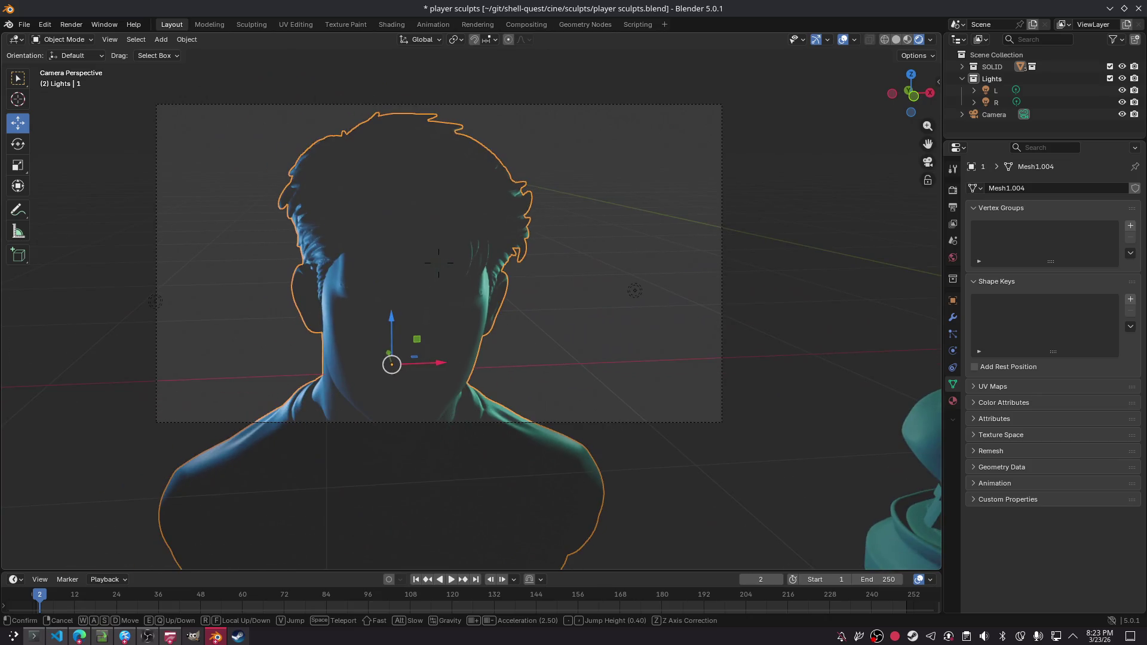
{"action": "key", "text": "e"}
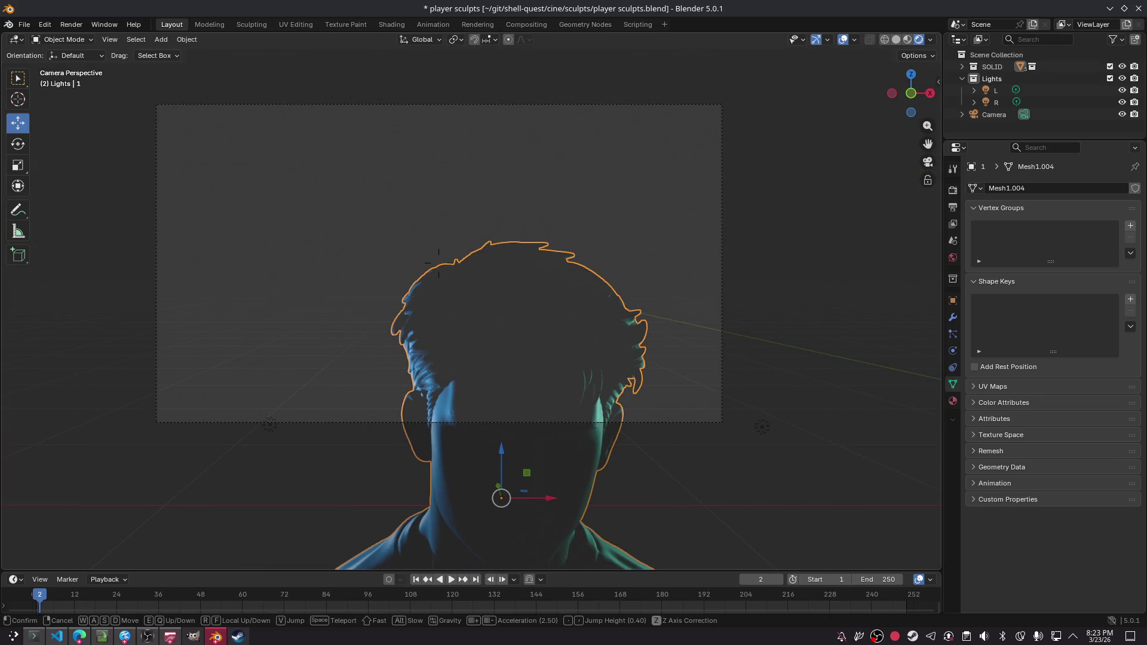
{"action": "key", "text": "shift+s"}
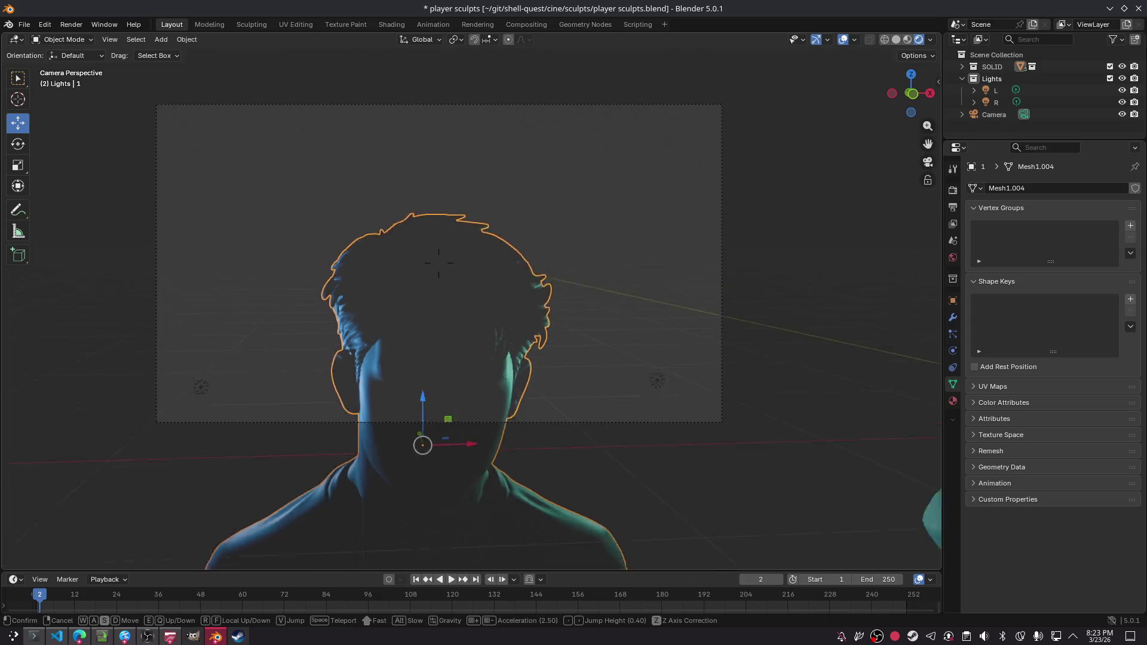
{"action": "key", "text": "alt"}
{"action": "mouse_move", "coordinate": [471, 302]}
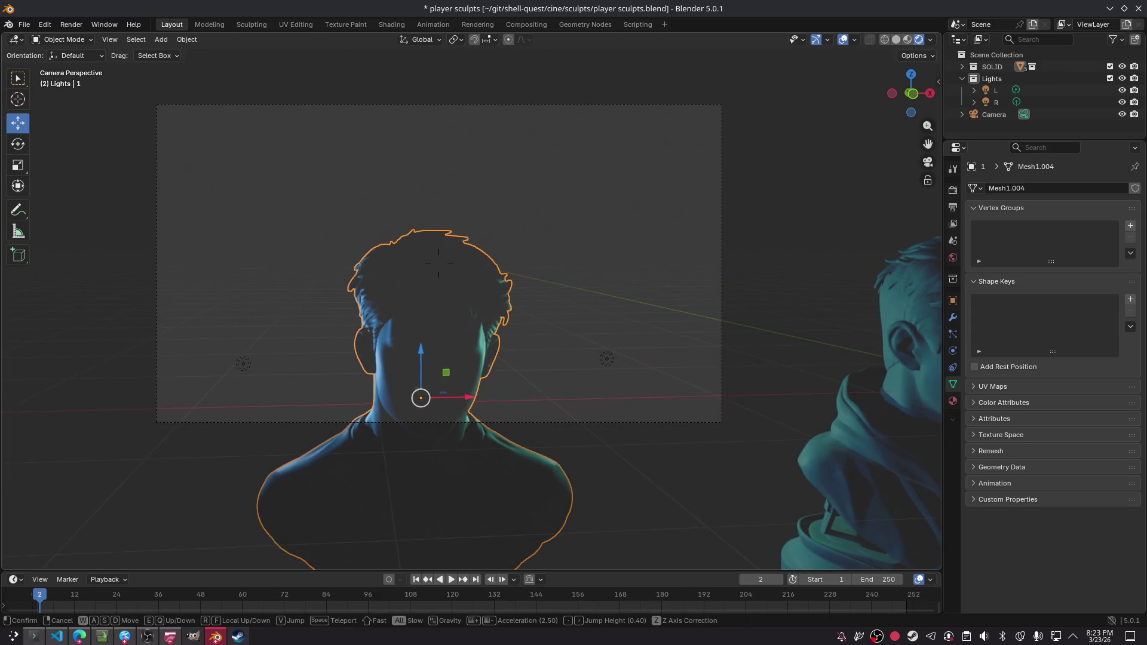
{"action": "mouse_move", "coordinate": [439, 262]}
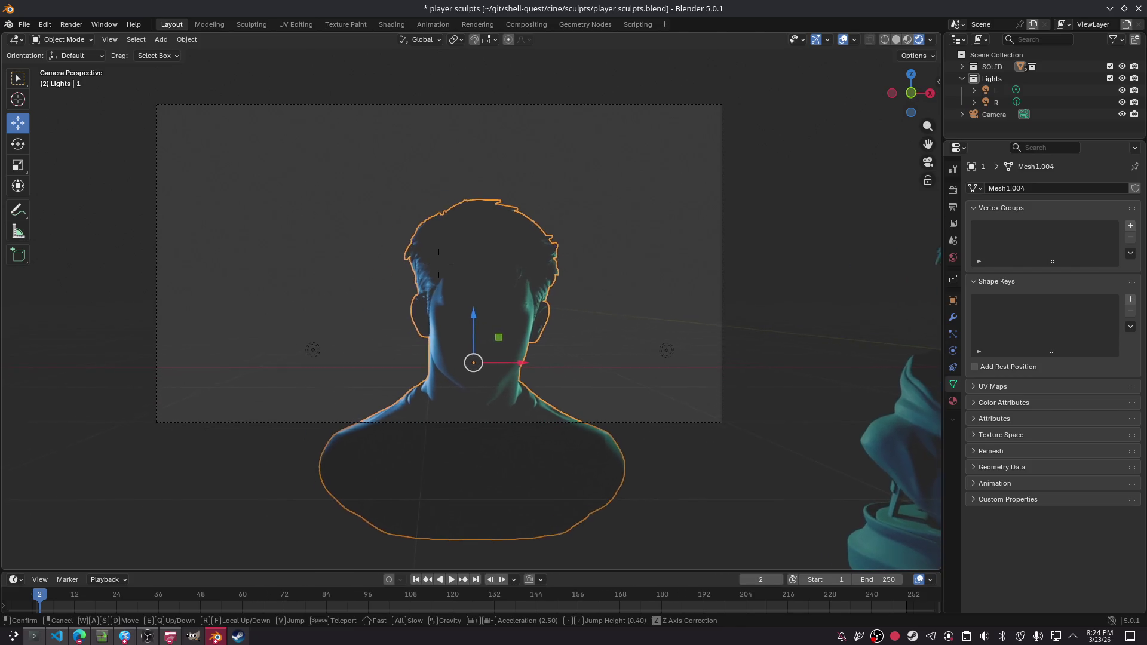
{"action": "key", "text": "q"}
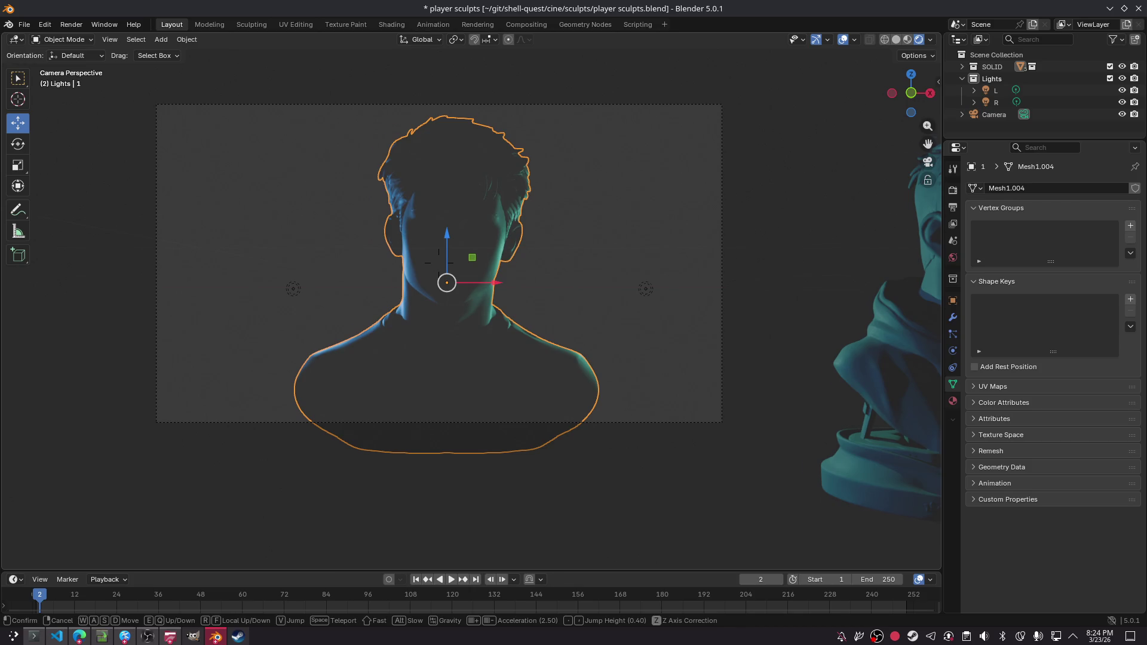
{"action": "key", "text": "w"}
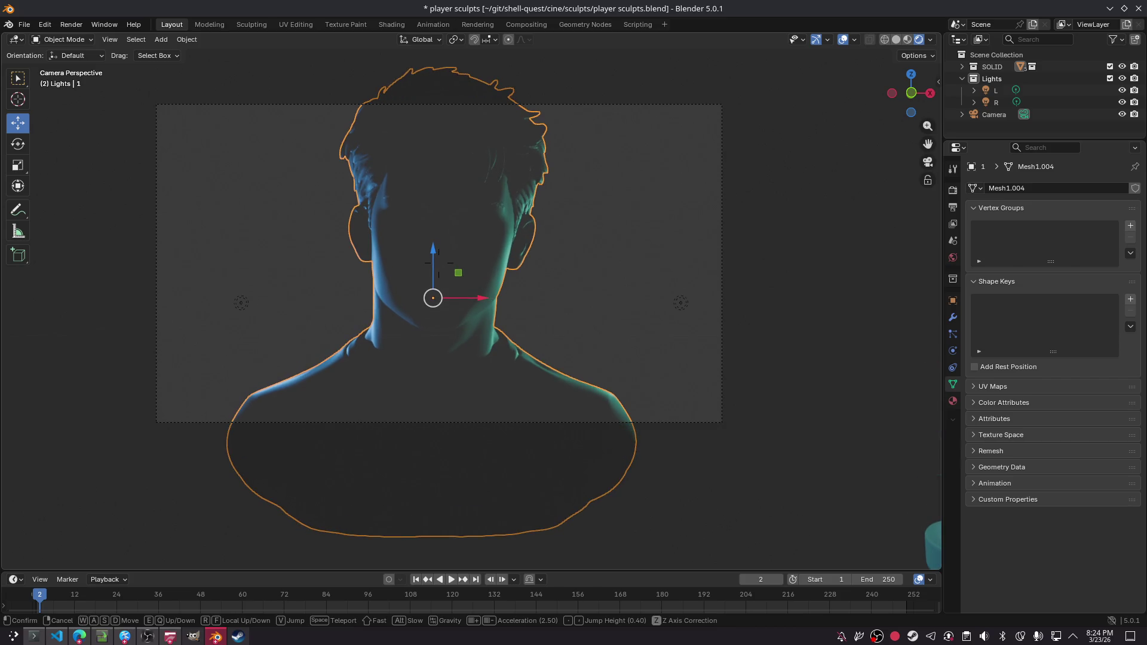
{"action": "left_click", "coordinate": [433, 297]}
- Save the file and render frame 2 from the camera
{"action": "left_click", "coordinate": [797, 255]}
{"action": "key", "text": "ctrl+s"}
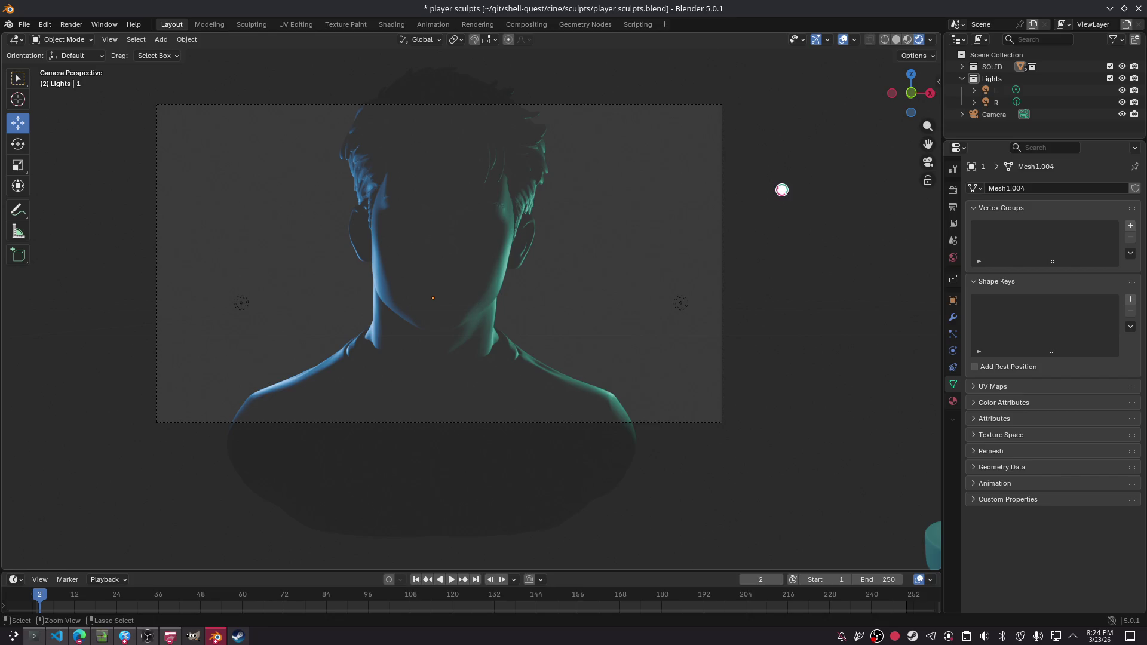
{"action": "key", "text": "F12"}
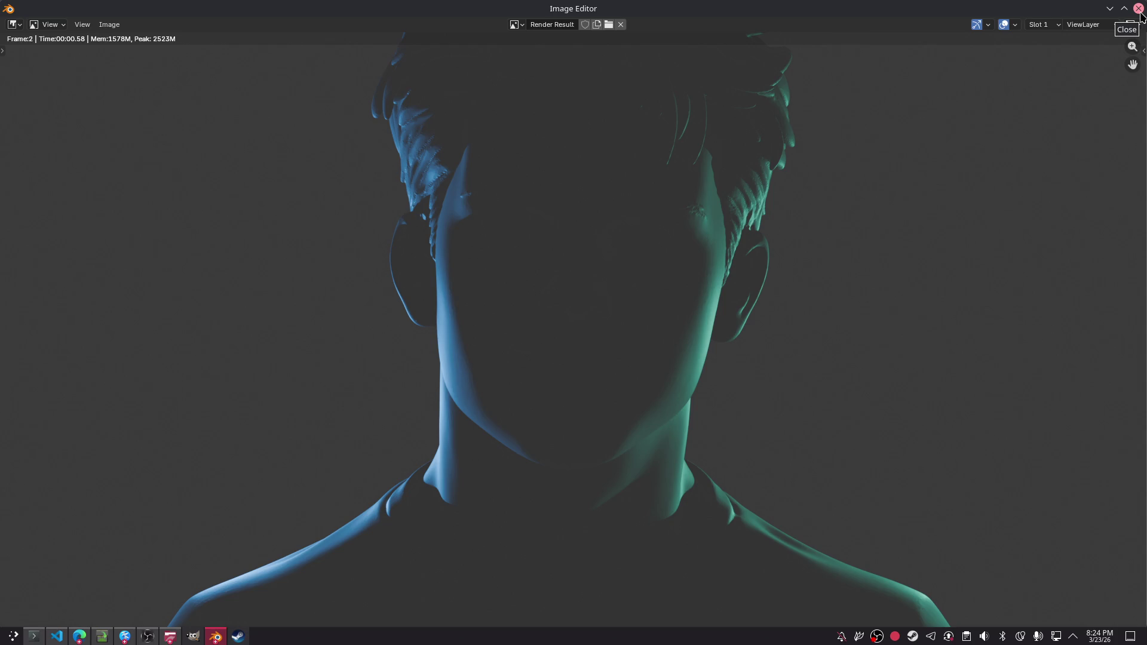
{"action": "left_click", "coordinate": [1139, 9]}
- Frame the moustached man's sculpt in the camera view and render it
{"action": "left_click", "coordinate": [430, 358]}
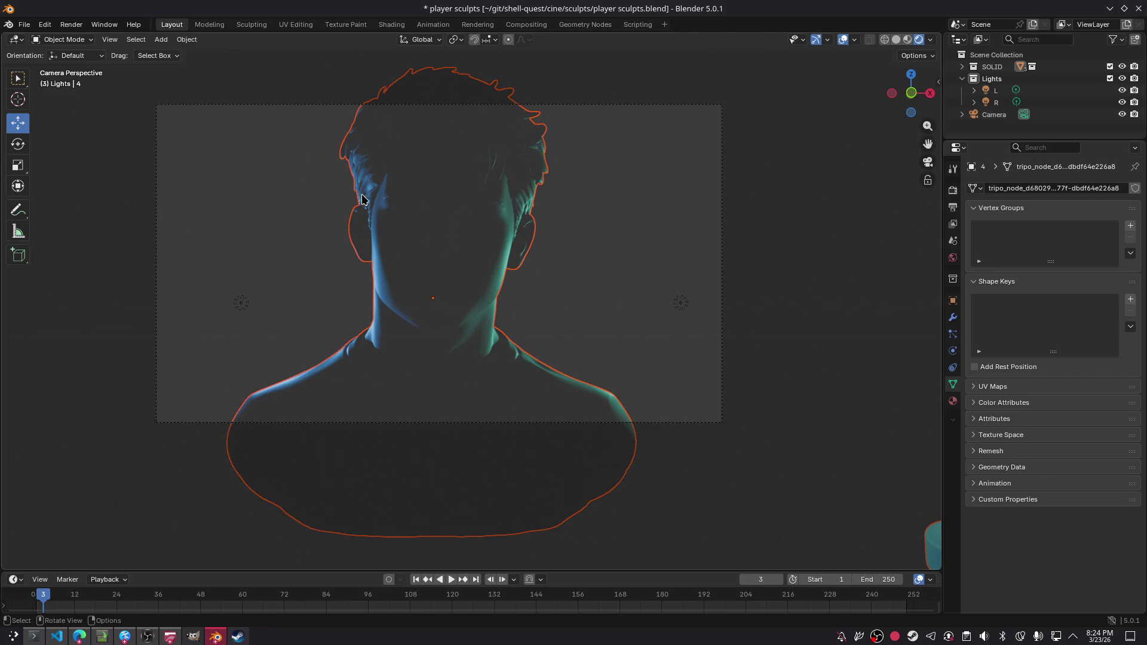
{"action": "left_click", "coordinate": [986, 67]}
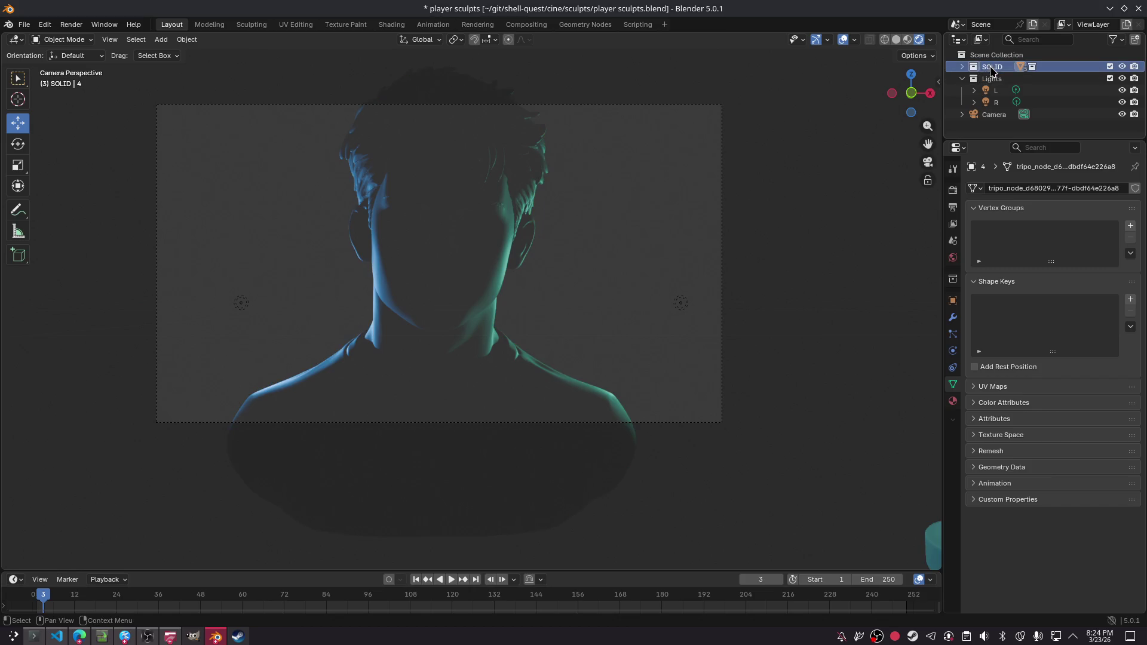
{"action": "left_click", "coordinate": [974, 67]}
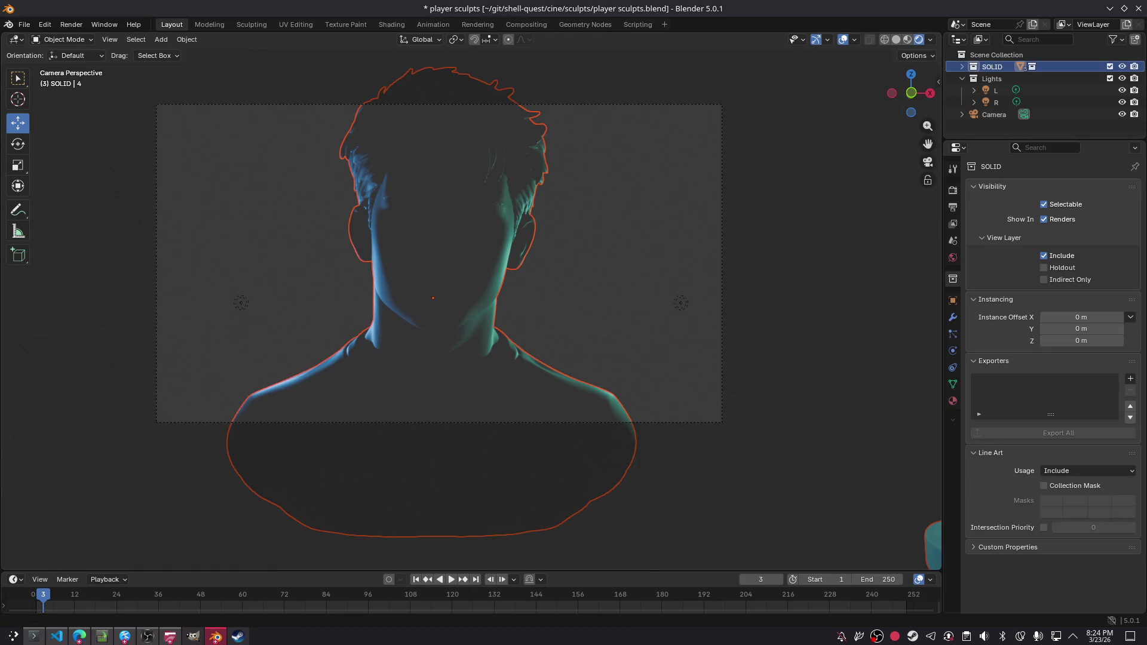
{"action": "left_click_drag", "start_coordinate": [928, 143], "coordinate": [927, 143]}
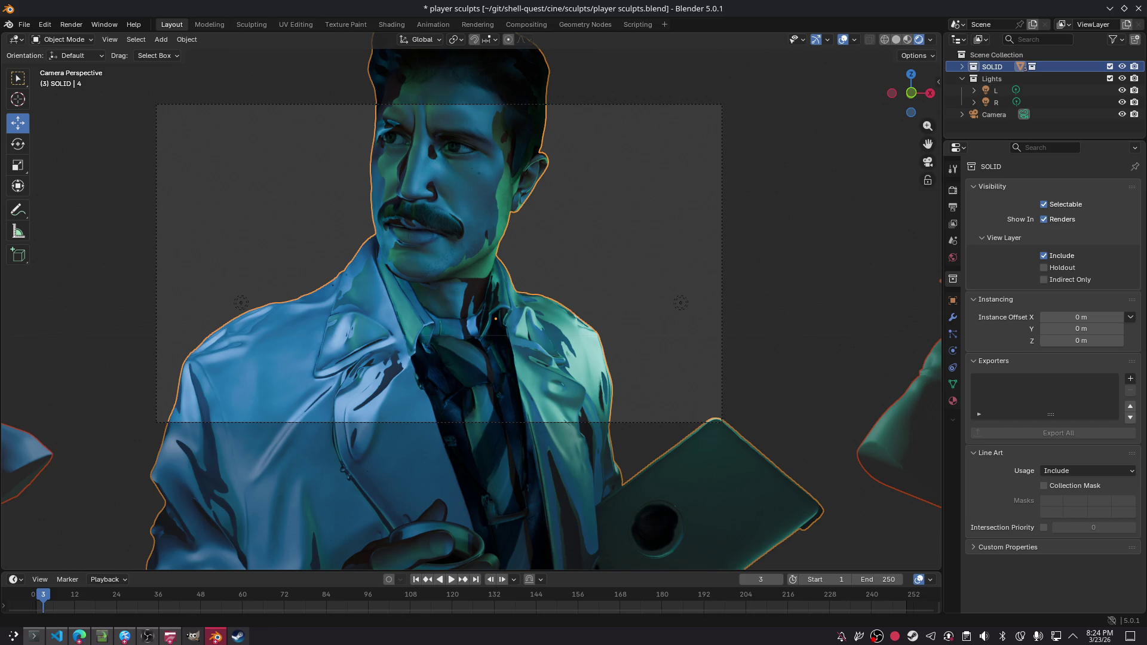
{"action": "left_click", "coordinate": [763, 220]}
{"action": "key", "text": "F12"}
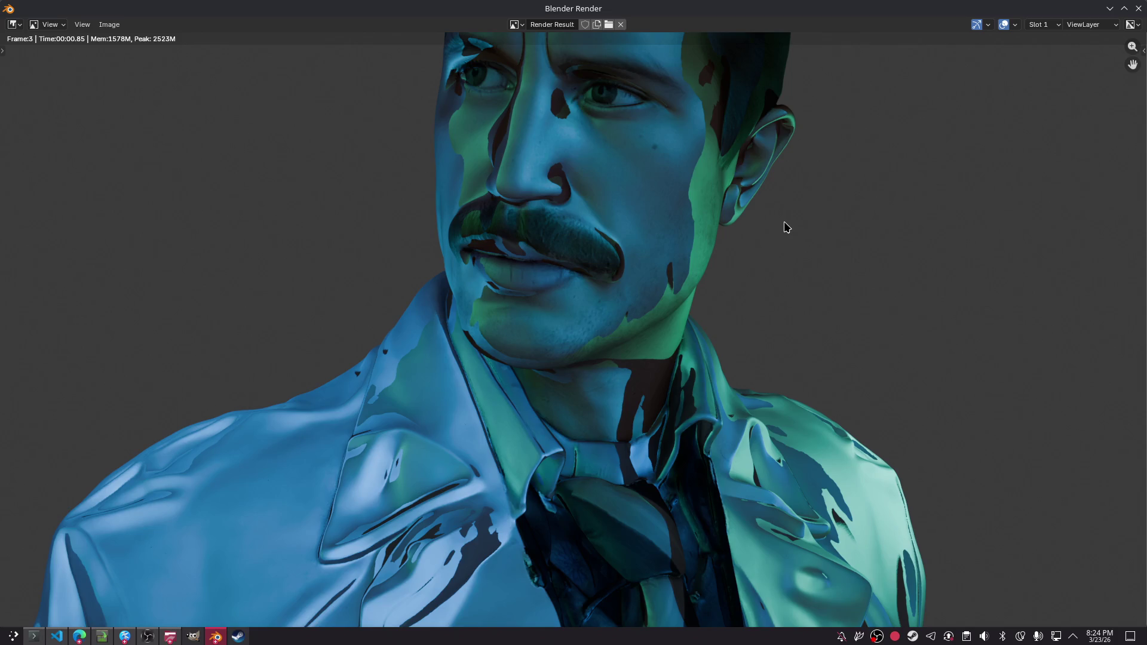
{"action": "scroll", "coordinate": [775, 233], "scroll_direction": "down", "scroll_amount": 3}
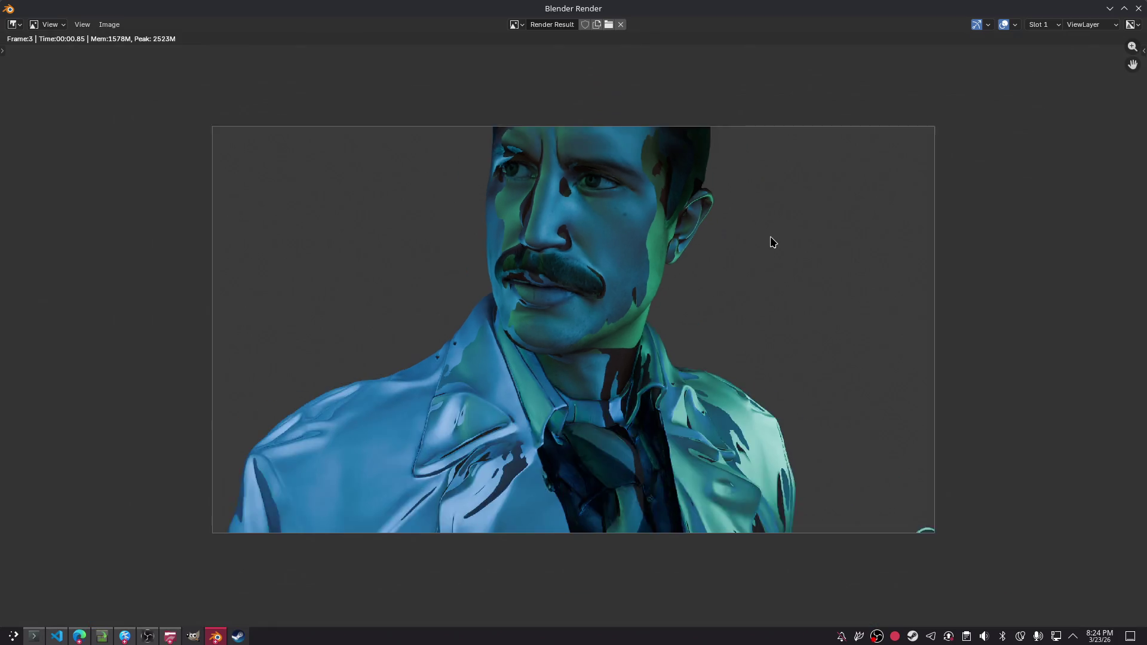
{"action": "scroll", "coordinate": [771, 240], "scroll_direction": "up", "scroll_amount": 2}
{"action": "left_click", "coordinate": [1139, 9]}
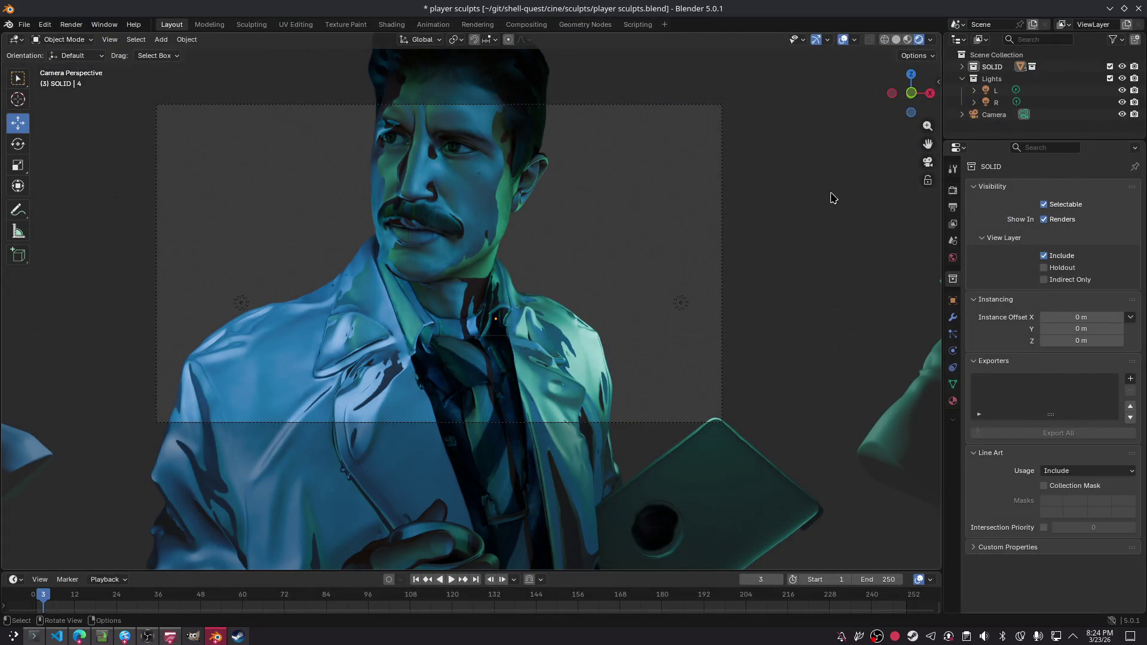
- Remove the textured tripo material slot from the moustached sculpt
{"action": "left_click", "coordinate": [455, 385]}
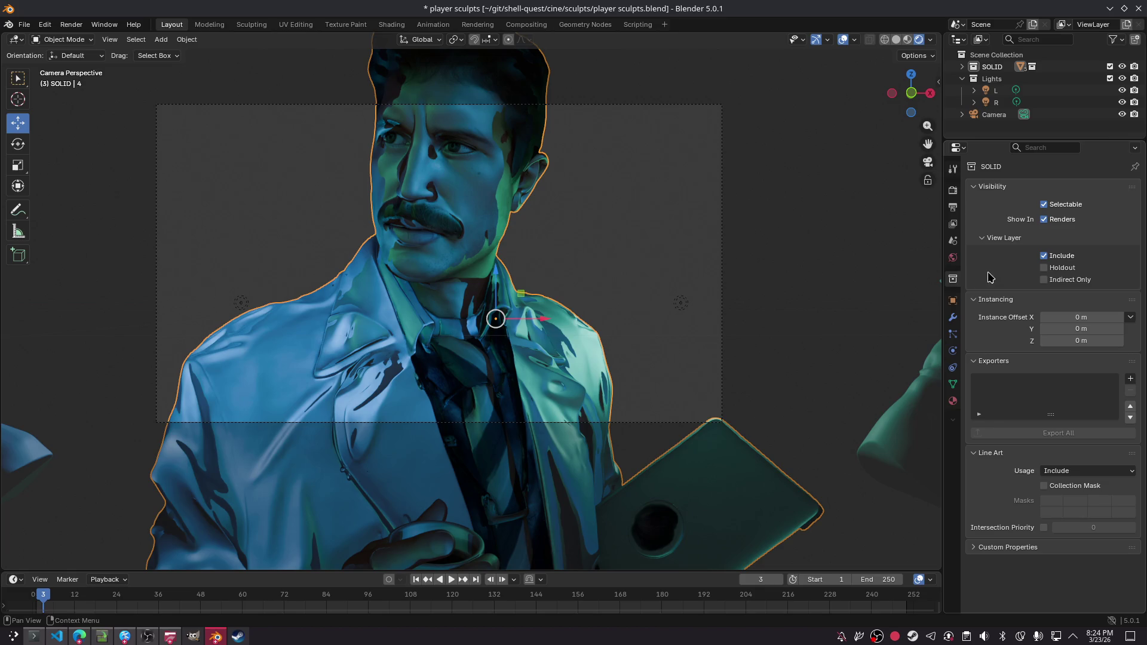
{"action": "left_click", "coordinate": [953, 400]}
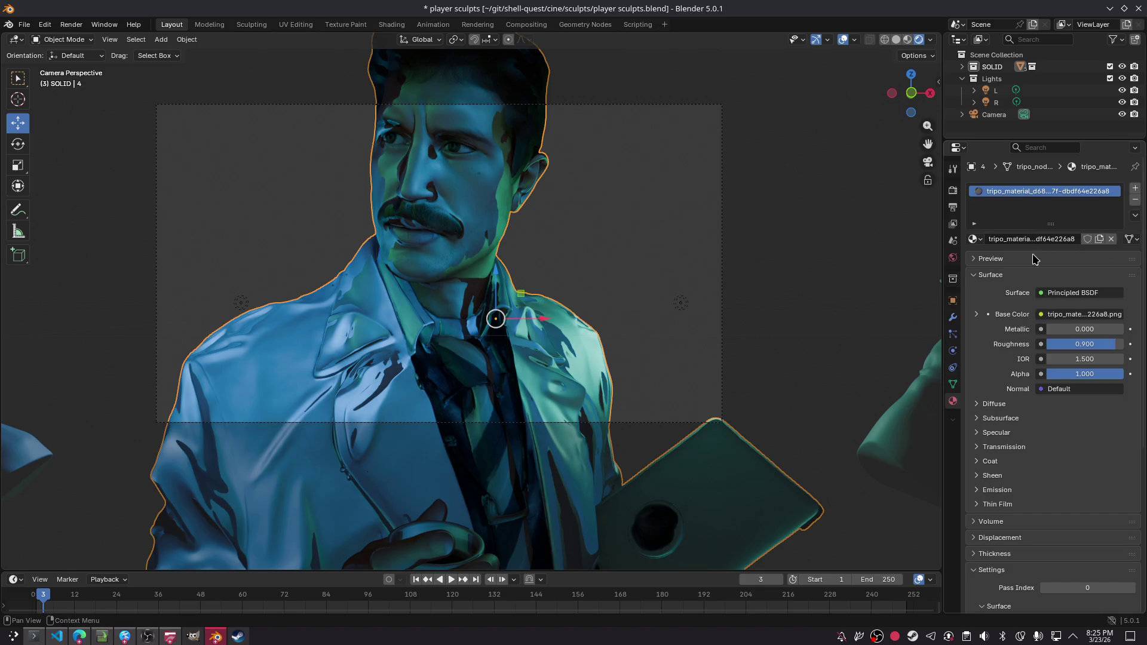
{"action": "left_click", "coordinate": [1135, 201]}
{"action": "left_click", "coordinate": [818, 201]}
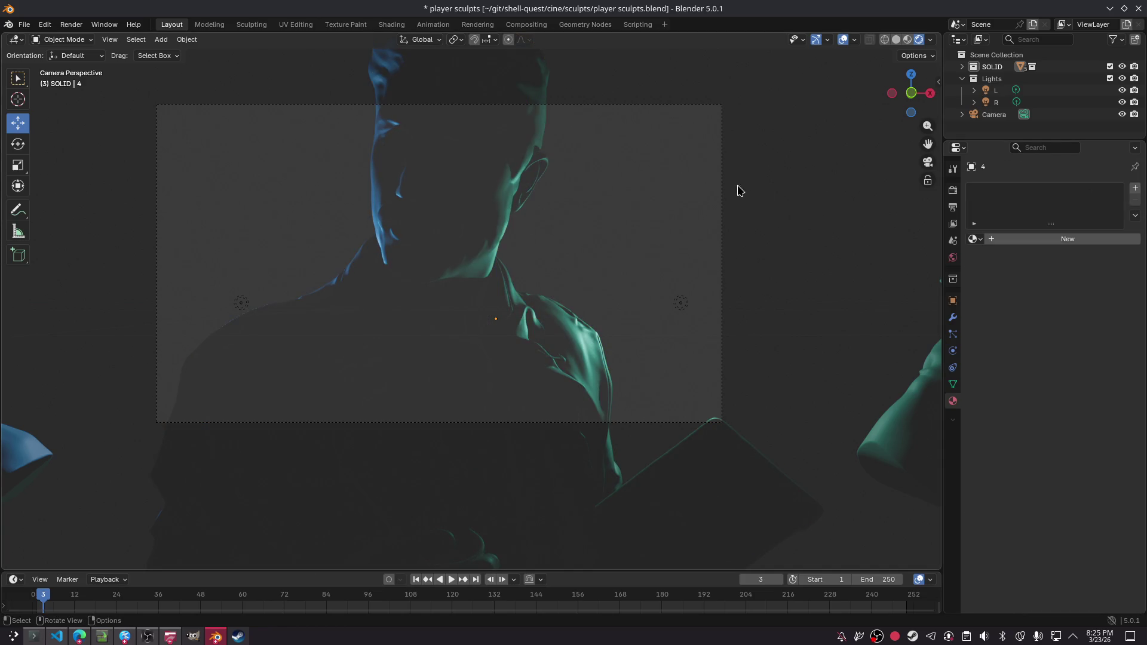
- Save, render the untextured moustached bust, then select the sculpt and the Camera
{"action": "key", "text": "ctrl+s"}
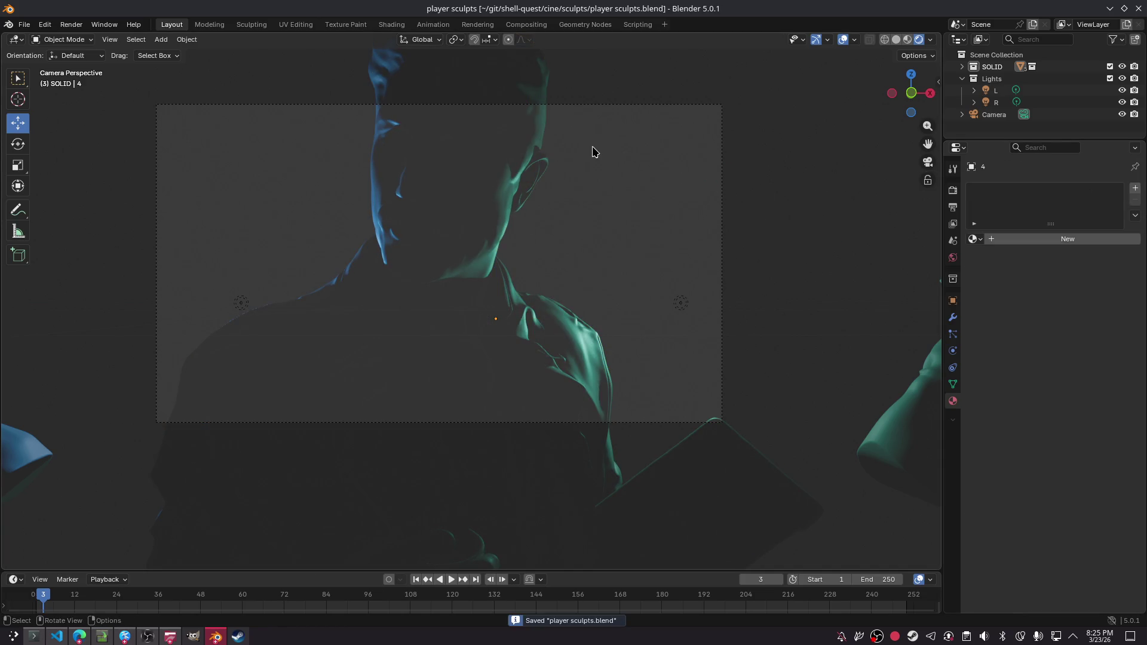
{"action": "key", "text": "F12"}
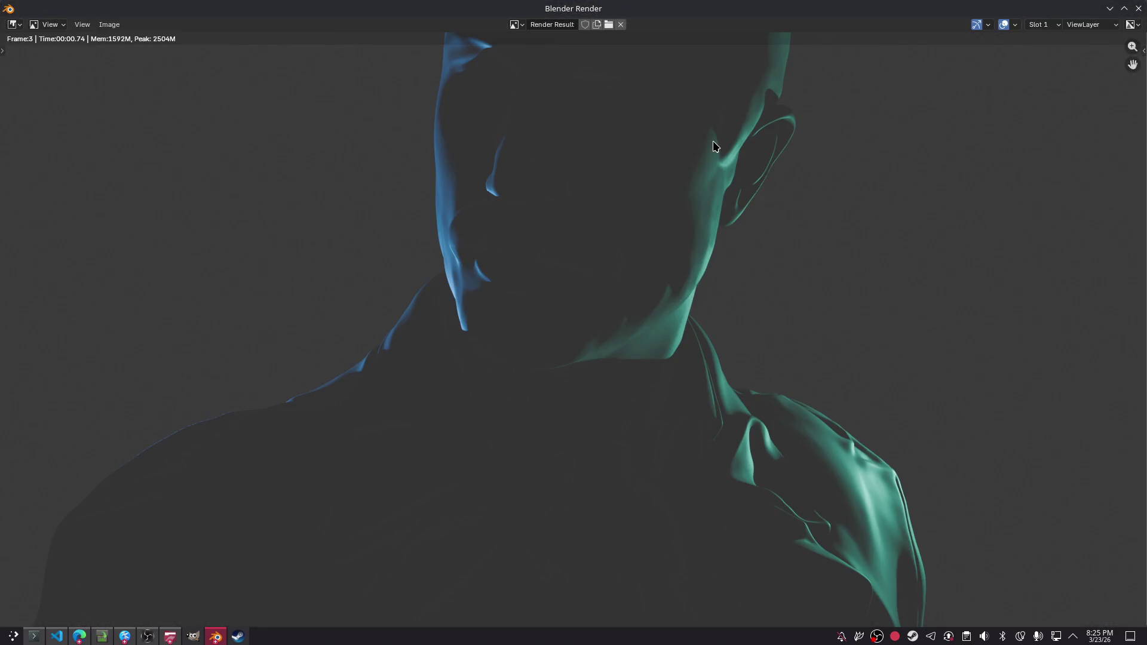
{"action": "left_click", "coordinate": [1138, 8]}
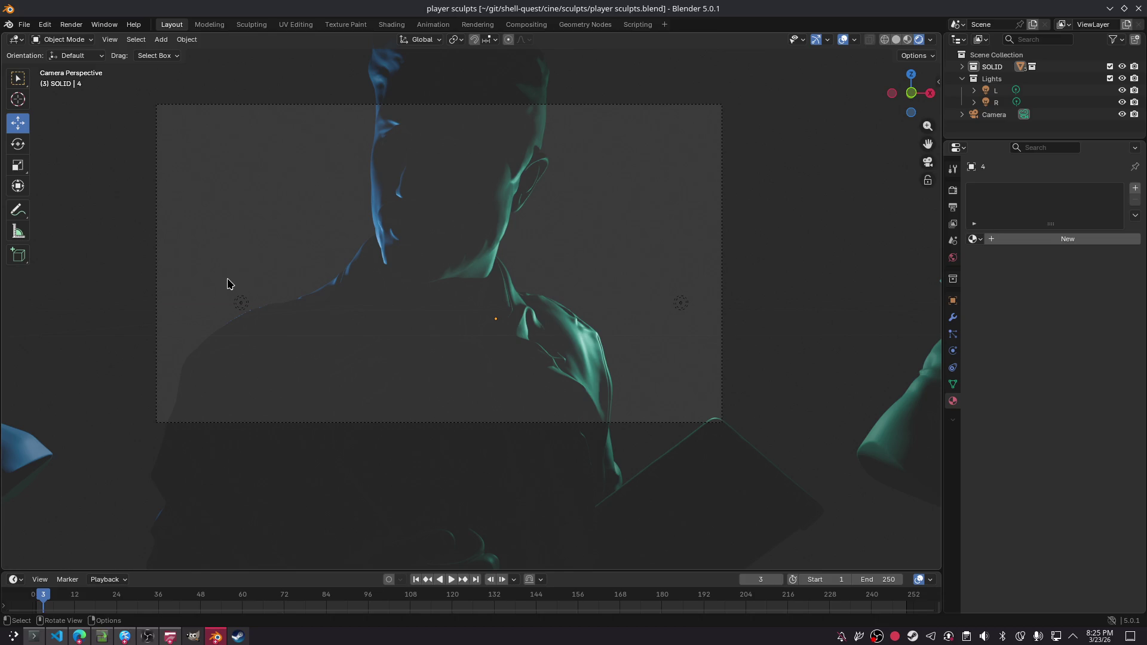
{"action": "left_click", "coordinate": [428, 187]}
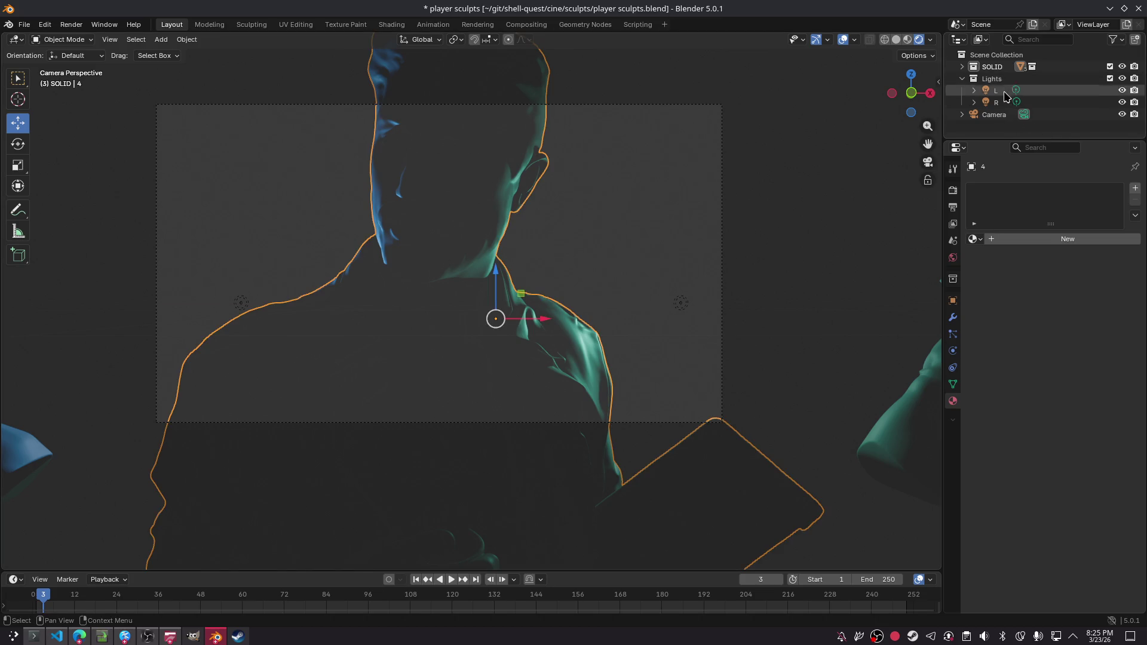
{"action": "left_click", "coordinate": [1004, 114]}
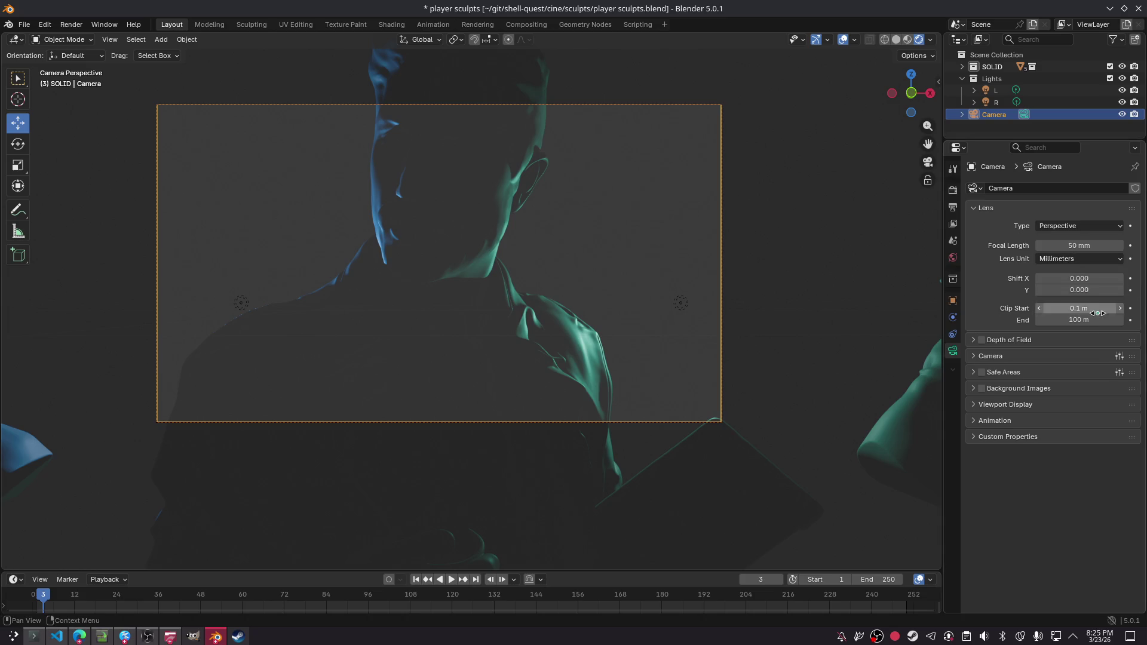
- Set the camera focal length to 36 mm, test-render, and enable Depth of Field
{"action": "left_click_drag", "start_coordinate": [1089, 246], "coordinate": [1057, 246]}
{"action": "left_click", "coordinate": [781, 118]}
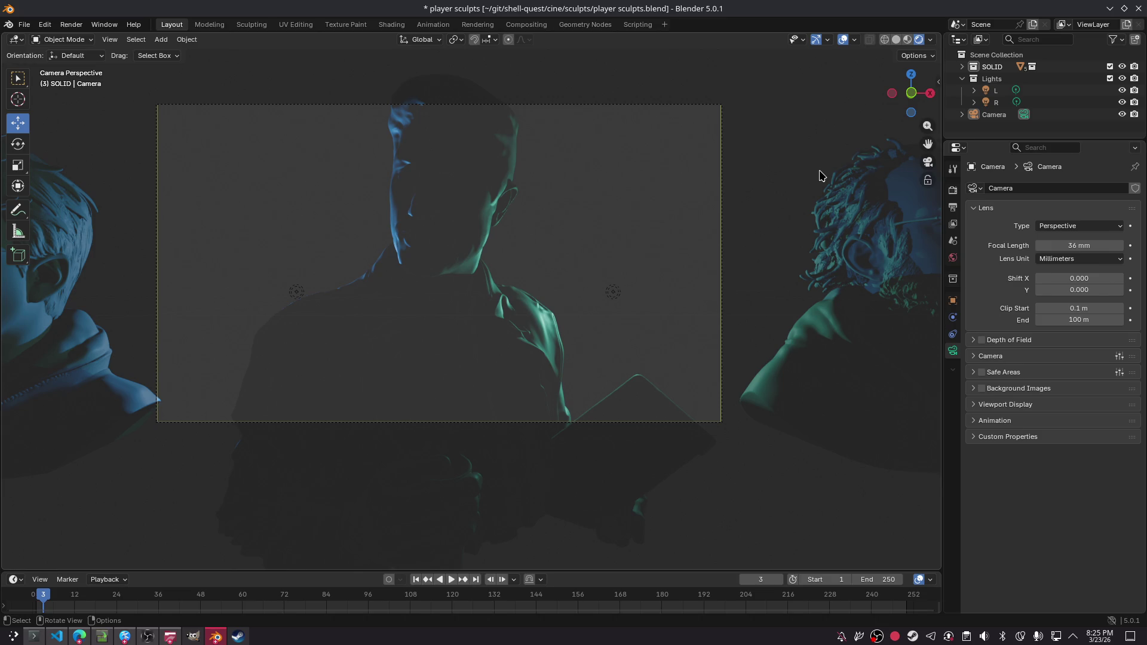
{"action": "key", "text": "F12"}
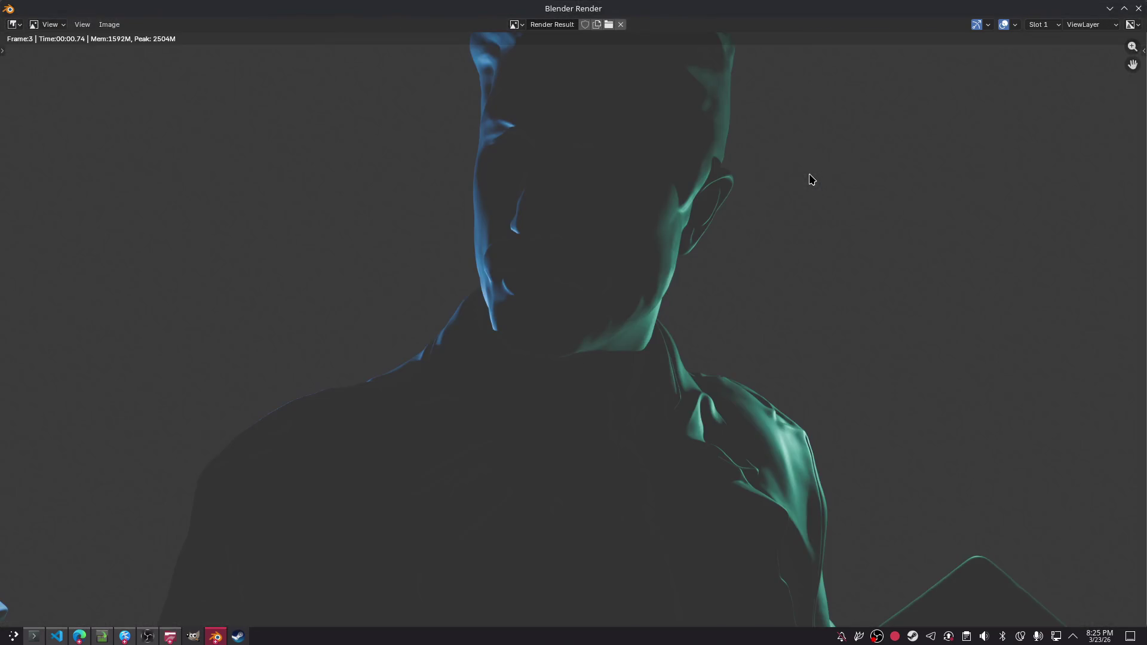
{"action": "left_click", "coordinate": [1138, 9]}
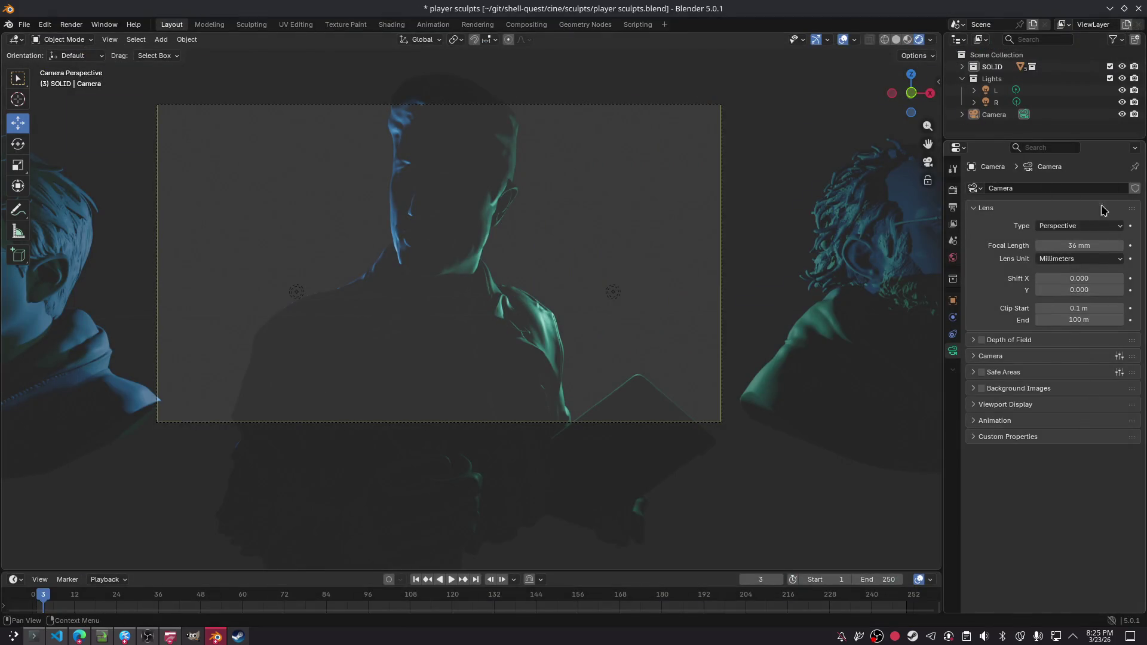
{"action": "left_click", "coordinate": [1008, 114]}
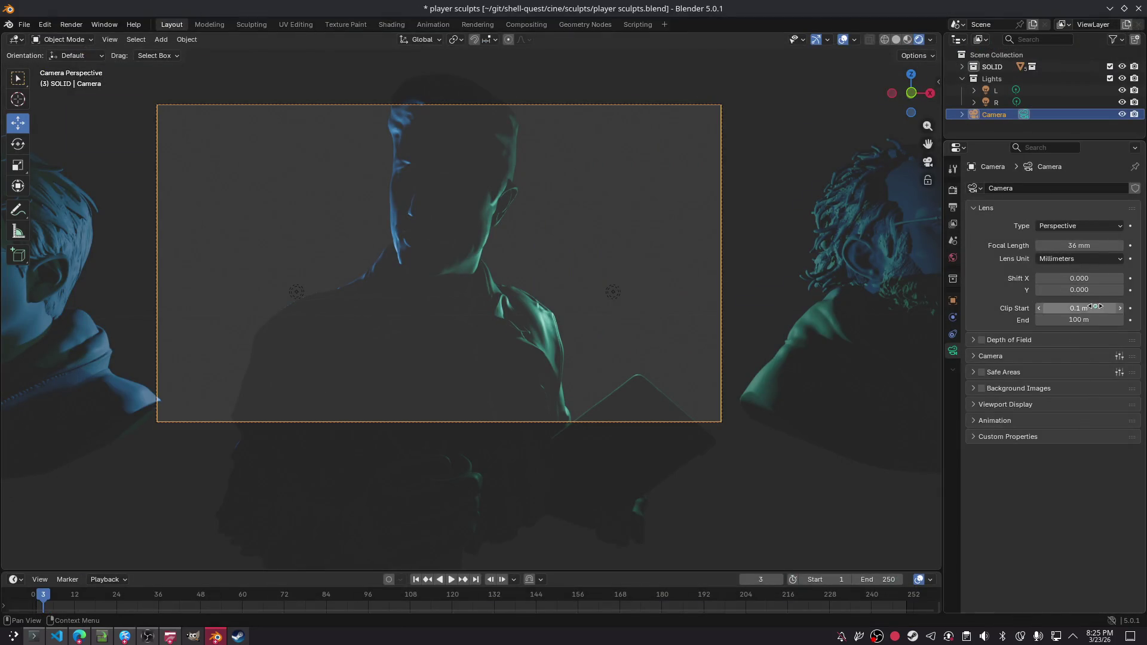
{"action": "left_click", "coordinate": [982, 340]}
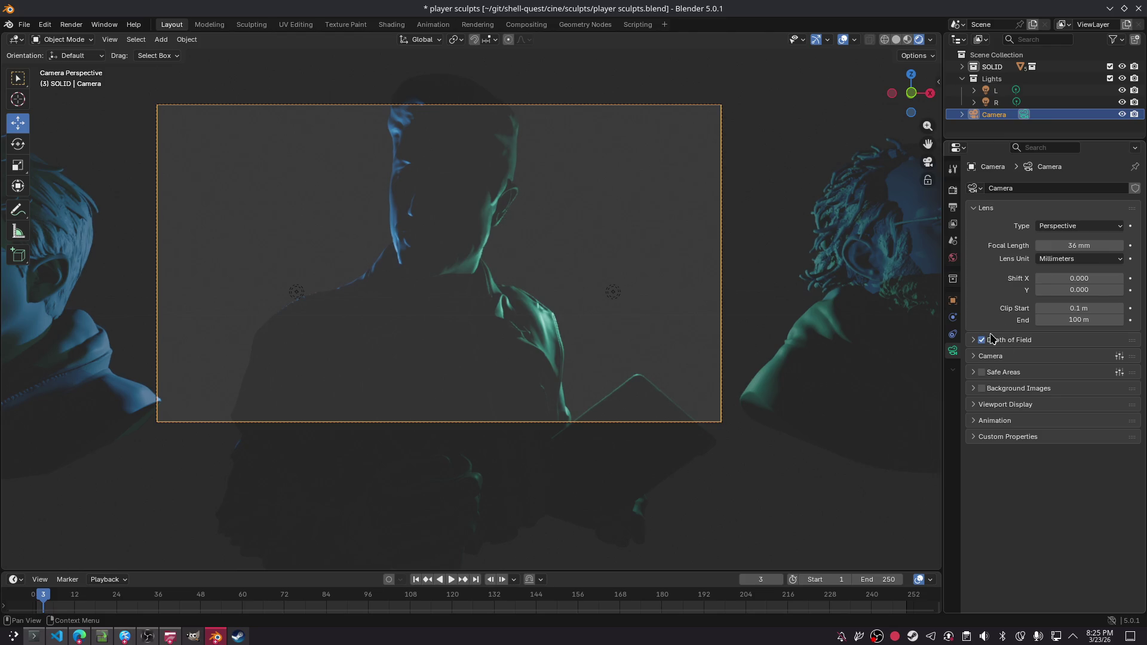
- Enable camera depth of field, set a focus distance and F-Stop 7.0, and render a test
{"action": "left_click", "coordinate": [1022, 340]}
{"action": "left_click_drag", "start_coordinate": [1084, 373], "coordinate": [1040, 371]}
{"action": "mouse_move", "coordinate": [1096, 407]}
{"action": "left_mouse_down"}
{"action": "mouse_move", "coordinate": [1069, 407]}
{"action": "mouse_move", "coordinate": [1099, 407]}
{"action": "mouse_move", "coordinate": [1079, 407]}
{"action": "left_mouse_up"}
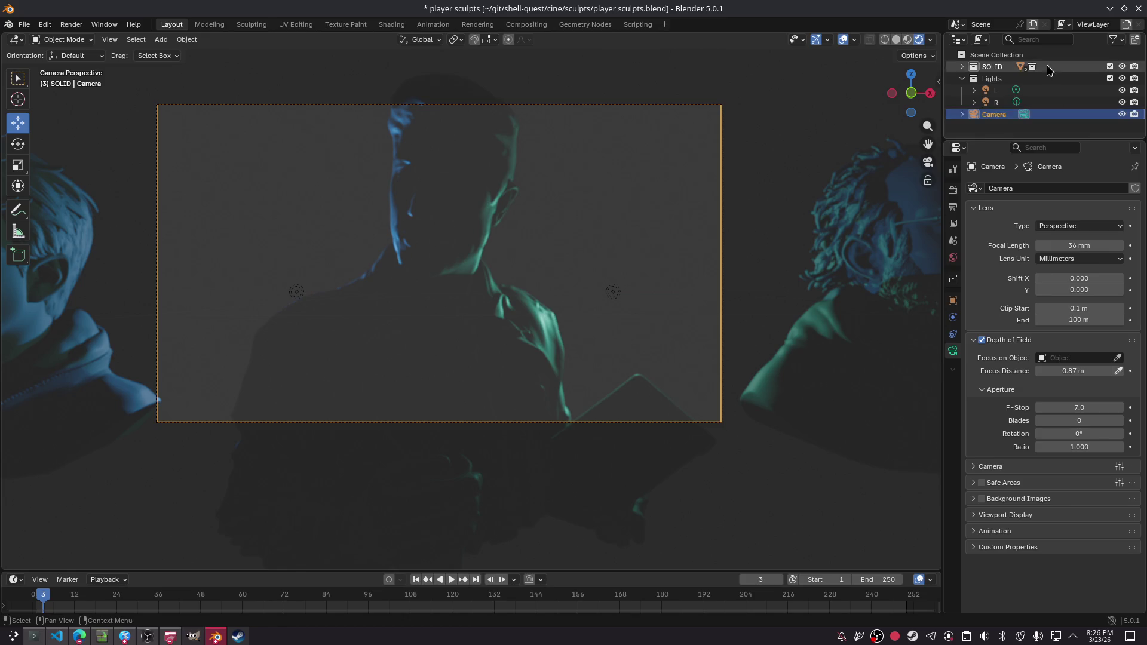
{"action": "key", "text": "F12"}
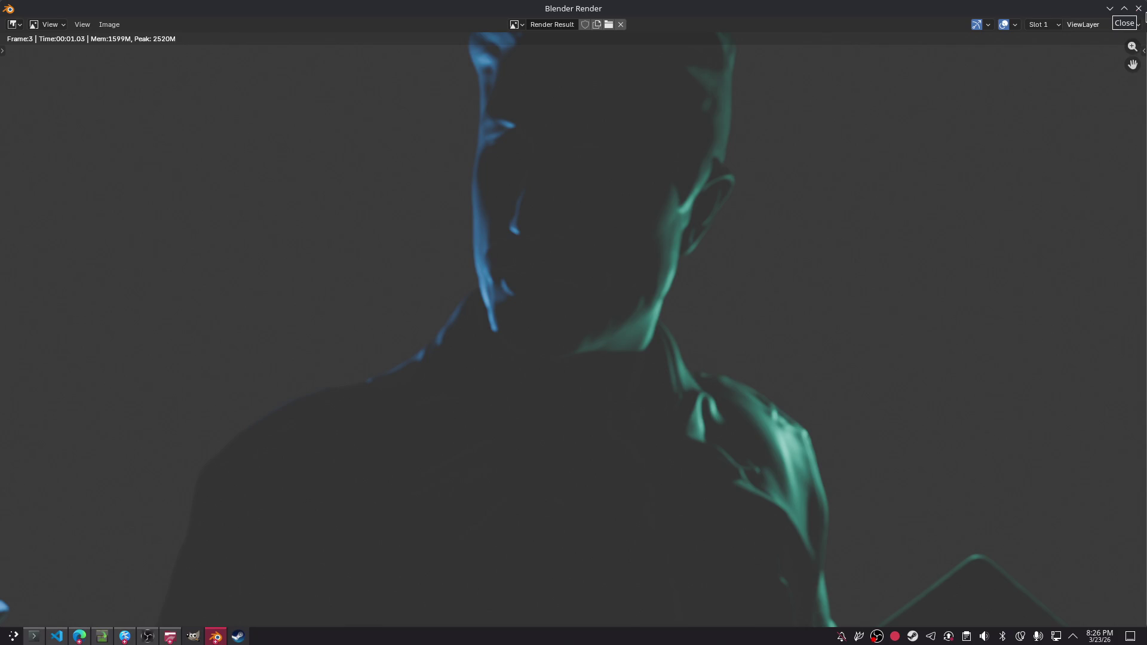
{"action": "left_click", "coordinate": [1138, 9]}
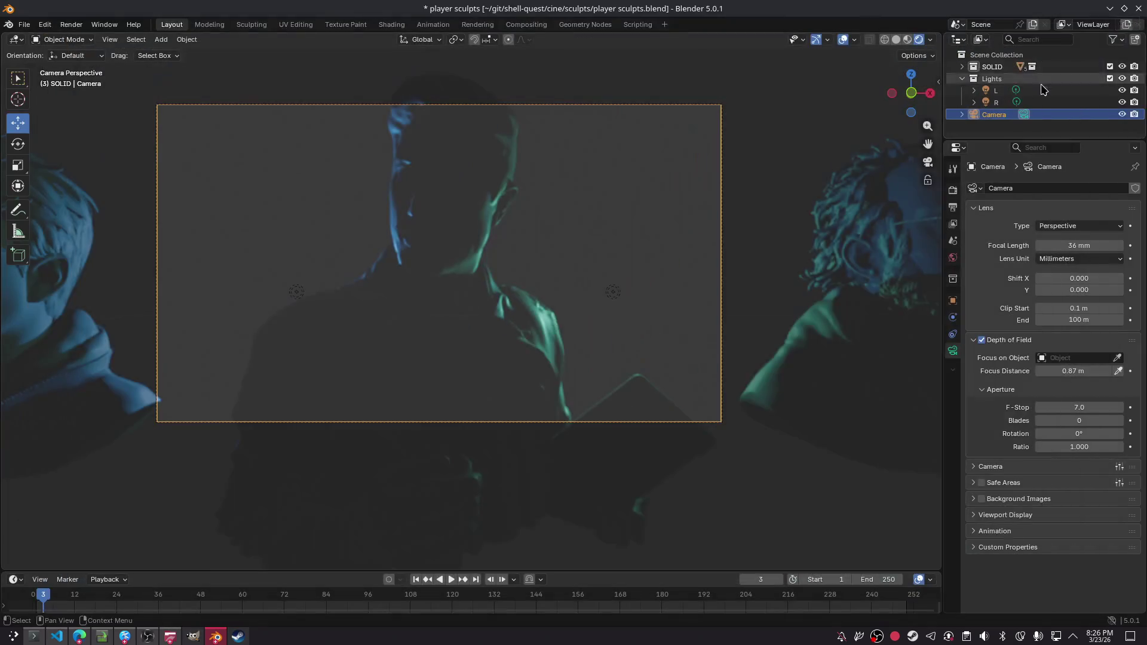
- Refine the focus distance to 2.13 m over two more test renders, then go to ChatGPT
{"action": "mouse_move", "coordinate": [1072, 371]}
{"action": "left_mouse_down"}
{"action": "mouse_move", "coordinate": [1096, 371]}
{"action": "mouse_move", "coordinate": [1087, 373]}
{"action": "left_mouse_up"}
{"action": "key", "text": "F12"}
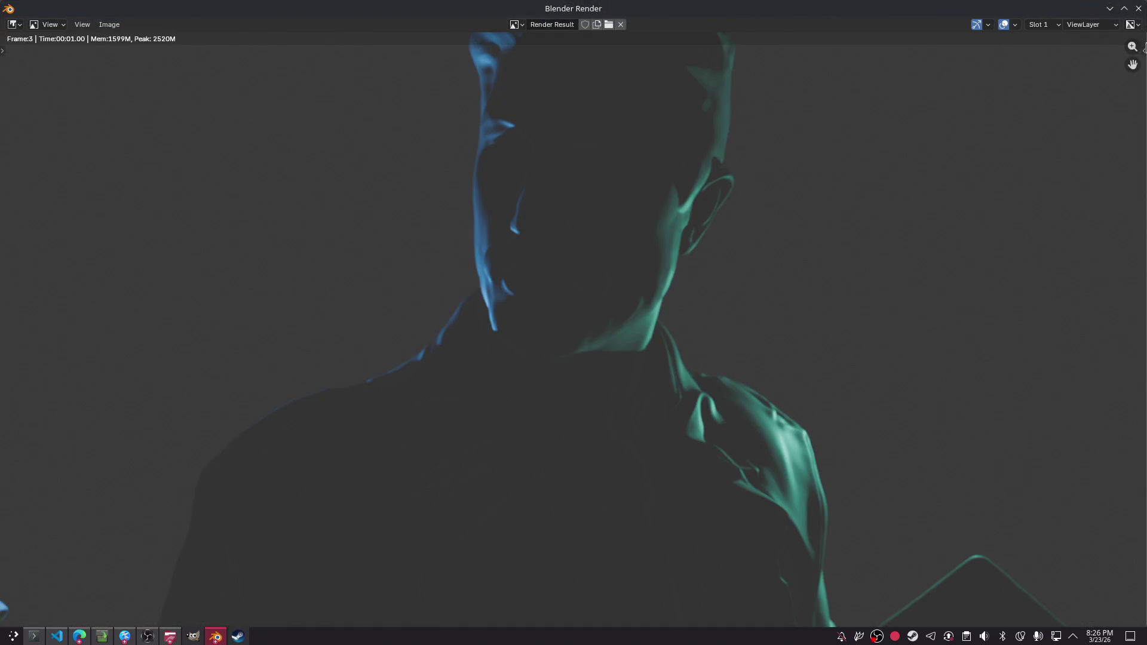
{"action": "left_click", "coordinate": [1139, 8]}
{"action": "left_click_drag", "start_coordinate": [1092, 371], "coordinate": [1111, 371]}
{"action": "key", "text": "F12"}
{"action": "left_click", "coordinate": [1140, 10]}
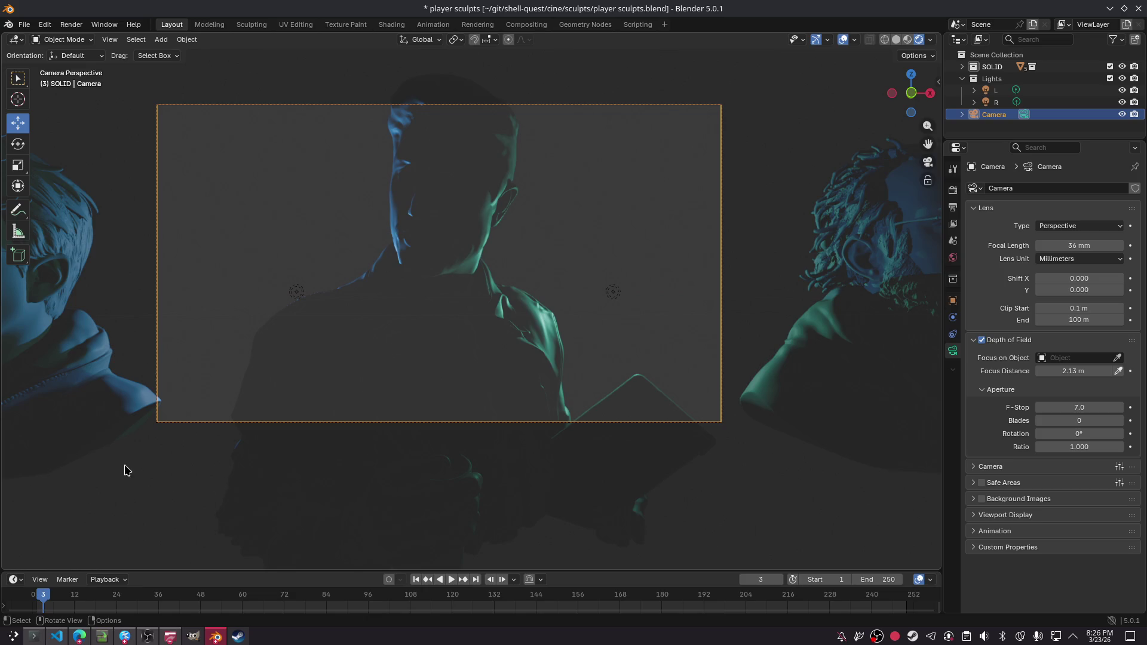
{"action": "left_click", "coordinate": [79, 636]}
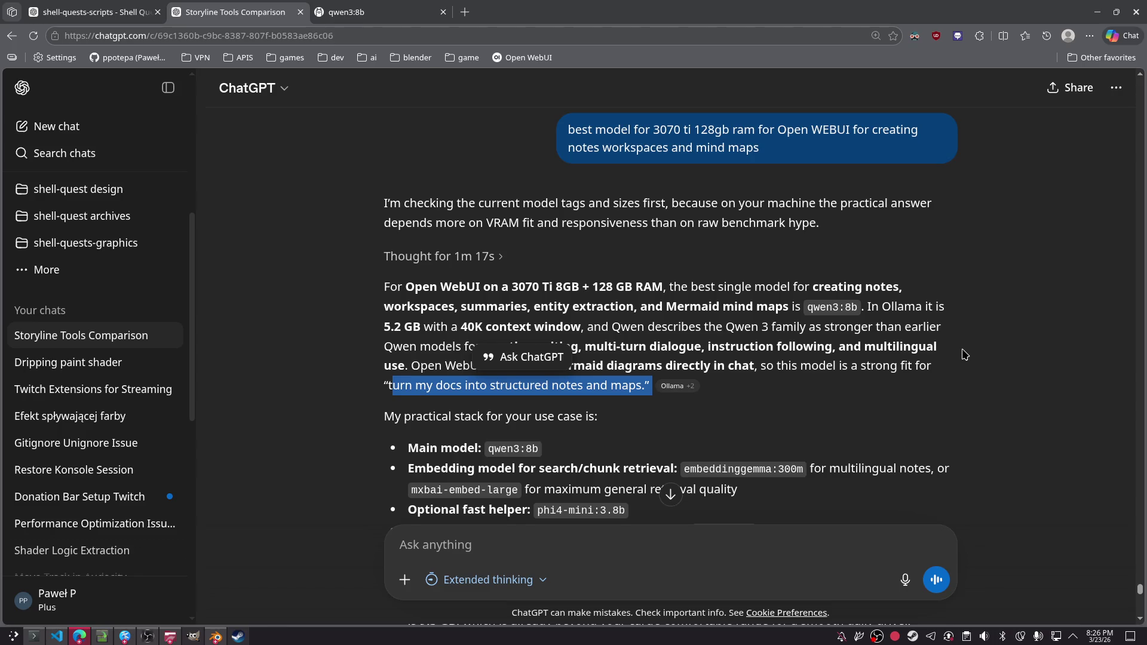
- Clear the stray 'gimem' text from the ChatGPT box and dictate the Polish workflow question
{"action": "scroll", "coordinate": [925, 333], "scroll_direction": "down", "scroll_amount": 1}
{"action": "left_click", "coordinate": [562, 533]}
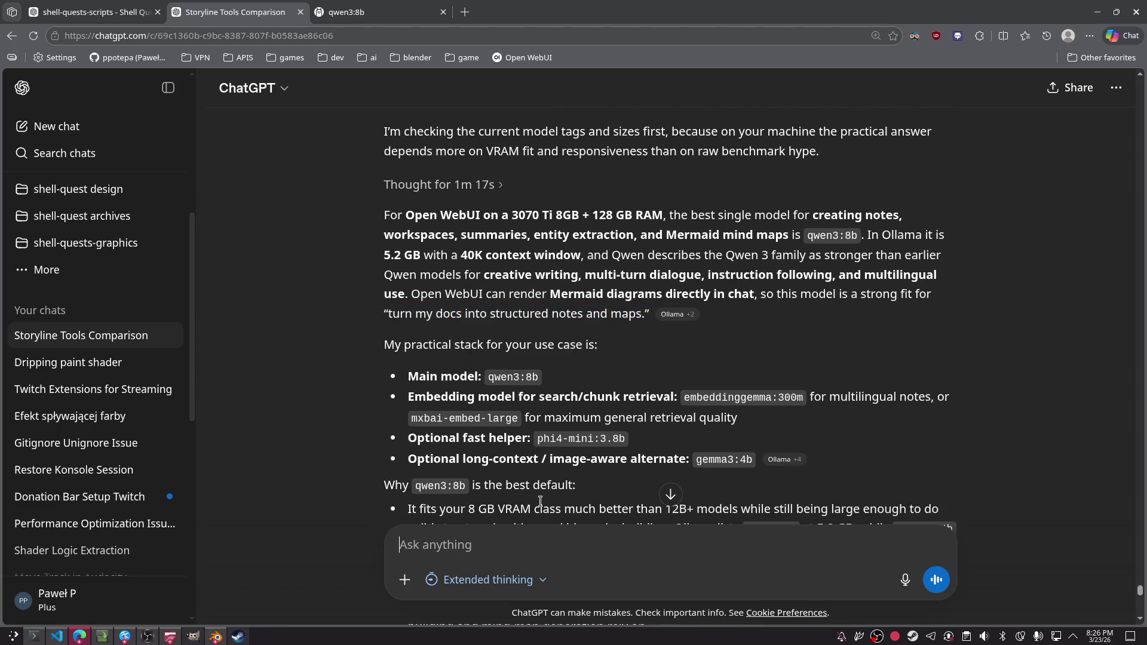
{"action": "type", "text": "gimem"}
{"action": "key", "text": "ctrl+a"}
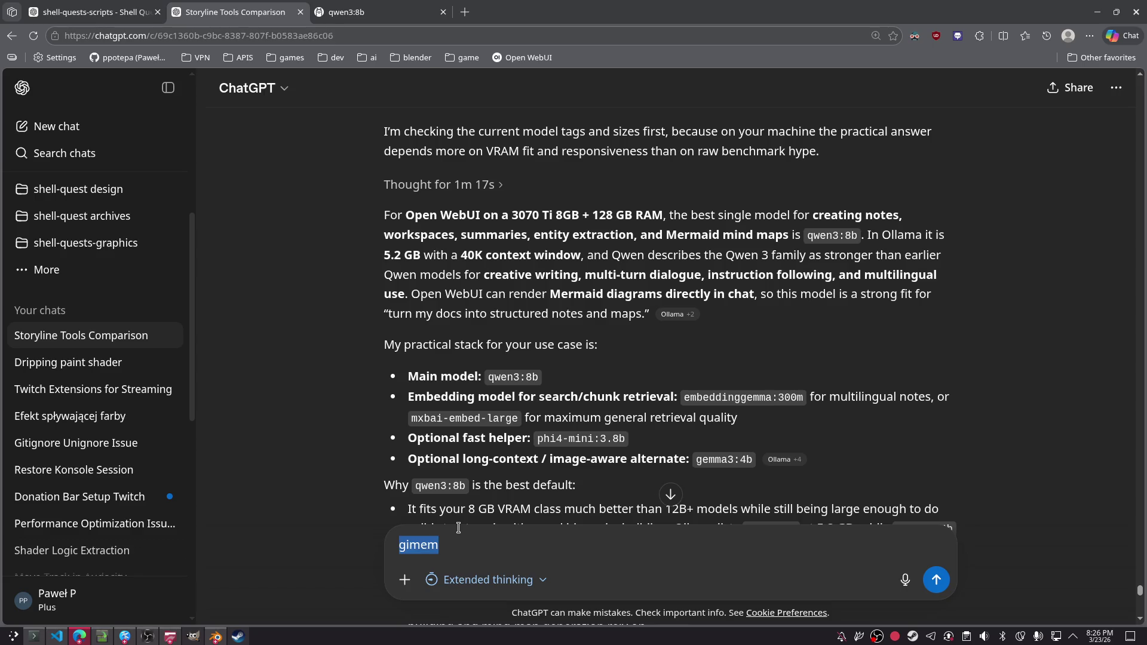
{"action": "key", "text": "BackSpace"}
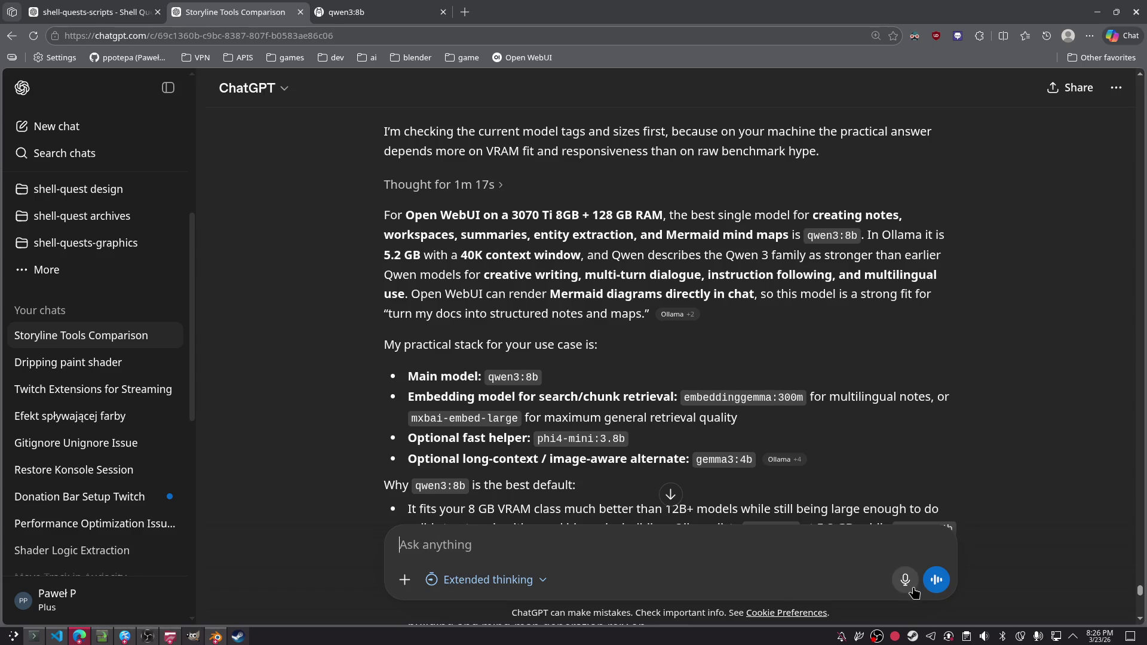
{"action": "left_click", "coordinate": [910, 585]}
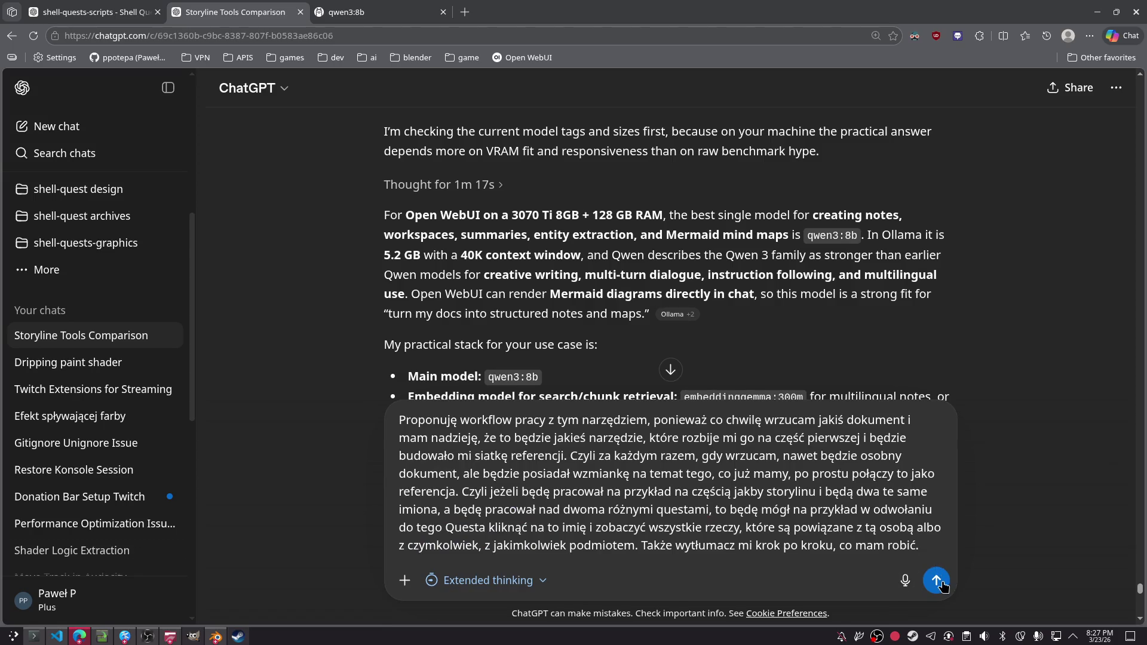
{"action": "left_click", "coordinate": [935, 583]}
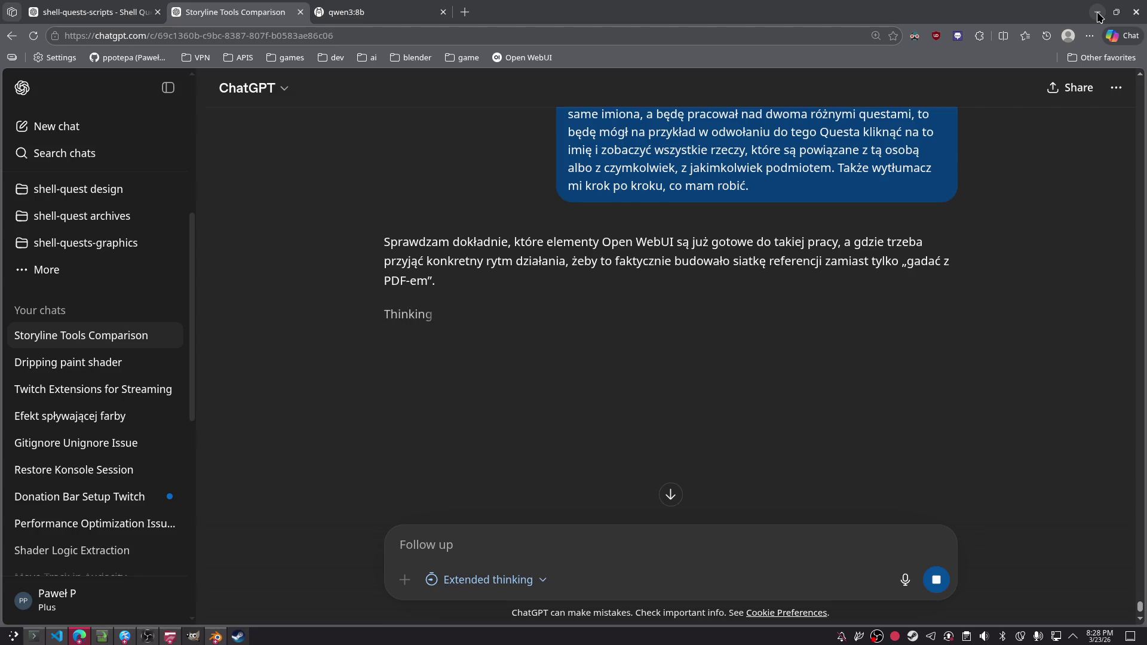
- Minimize and restore the browser, switch to the Shell Quest Plot Summary chat, then raise the terminal
{"action": "left_click", "coordinate": [1098, 12]}
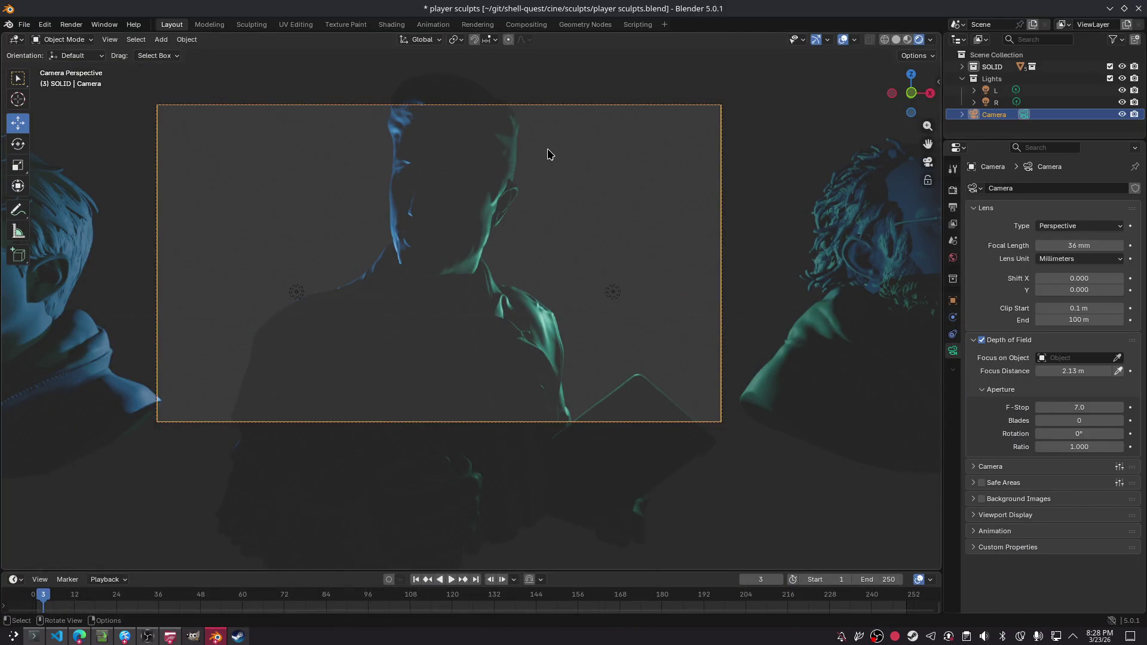
{"action": "key", "text": "alt+Tab"}
{"action": "key", "text": "ctrl+shift+Tab"}
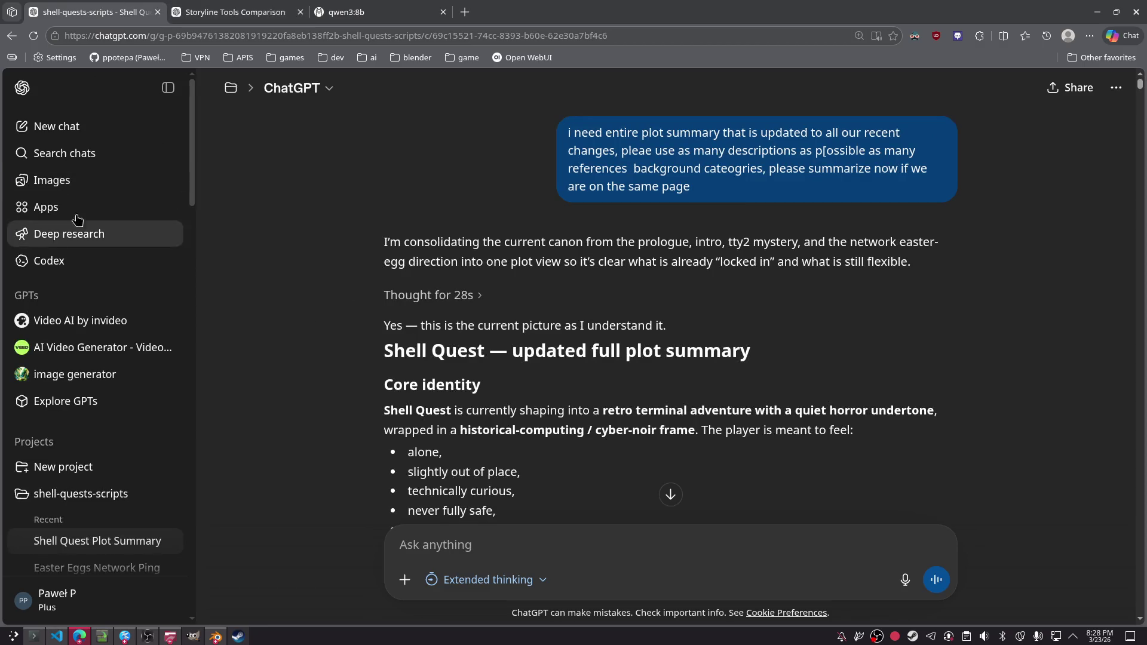
{"action": "left_click", "coordinate": [34, 637]}
- In the COP session, ask Claude to scrap 3D scenes and document how 3D rendering works
{"action": "left_click", "coordinate": [15, 27]}
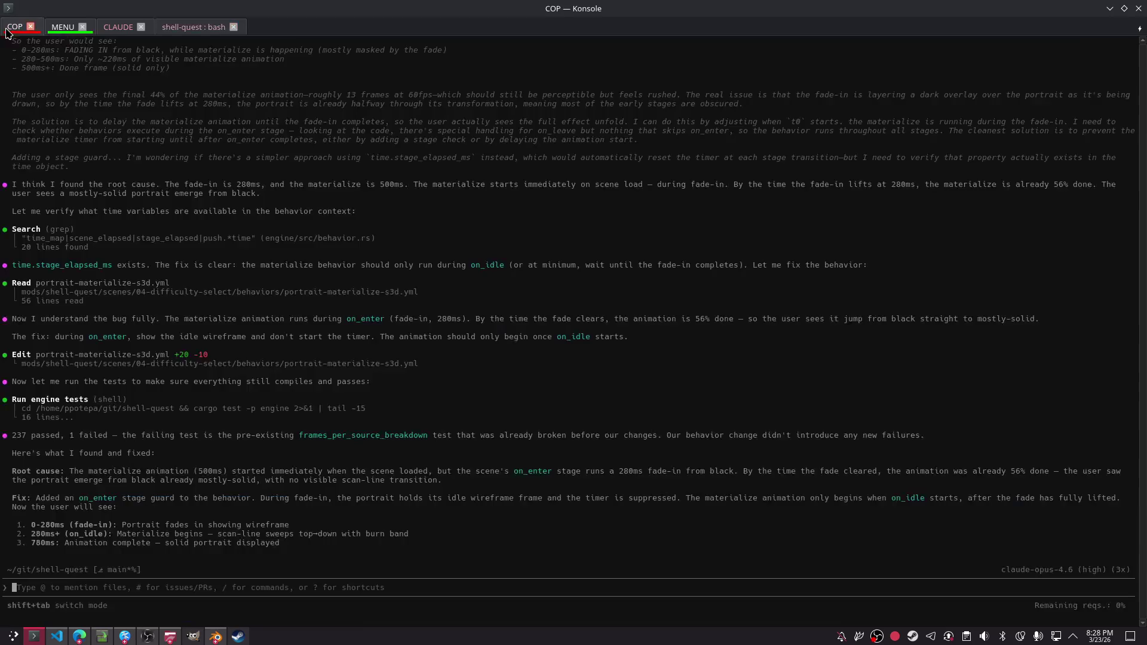
{"action": "type", "text": "o"}
{"action": "key", "text": "BackSpace"}
{"action": "type", "text": "now we"}
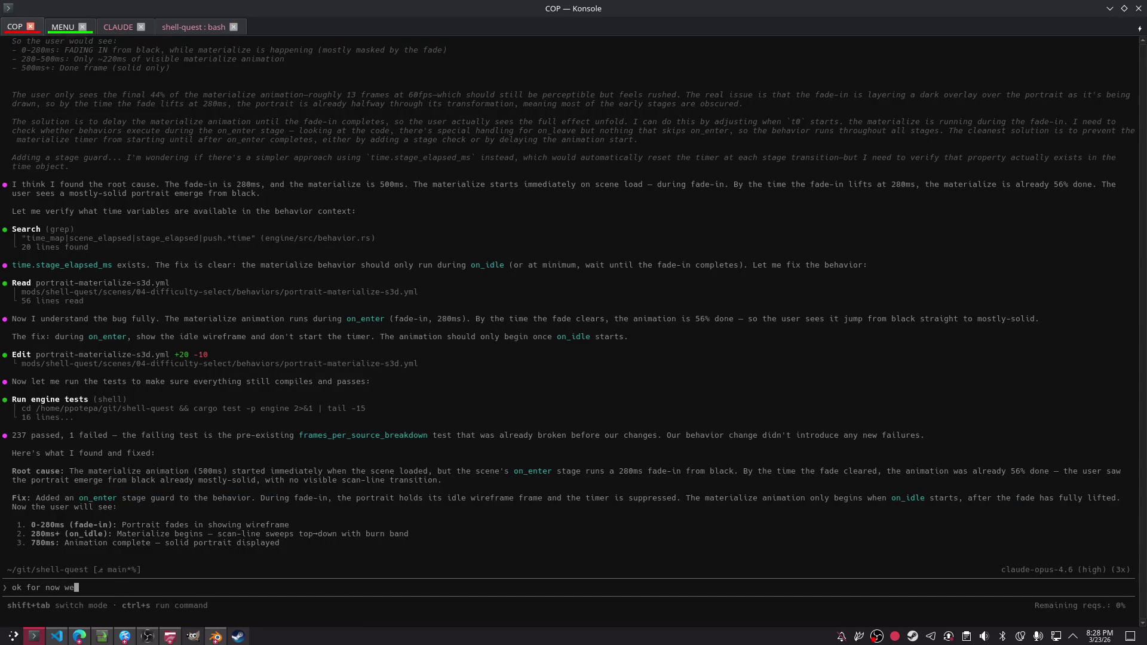
{"action": "type", "text": " scrap 3d scenes id"}
{"action": "type", "text": "ea please make sure what "}
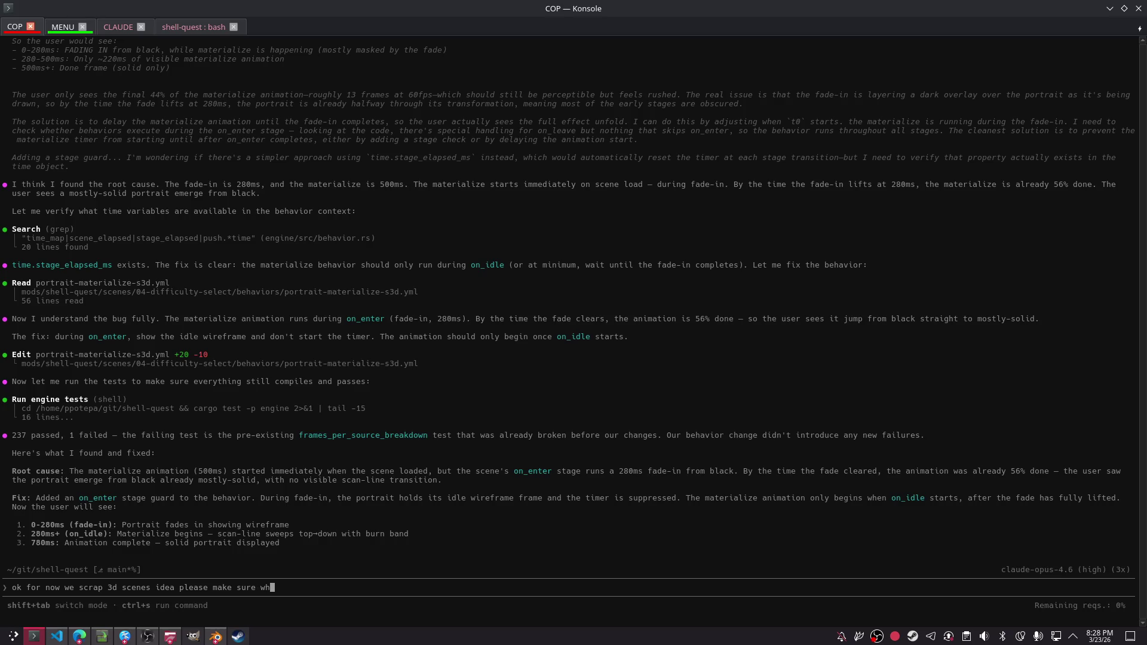
{"action": "type", "text": "you "}
{"action": "type", "text": "do is document thru all files "}
{"action": "type", "text": "(EXCEPT README"}
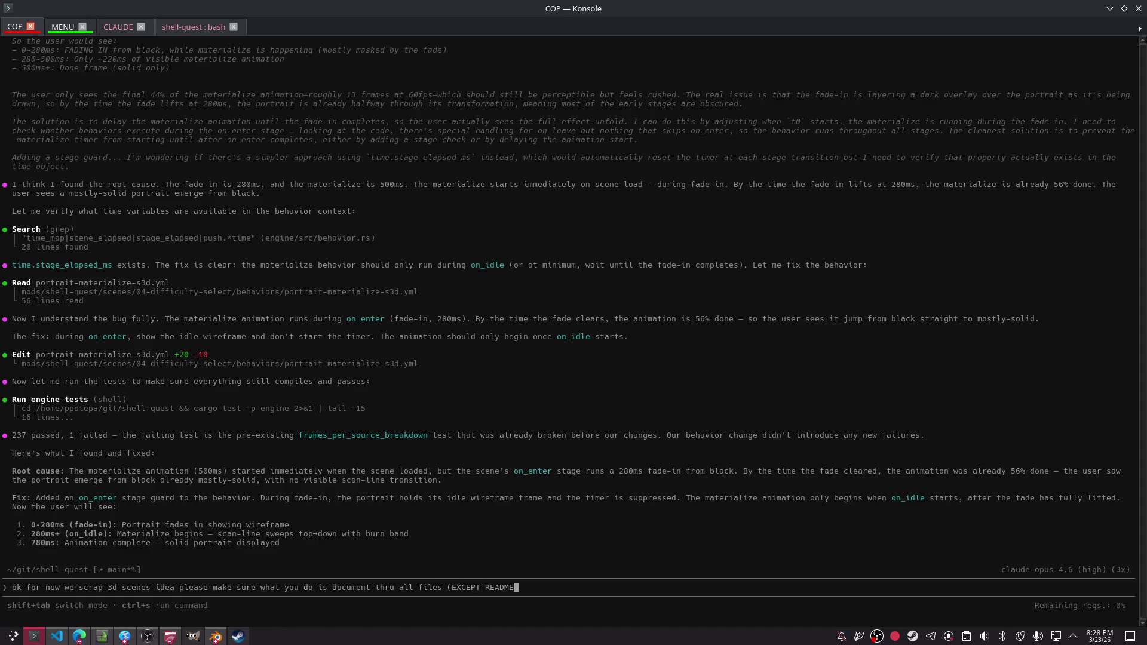
{"action": "type", "text": ".MD) what we"}
{"action": "type", "text": " have currently in t"}
{"action": "key", "text": "BackSpace"}
{"action": "type", "text": "3d rendering how it wor"}
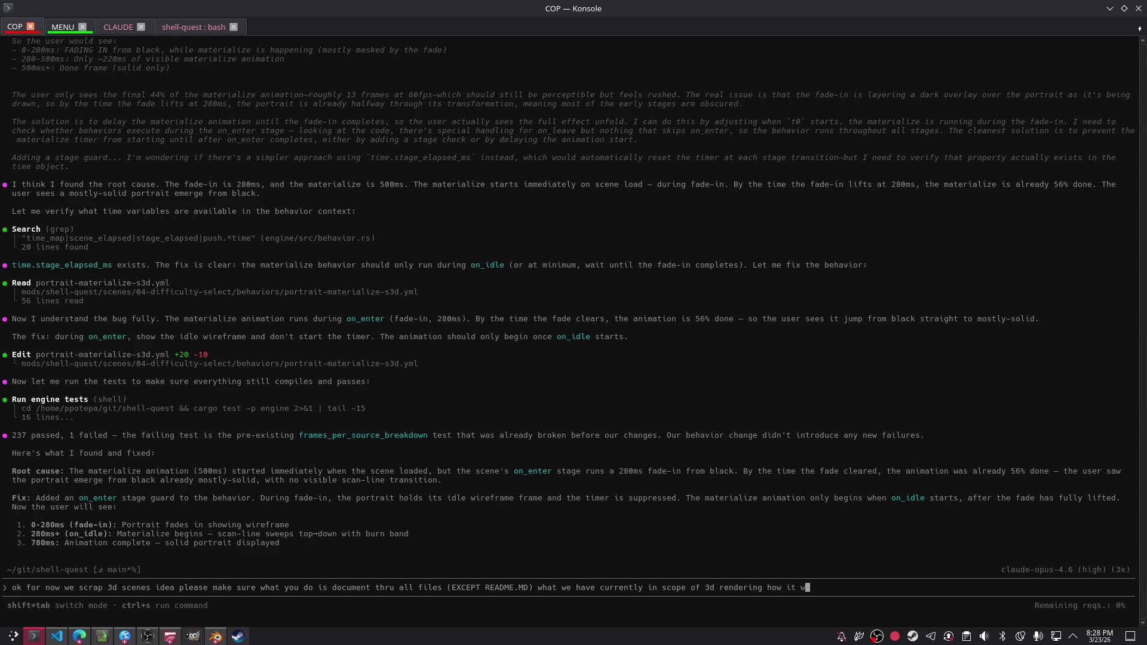
{"action": "type", "text": "ks please have a look "}
{"action": "type", "text": "around and do and u"}
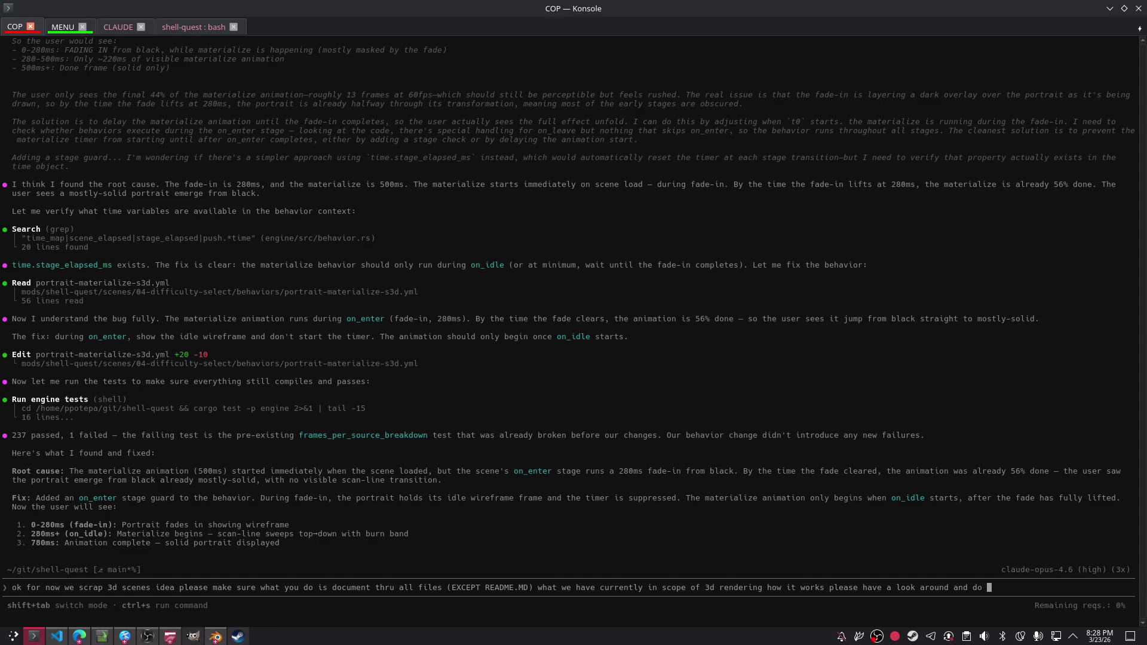
{"action": "key", "text": "BackSpace"}
{"action": "type", "text": "alysis"}
{"action": "key", "text": "Return"}
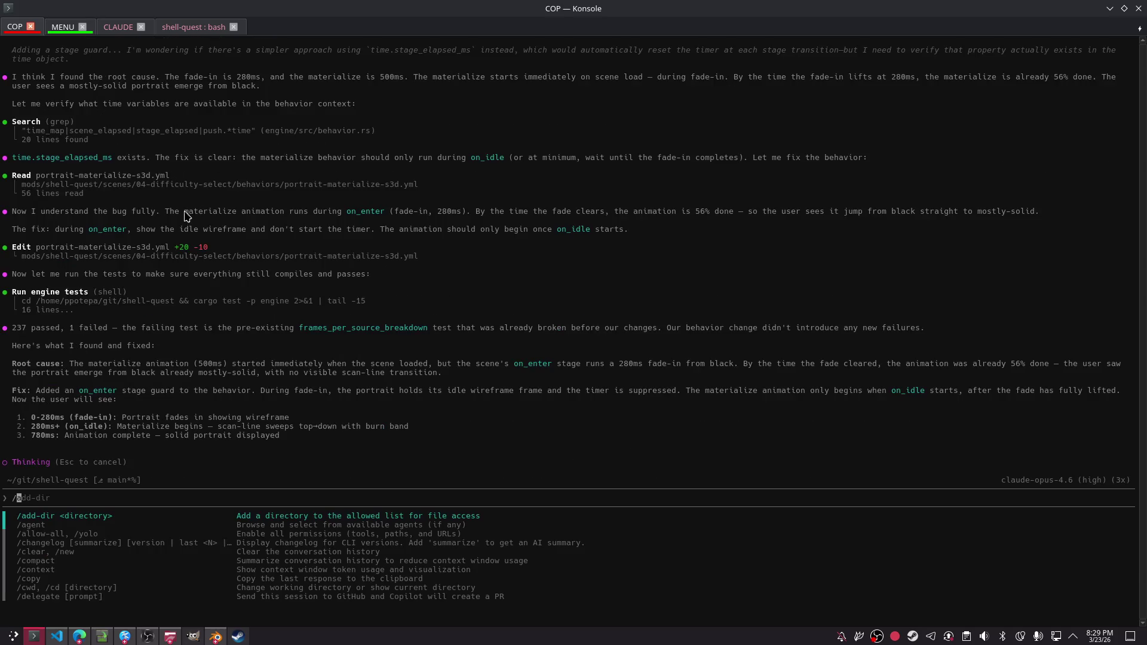
- In the MENU session, search 'diff' and launch the difficulty-select scene
{"action": "key", "text": "shift+Right"}
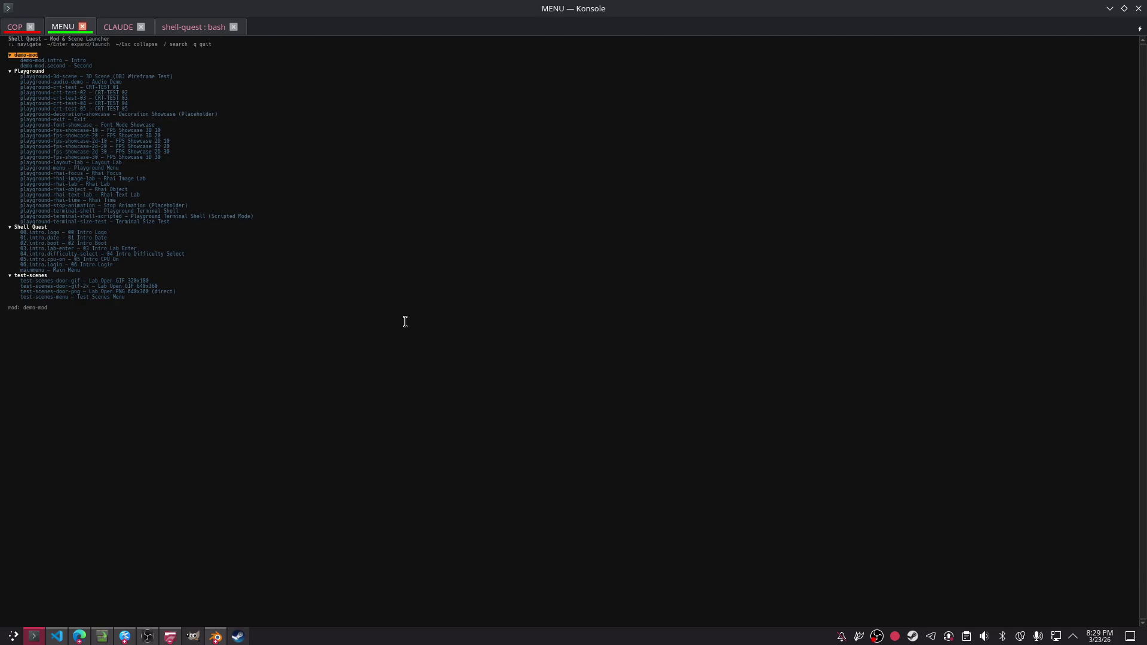
{"action": "key", "text": "slash"}
{"action": "type", "text": "diff"}
{"action": "key", "text": "Return"}
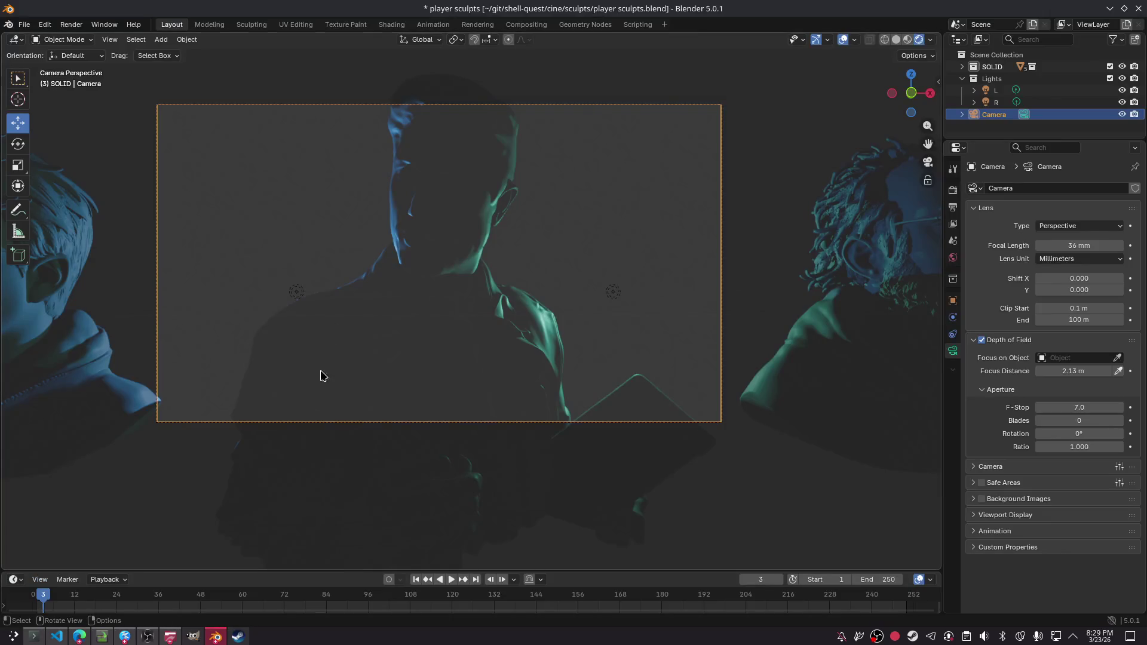
- Pan the camera view slightly right and select sculpture bust 5
{"action": "middle_click_drag", "start_coordinate": [390, 239], "coordinate": [429, 244], "text": "shift"}
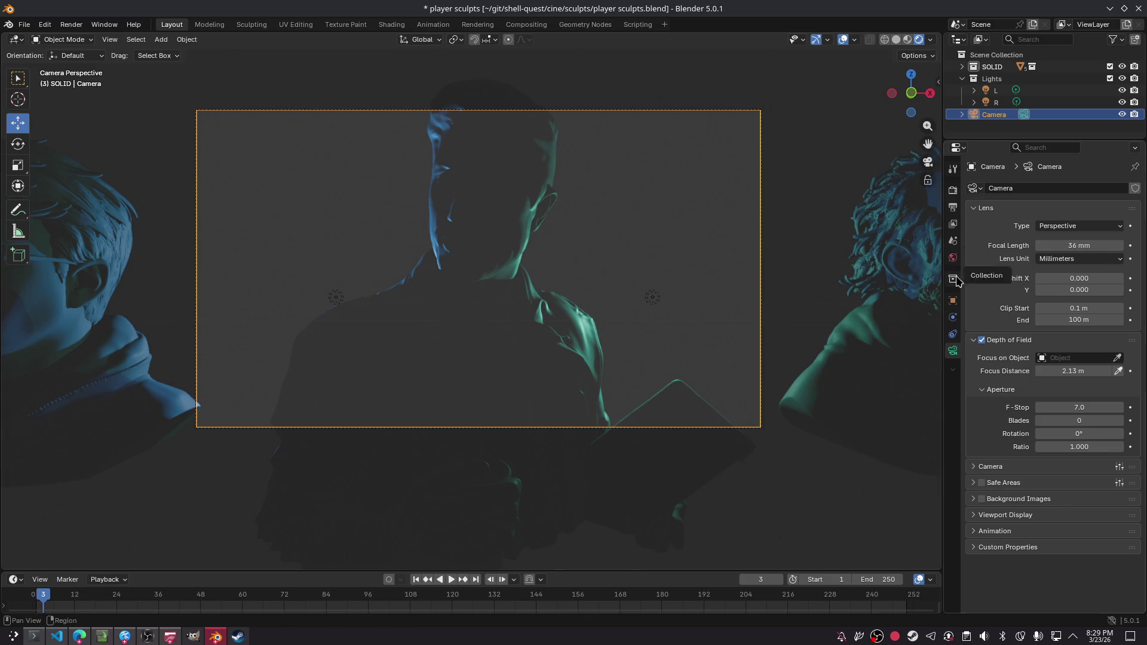
{"action": "left_click", "coordinate": [854, 215]}
{"action": "left_click", "coordinate": [928, 162]}
{"action": "left_click", "coordinate": [928, 162]}
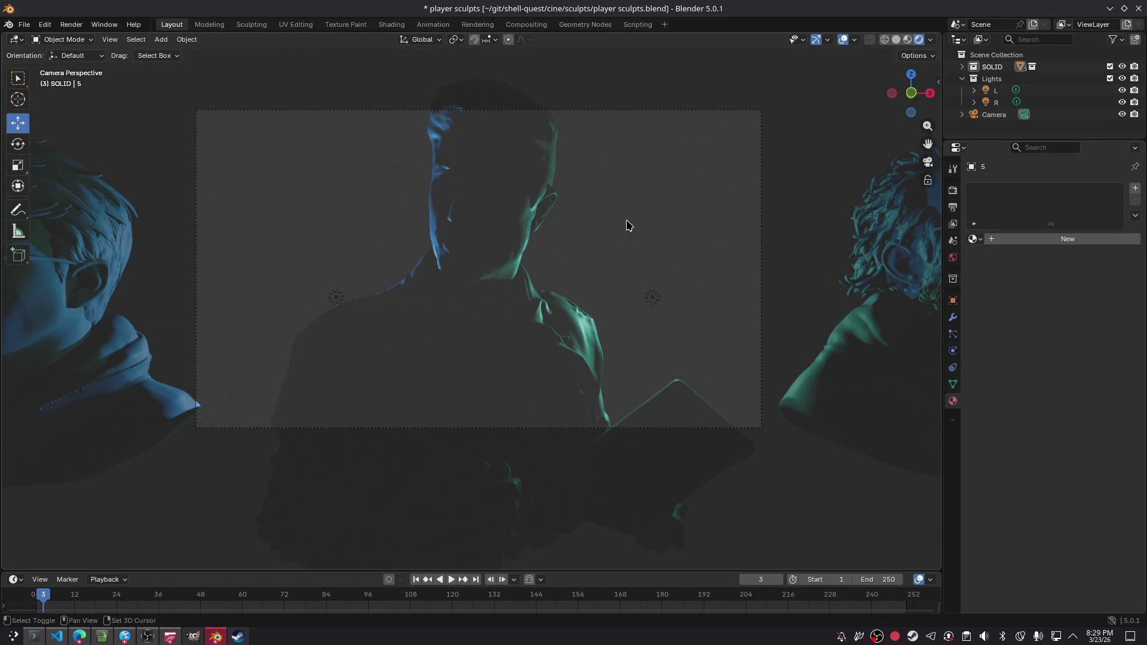
- Fly around the busts, cancel back to the original framing, and save player sculpts.blend
{"action": "key", "text": "shift+grave"}
{"action": "key", "text": "a"}
{"action": "key", "text": "d"}
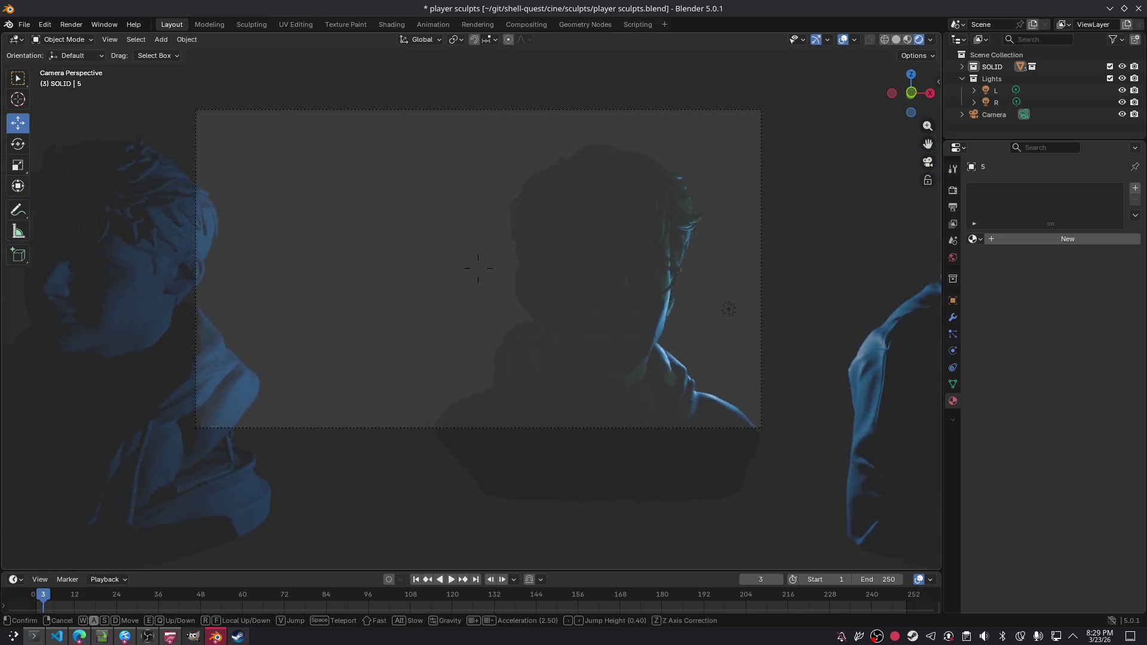
{"action": "key", "text": "a"}
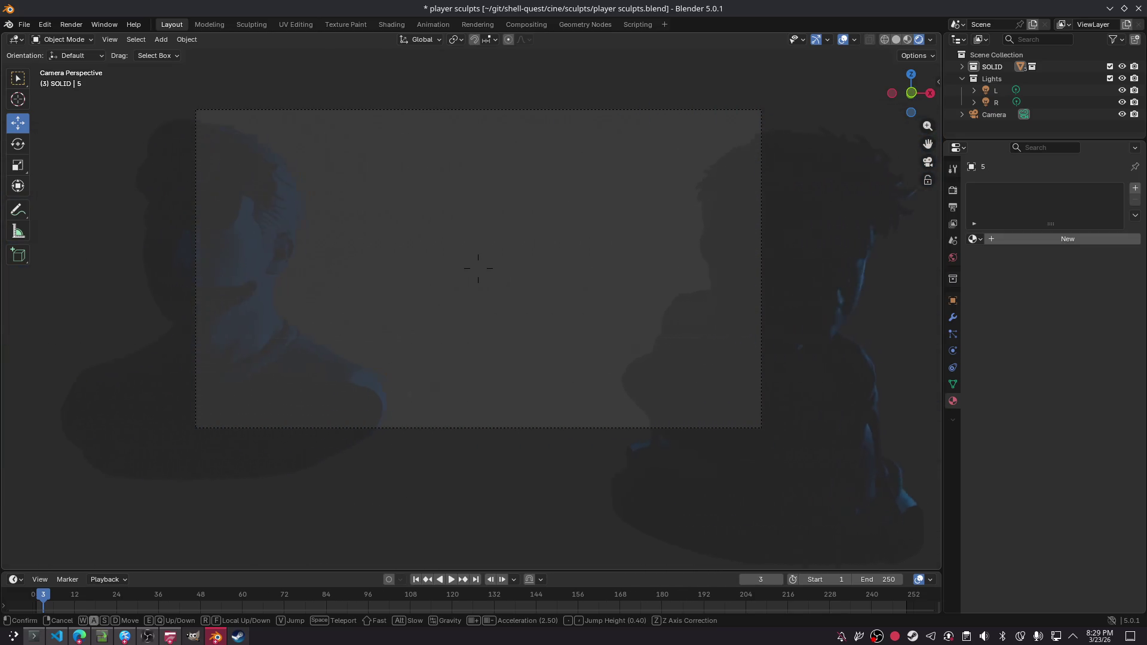
{"action": "key", "text": "d"}
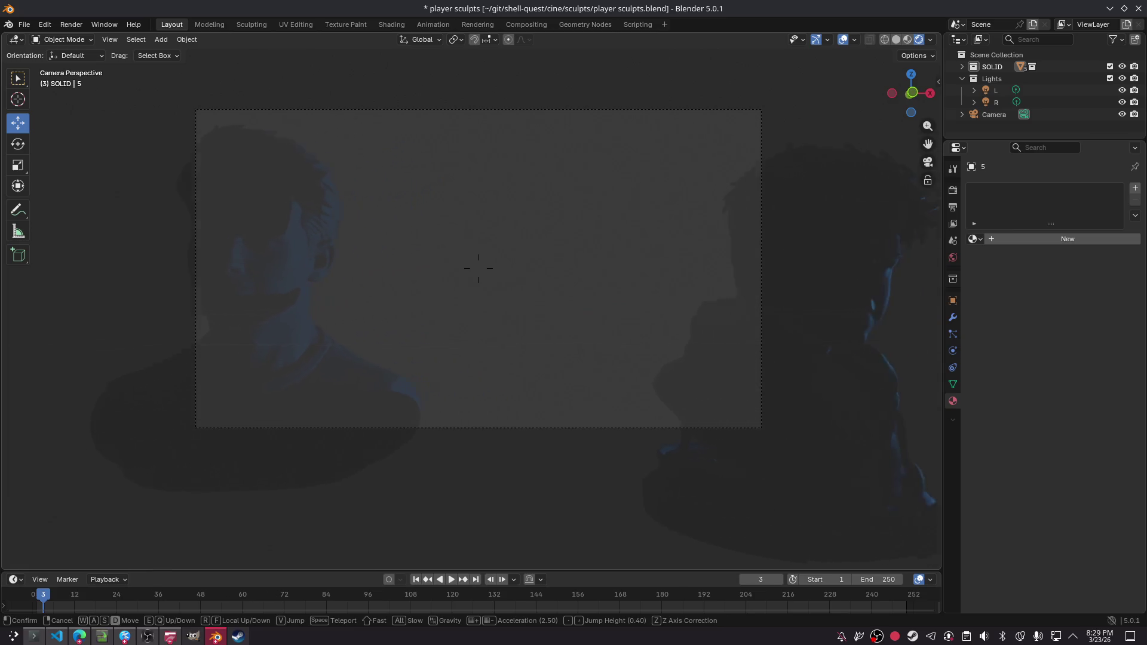
{"action": "key", "text": "d"}
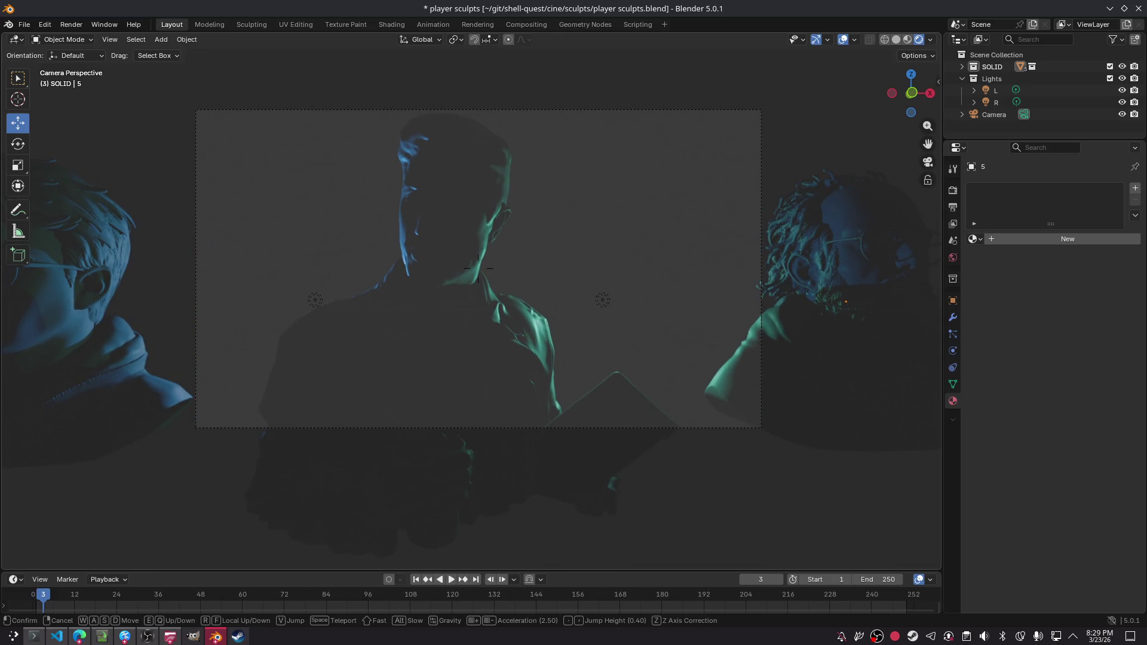
{"action": "key", "text": "s"}
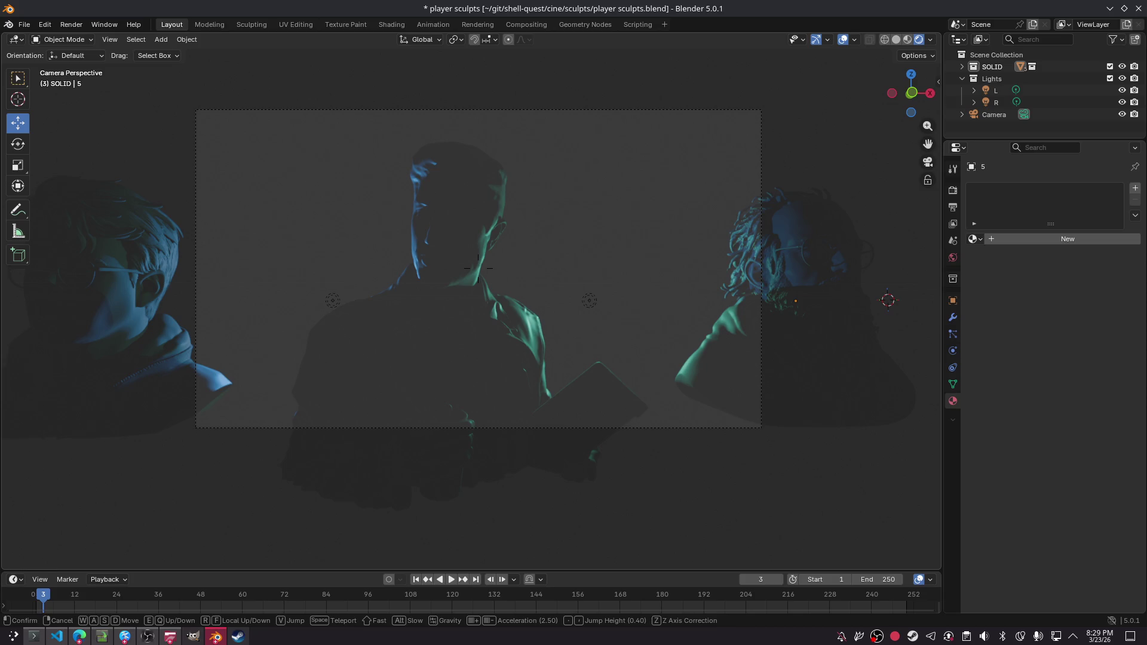
{"action": "key", "text": "w"}
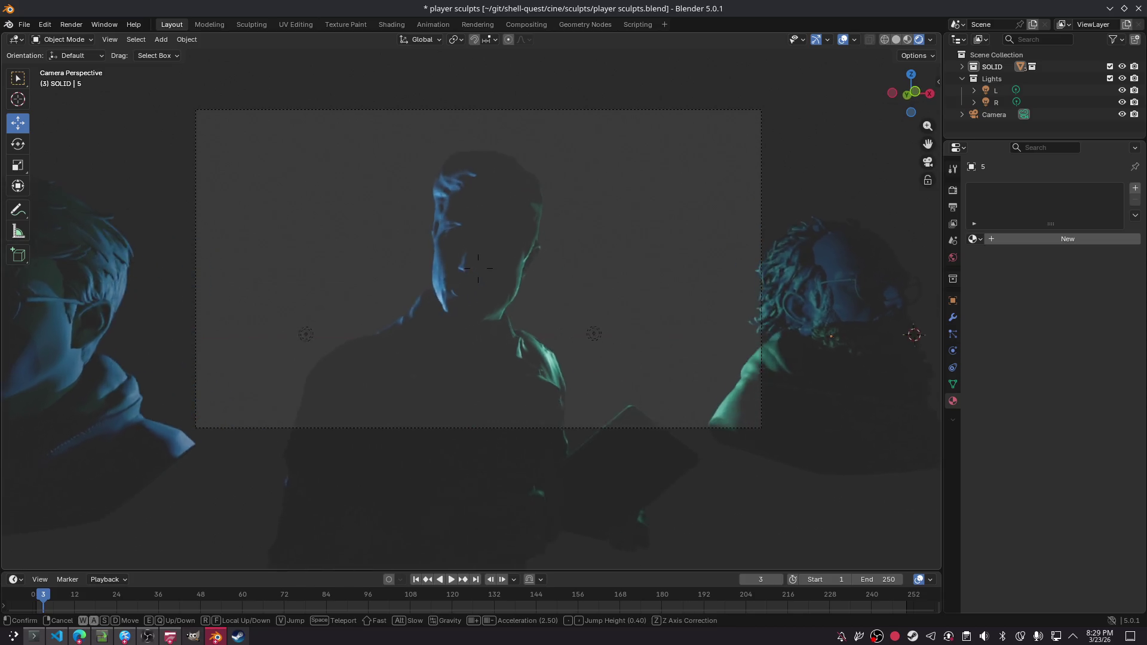
{"action": "key", "text": "w"}
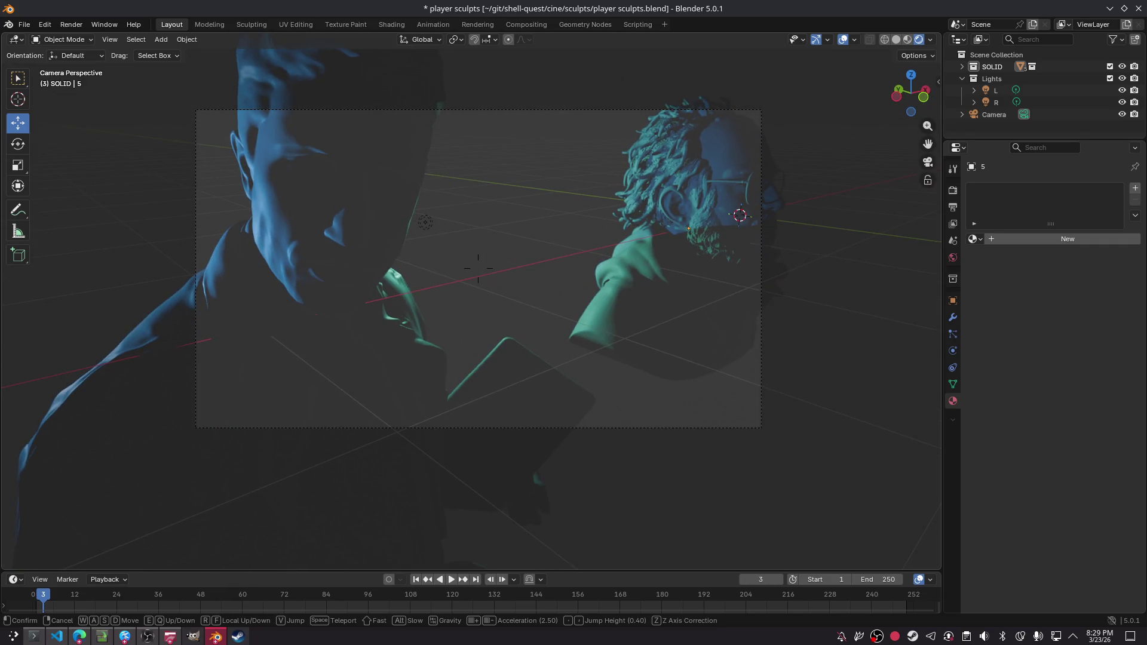
{"action": "key", "text": "w"}
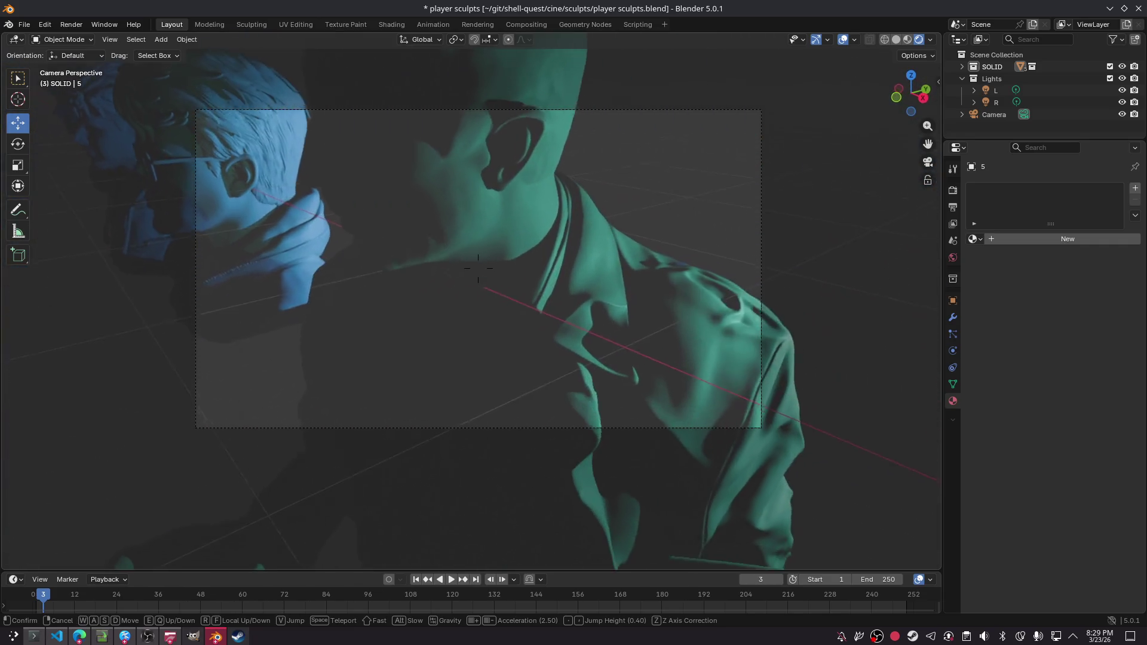
{"action": "key", "text": "w"}
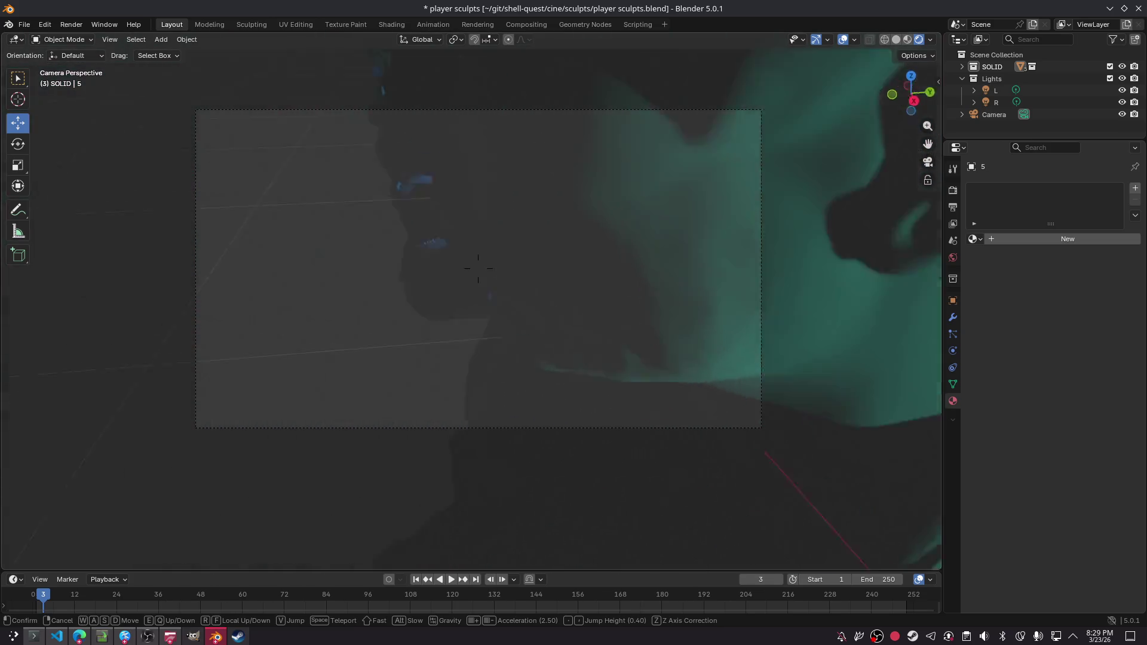
{"action": "key", "text": "Escape"}
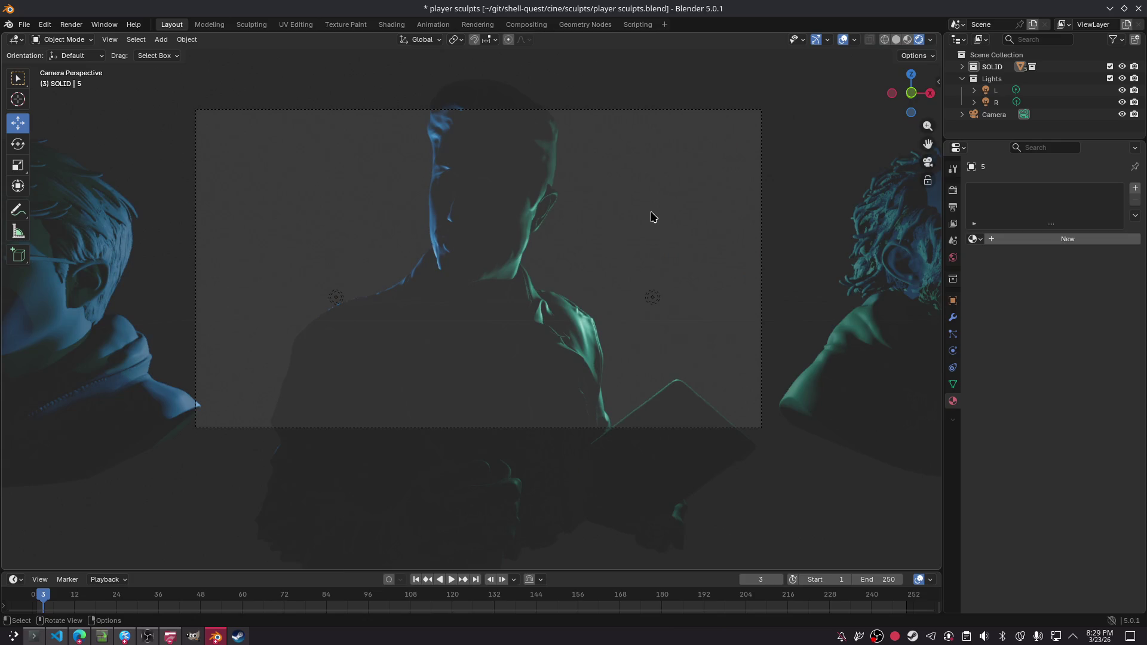
{"action": "key", "text": "ctrl+s"}
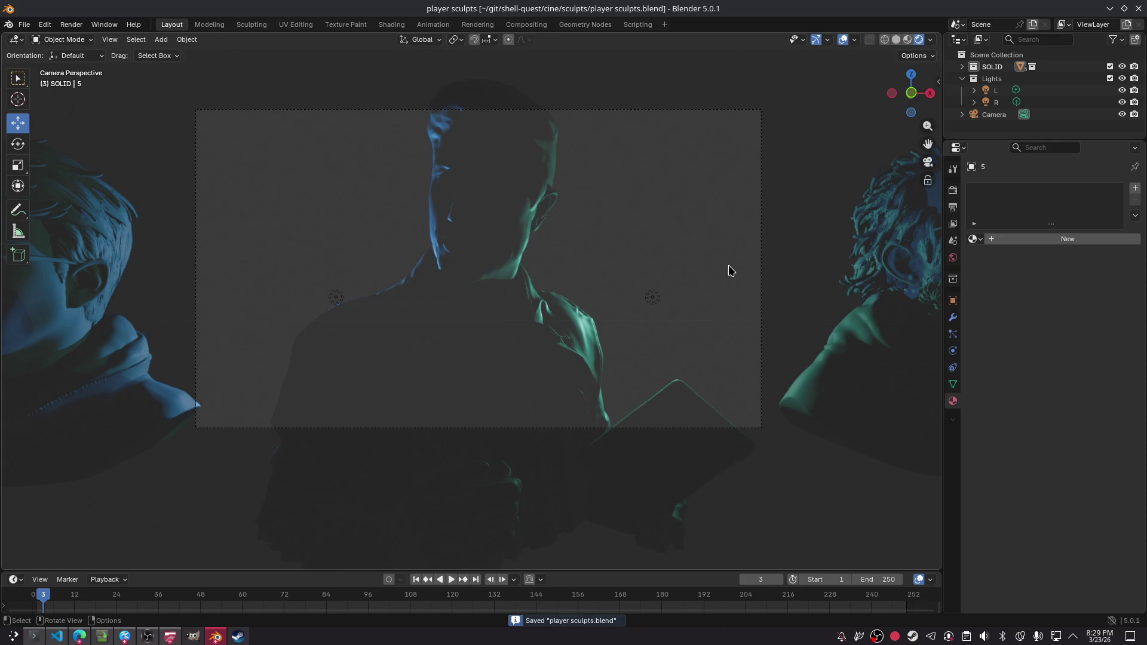
{"action": "key", "text": "alt+Tab"}
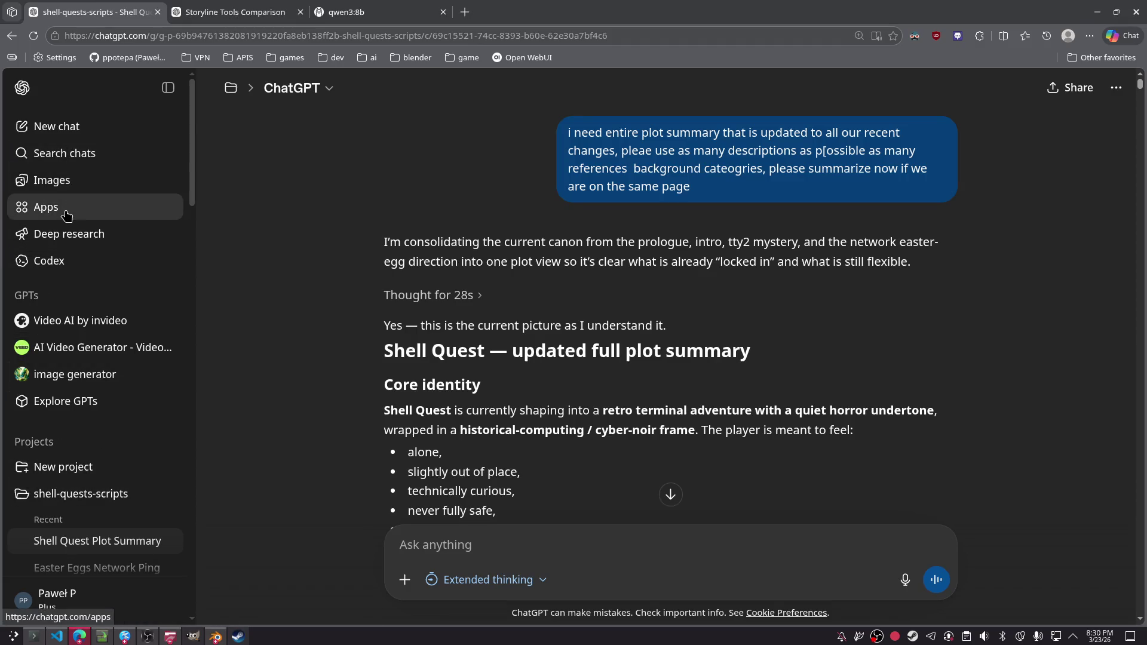
- Search the chats for 'shading python' and open the 4-band Cel Shader chat
{"action": "left_click", "coordinate": [70, 170]}
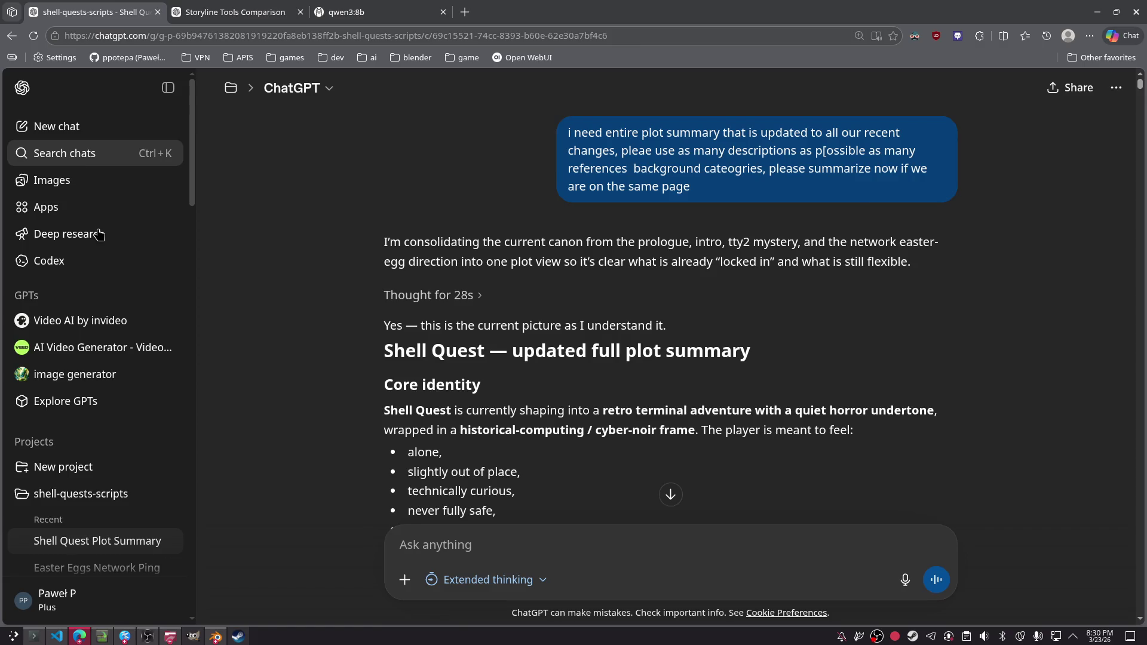
{"action": "type", "text": "cell shadiu"}
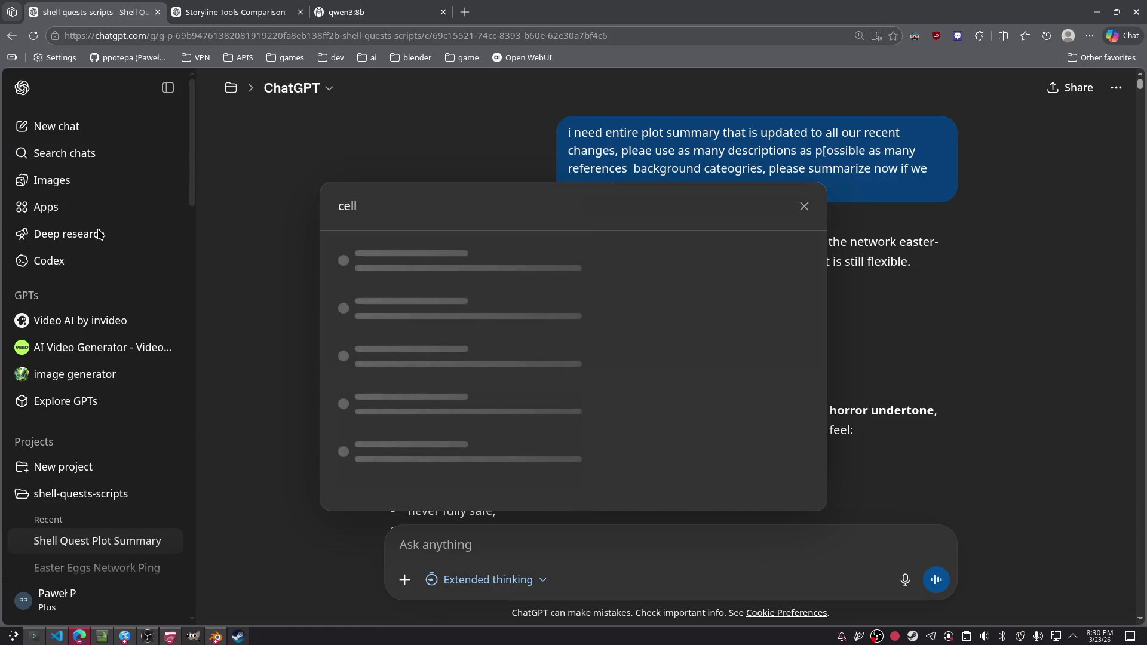
{"action": "key", "text": "BackSpace"}
{"action": "key", "text": "BackSpace"}
{"action": "type", "text": "ing pythi"}
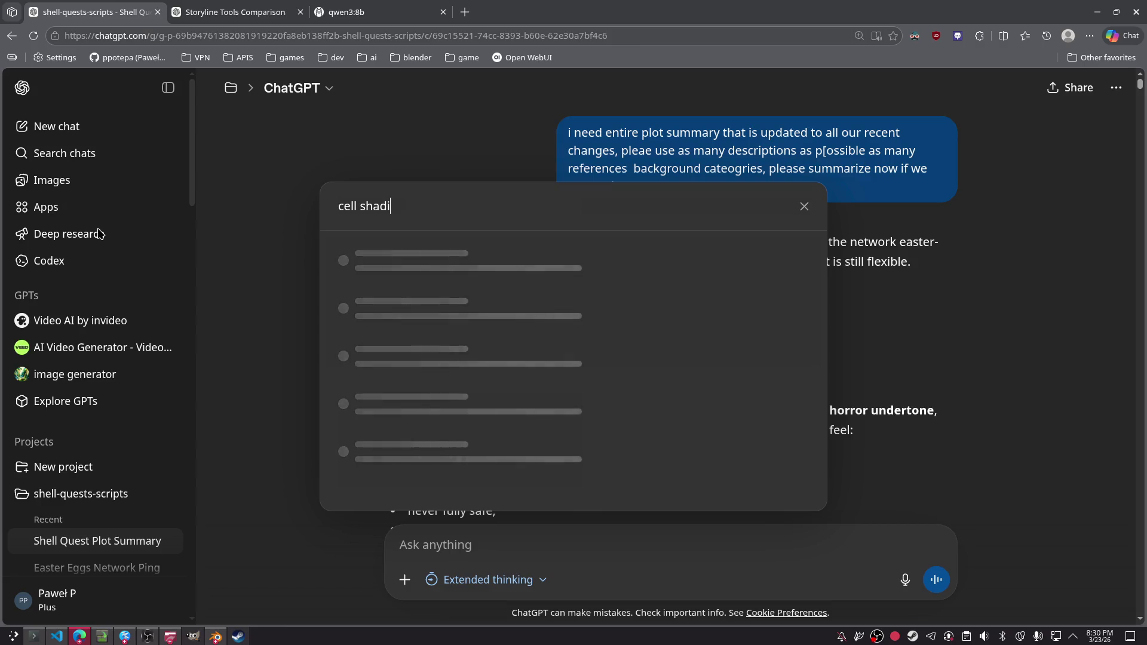
{"action": "key", "text": "BackSpace"}
{"action": "type", "text": "on"}
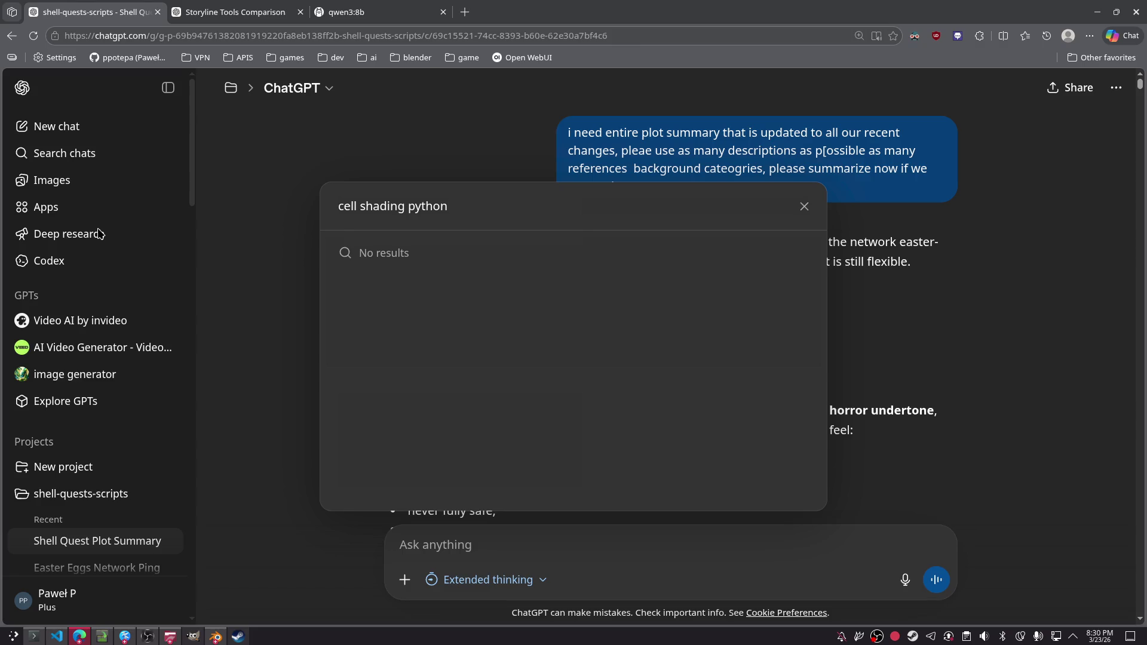
{"action": "key", "text": "ctrl+a"}
{"action": "type", "text": "sha"}
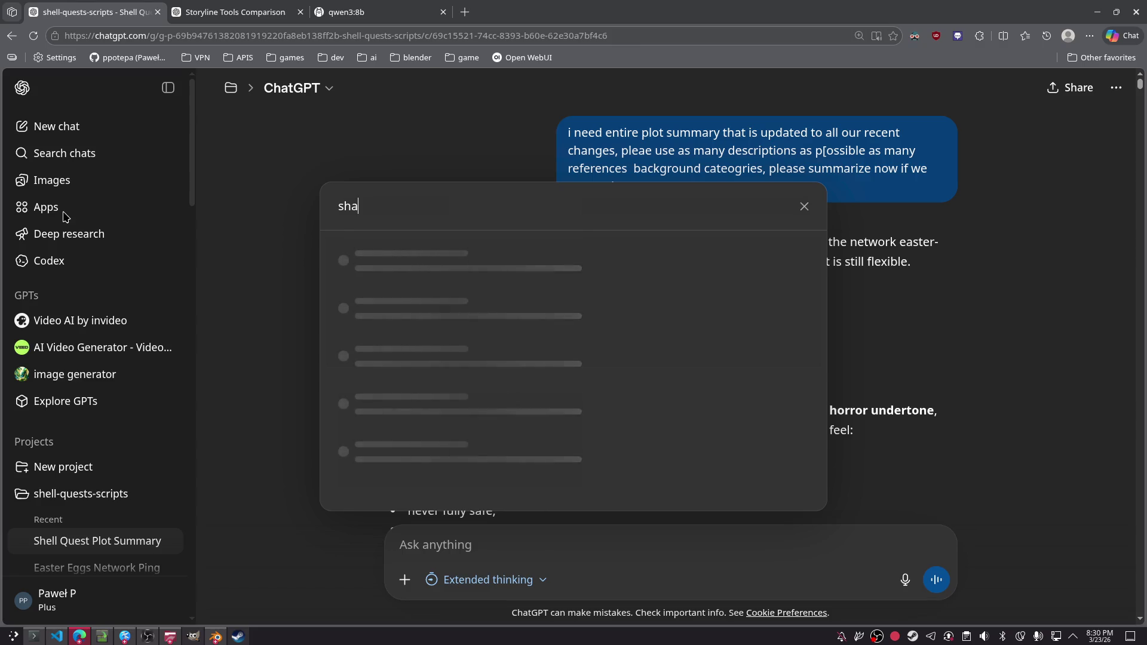
{"action": "type", "text": "ding python"}
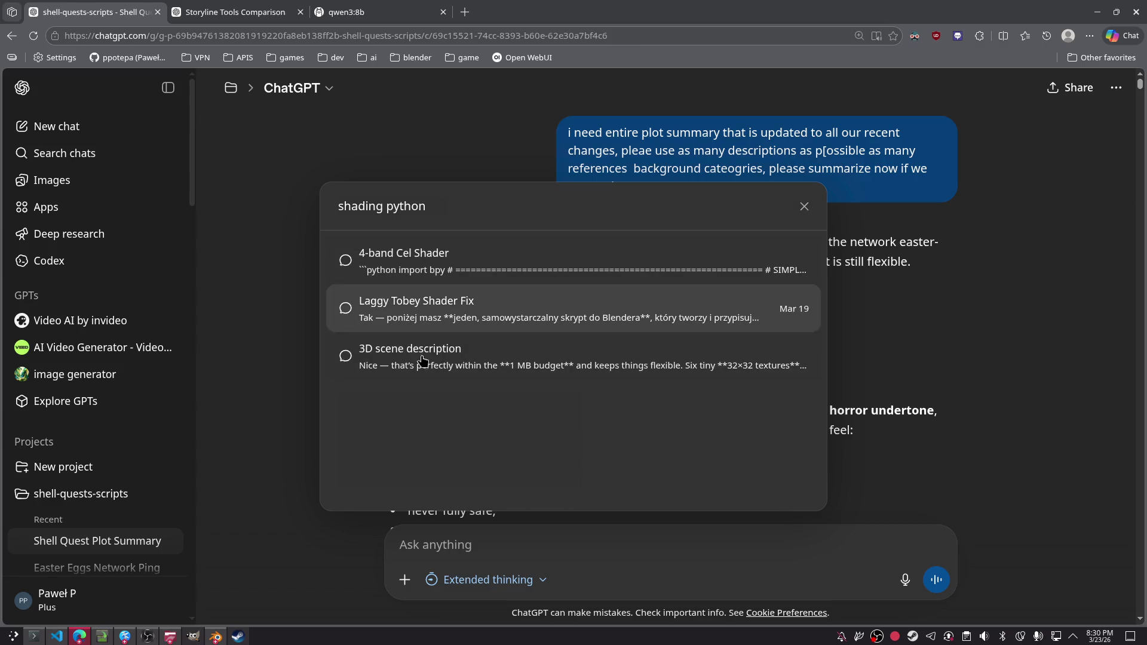
{"action": "left_click", "coordinate": [475, 272]}
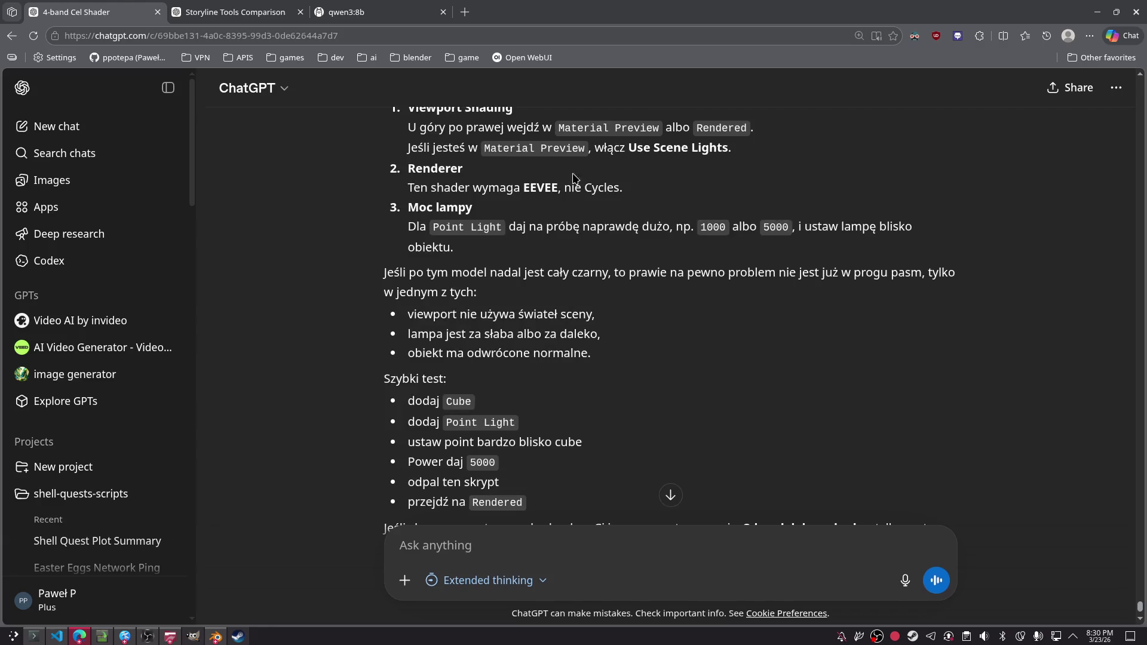
- Copy the chat's Python script and return to Blender
{"action": "scroll", "coordinate": [699, 414], "scroll_direction": "up", "scroll_amount": 7}
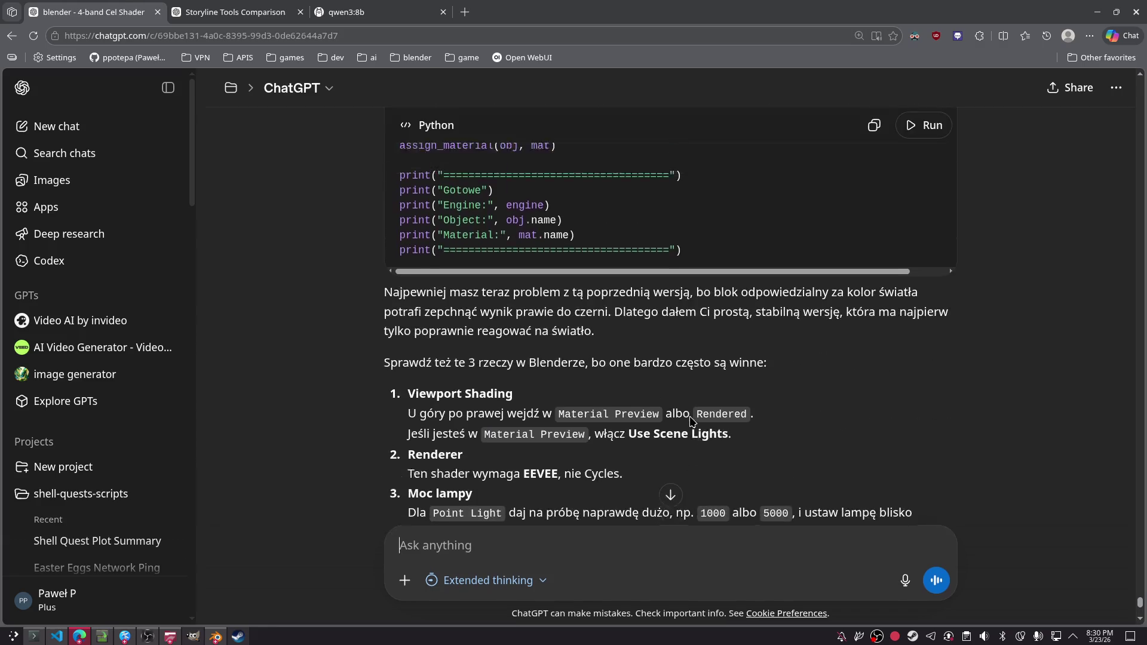
{"action": "scroll", "coordinate": [692, 421], "scroll_direction": "up", "scroll_amount": 5}
{"action": "left_click", "coordinate": [874, 124]}
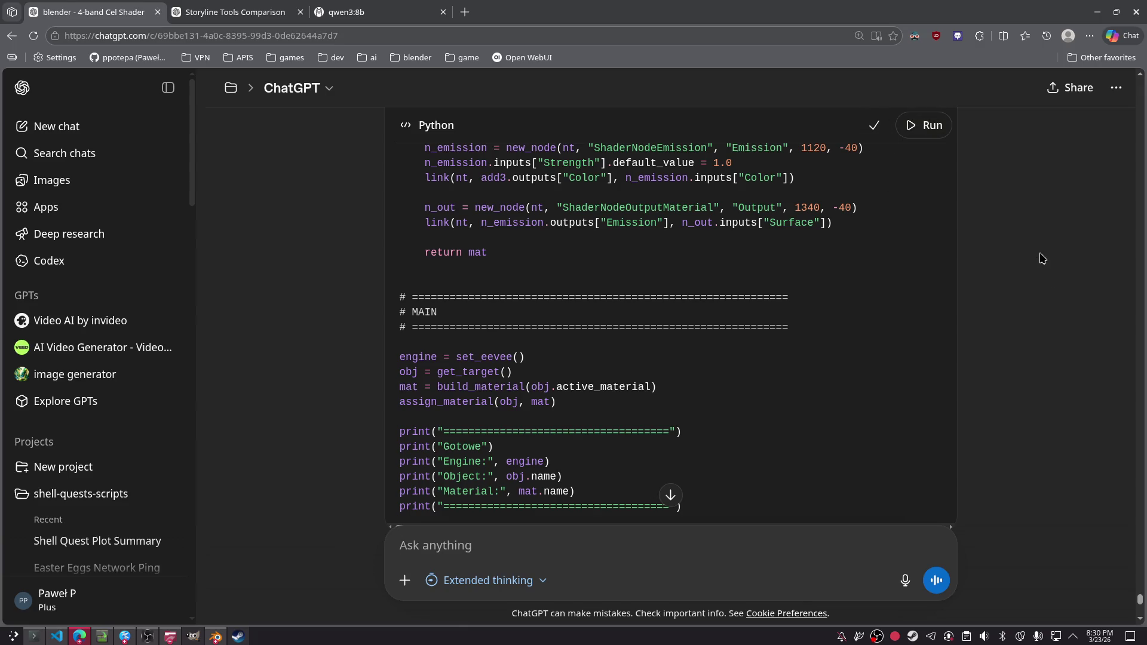
{"action": "key", "text": "alt+Tab"}
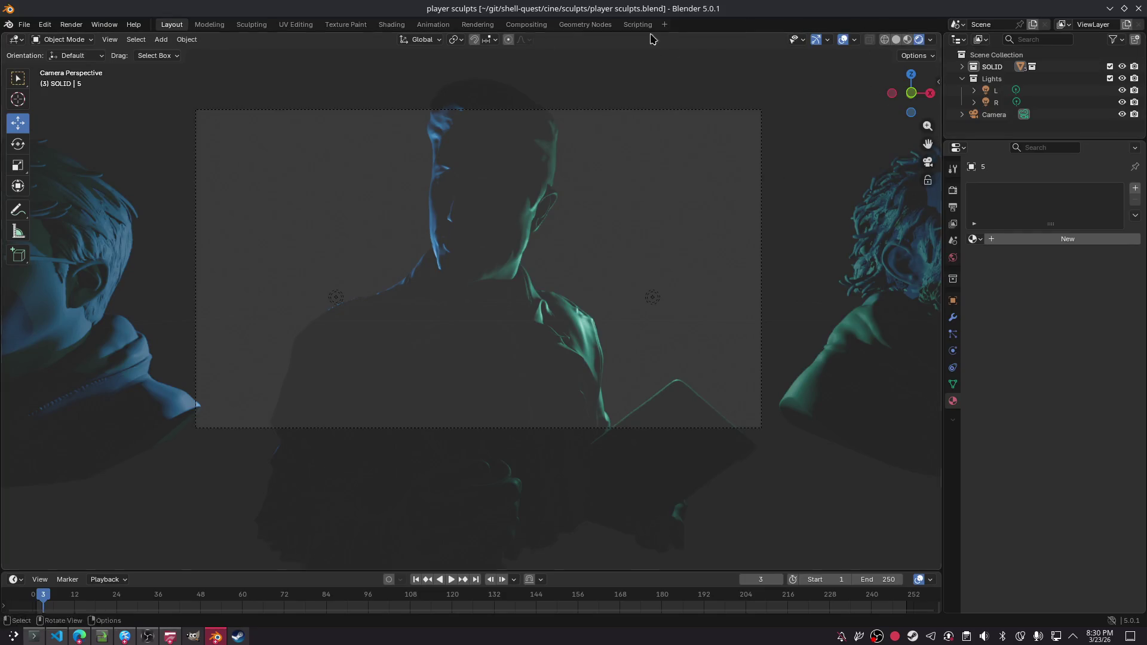
- In the Scripting workspace, save, paste the cel-shader script into the Text Editor, and run it
{"action": "left_click", "coordinate": [635, 25]}
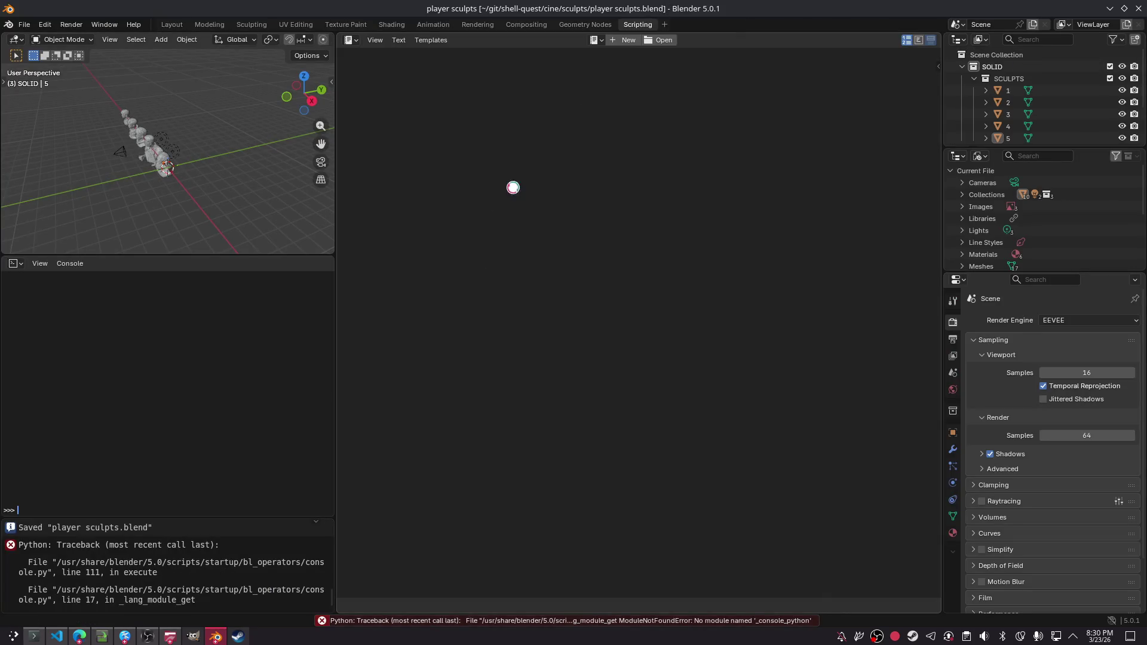
{"action": "key", "text": "ctrl+s"}
{"action": "key", "text": "ctrl+v"}
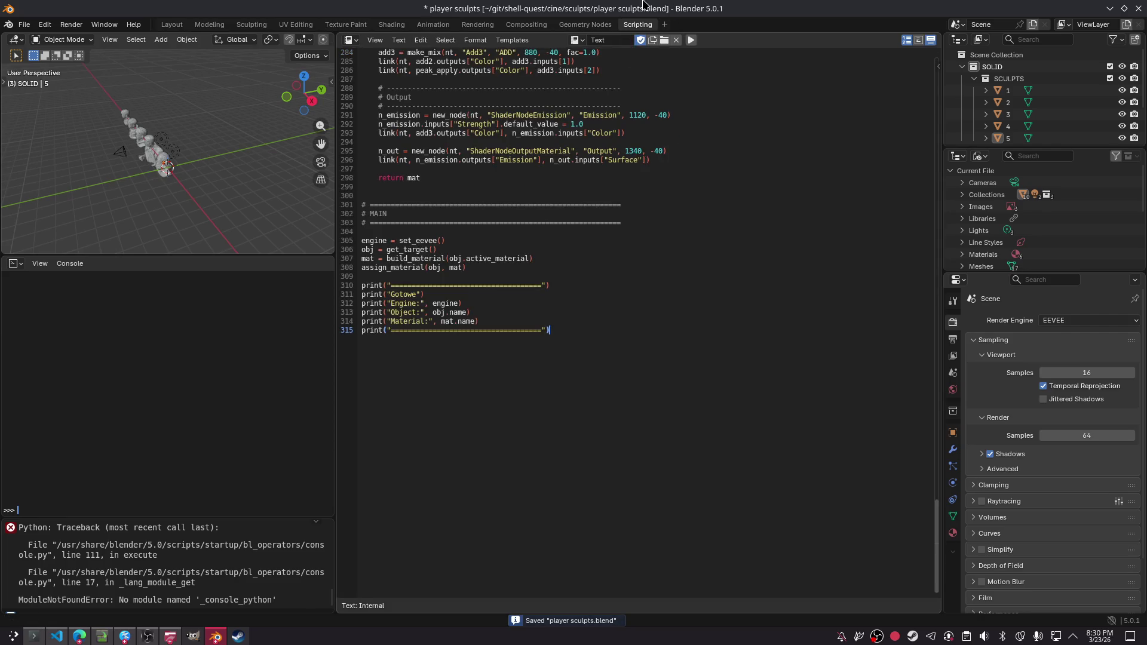
{"action": "left_click", "coordinate": [691, 39]}
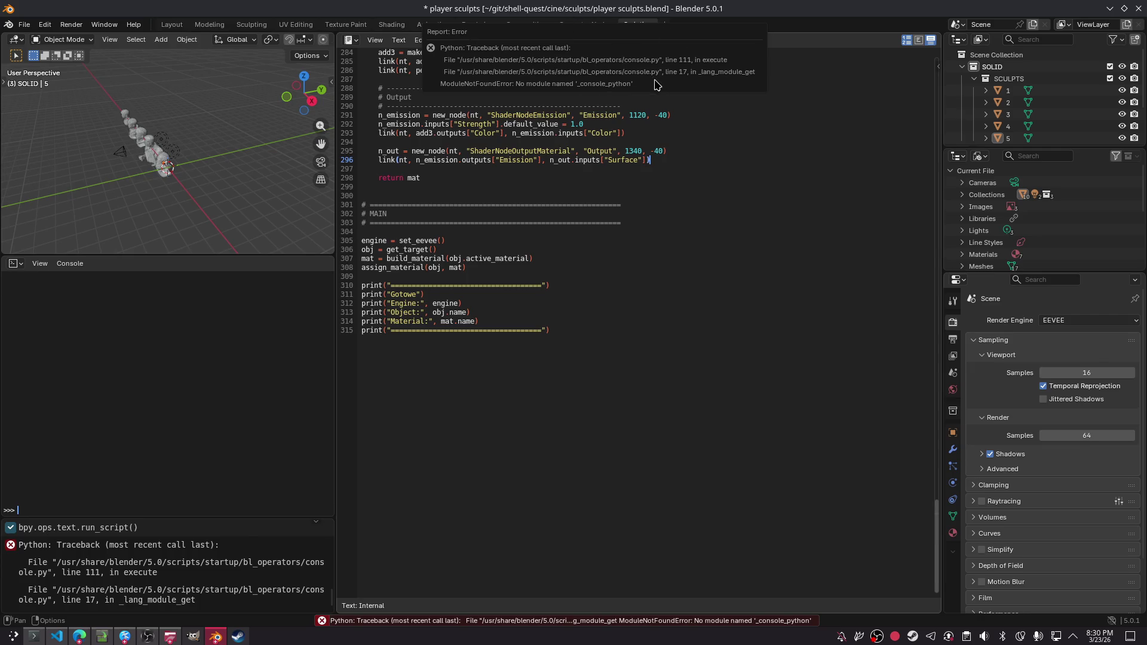
- Re-run the script several times with a save in between, opening the '_console_python' error report
{"action": "key", "text": "alt+Tab"}
{"action": "key", "text": "alt+Tab"}
{"action": "key", "text": "alt+p"}
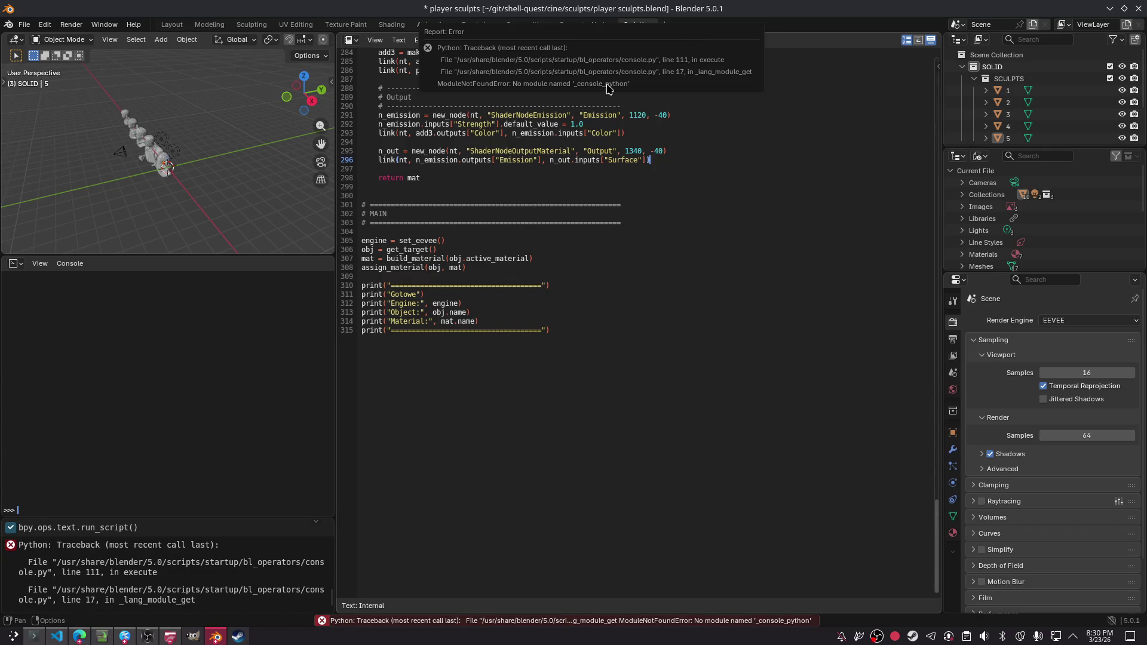
{"action": "key", "text": "ctrl+a"}
{"action": "key", "text": "Right"}
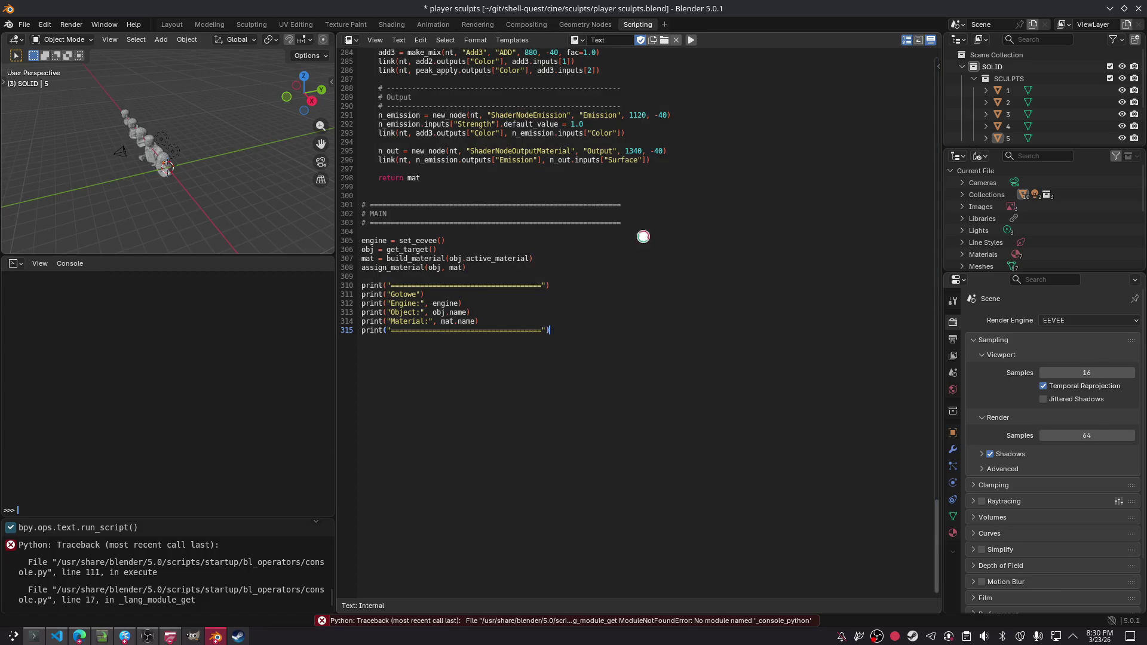
{"action": "key", "text": "ctrl+s"}
{"action": "left_click", "coordinate": [692, 40]}
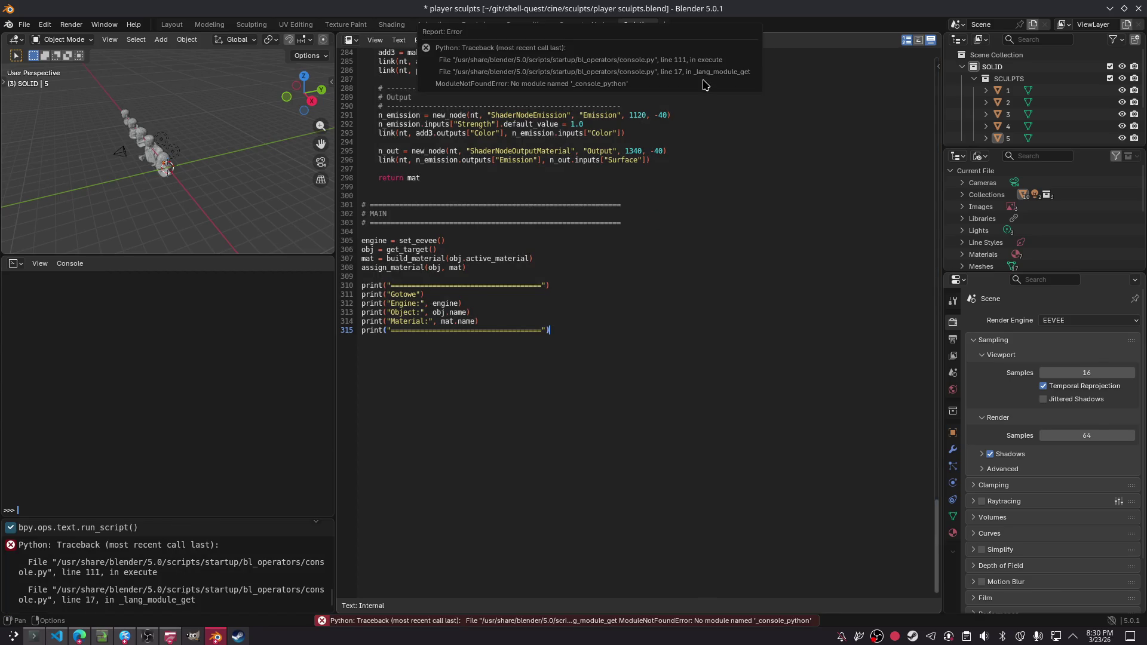
{"action": "key", "text": "alt+Tab"}
{"action": "key", "text": "alt+Tab"}
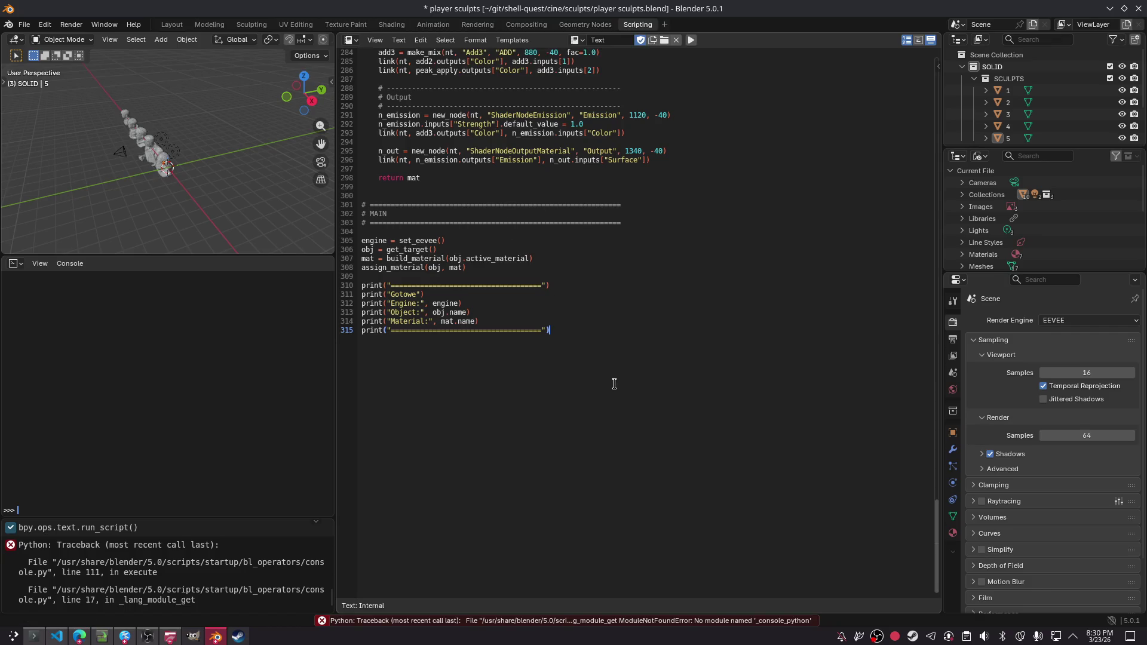
{"action": "key", "text": "ctrl+a"}
{"action": "left_click", "coordinate": [691, 40]}
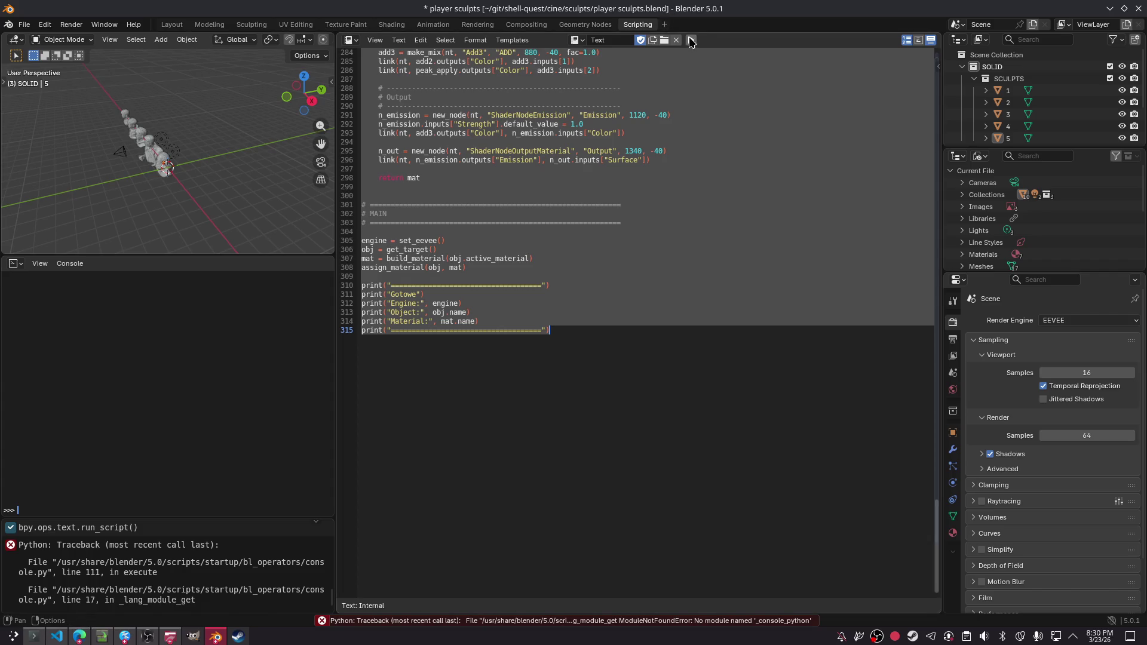
{"action": "left_click", "coordinate": [688, 41]}
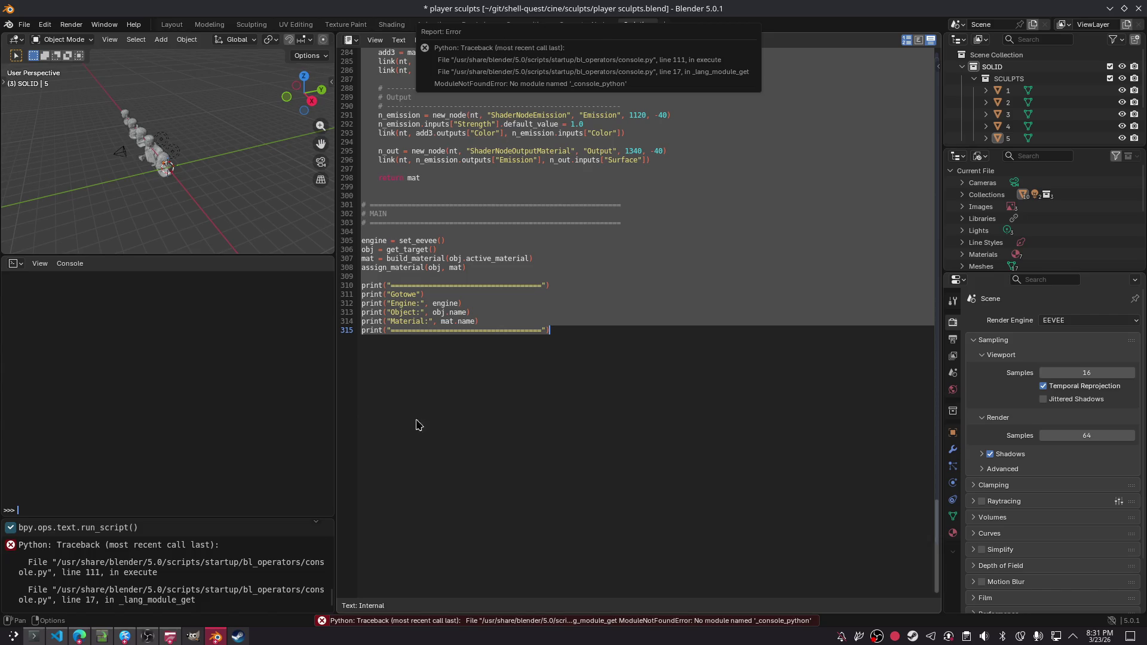
- Open the Info Log history window and enlarge it to show the log entries
{"action": "left_click", "coordinate": [501, 621]}
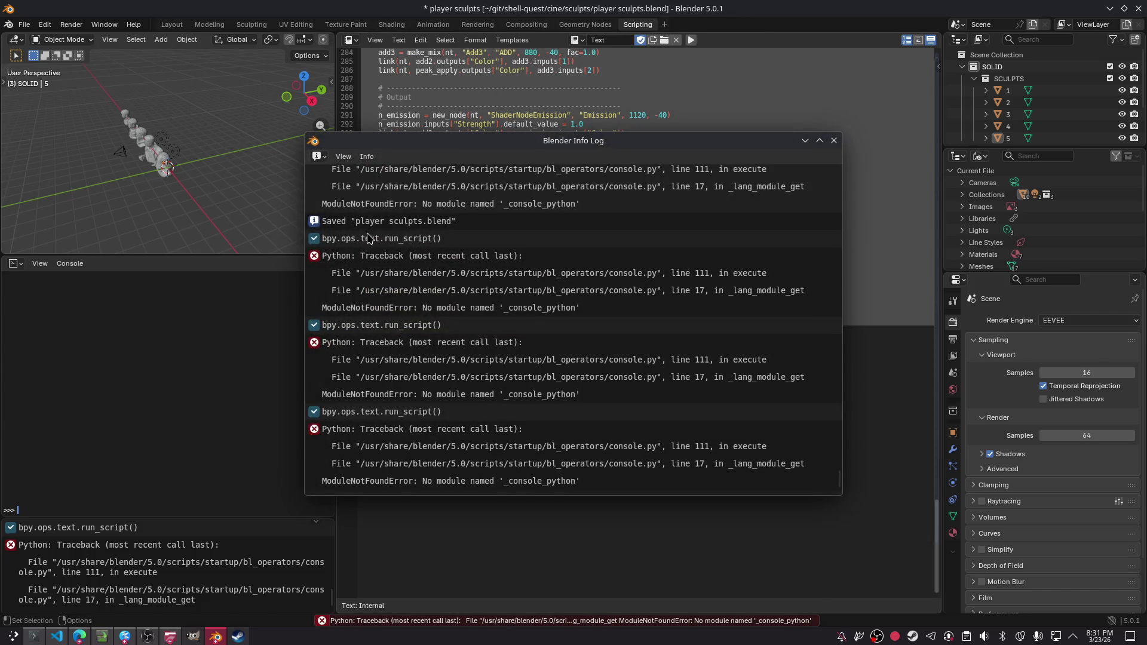
{"action": "left_click_drag", "start_coordinate": [584, 482], "coordinate": [356, 218]}
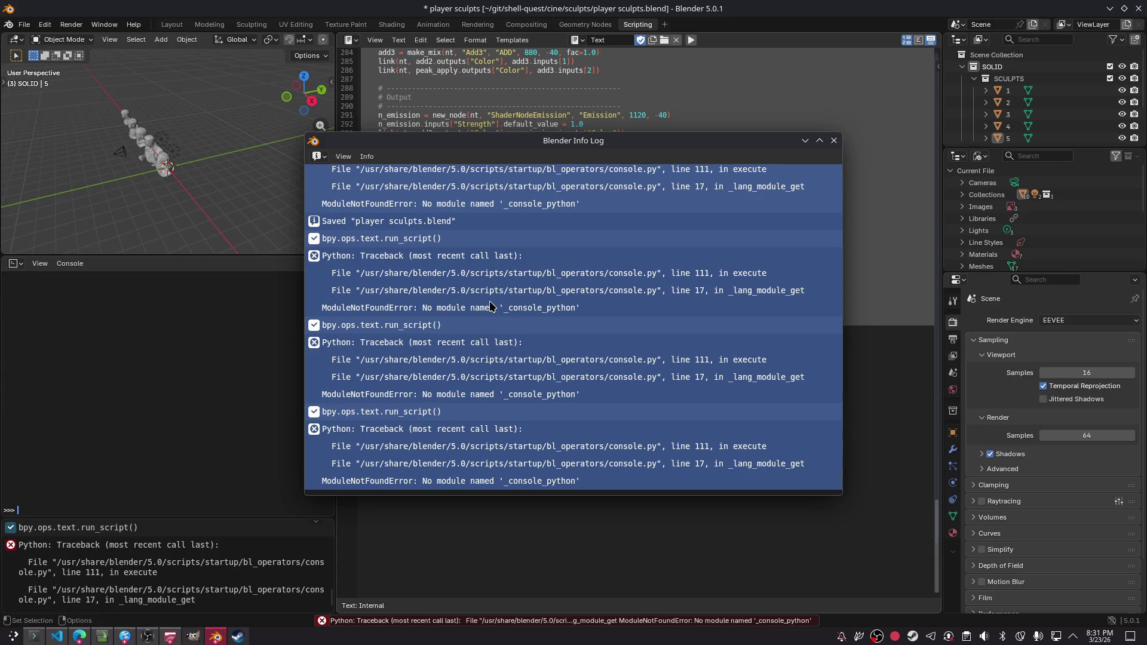
{"action": "scroll", "coordinate": [490, 305], "scroll_direction": "up", "scroll_amount": 5}
{"action": "scroll", "coordinate": [489, 306], "scroll_direction": "up", "scroll_amount": 5}
{"action": "mouse_move", "coordinate": [326, 240]}
{"action": "left_mouse_down"}
{"action": "mouse_move", "coordinate": [781, 644]}
{"action": "mouse_move", "coordinate": [687, 478]}
{"action": "left_mouse_up"}
{"action": "scroll", "coordinate": [669, 466], "scroll_direction": "down", "scroll_amount": 5}
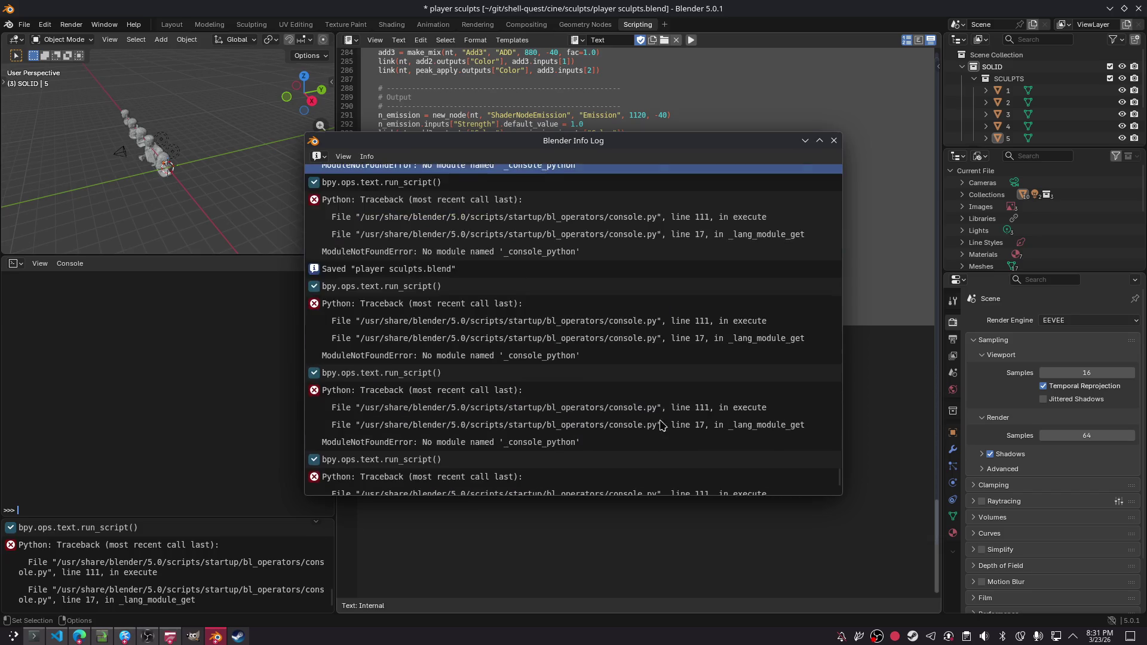
- Select the traceback, run_script, Saved and wm.py log entries for copying, then go to ChatGPT
{"action": "left_click", "coordinate": [562, 485], "text": "shift"}
{"action": "left_click", "coordinate": [490, 278], "text": "shift"}
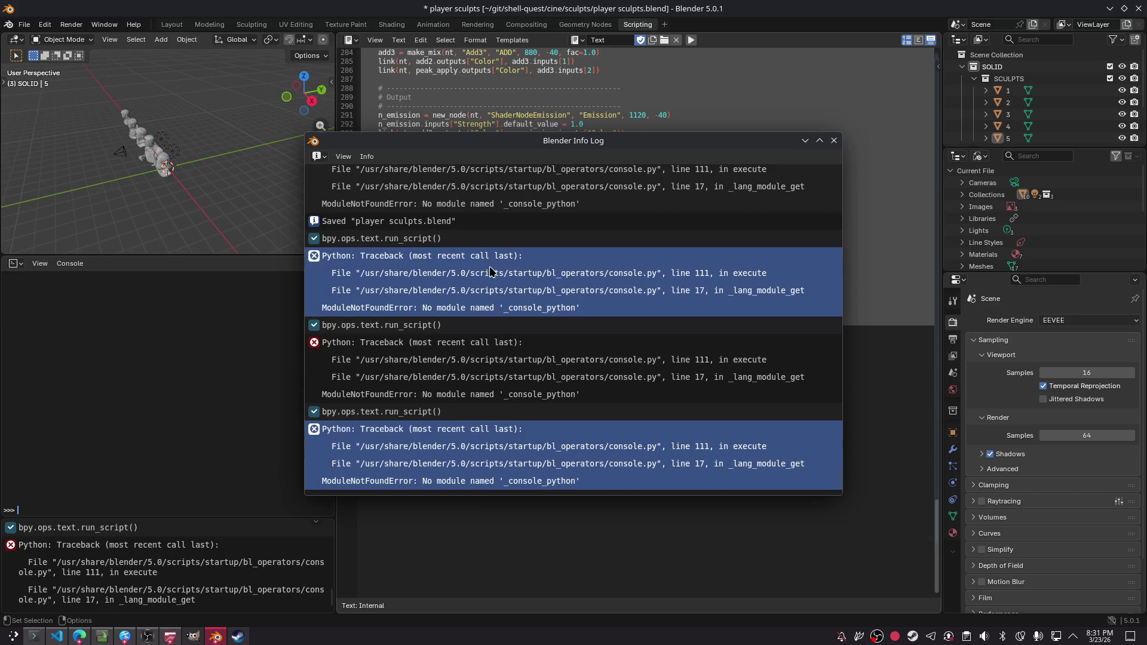
{"action": "left_click", "coordinate": [468, 371], "text": "shift"}
{"action": "left_click", "coordinate": [465, 416], "text": "shift"}
{"action": "left_click", "coordinate": [452, 329], "text": "shift"}
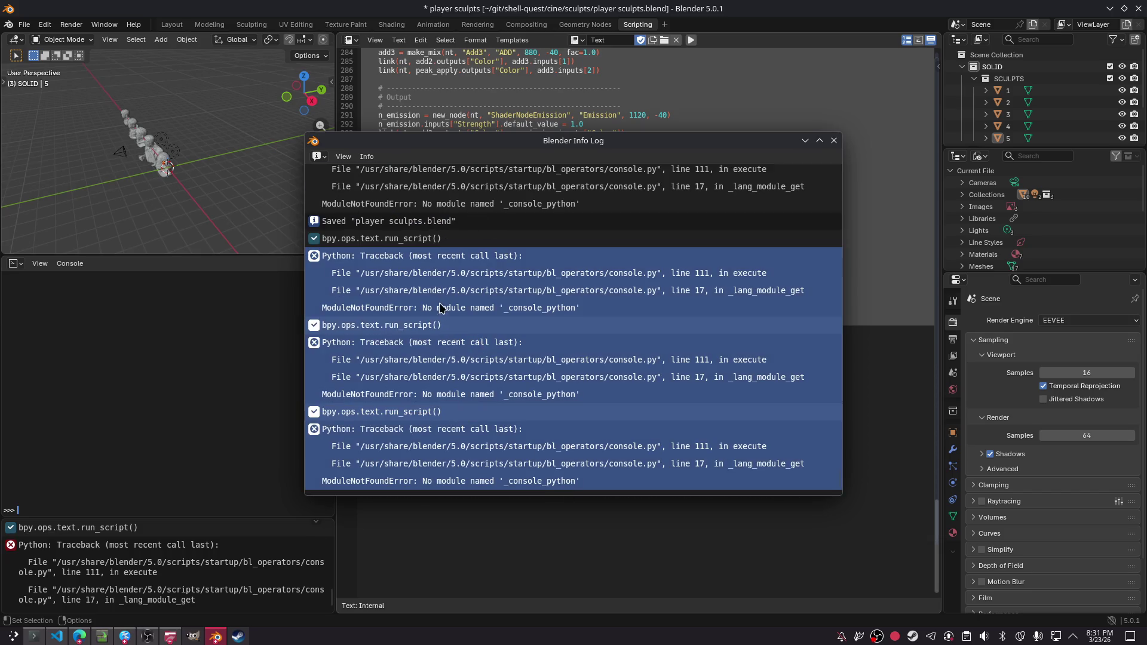
{"action": "left_click", "coordinate": [421, 240], "text": "shift"}
{"action": "left_click", "coordinate": [429, 224], "text": "shift"}
{"action": "scroll", "coordinate": [428, 215], "scroll_direction": "up", "scroll_amount": 5}
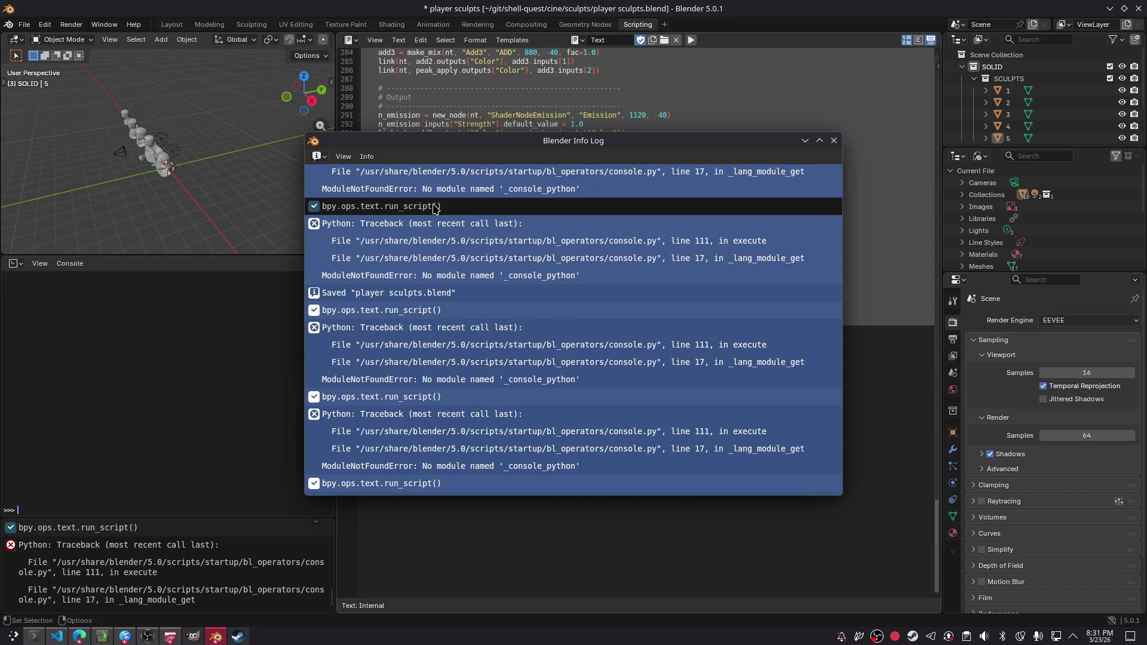
{"action": "scroll", "coordinate": [452, 230], "scroll_direction": "up", "scroll_amount": 1}
{"action": "scroll", "coordinate": [452, 230], "scroll_direction": "up", "scroll_amount": 5}
{"action": "left_click", "coordinate": [426, 275], "text": "shift"}
{"action": "left_click", "coordinate": [425, 344], "text": "shift"}
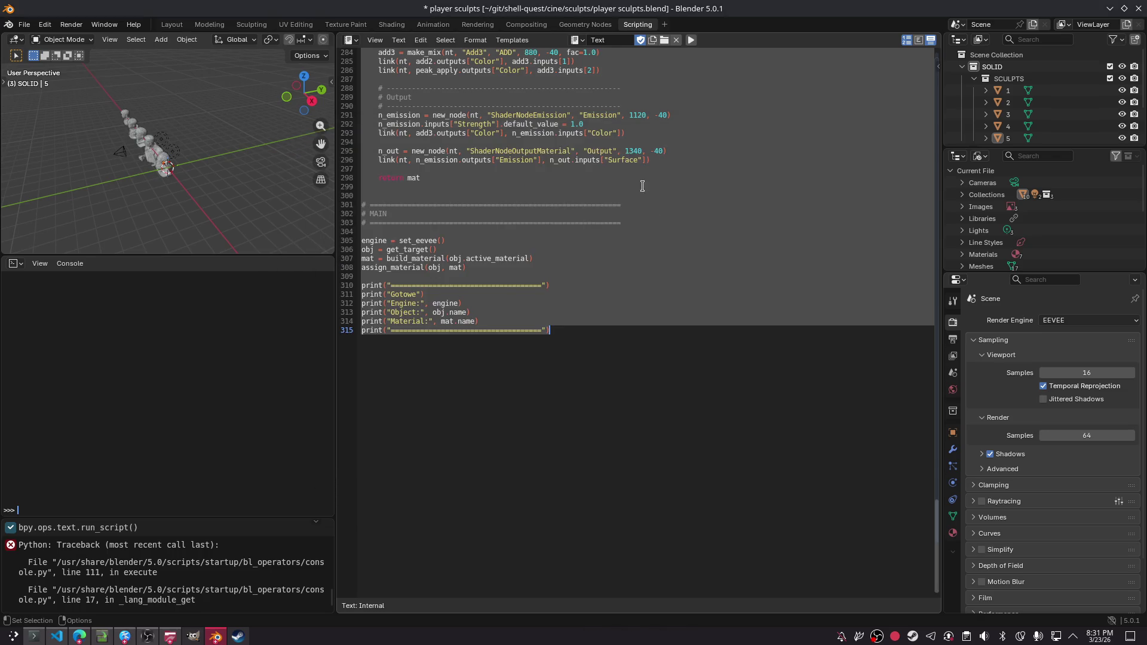
{"action": "left_click", "coordinate": [79, 637]}
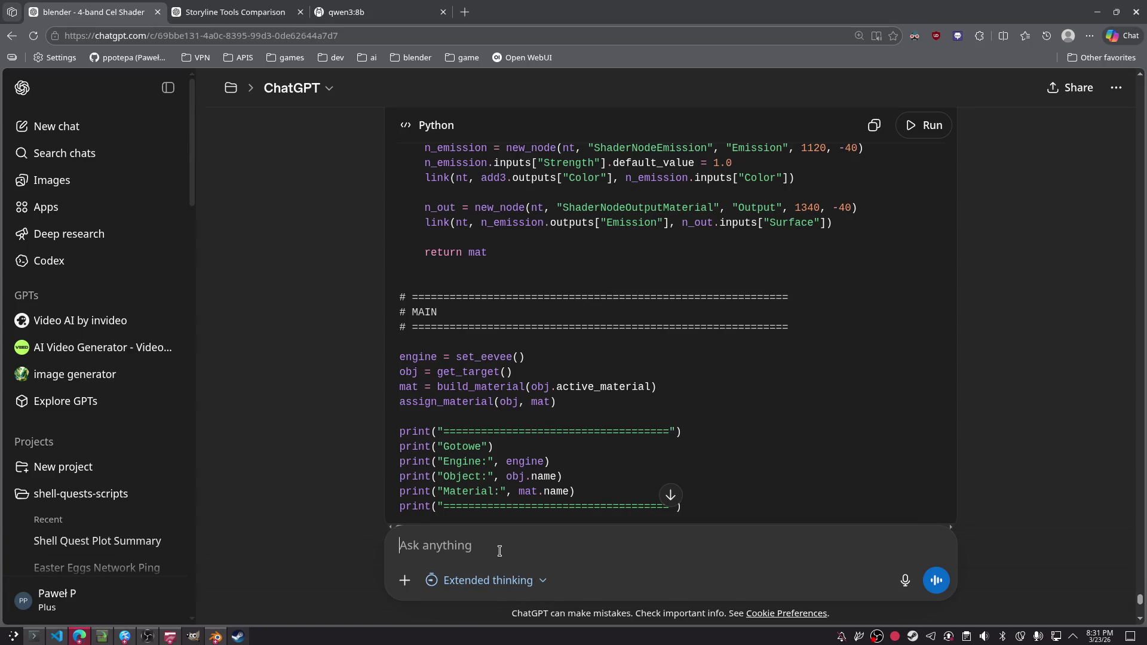
- Send ChatGPT the '_console_python' traceback with a note wanting 4 cel shades that react to lighting
{"action": "key", "text": "ctrl+shift+c"}
{"action": "key", "text": "ctrl+v"}
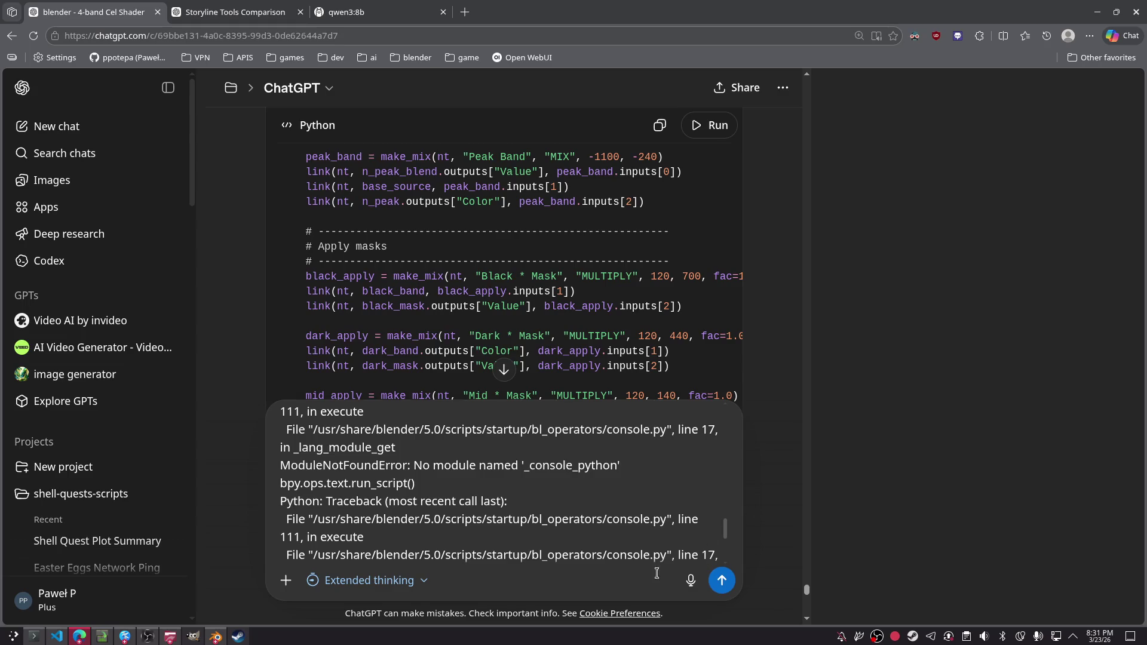
{"action": "scroll", "coordinate": [743, 550], "scroll_direction": "down", "scroll_amount": 5}
{"action": "scroll", "coordinate": [743, 550], "scroll_direction": "down", "scroll_amount": 1}
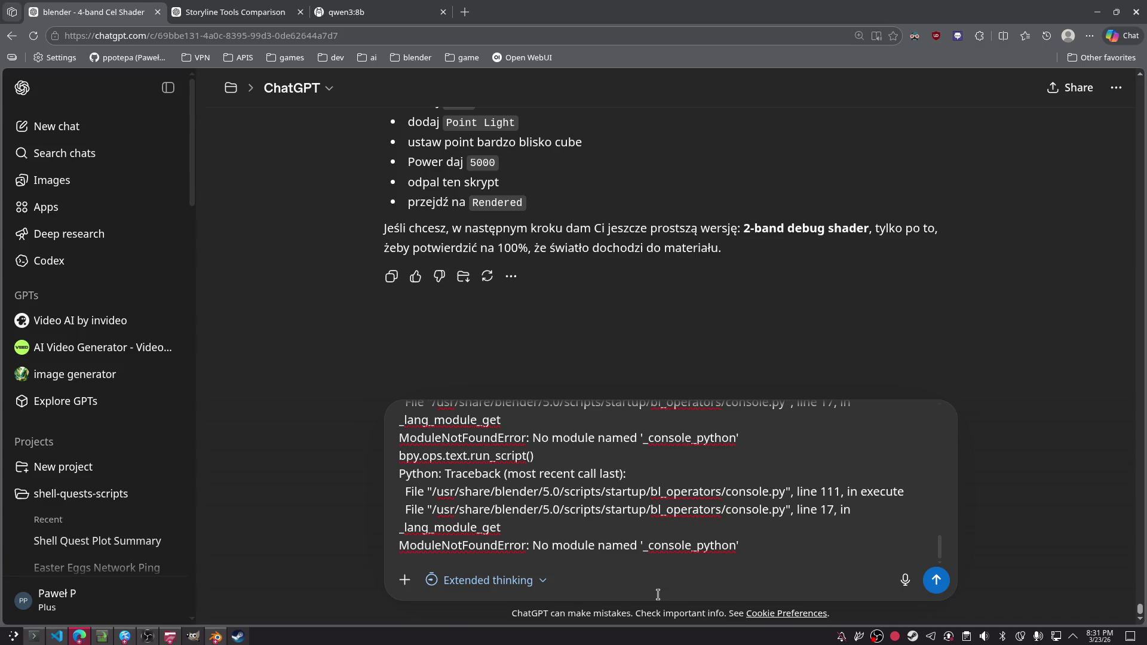
{"action": "key", "text": "shift+Return"}
{"action": "key", "text": "shift+Return"}
{"action": "type", "text": "IM GETTIN"}
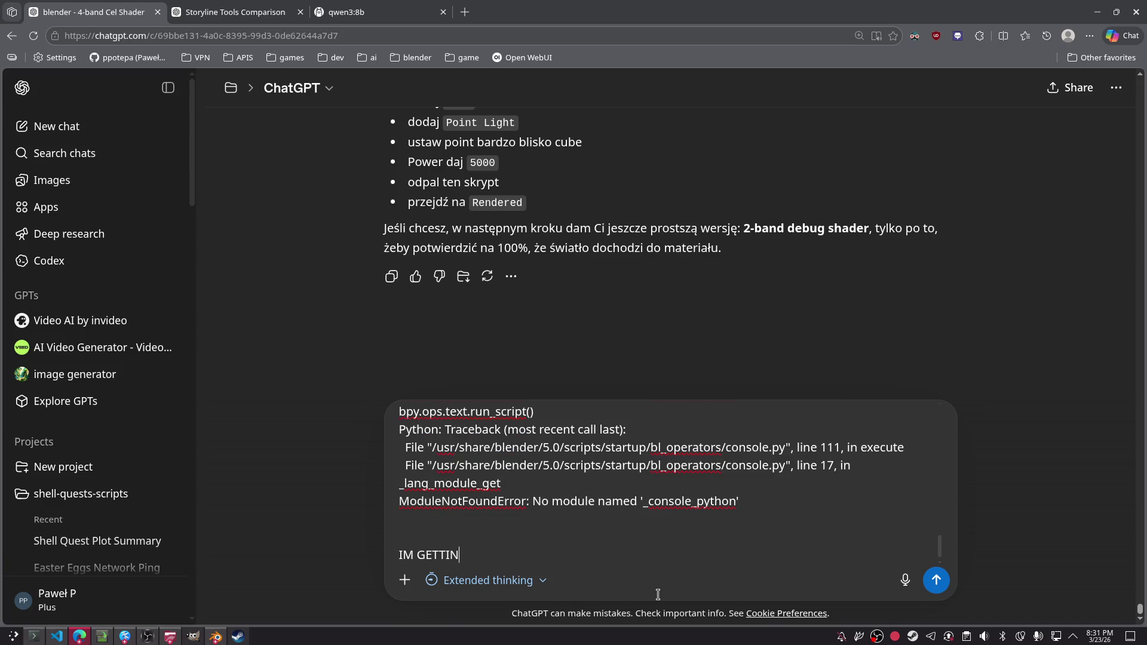
{"action": "type", "text": "G SOME WEIRD ERR"}
{"action": "type", "text": "ORS "}
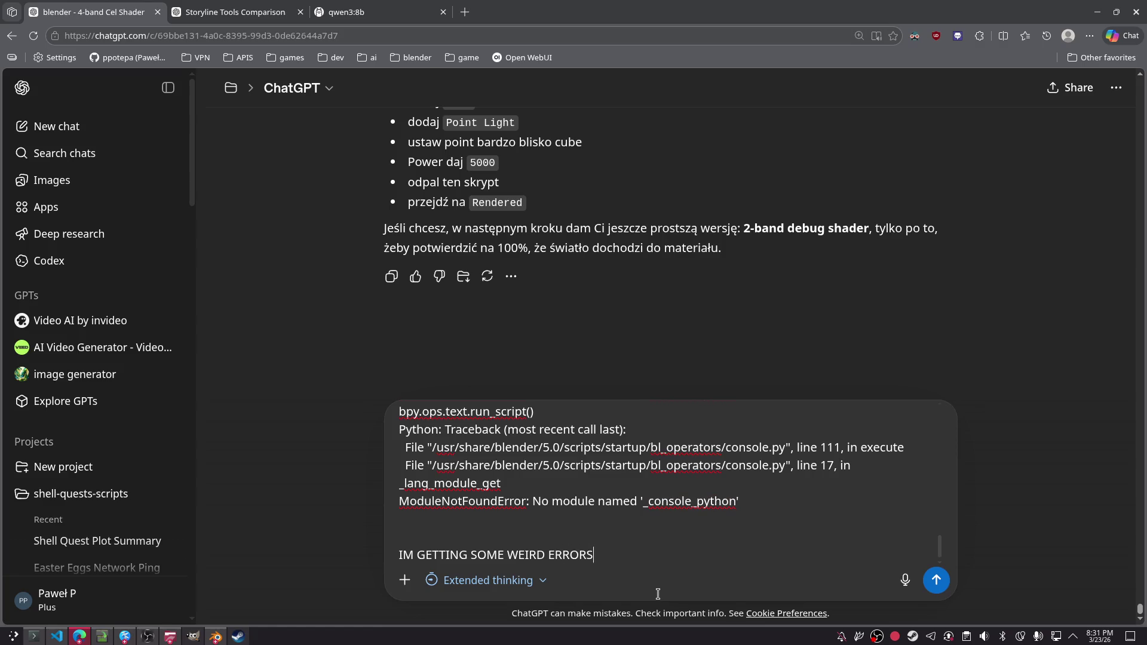
{"action": "type", "text": " meant to be a cellshaded material that allo"}
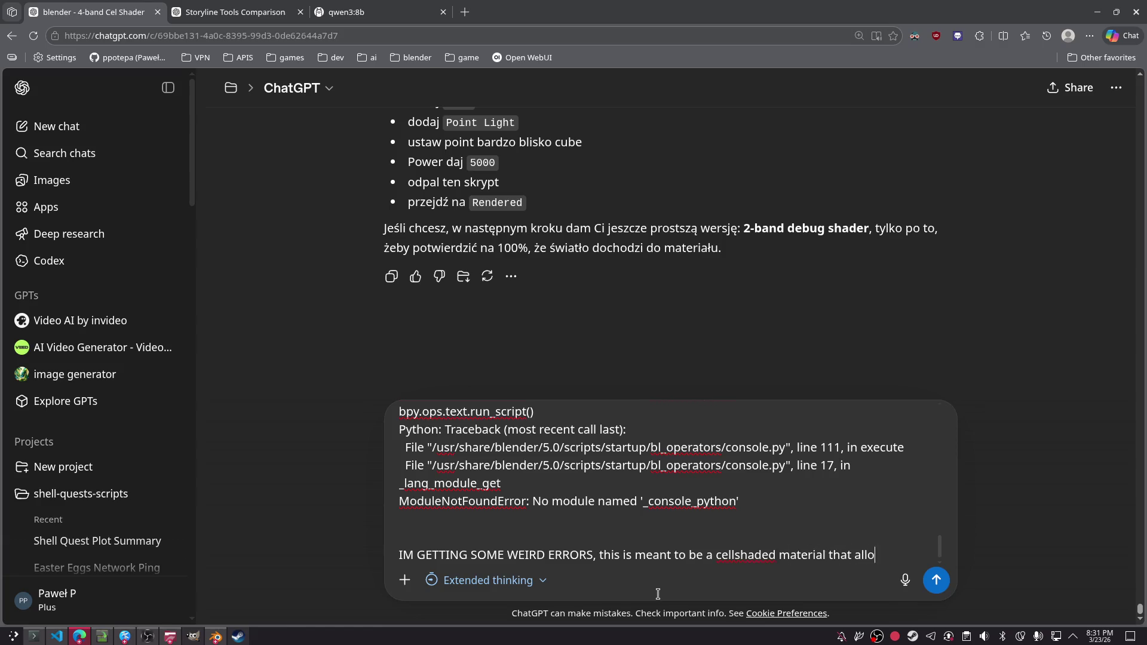
{"action": "type", "text": "ee 4 "}
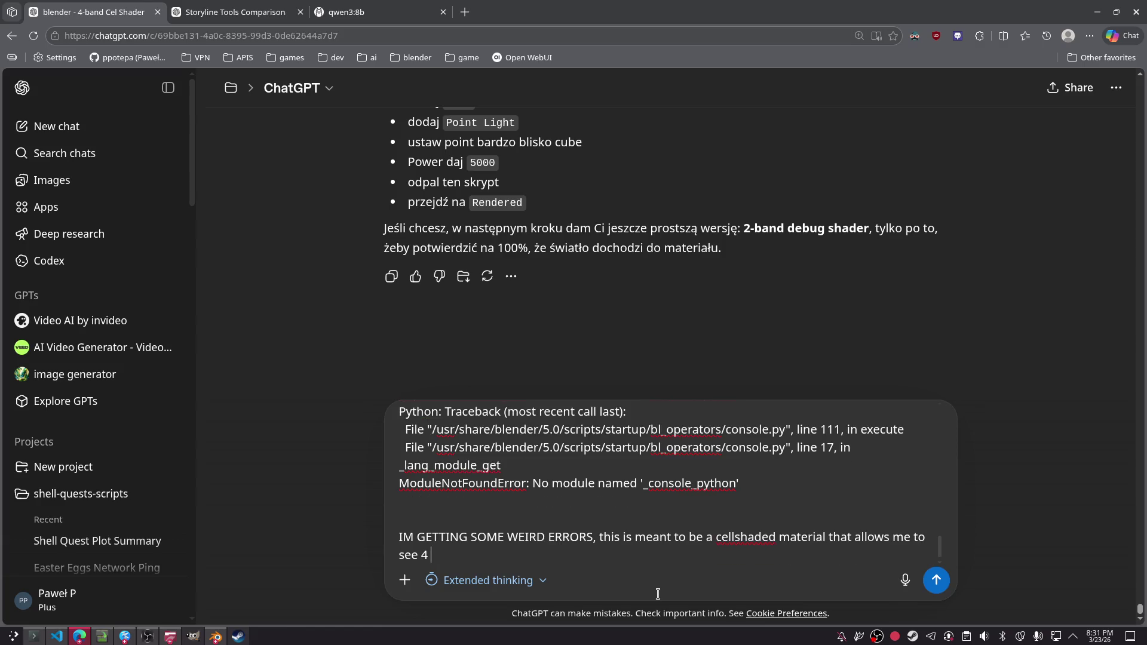
{"action": "type", "text": "ded"}
{"action": "type", "text": "a subject to lightning"}
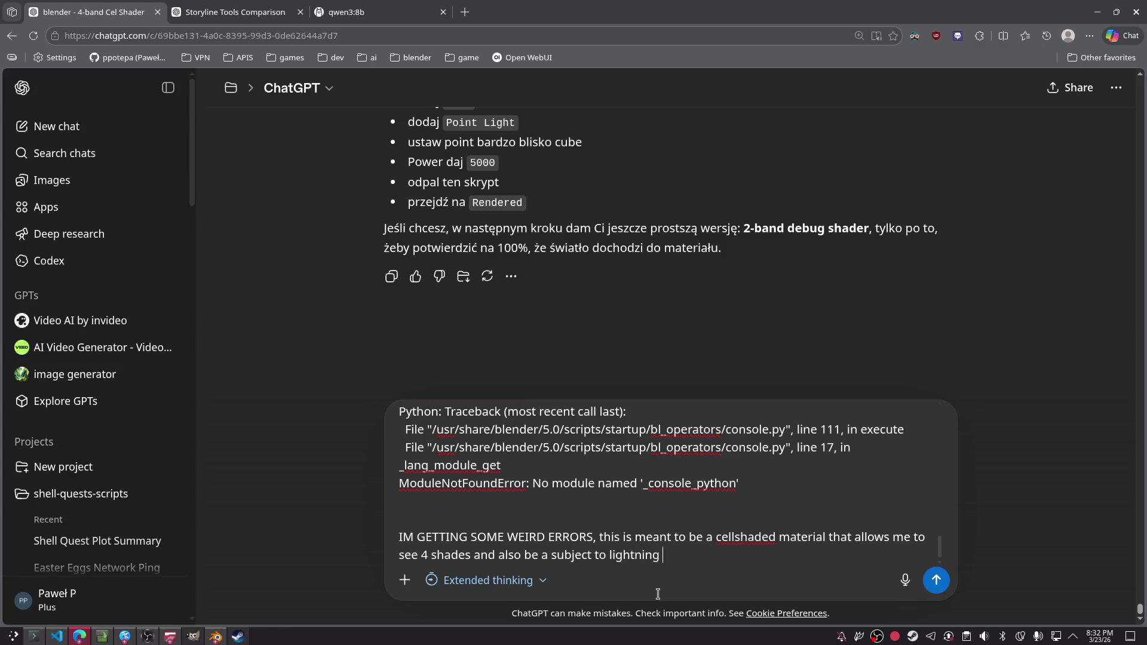
{"action": "key", "text": "Return"}
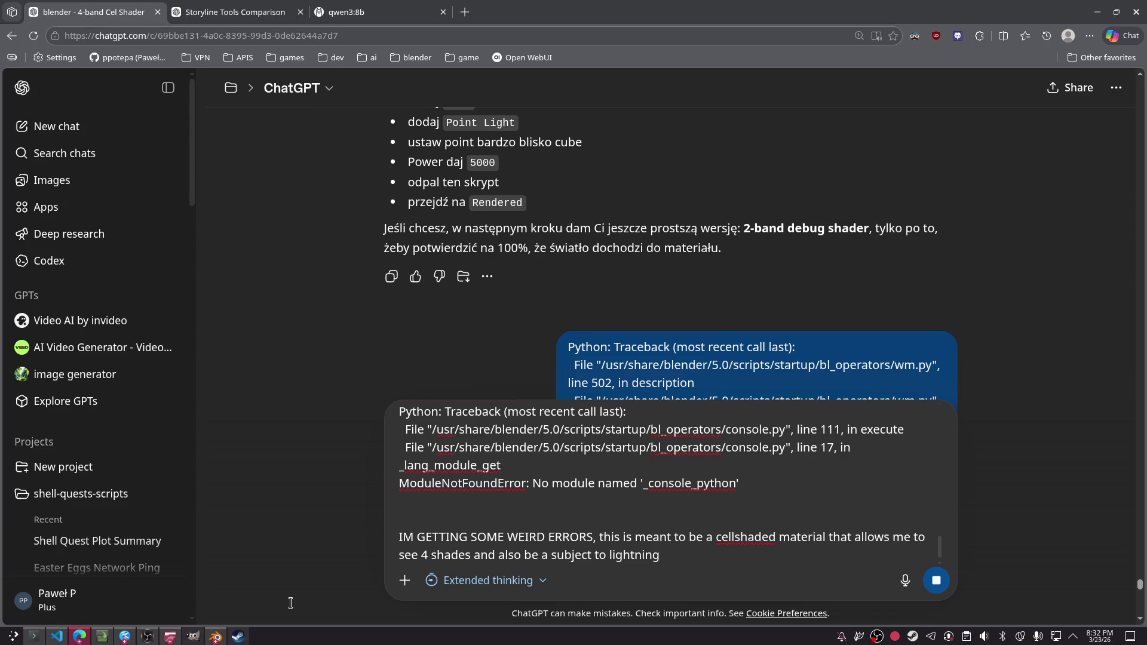
{"action": "key", "text": "alt+Tab"}
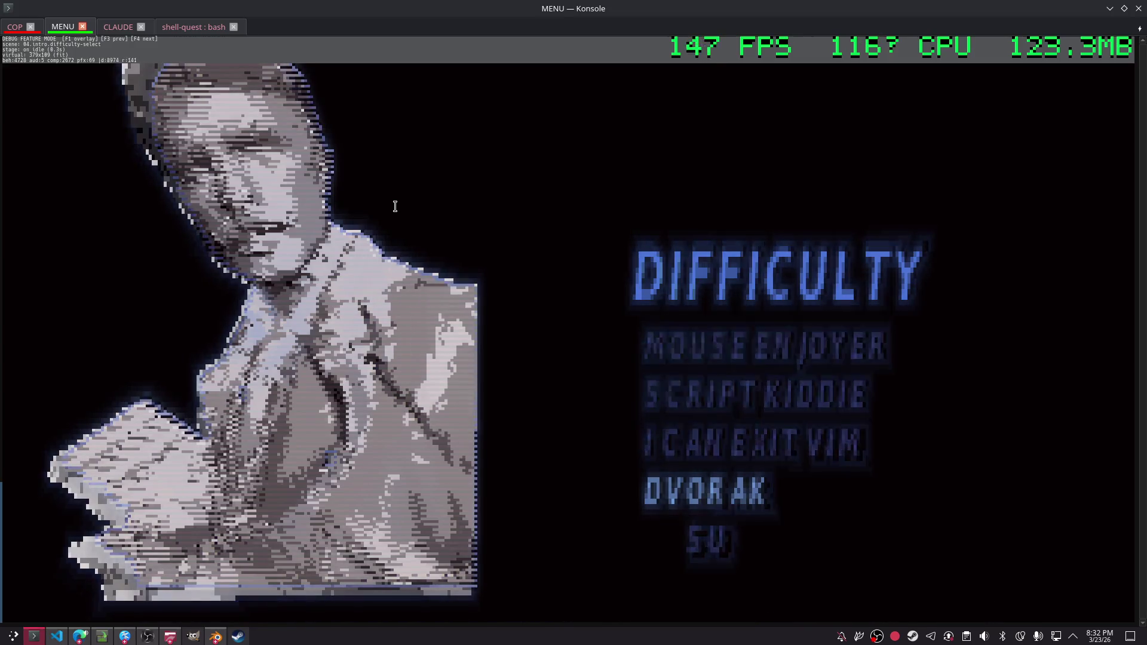
- Cycle through the game's difficulty options to preview their portraits
{"action": "key", "text": "Up"}
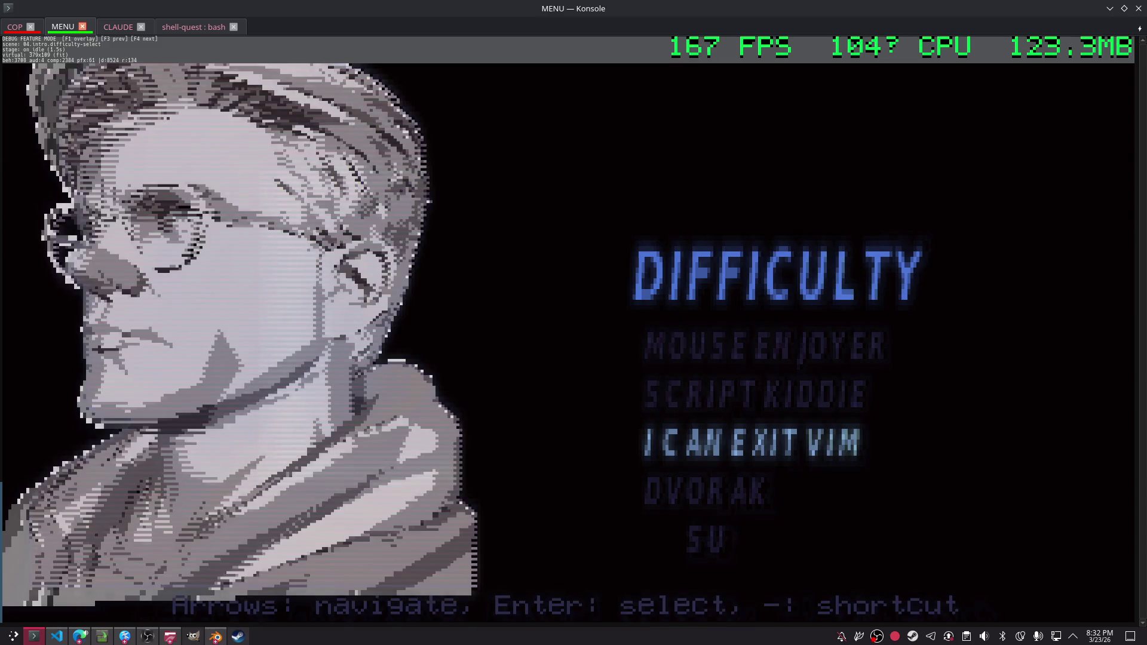
{"action": "key", "text": "Up"}
{"action": "key", "text": "Up"}
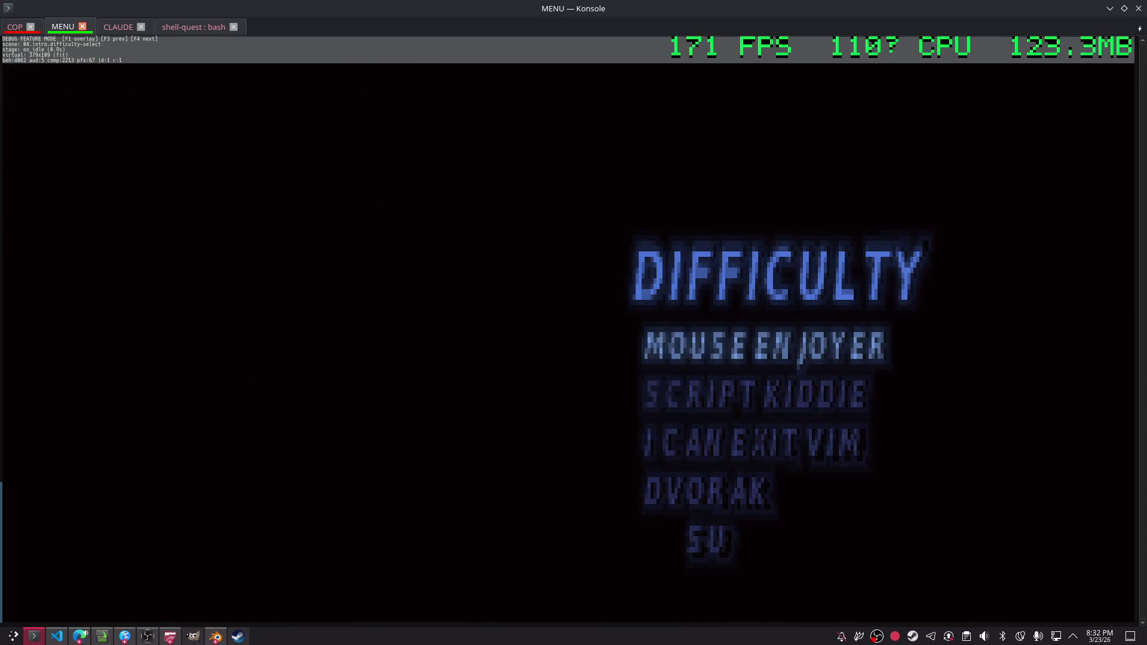
{"action": "key", "text": "Up"}
{"action": "key", "text": "Down"}
{"action": "key", "text": "Down"}
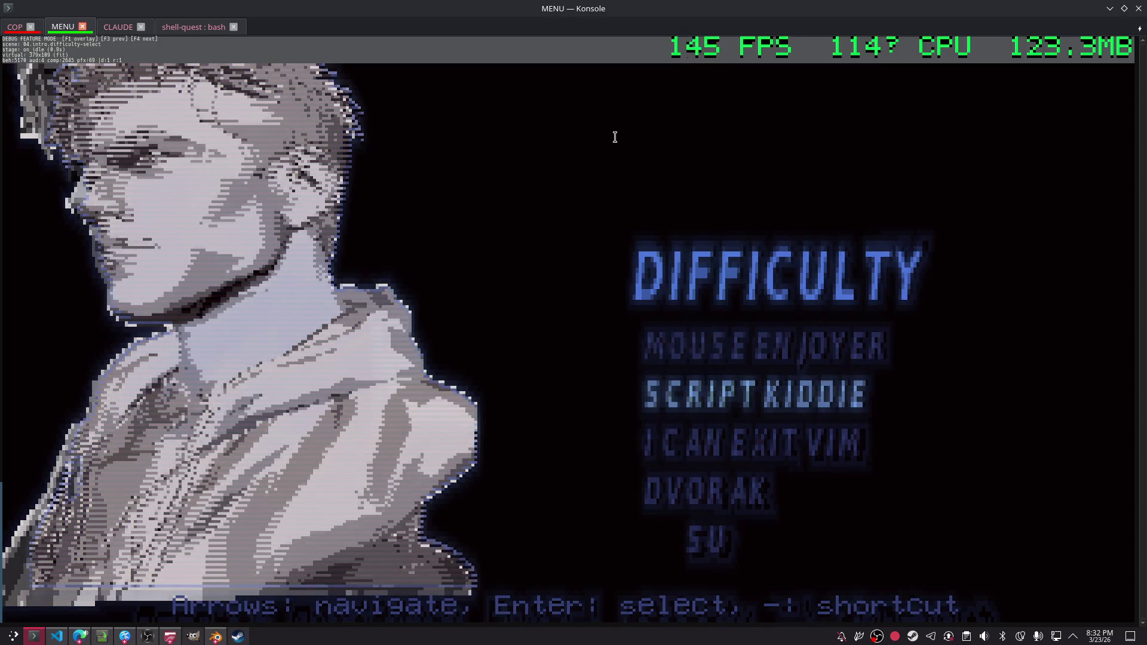
- Tell the Claude session 'please carry on' and bring Blender back to the front
{"action": "key", "text": "ctrl+Page_Down"}
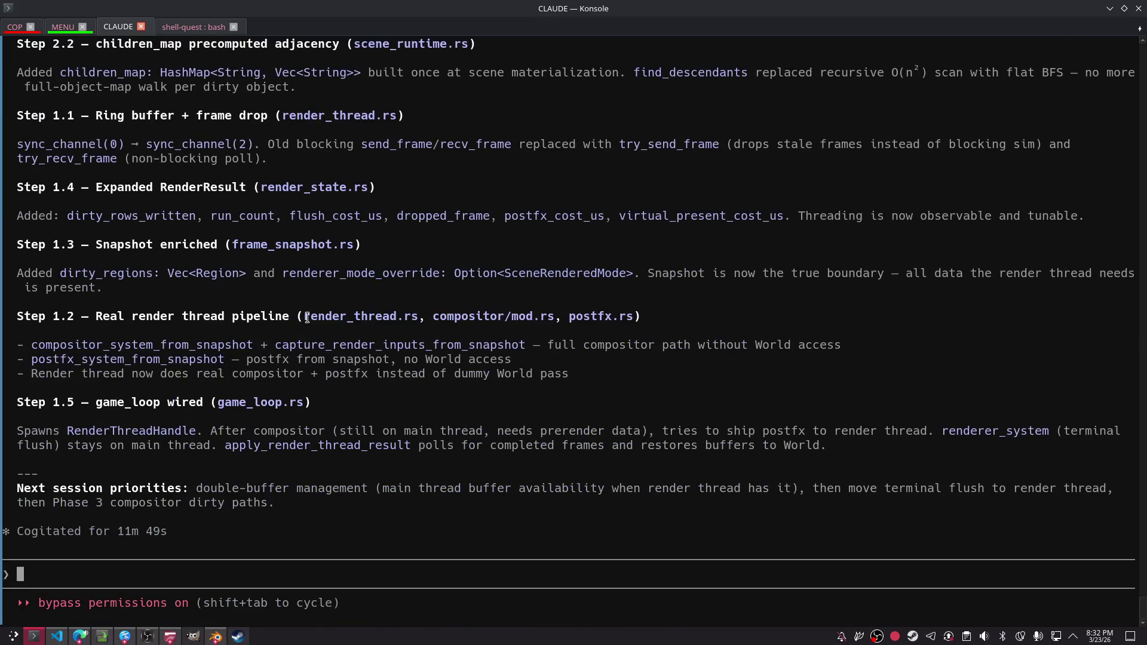
{"action": "left_click_drag", "start_coordinate": [156, 577], "coordinate": [156, 581]}
{"action": "type", "text": "pleas"}
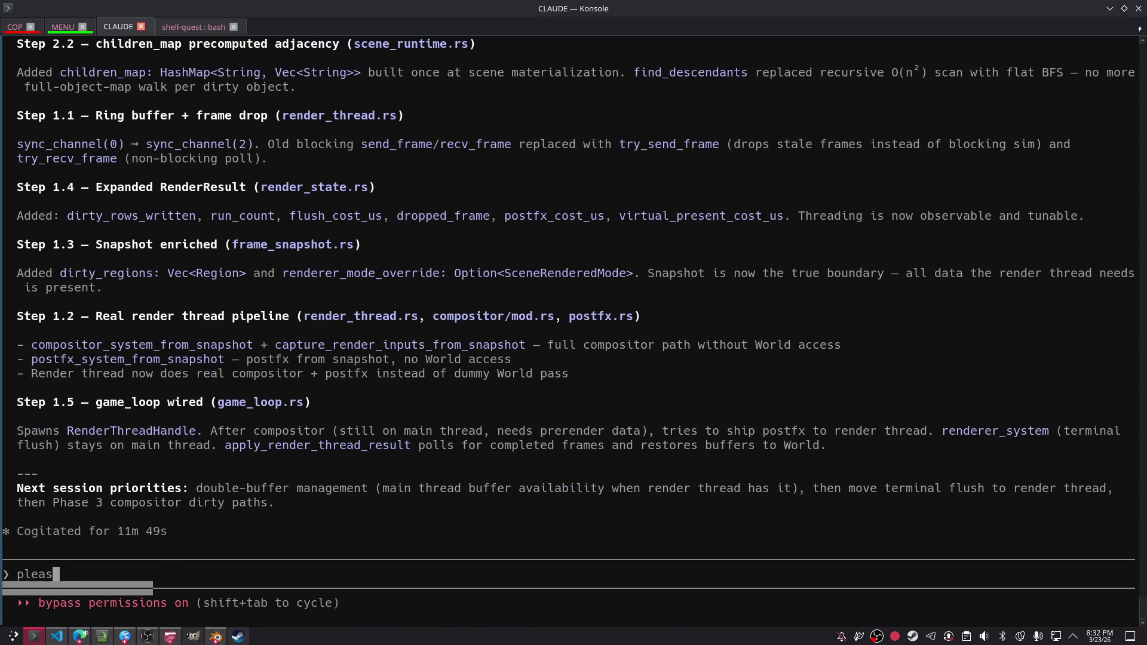
{"action": "type", "text": "e carry on"}
{"action": "key", "text": "Return"}
{"action": "key", "text": "alt+Tab"}
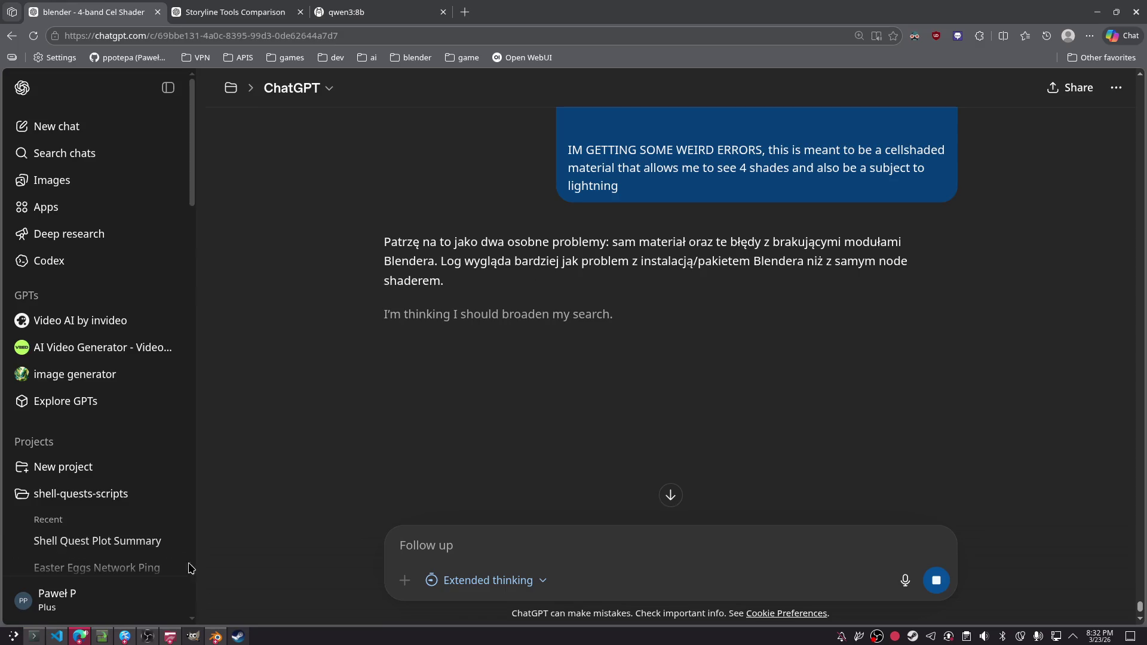
{"action": "left_click", "coordinate": [59, 635]}
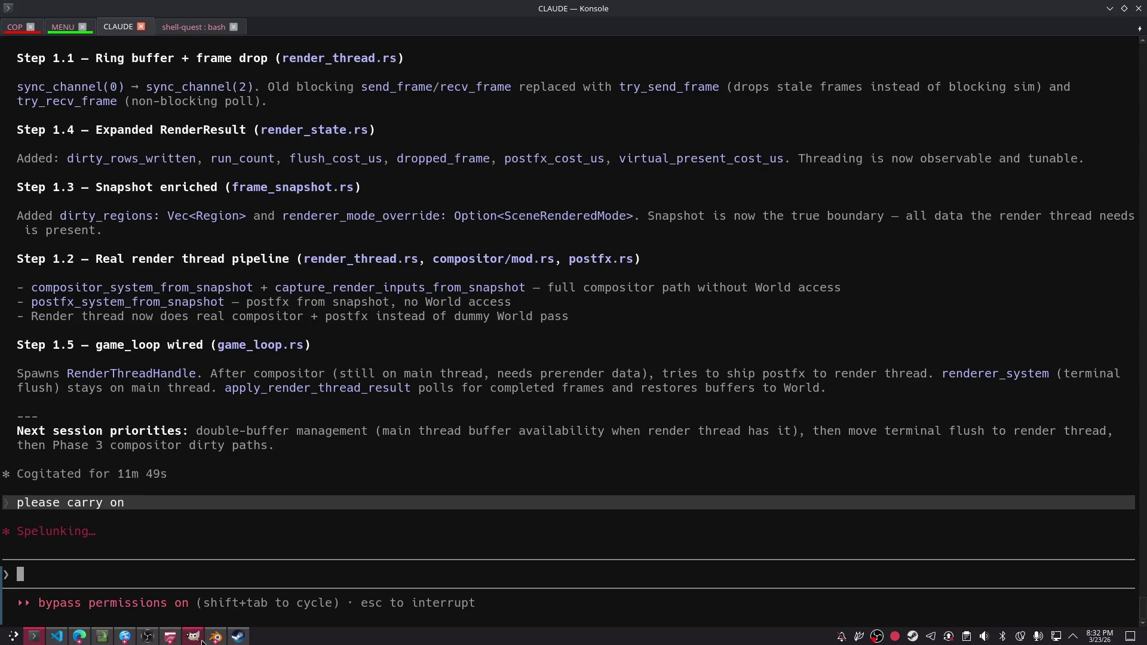
{"action": "left_click", "coordinate": [215, 637]}
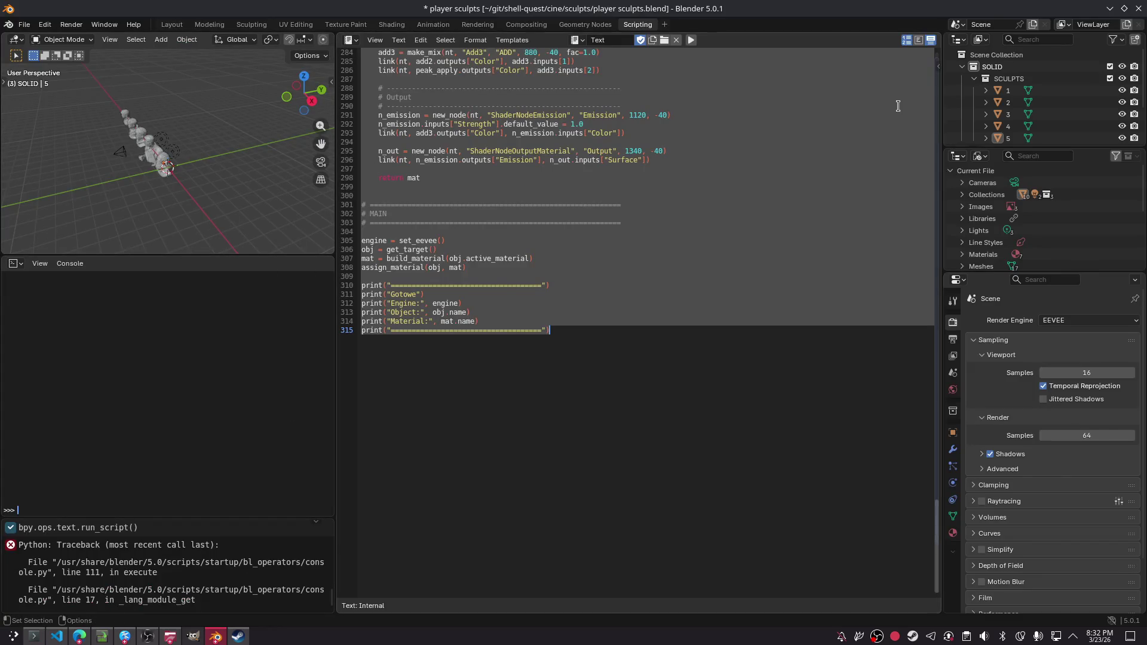
- Switch to the Layout workspace and fly the view in toward the busts
{"action": "left_click", "coordinate": [187, 40]}
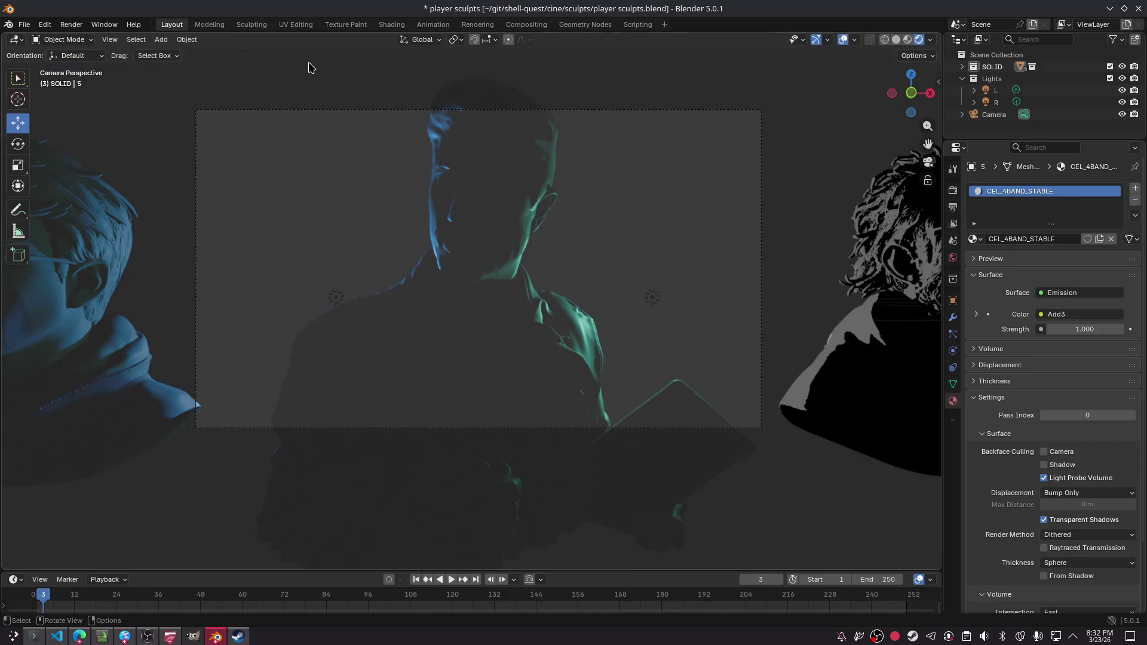
{"action": "left_click", "coordinate": [172, 25]}
{"action": "mouse_move", "coordinate": [495, 218]}
{"action": "middle_mouse_down", "text": "shift"}
{"action": "mouse_move", "coordinate": [333, 225]}
{"action": "mouse_move", "coordinate": [195, 208]}
{"action": "mouse_move", "coordinate": [293, 200]}
{"action": "mouse_move", "coordinate": [379, 213]}
{"action": "mouse_move", "coordinate": [426, 197]}
{"action": "middle_mouse_up", "text": "shift"}
{"action": "key", "text": "shift+grave"}
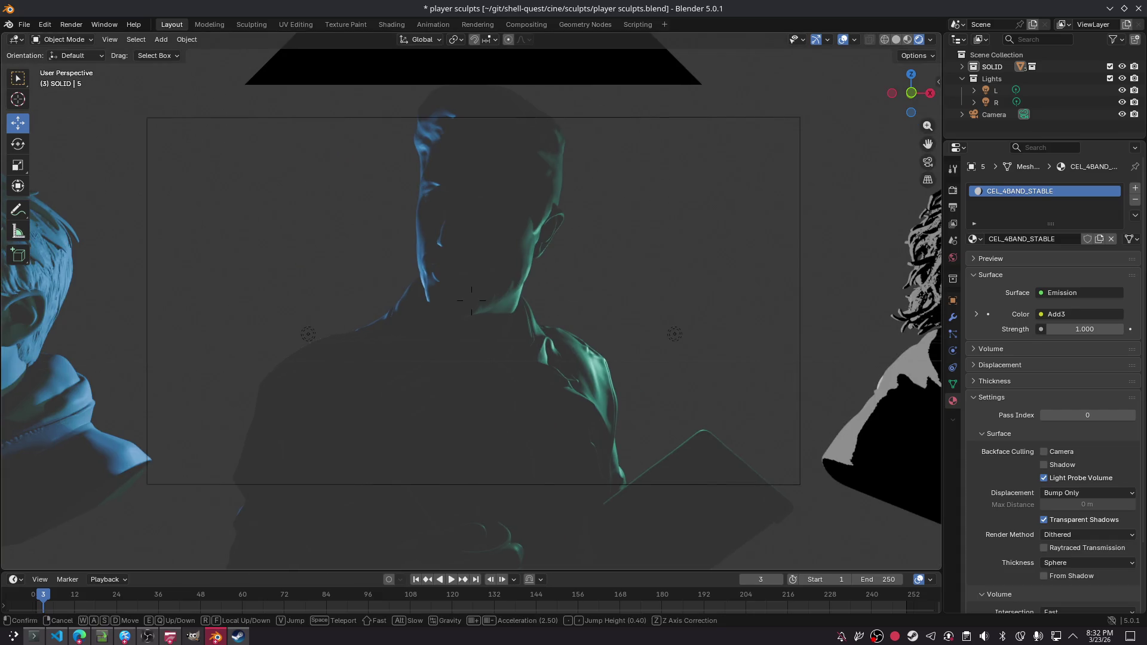
{"action": "key", "text": "w"}
{"action": "key", "text": "d"}
{"action": "left_click", "coordinate": [471, 300]}
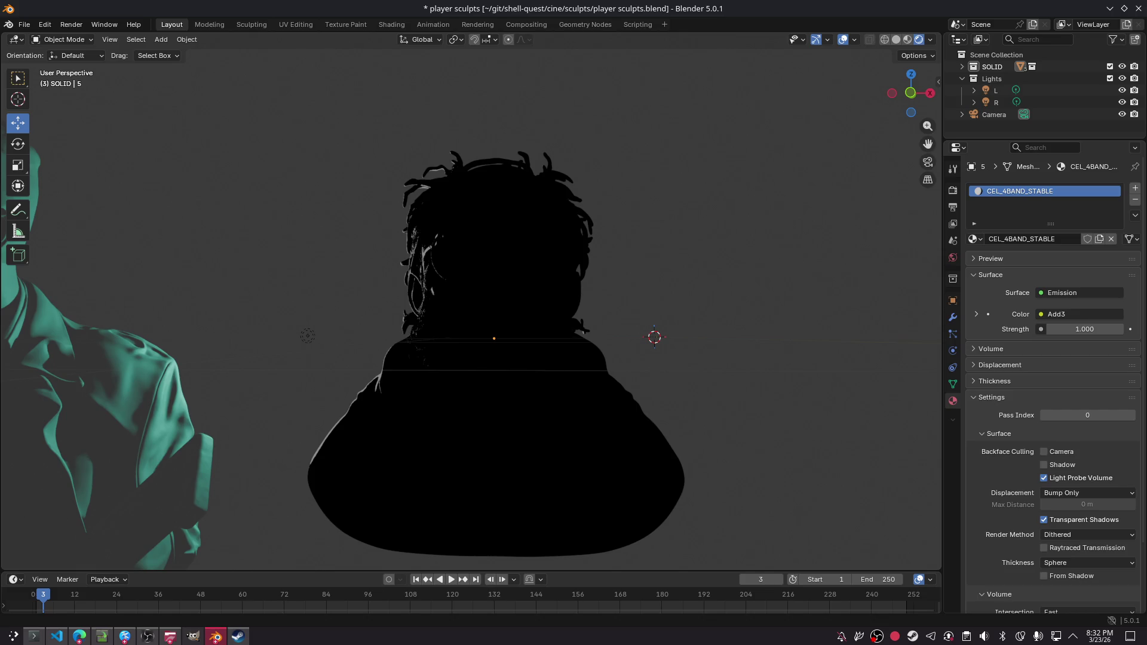
- Select lights L and R, scale them further apart, and run a test render
{"action": "left_click", "coordinate": [977, 83]}
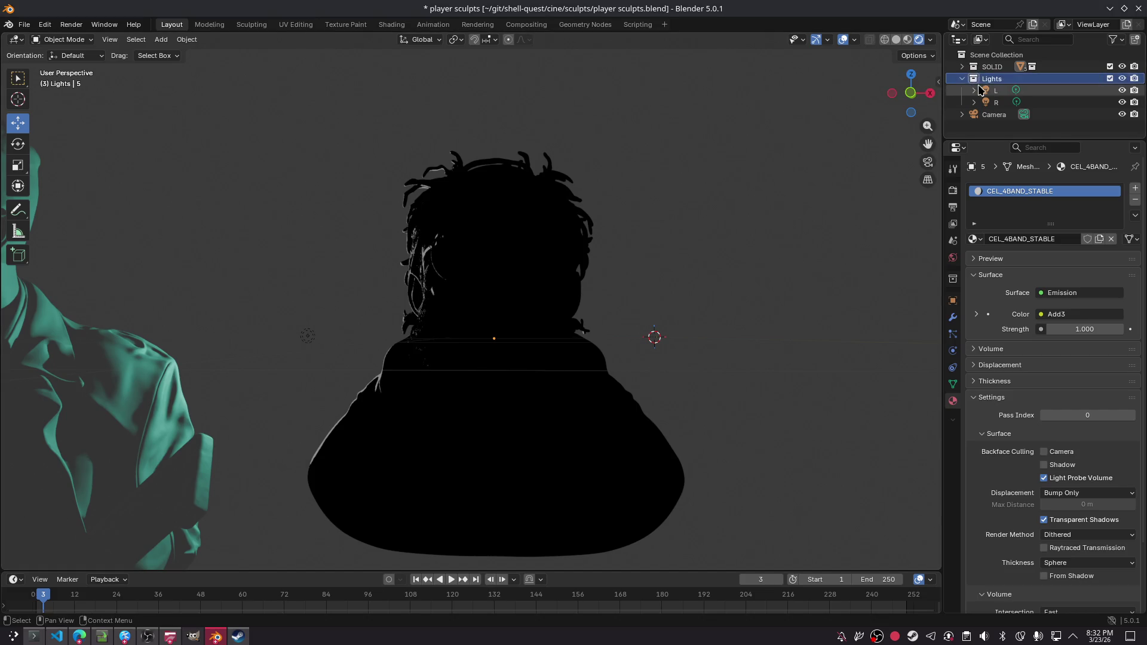
{"action": "left_click", "coordinate": [978, 84]}
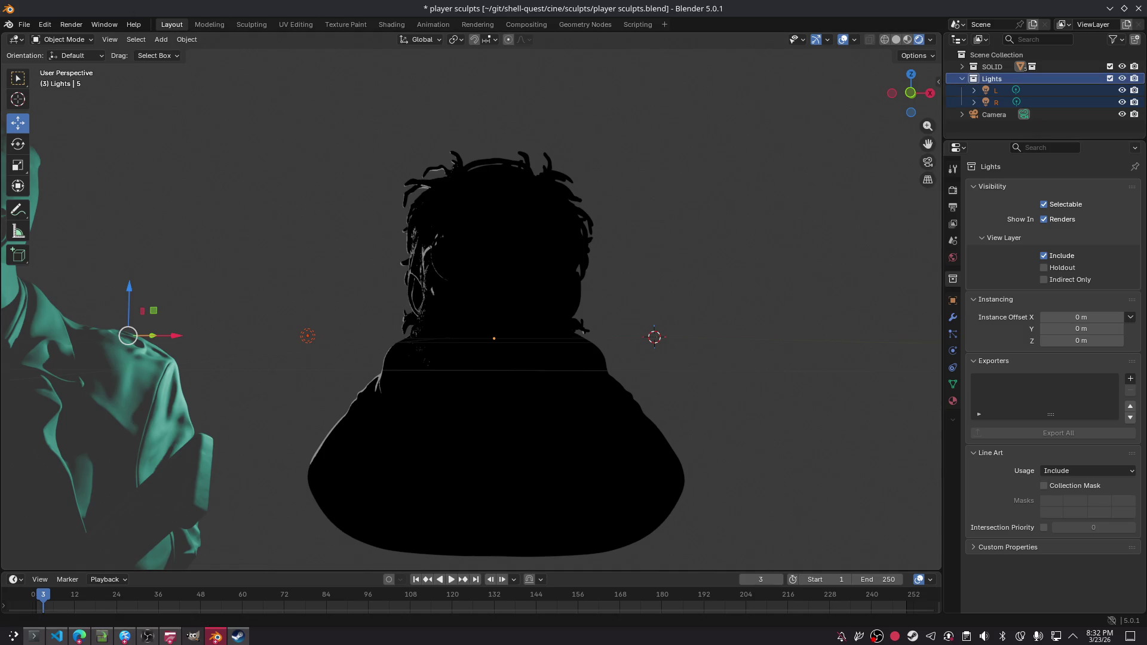
{"action": "mouse_move", "coordinate": [307, 336]}
{"action": "left_mouse_down"}
{"action": "mouse_move", "coordinate": [191, 333]}
{"action": "mouse_move", "coordinate": [604, 336]}
{"action": "mouse_move", "coordinate": [281, 336]}
{"action": "mouse_move", "coordinate": [321, 336]}
{"action": "left_mouse_up"}
{"action": "key", "text": "s"}
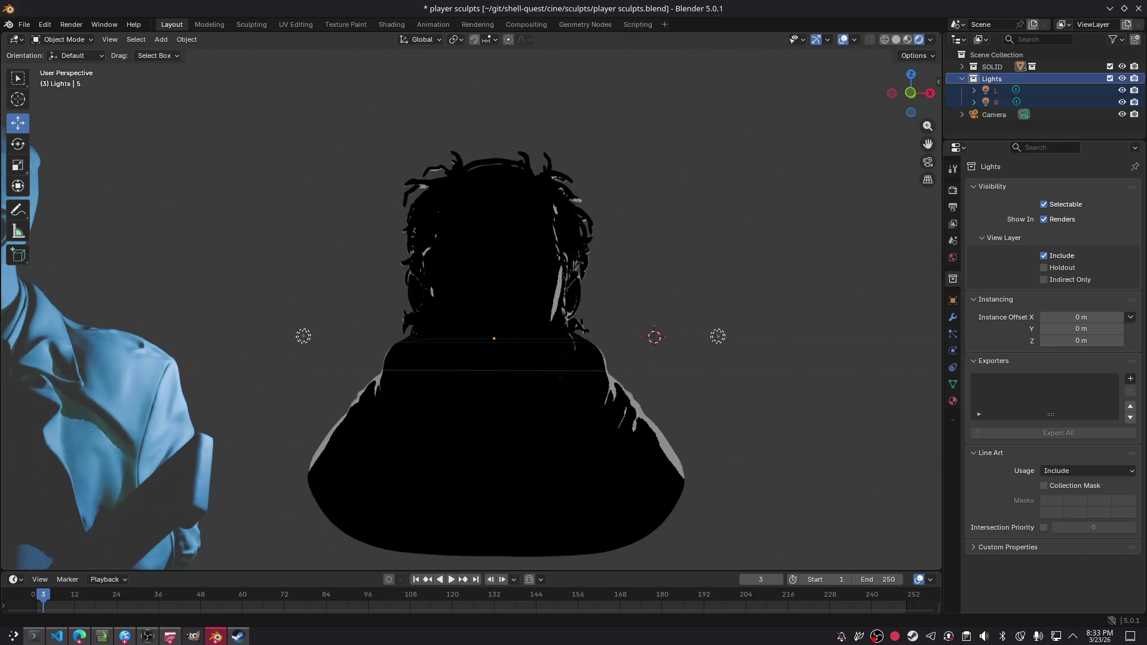
{"action": "key", "text": "Return"}
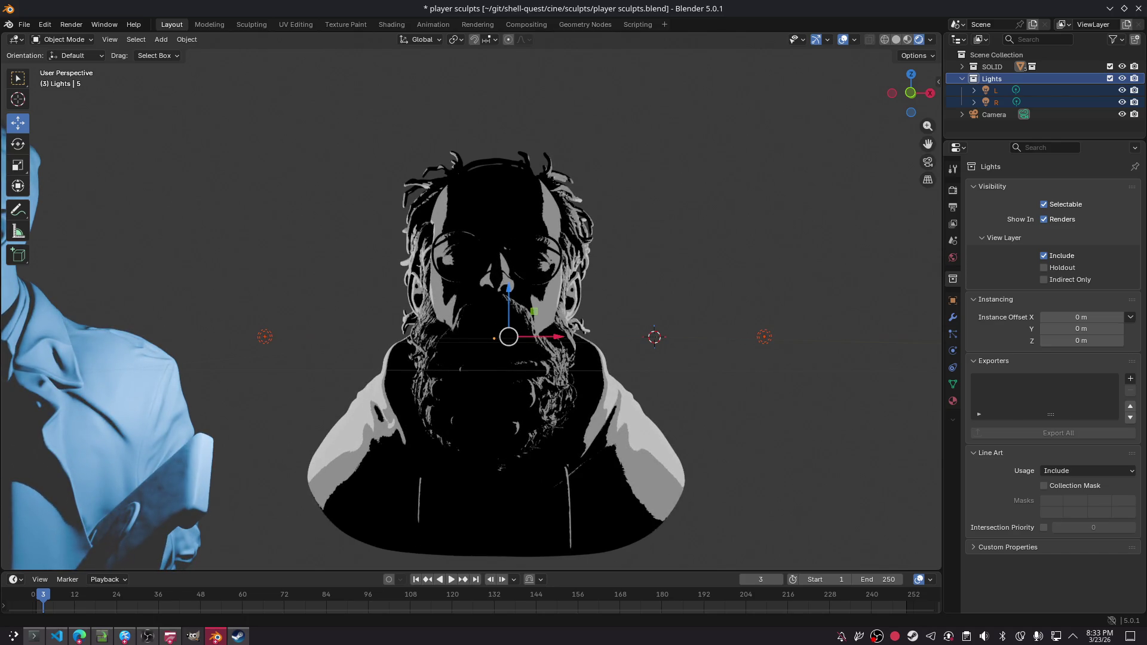
{"action": "key", "text": "F12"}
- Look through the scene camera, centre the bust in frame, and render with F12
{"action": "left_click", "coordinate": [499, 194]}
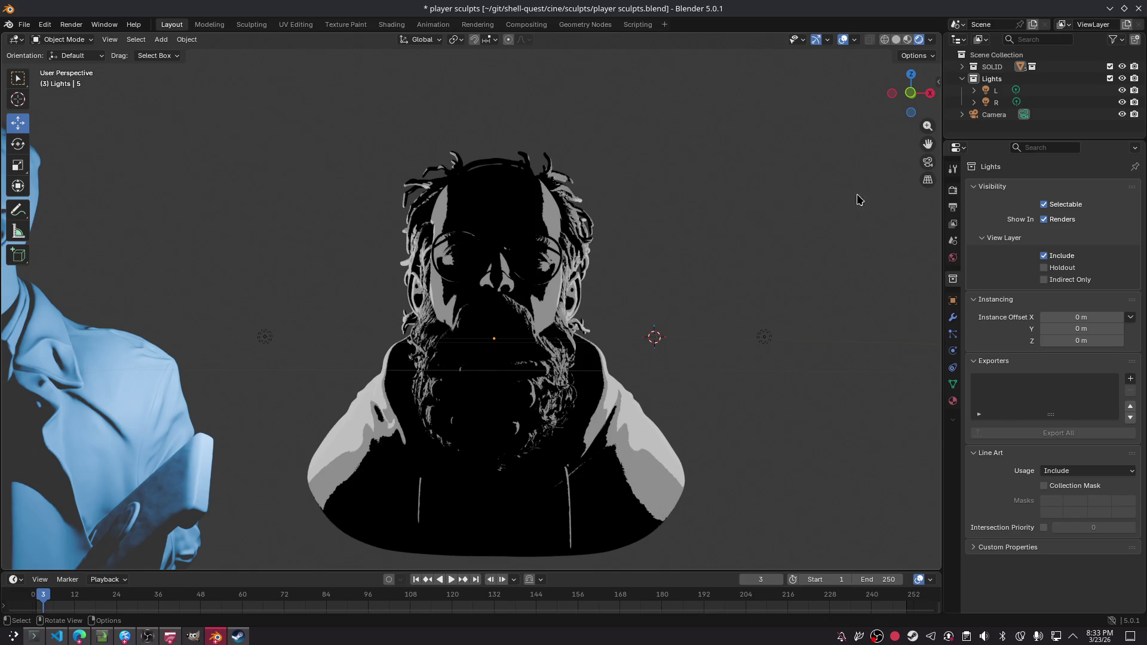
{"action": "left_click", "coordinate": [930, 166]}
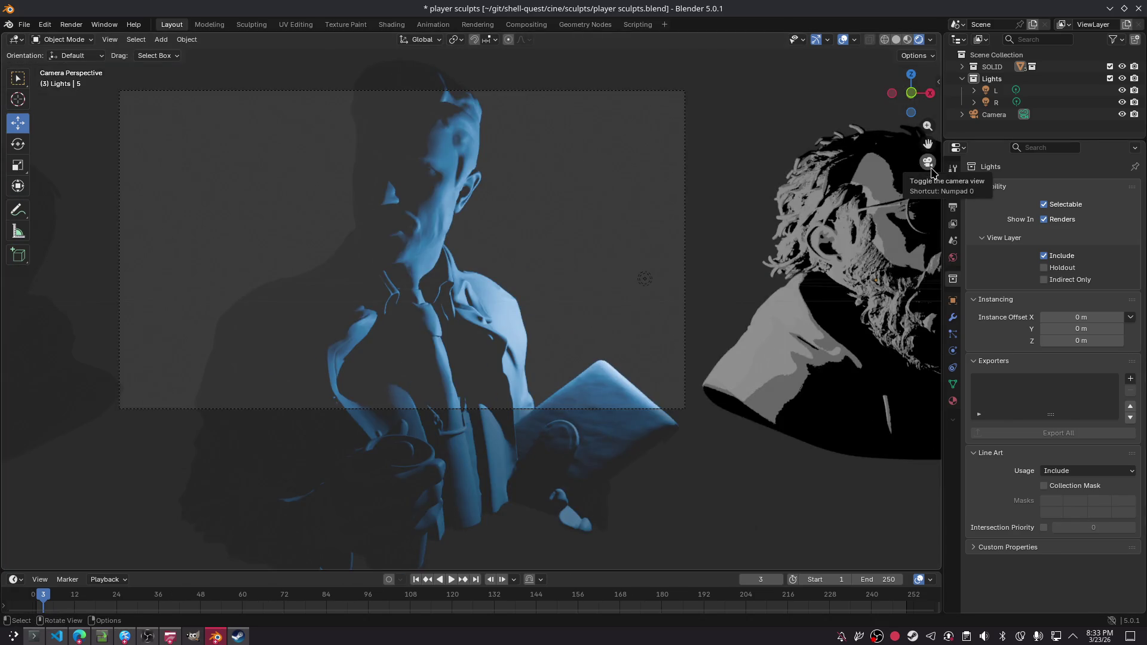
{"action": "key", "text": "shift+grave"}
{"action": "key", "text": "d"}
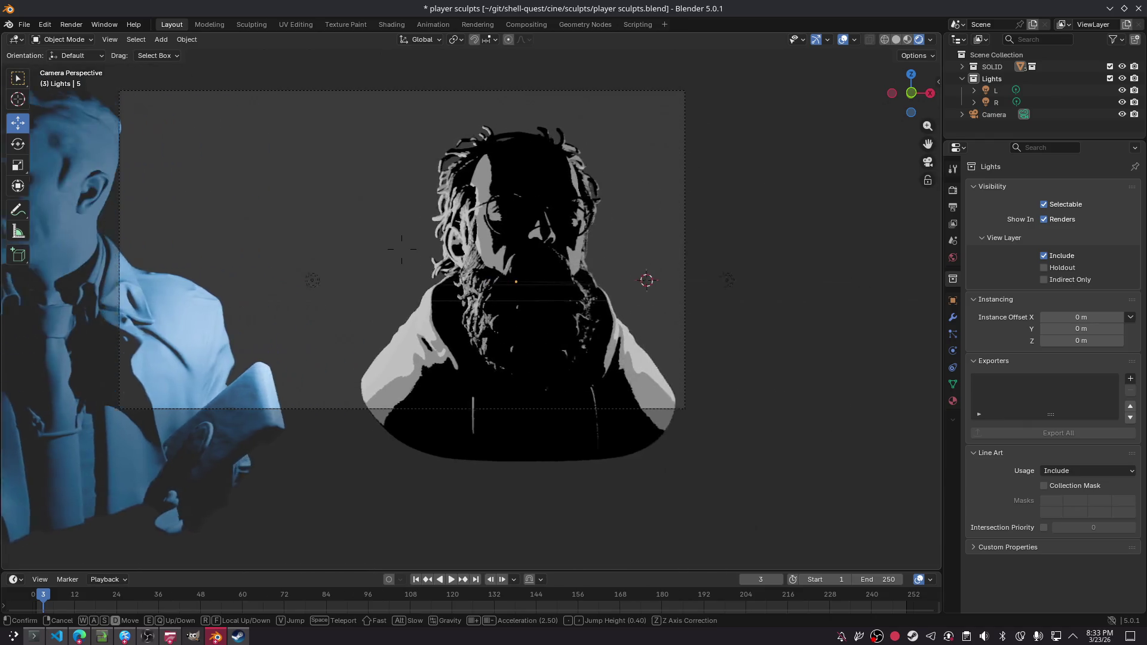
{"action": "left_click", "coordinate": [514, 150]}
{"action": "key", "text": "F12"}
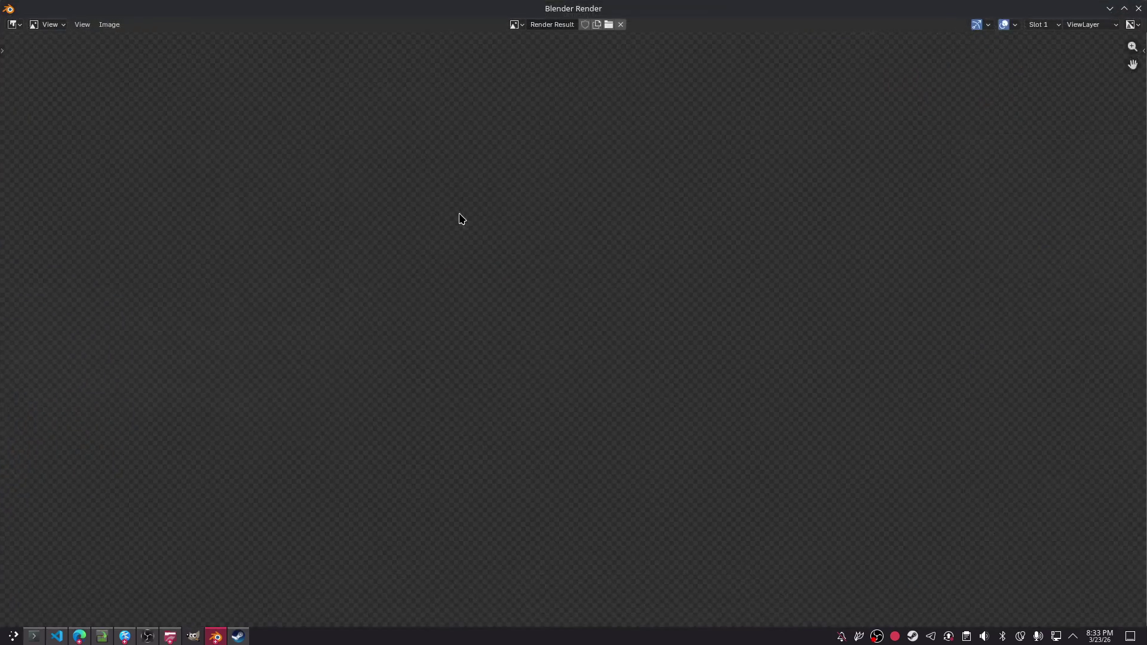
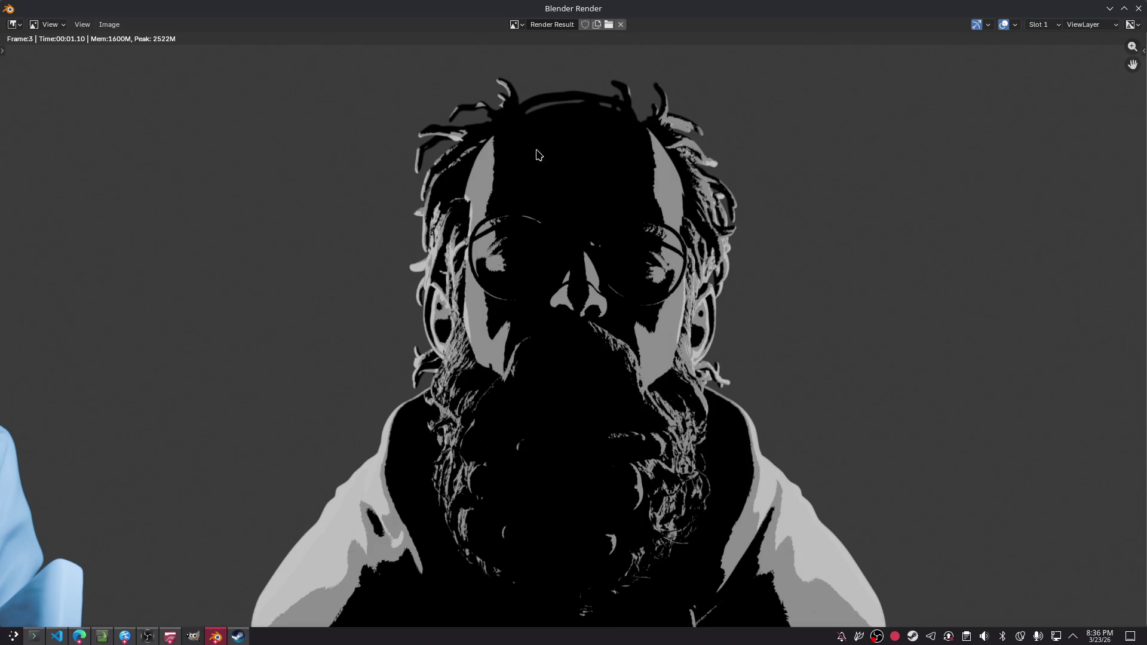
- Close the render, walk the camera to centre the blue figure, and show the bust's CEL_4BAND_STABLE material
{"action": "left_click", "coordinate": [1139, 8]}
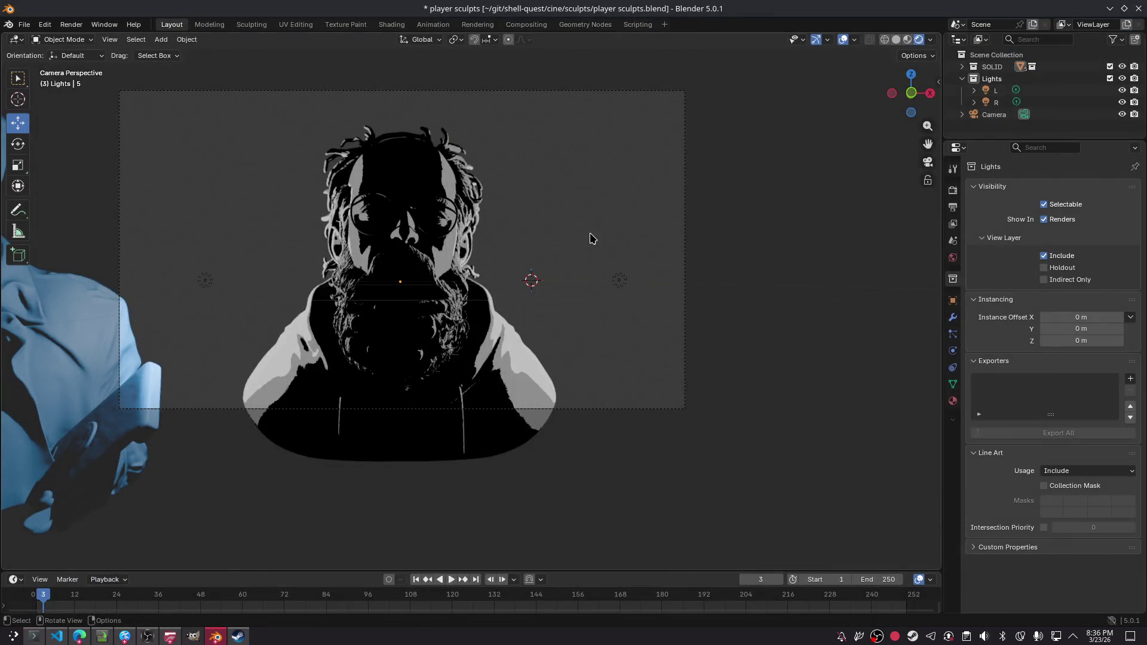
{"action": "key", "text": "shift+grave"}
{"action": "key", "text": "w"}
{"action": "key", "text": "a"}
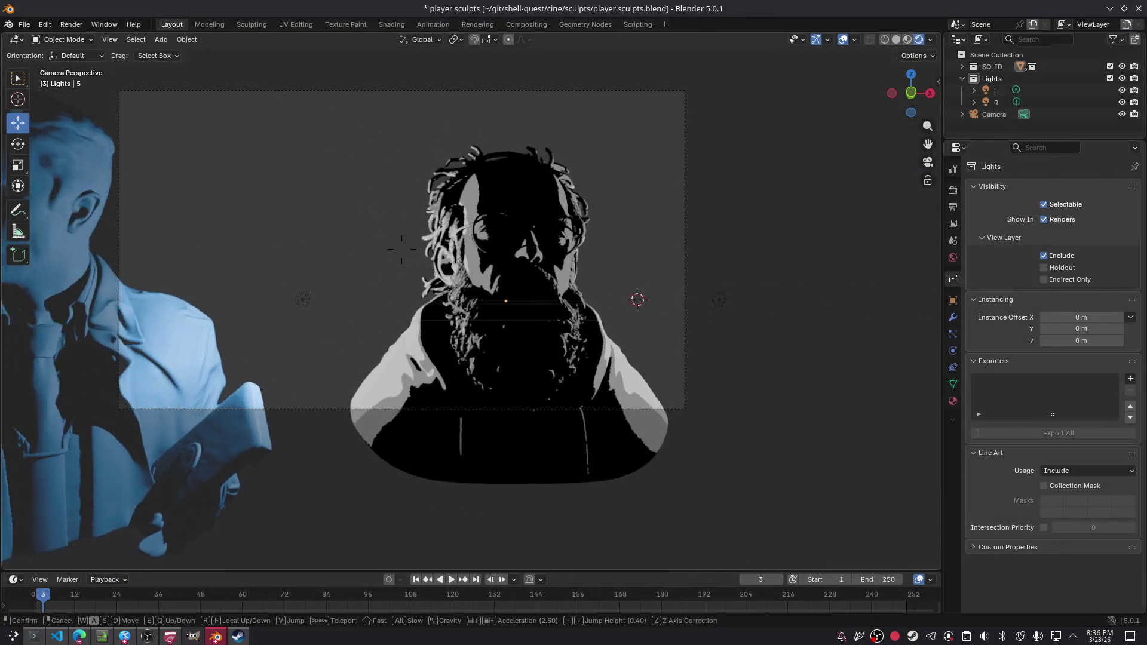
{"action": "key", "text": "a"}
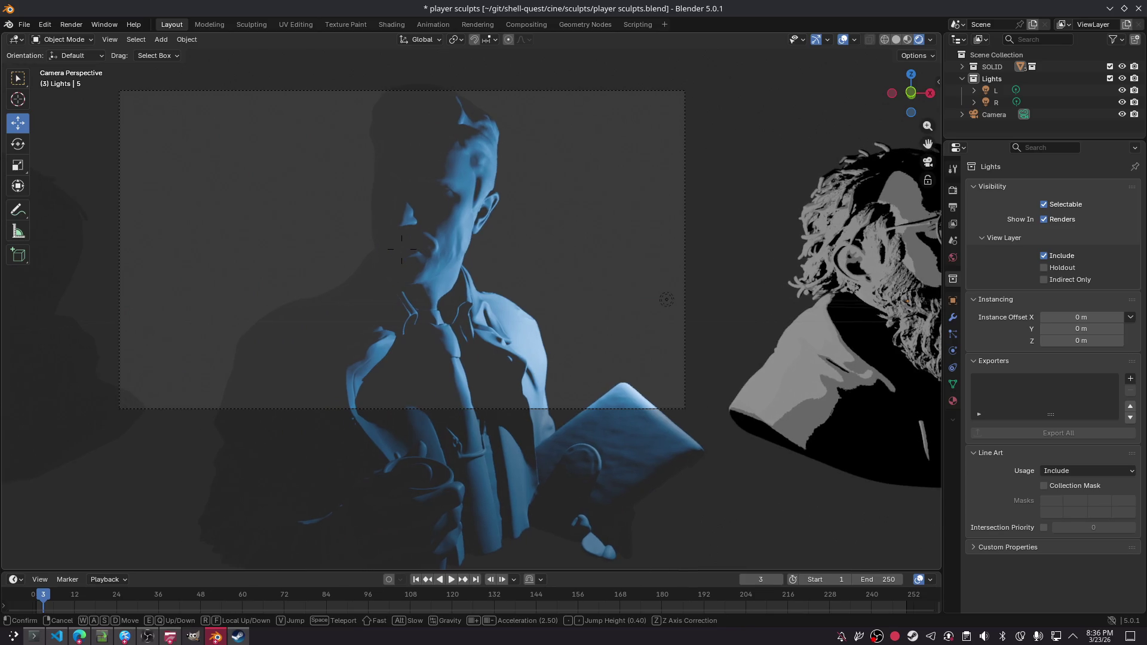
{"action": "left_click", "coordinate": [401, 249]}
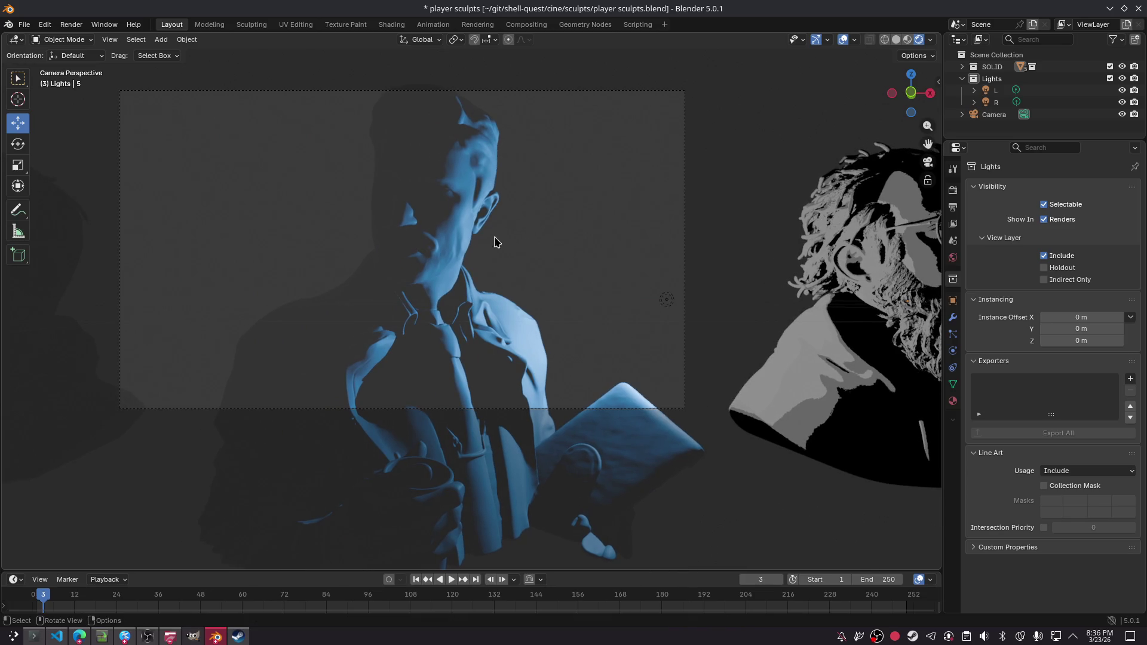
{"action": "left_click", "coordinate": [847, 302]}
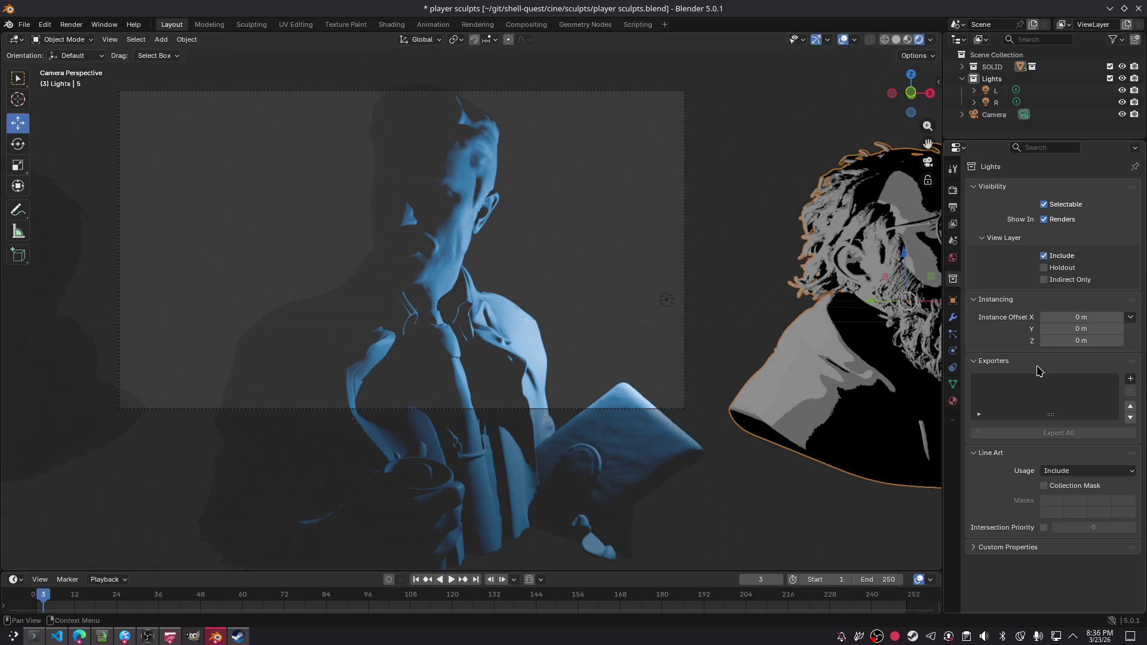
{"action": "left_click", "coordinate": [953, 401]}
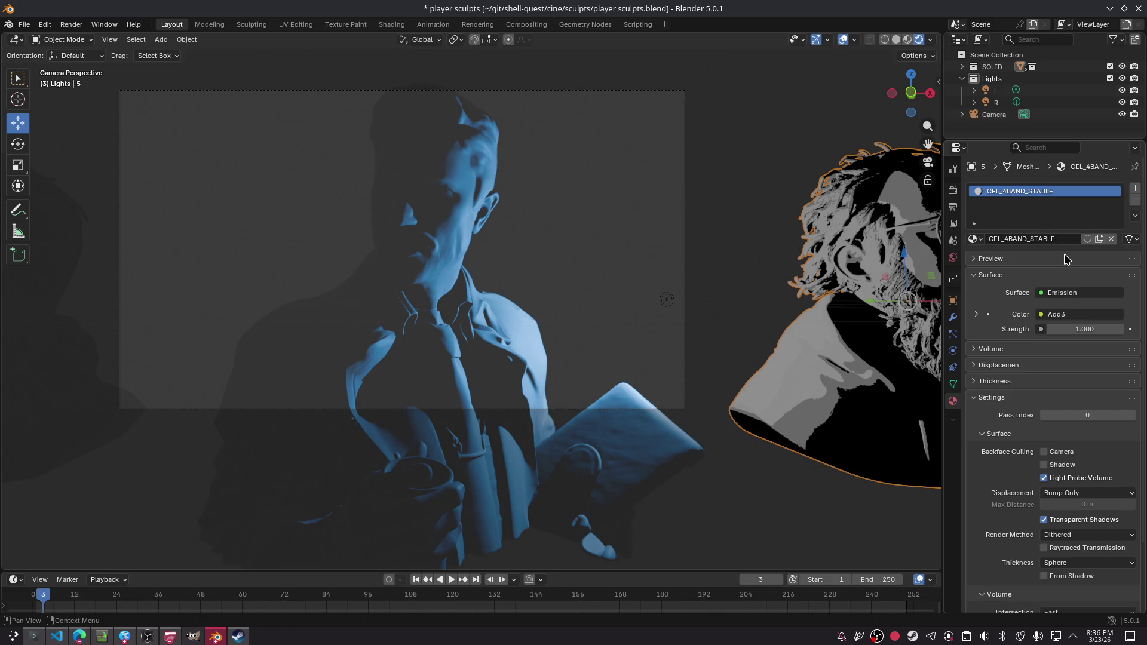
- Deselect the bearded bust and minimize Blender so the Konsole session is in front
{"action": "left_click", "coordinate": [717, 245]}
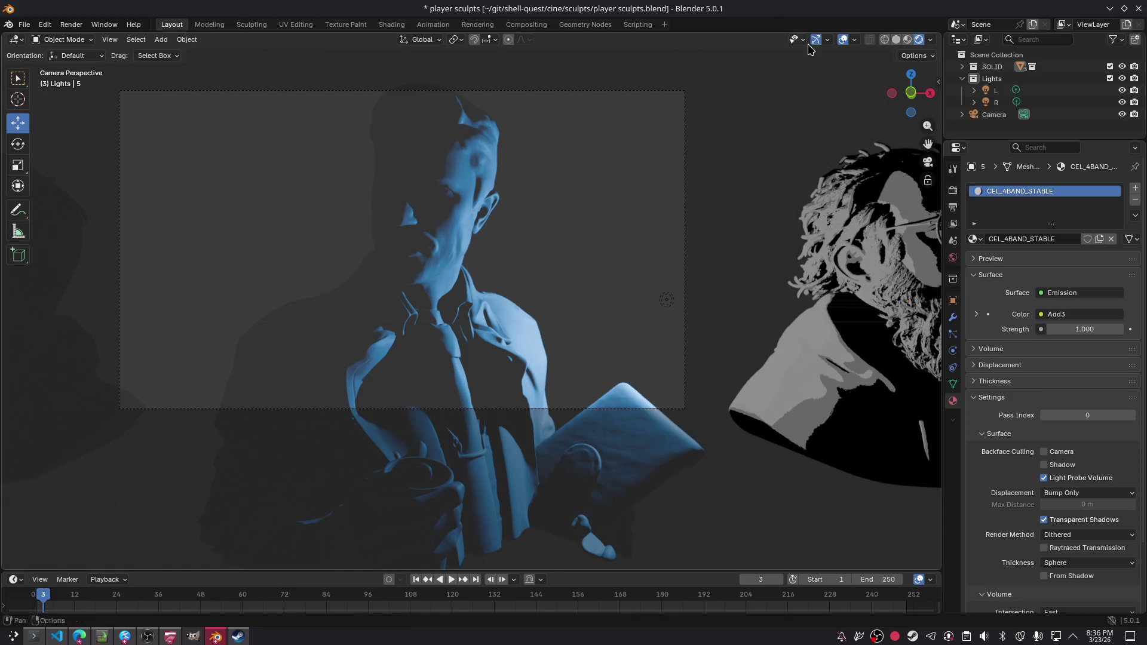
{"action": "left_click", "coordinate": [1110, 9]}
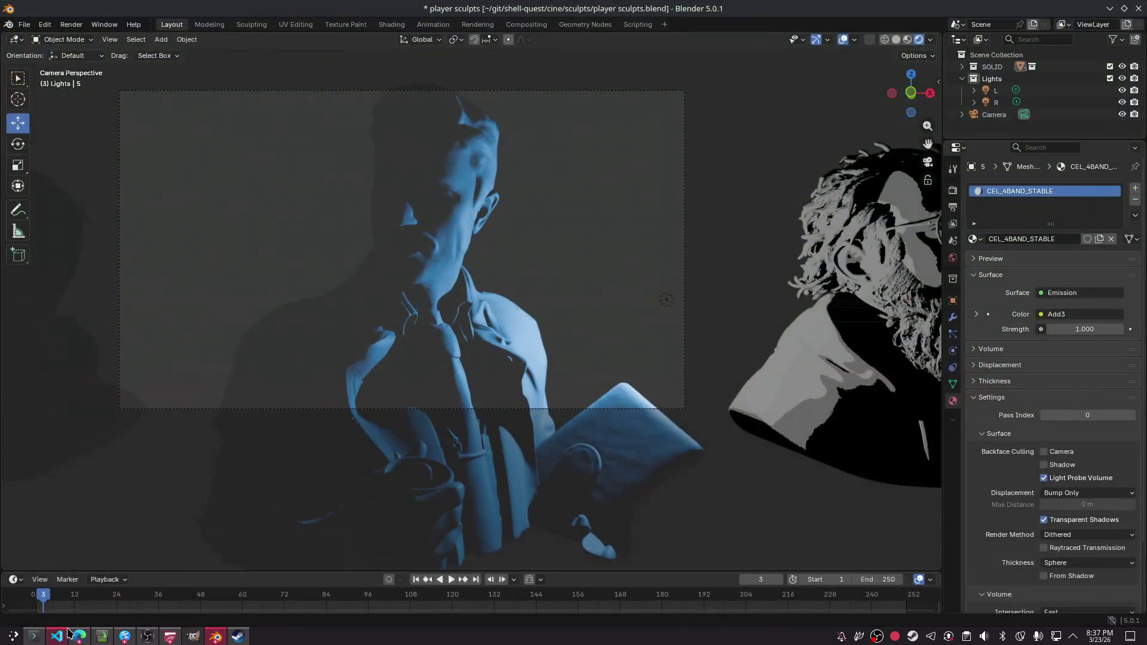
- Check Claude's usage page (67% session, 87% weekly) in a new browser tab, then return to Blender
{"action": "left_click", "coordinate": [79, 636]}
{"action": "key", "text": "ctrl+t"}
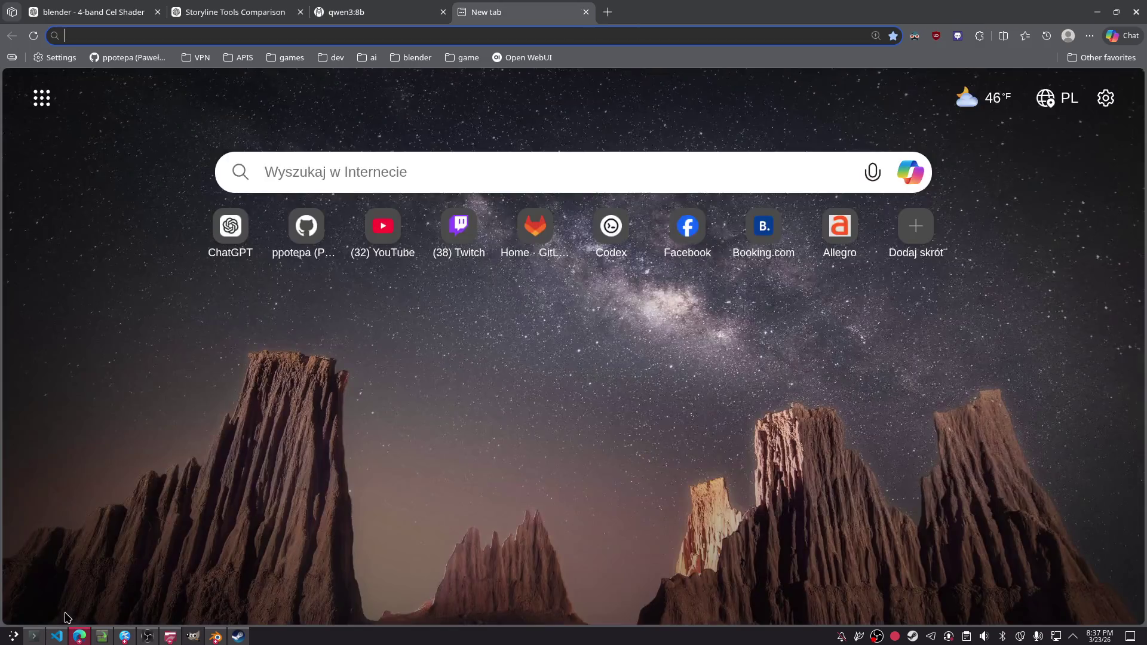
{"action": "type", "text": "cl;"}
{"action": "type", "text": "lau"}
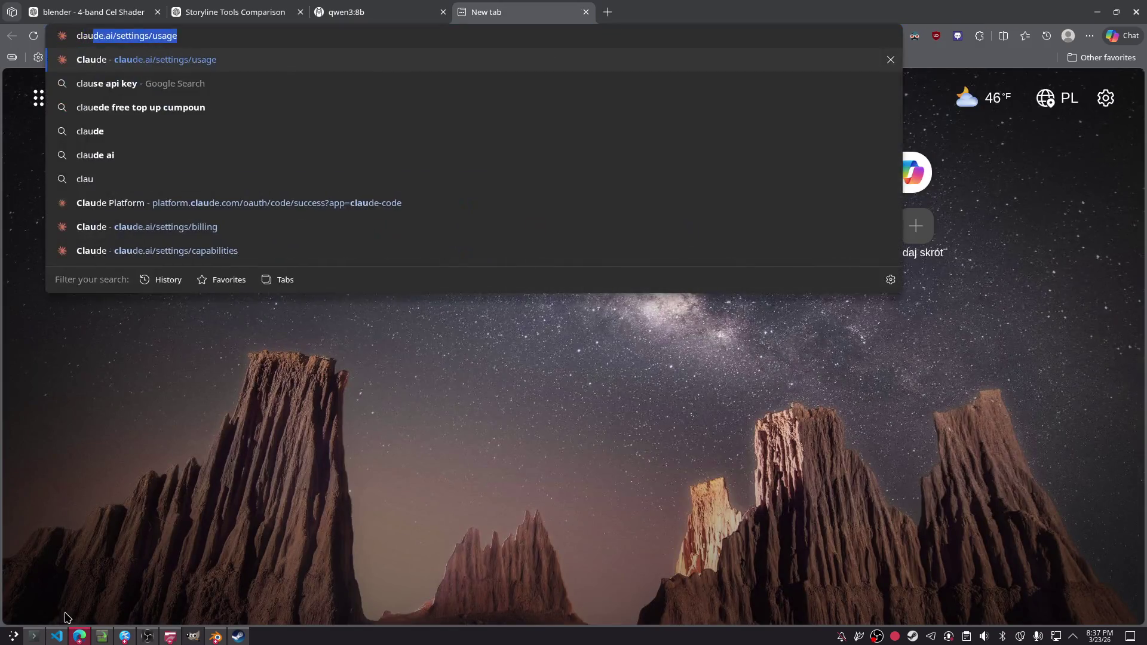
{"action": "key", "text": "Return"}
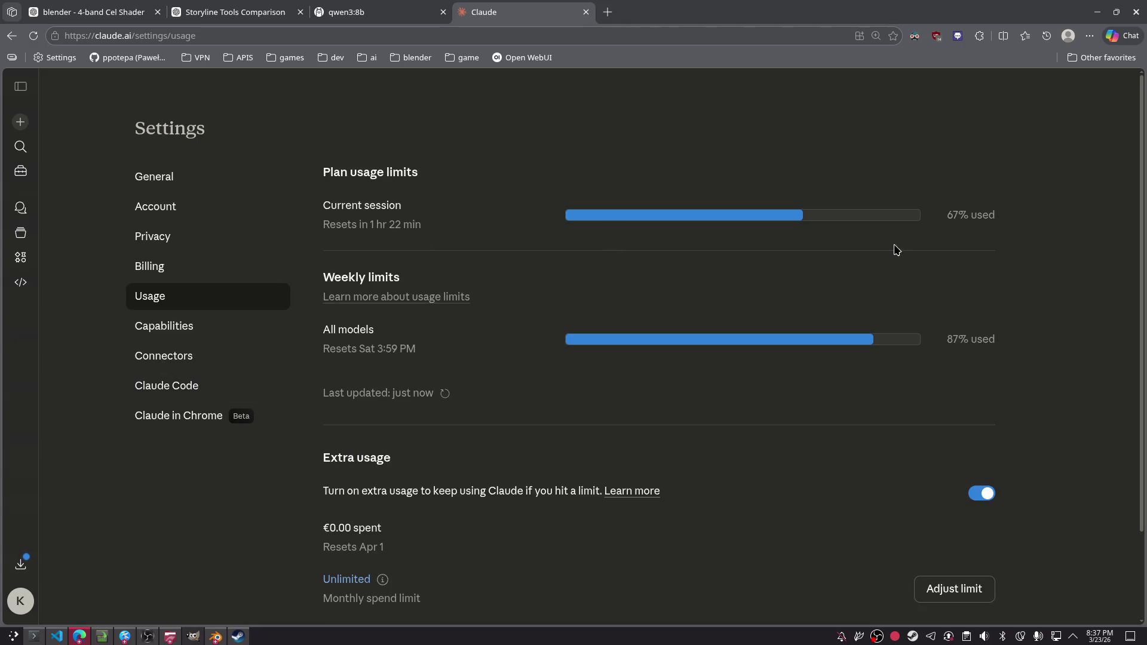
{"action": "key", "text": "ctrl+shift+Tab"}
{"action": "key", "text": "alt+Tab"}
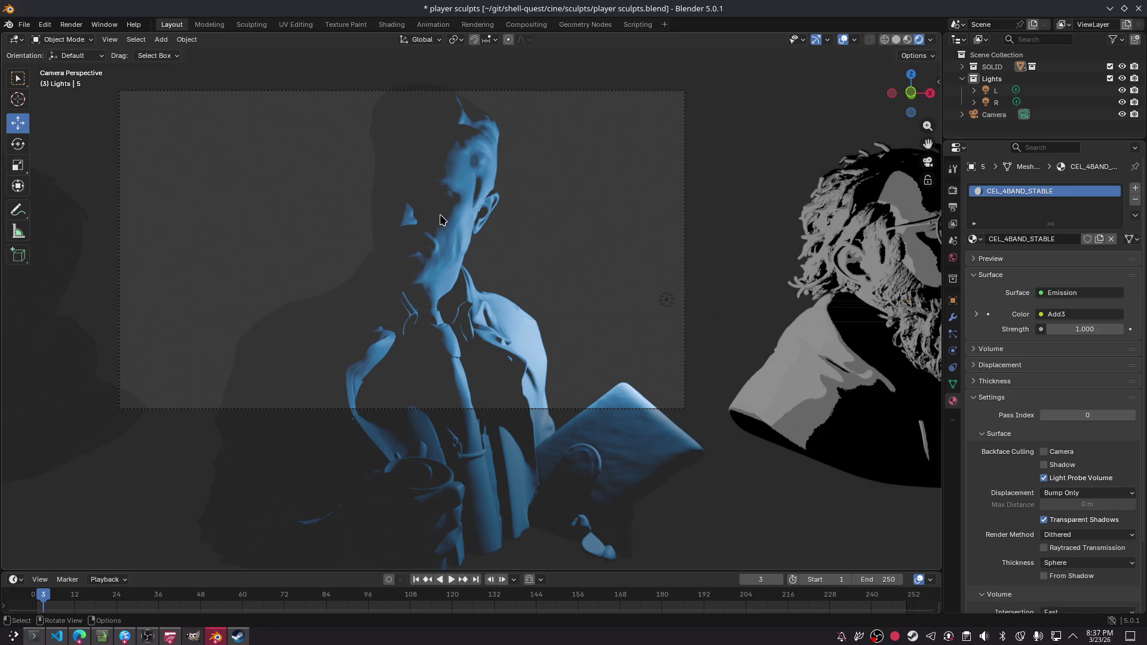
- Walk the camera sideways and lower it to frame the bearded bust
{"action": "left_click", "coordinate": [440, 220]}
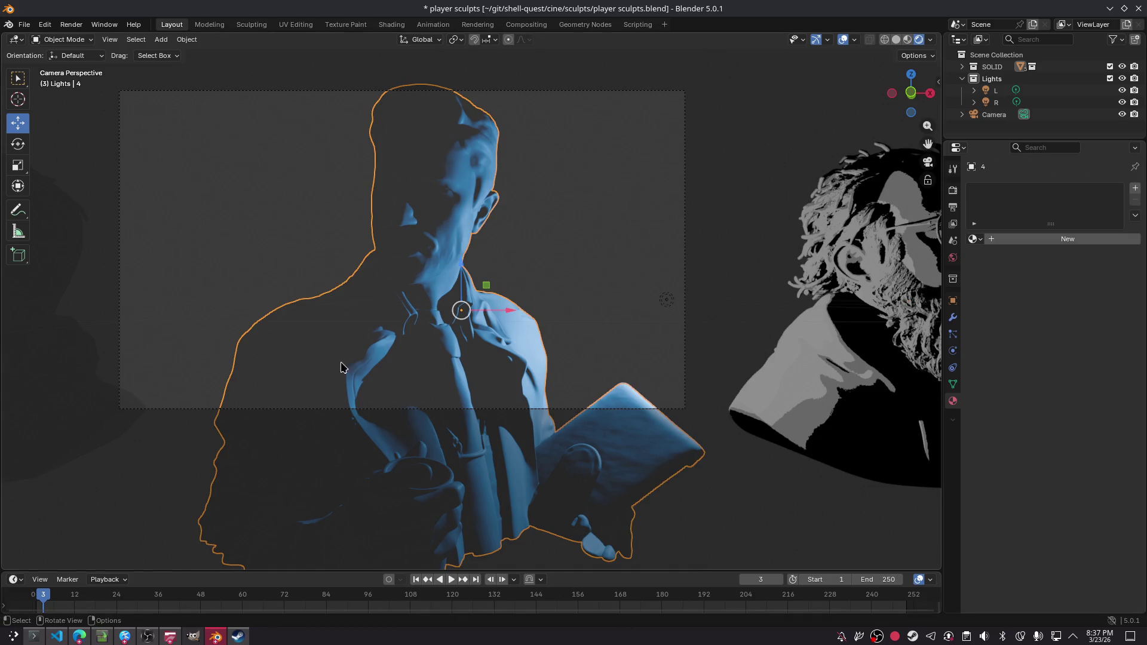
{"action": "key", "text": "shift+grave"}
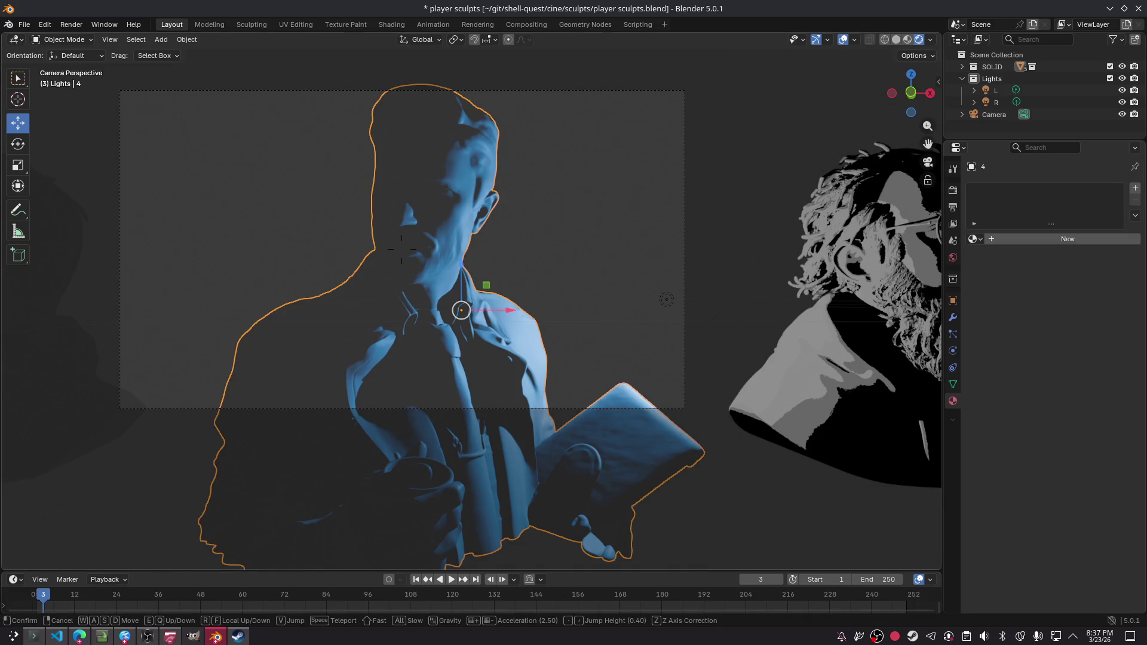
{"action": "key", "text": "a"}
{"action": "key", "text": "d"}
{"action": "key", "text": "d"}
{"action": "key", "text": "d"}
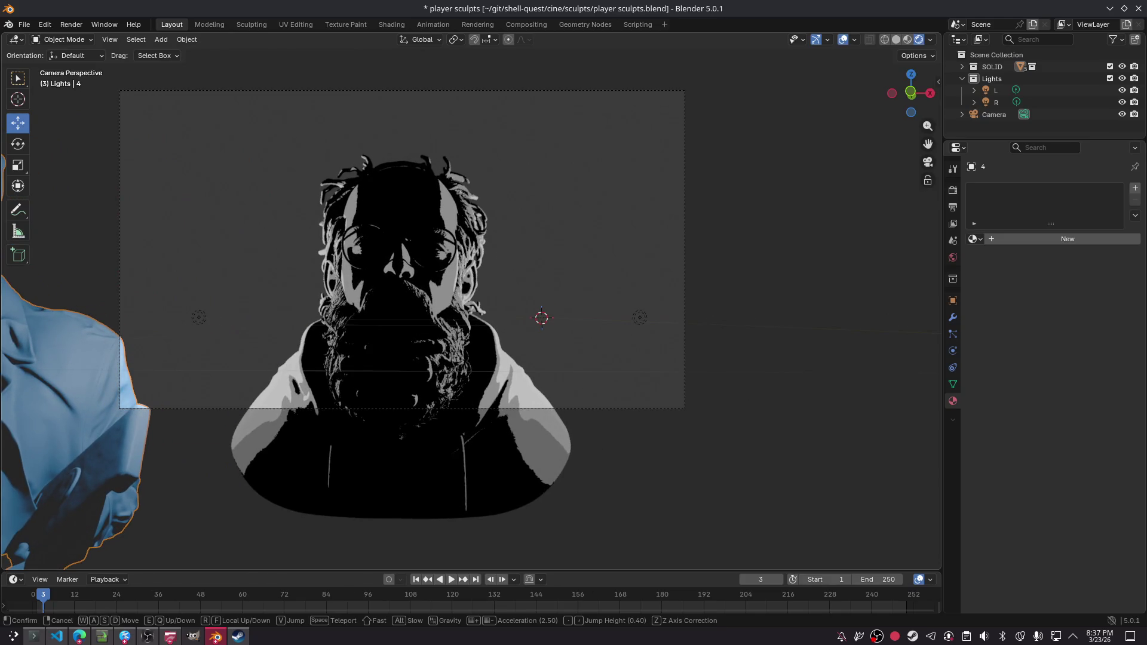
{"action": "key", "text": "q"}
{"action": "left_click", "coordinate": [408, 220]}
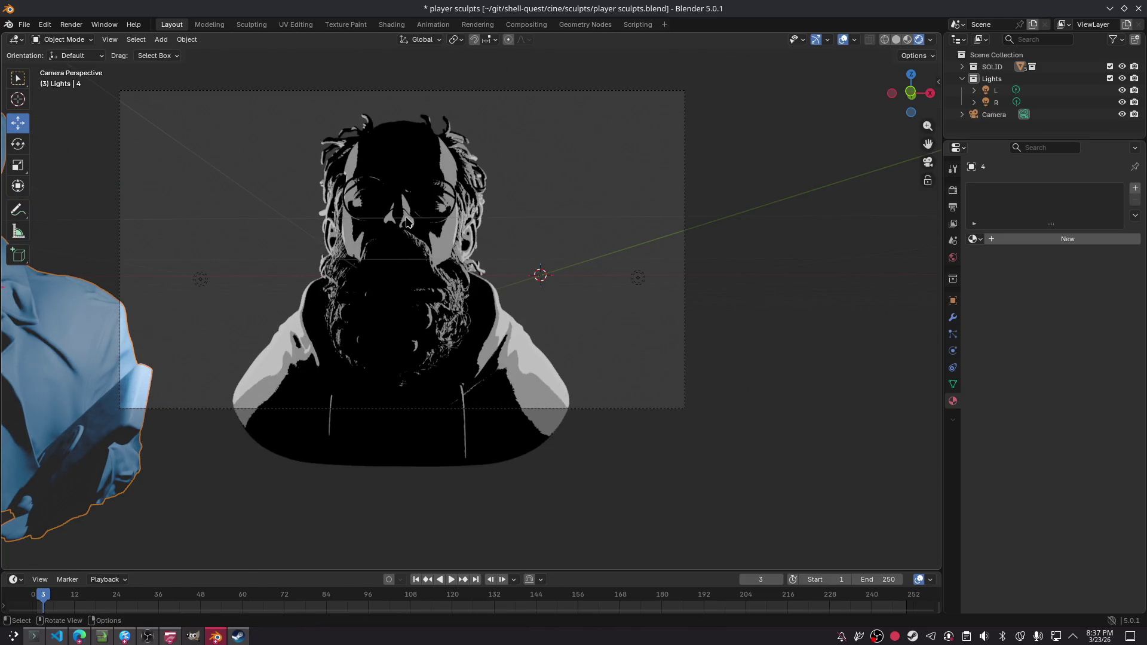
- Render the cel-shaded bust frame with F12, then switch to the Storyline Tools Comparison chat in the browser
{"action": "key", "text": "F12"}
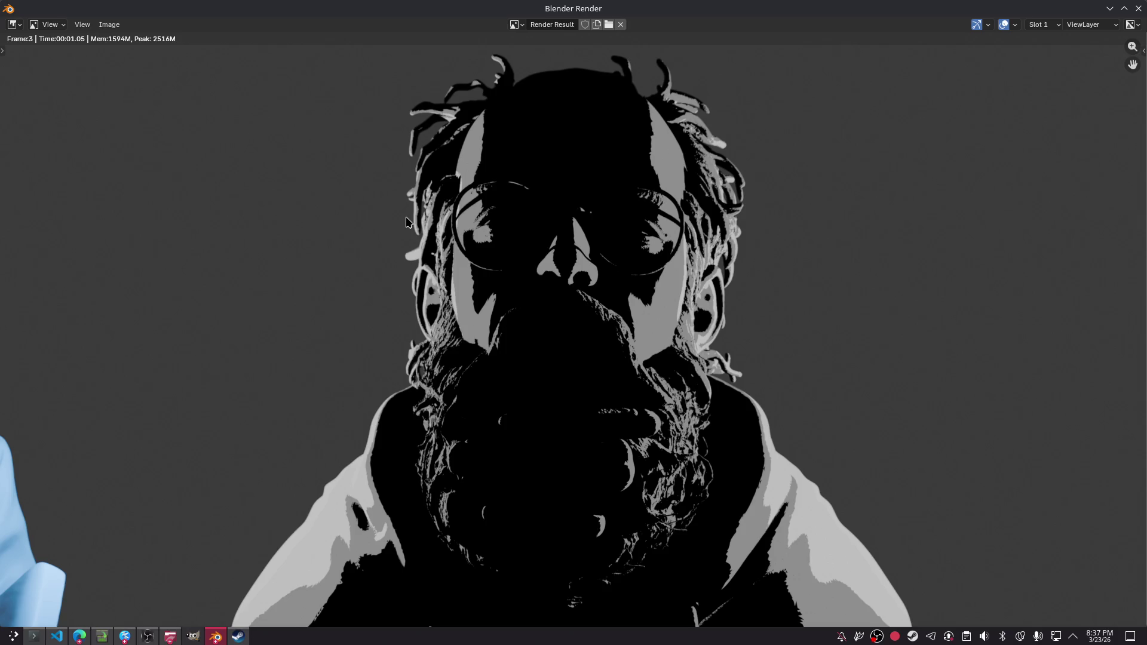
{"action": "key", "text": "Escape"}
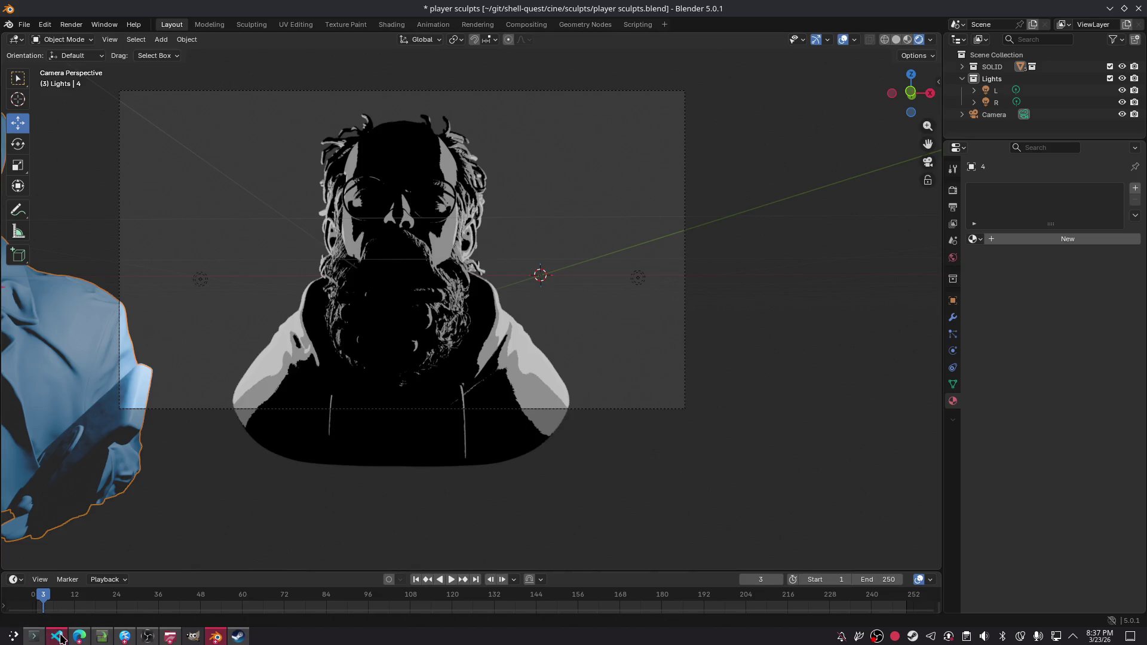
{"action": "left_click", "coordinate": [79, 636]}
{"action": "left_click", "coordinate": [281, 11]}
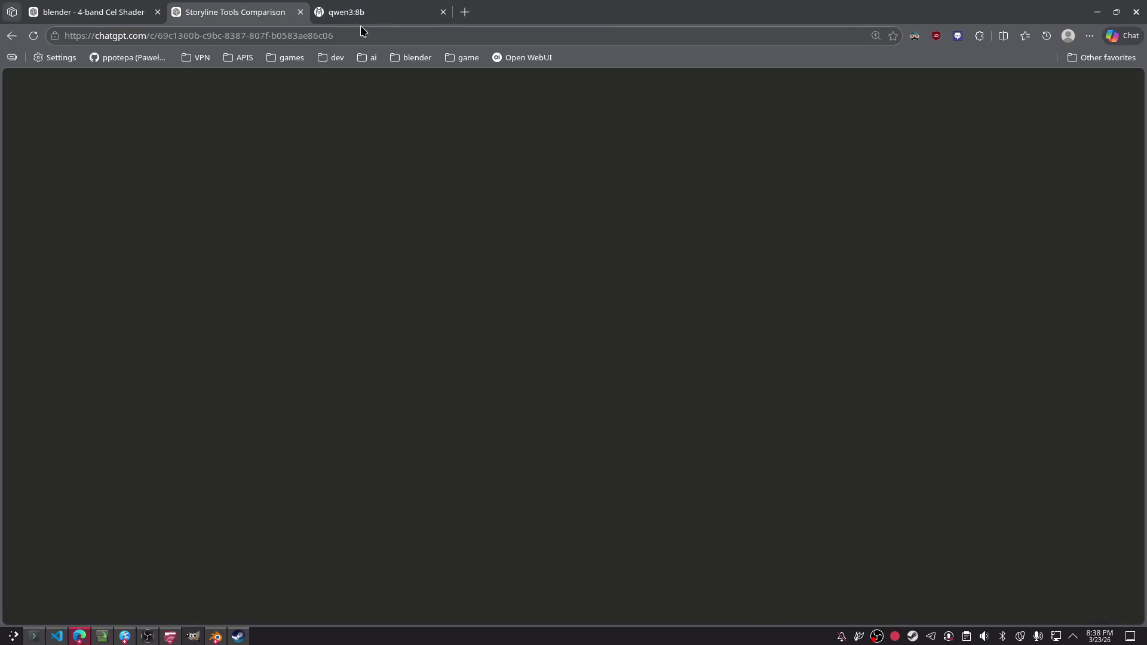
- Read ChatGPT's Open WebUI setup guide, then open Open WebUI at 127.0.0.1:8080 from the bookmark
{"action": "scroll", "coordinate": [660, 244], "scroll_direction": "down", "scroll_amount": 10}
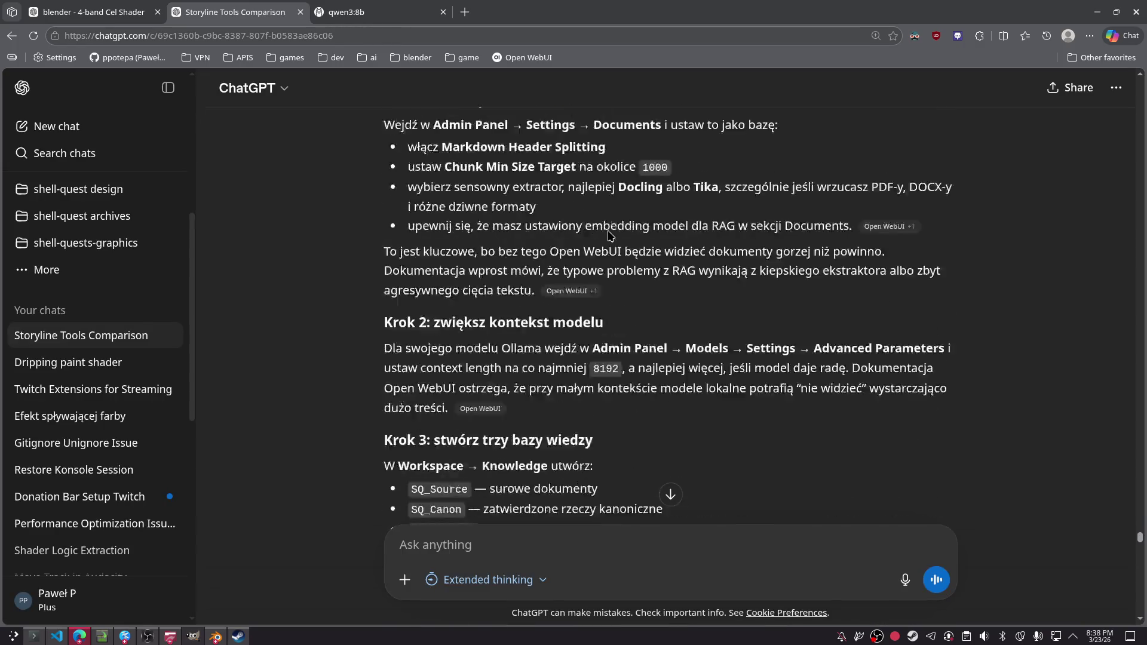
{"action": "scroll", "coordinate": [541, 277], "scroll_direction": "up", "scroll_amount": 8}
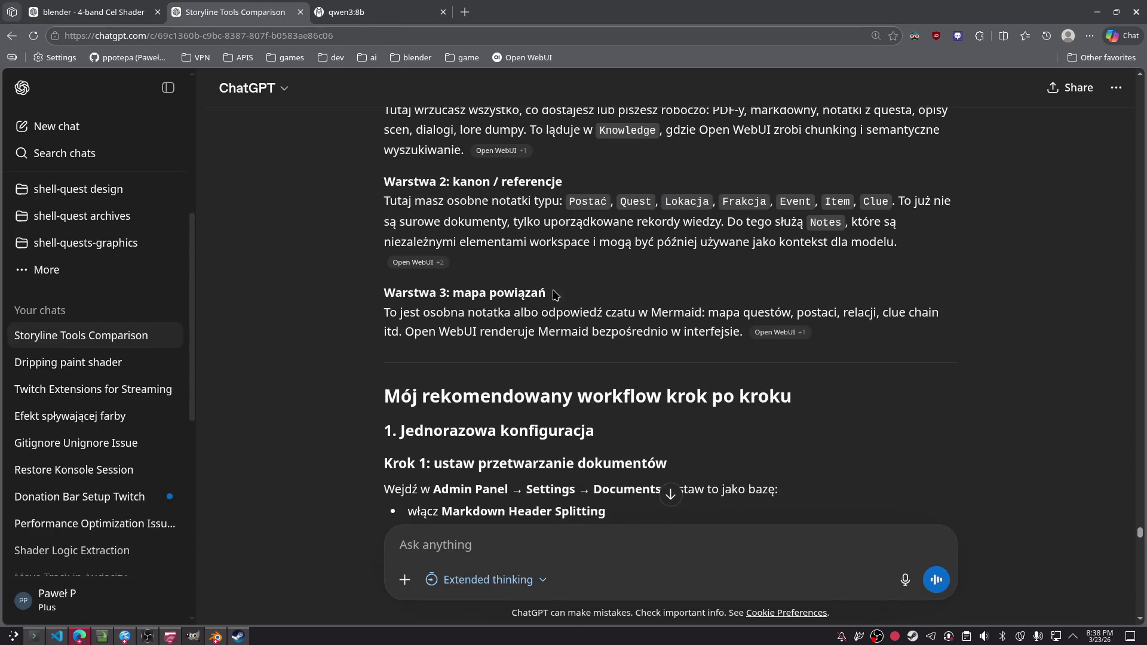
{"action": "scroll", "coordinate": [598, 287], "scroll_direction": "down", "scroll_amount": 3}
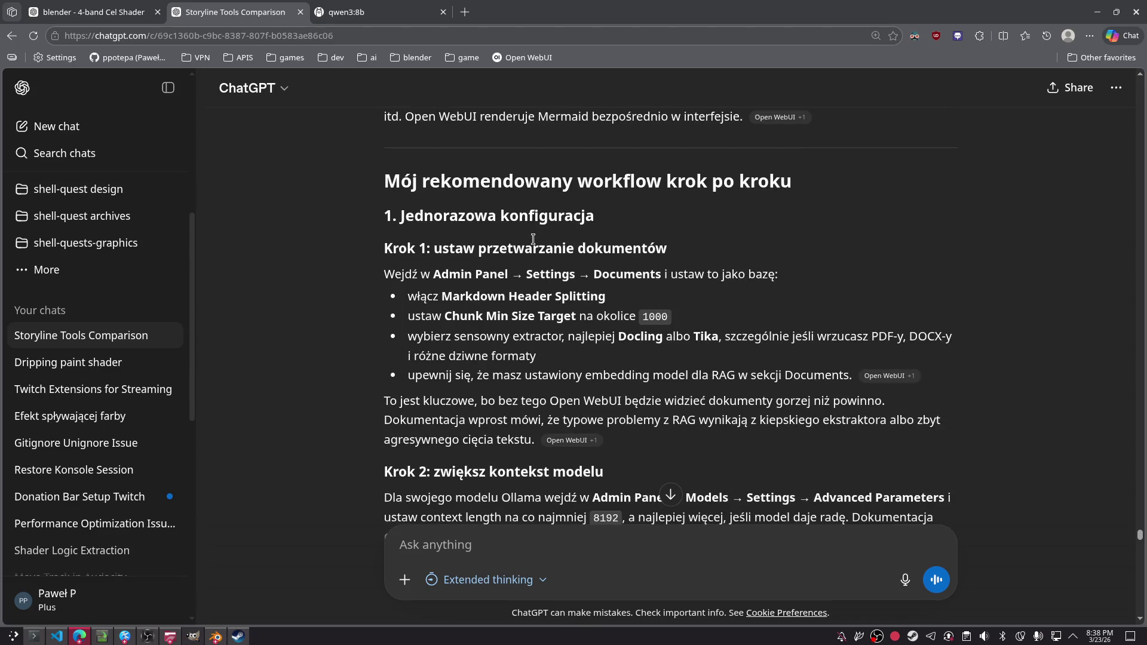
{"action": "left_click_drag", "start_coordinate": [605, 297], "coordinate": [408, 296]}
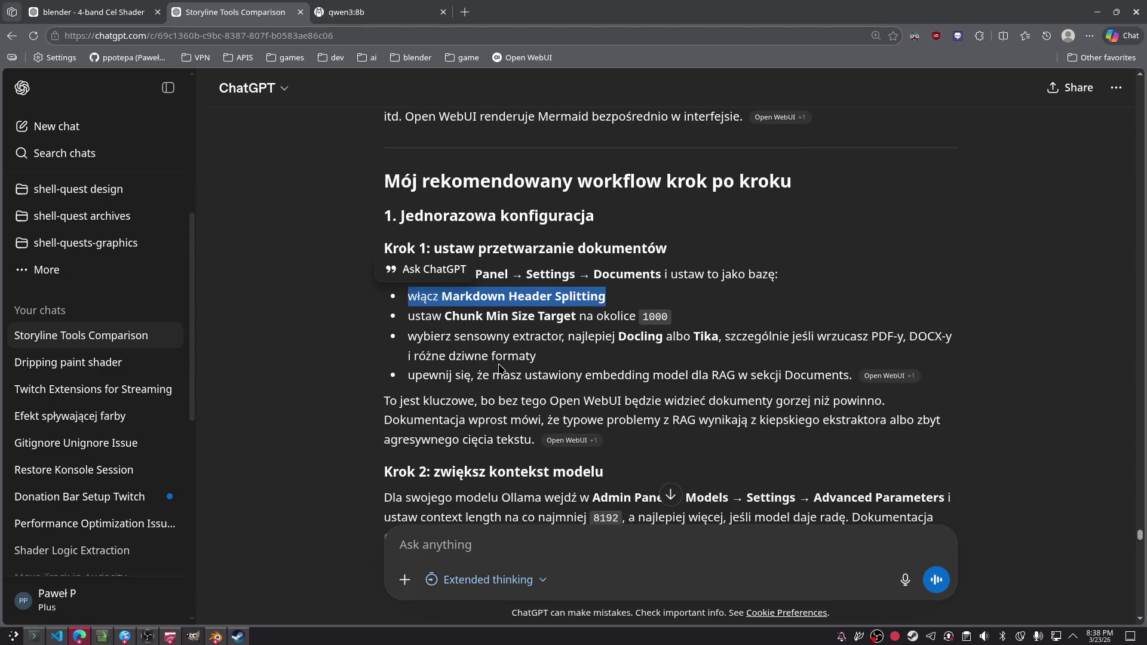
{"action": "left_click", "coordinate": [371, 352]}
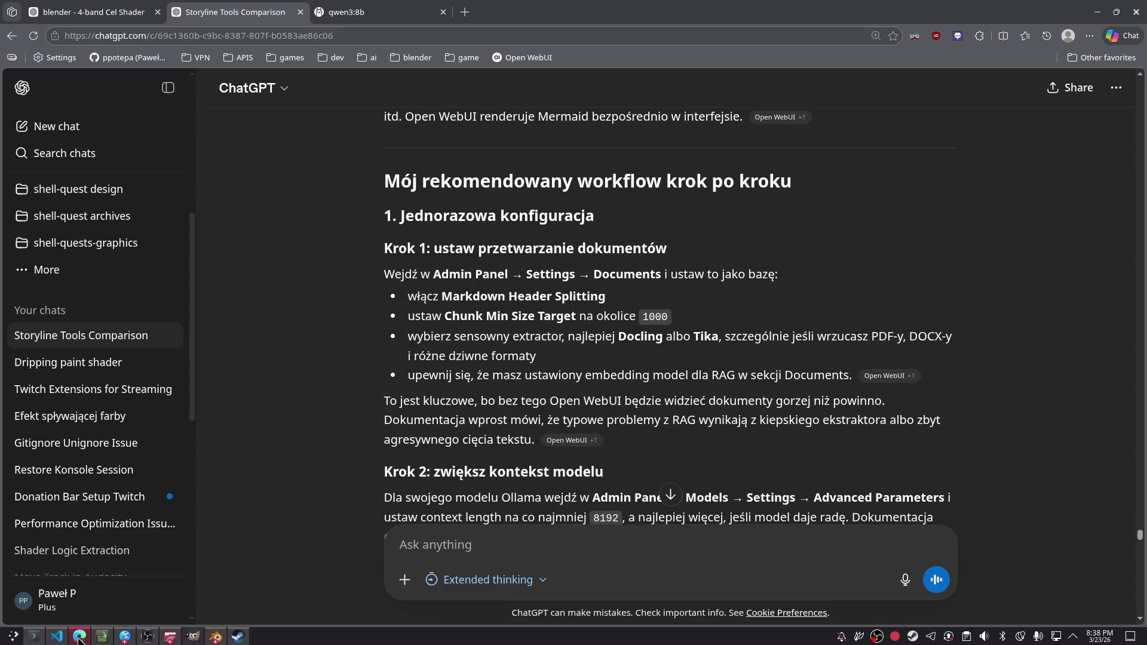
{"action": "left_click", "coordinate": [523, 57]}
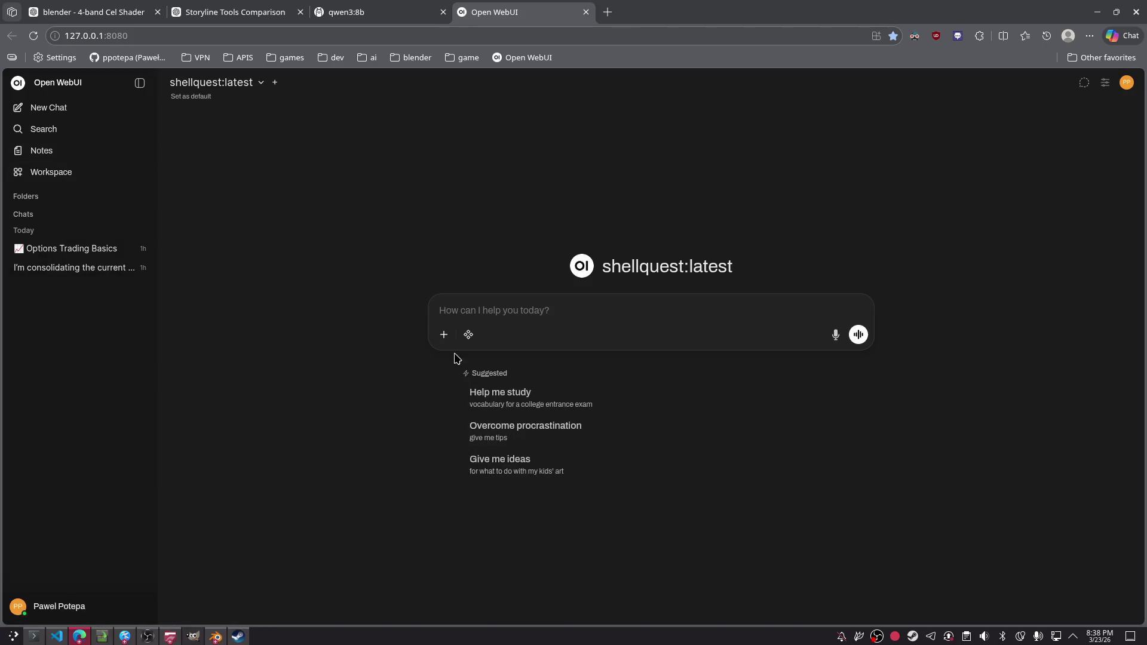
- Browse Open WebUI's General and Interface settings, checking the other tabs, then close the settings
{"action": "left_click", "coordinate": [1127, 82]}
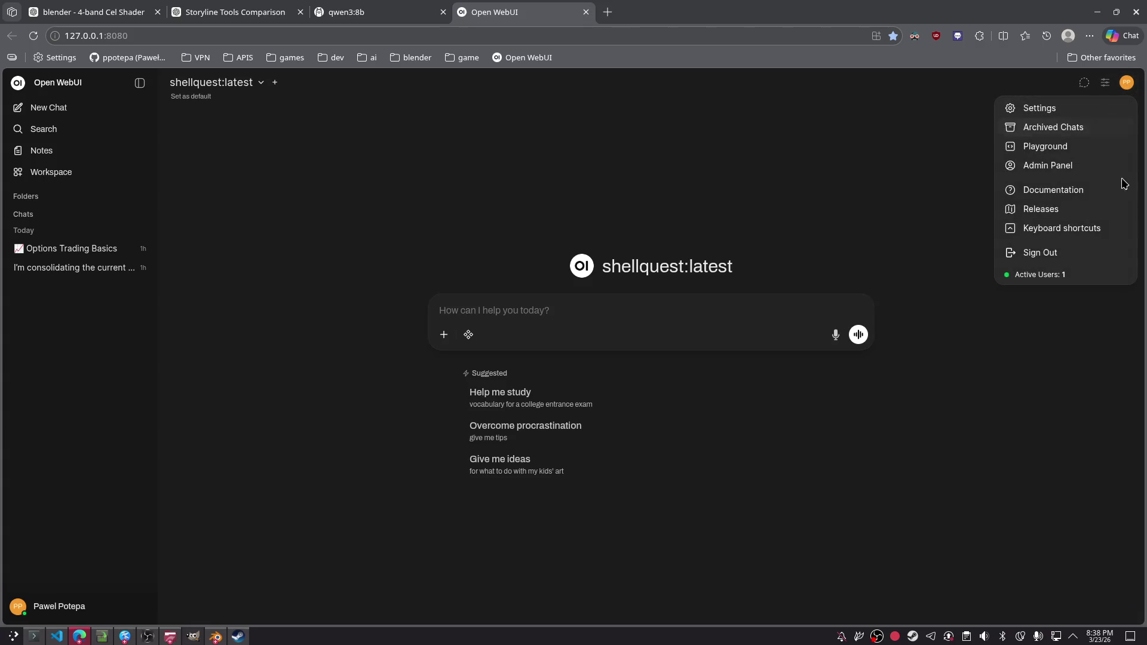
{"action": "left_click", "coordinate": [1062, 111]}
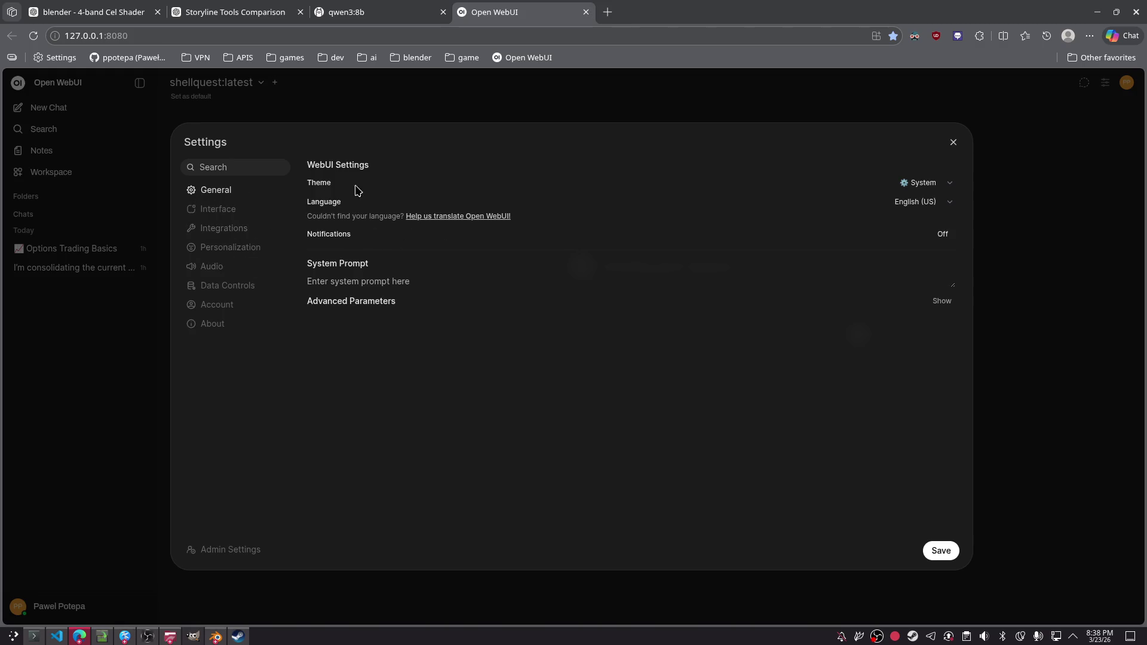
{"action": "left_click", "coordinate": [226, 215]}
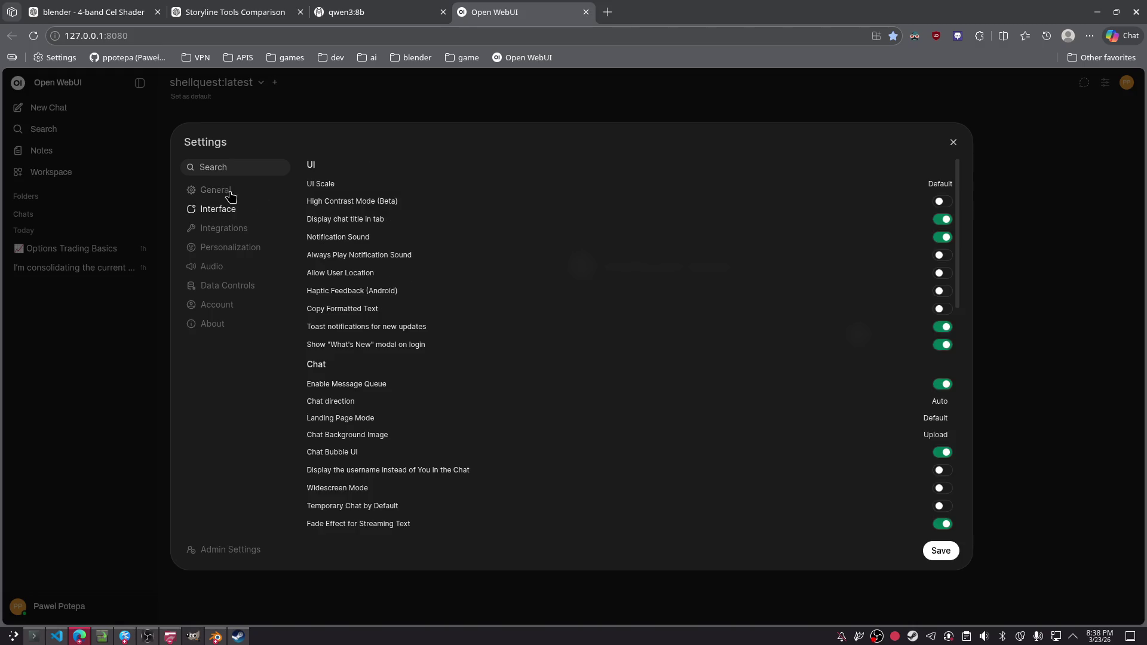
{"action": "left_click", "coordinate": [228, 193]}
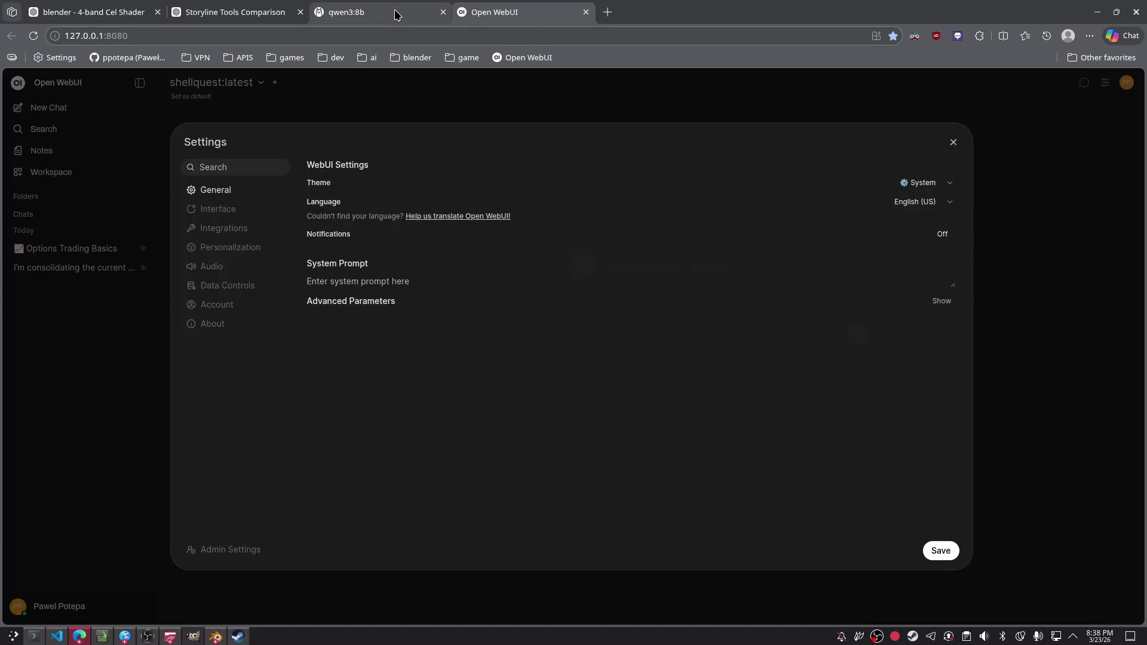
{"action": "left_click", "coordinate": [395, 9]}
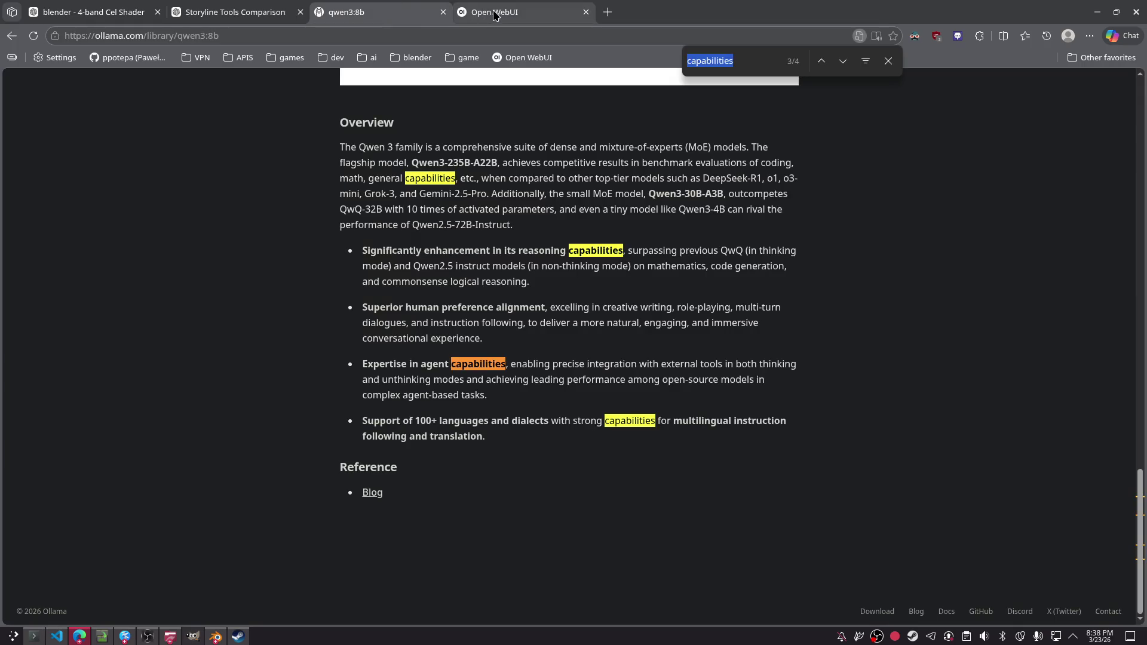
{"action": "left_click", "coordinate": [490, 13]}
{"action": "left_click", "coordinate": [263, 8]}
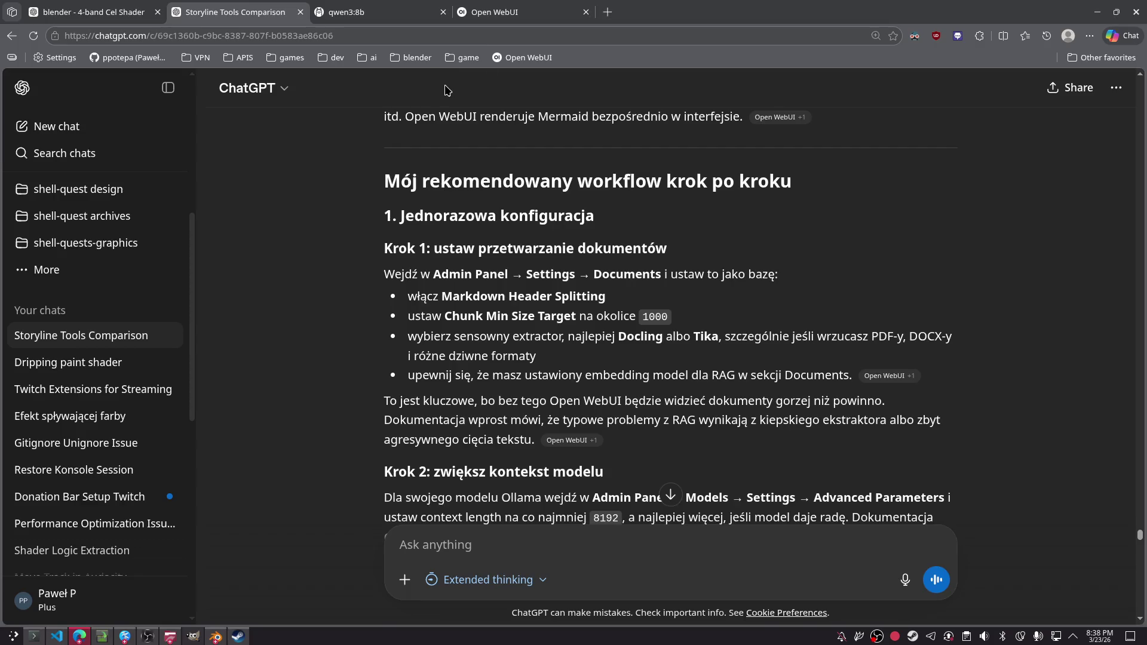
{"action": "left_click", "coordinate": [481, 16]}
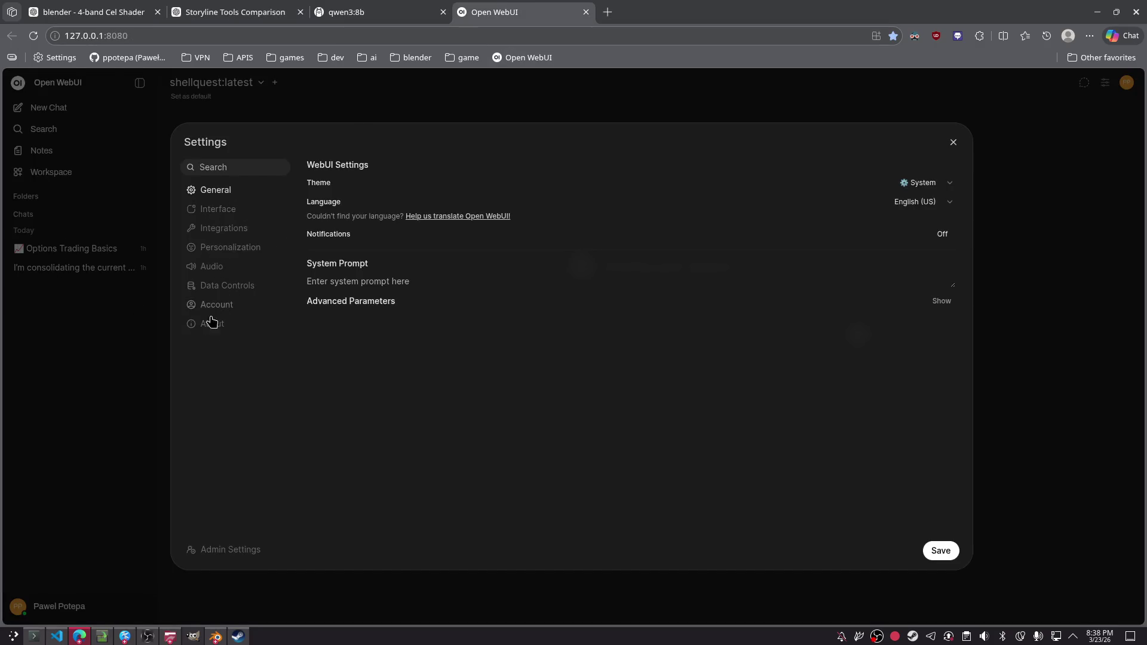
{"action": "left_click", "coordinate": [134, 357]}
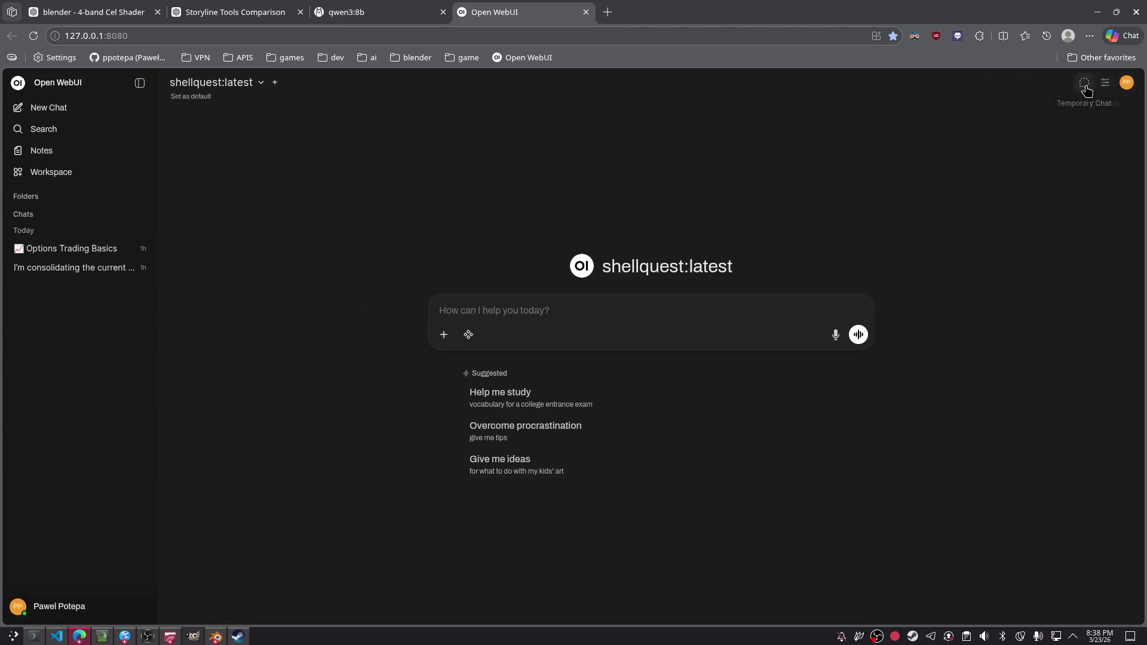
- Toggle the chat Controls panel, then open the Admin Panel's Users overview
{"action": "left_click", "coordinate": [1105, 82]}
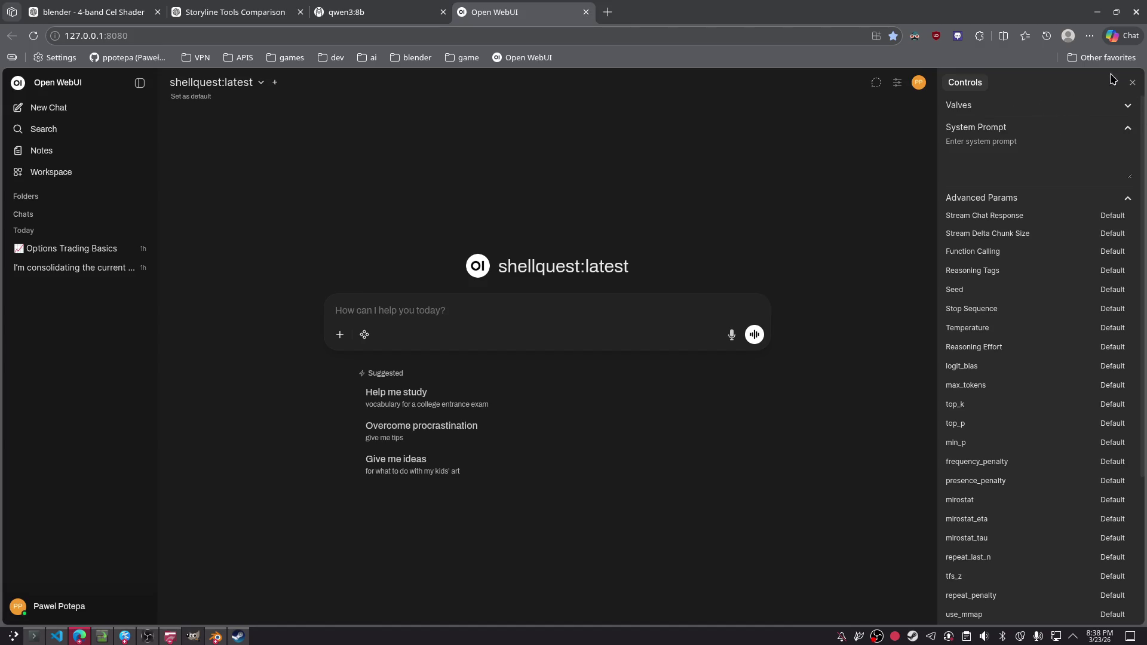
{"action": "left_click", "coordinate": [1133, 82]}
{"action": "left_click", "coordinate": [1127, 82]}
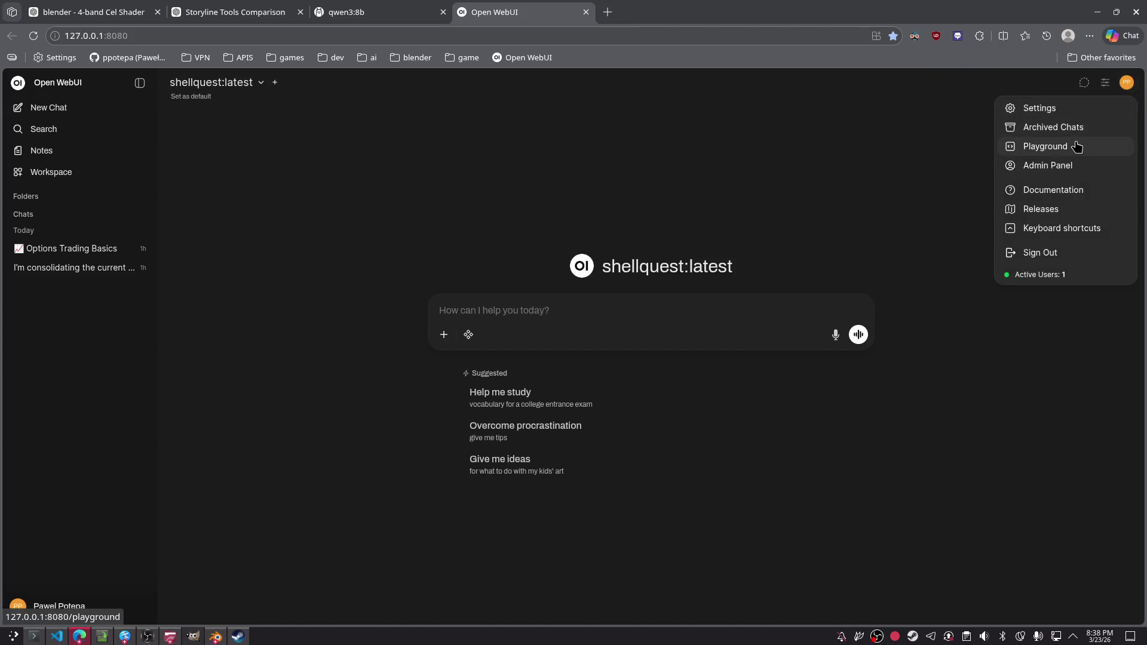
{"action": "left_click", "coordinate": [1056, 166]}
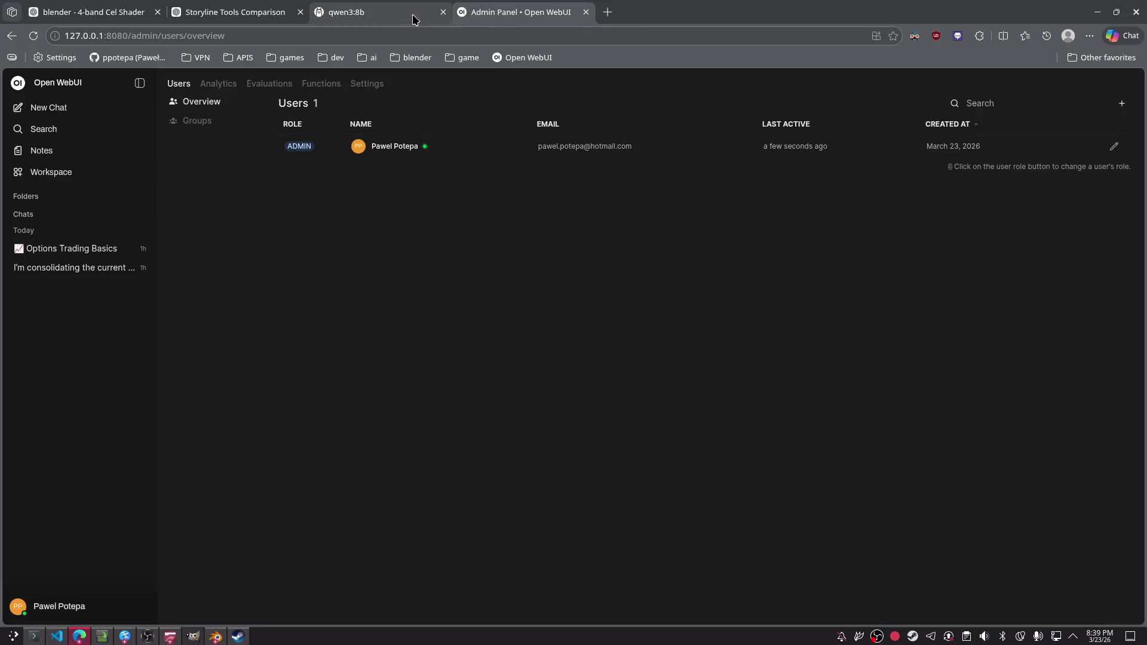
- Check the qwen3:8b and ChatGPT tabs, then open the Admin Panel's General settings showing version v0.8.10
{"action": "left_click", "coordinate": [382, 18]}
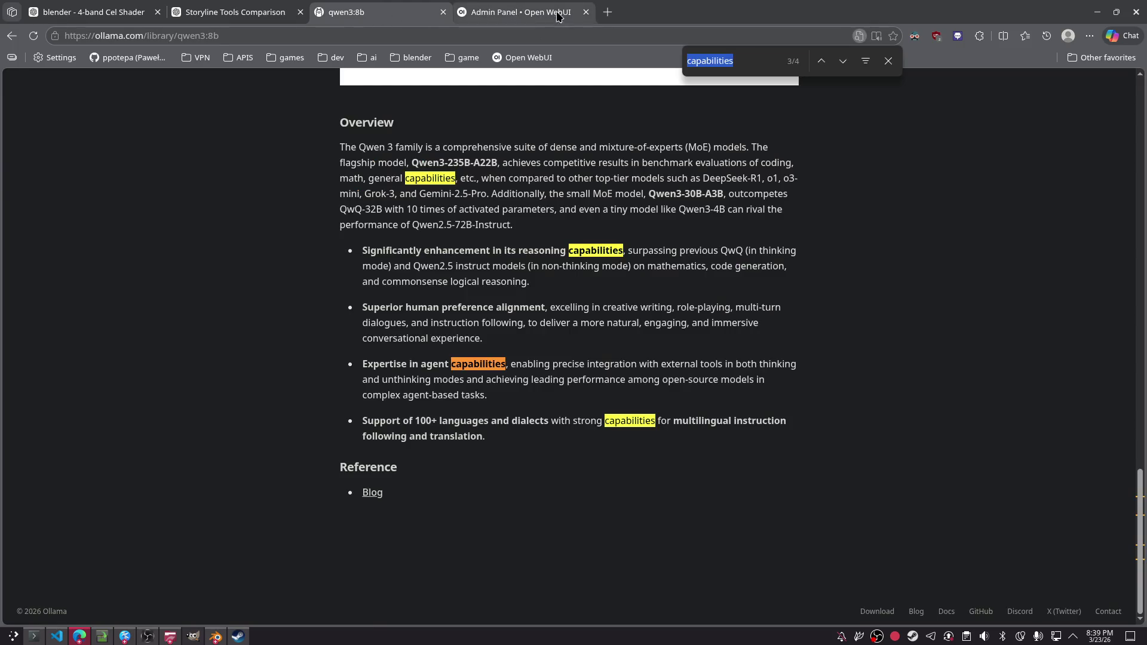
{"action": "left_click", "coordinate": [255, 9]}
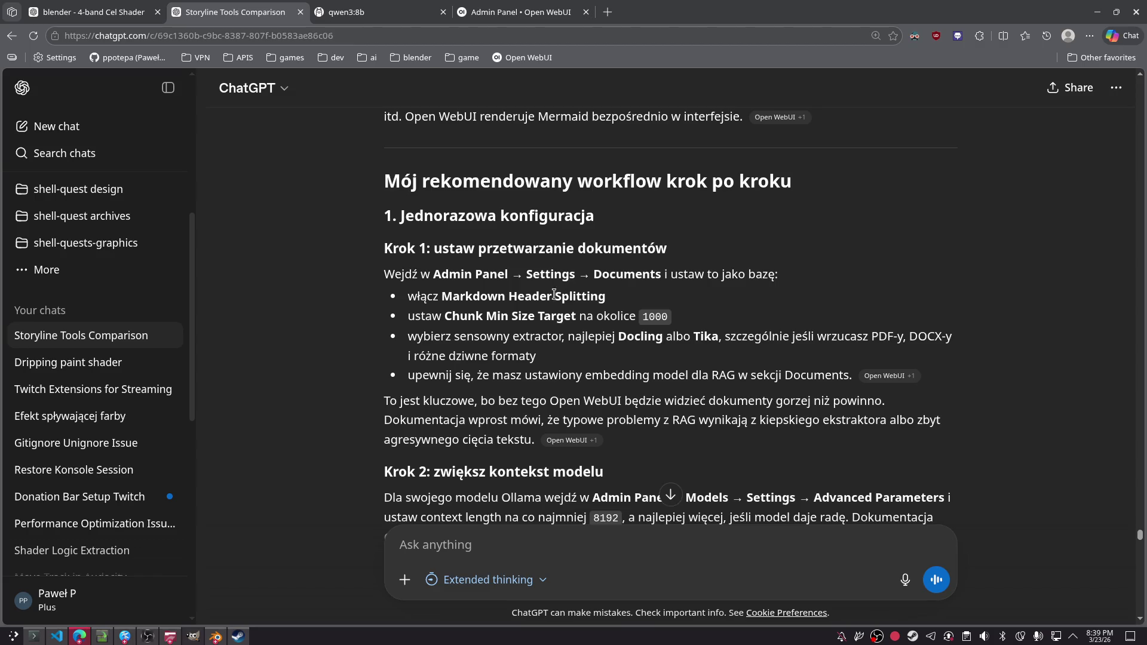
{"action": "left_click", "coordinate": [519, 12]}
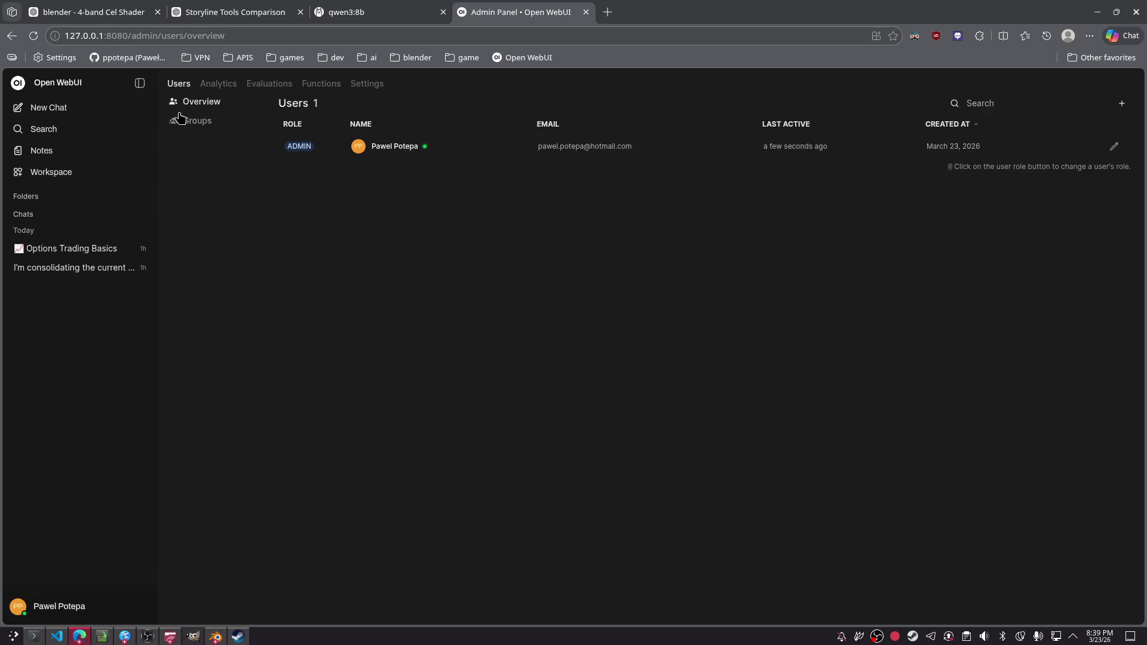
{"action": "left_click", "coordinate": [366, 87]}
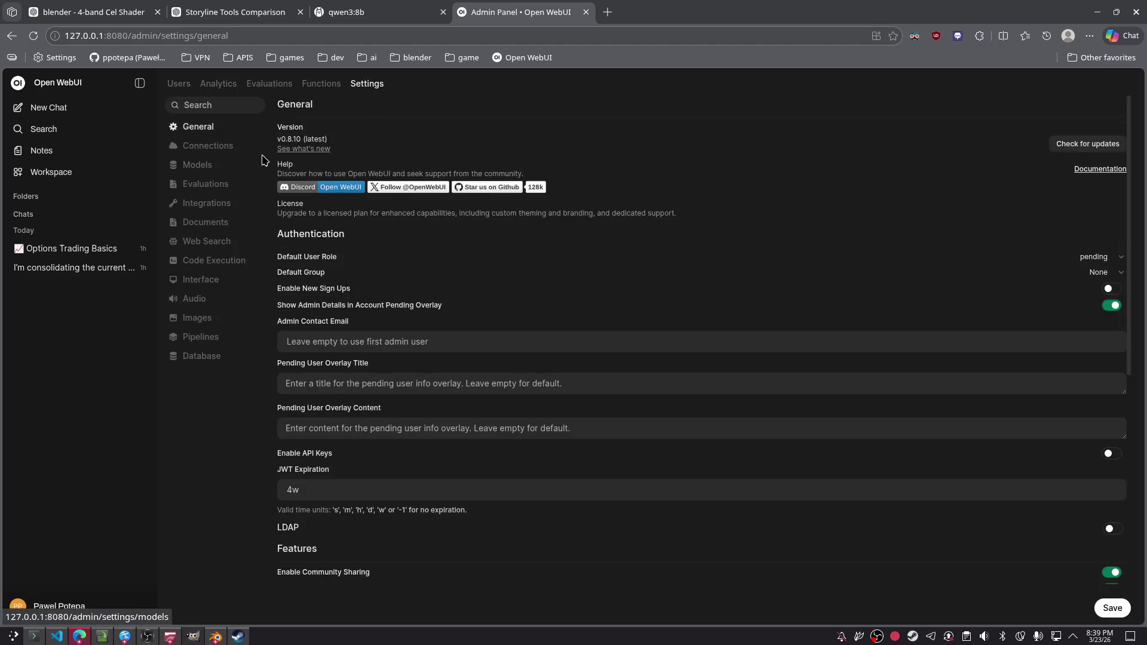
- Find 'docum' to open the Documents settings (Chunk Size 1000), then return to the ChatGPT chat
{"action": "key", "text": "ctrl+f"}
{"action": "type", "text": "docum"}
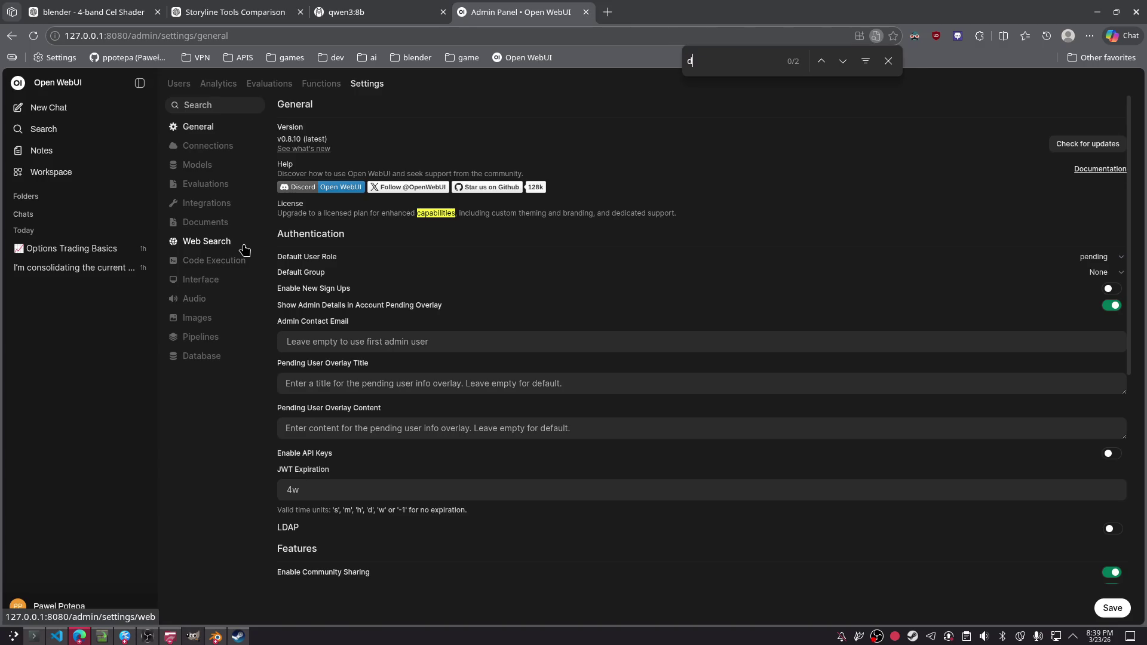
{"action": "left_click", "coordinate": [205, 222]}
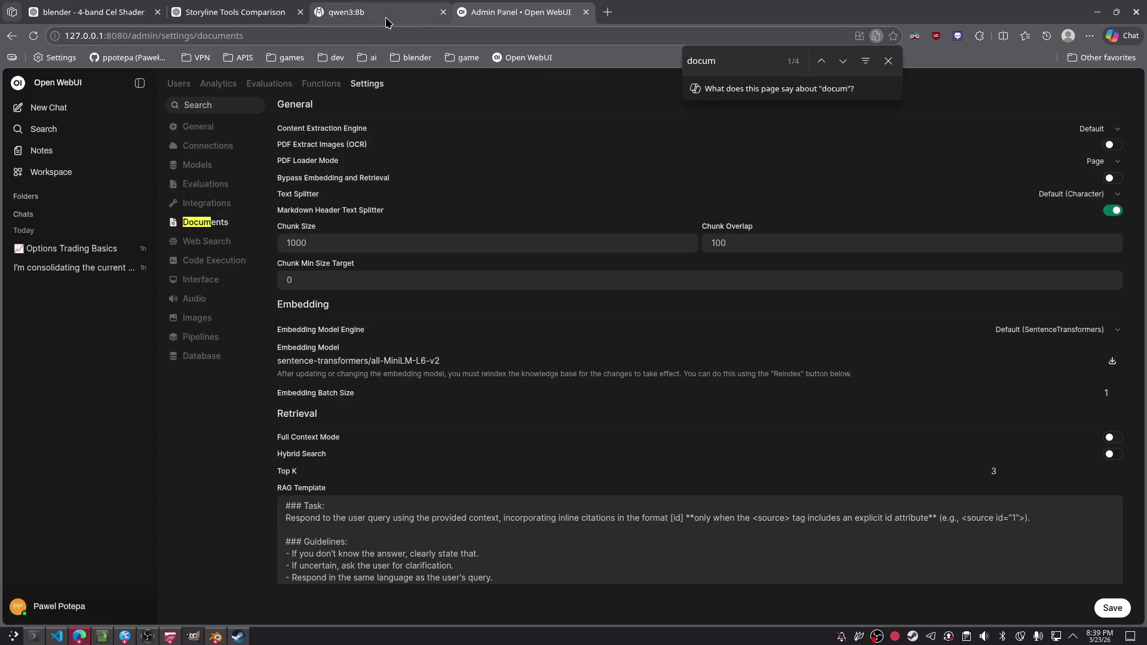
{"action": "mouse_move", "coordinate": [385, 22]}
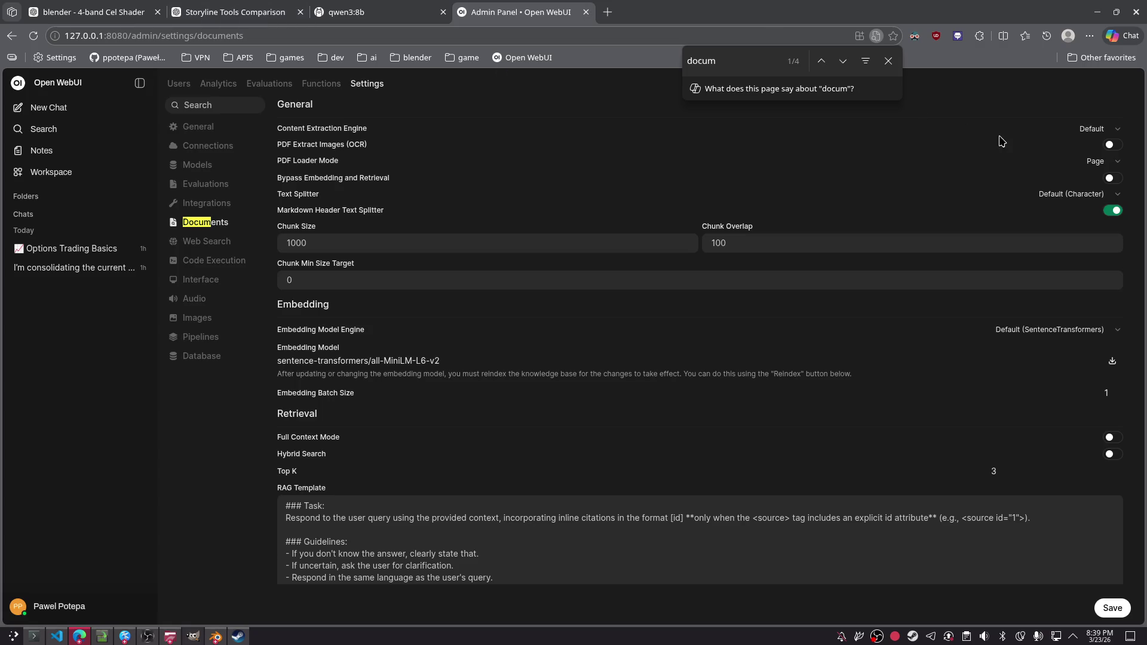
{"action": "left_click", "coordinate": [889, 61]}
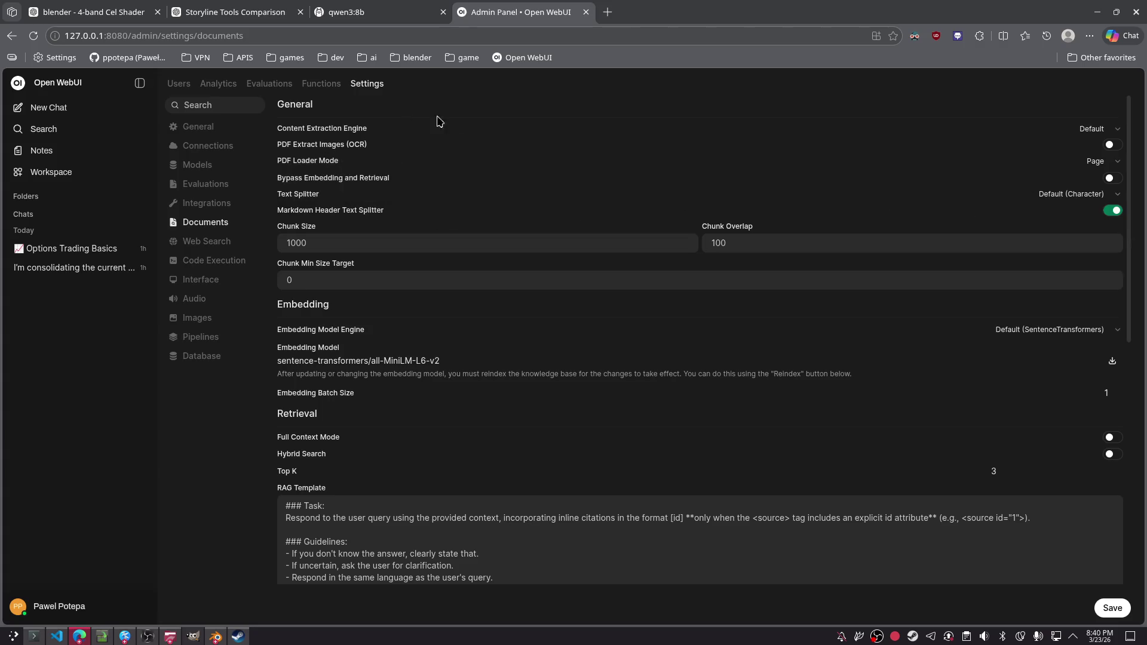
{"action": "left_click", "coordinate": [281, 12]}
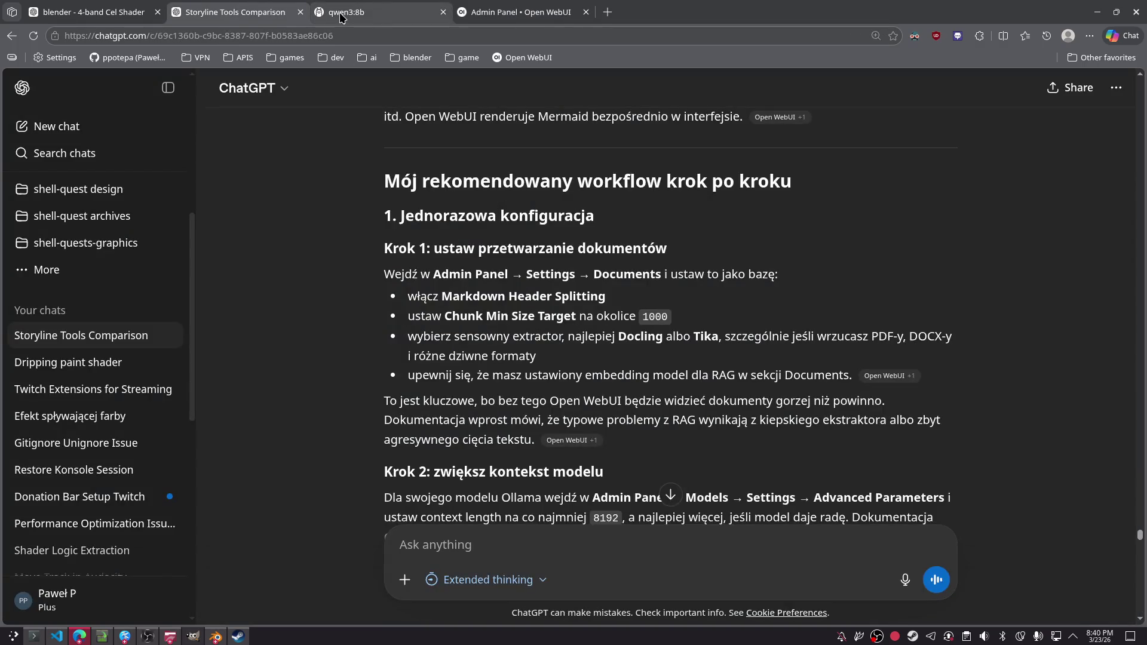
- Snap ChatGPT to the right half and move the Admin Panel tab into its own left-snapped window
{"action": "key", "text": "super+Right"}
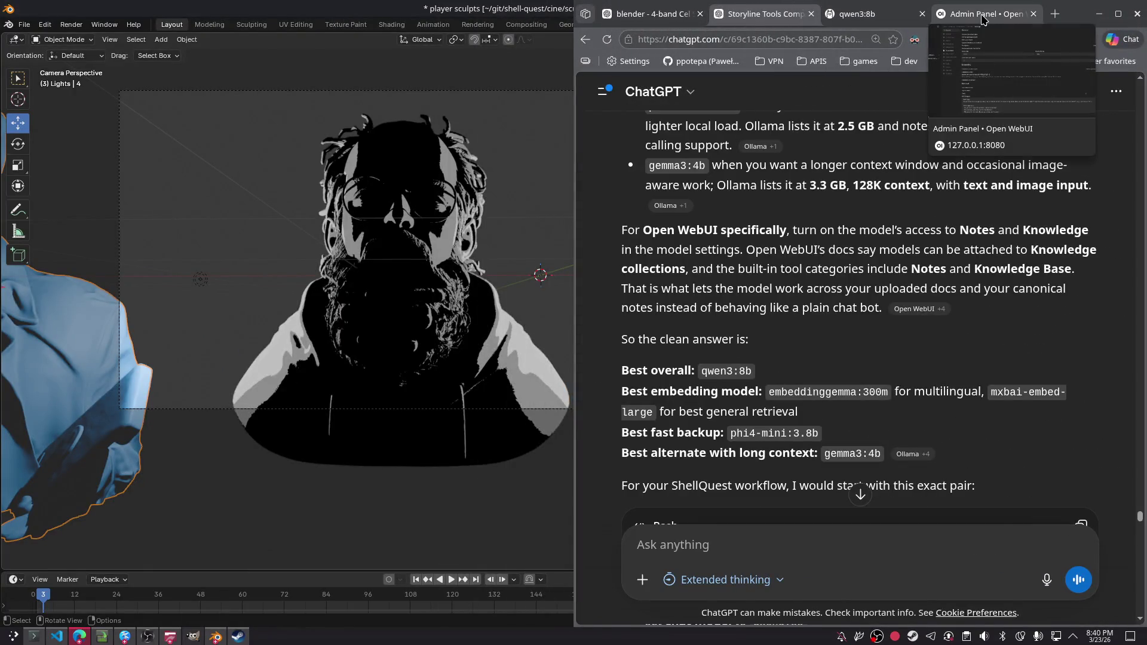
{"action": "scroll", "coordinate": [851, 302], "scroll_direction": "up", "scroll_amount": 10}
{"action": "scroll", "coordinate": [851, 302], "scroll_direction": "down", "scroll_amount": 20}
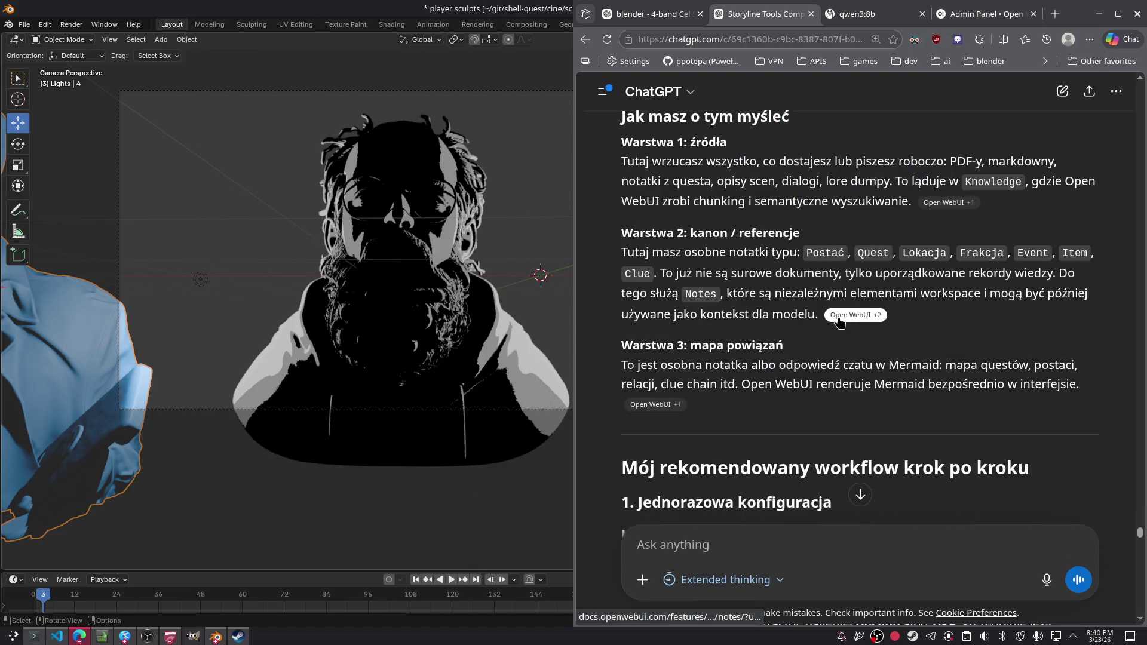
{"action": "scroll", "coordinate": [839, 320], "scroll_direction": "down", "scroll_amount": 6}
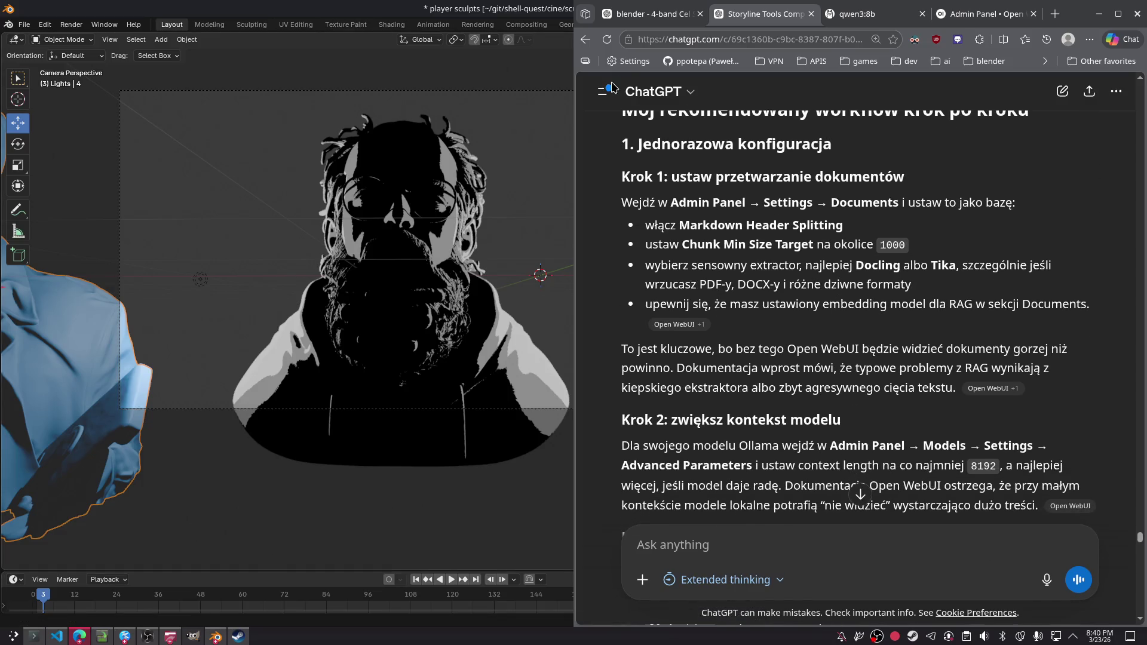
{"action": "mouse_move", "coordinate": [986, 14]}
{"action": "left_mouse_down"}
{"action": "mouse_move", "coordinate": [60, 62]}
{"action": "mouse_move", "coordinate": [60, 73]}
{"action": "left_mouse_up"}
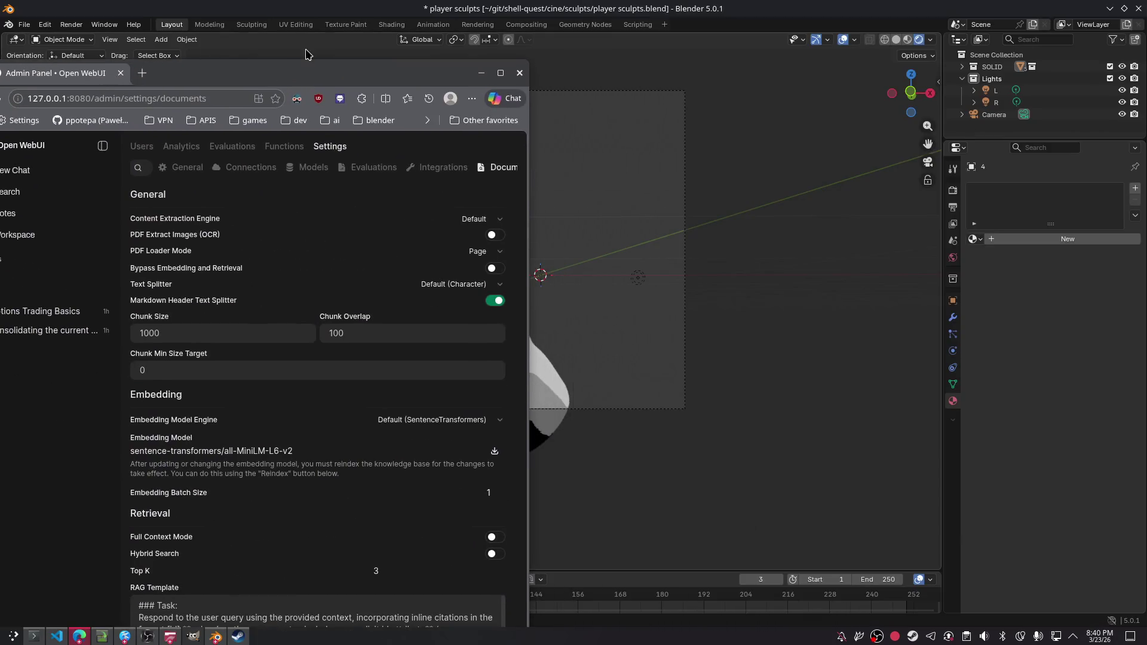
{"action": "key", "text": "super+Left"}
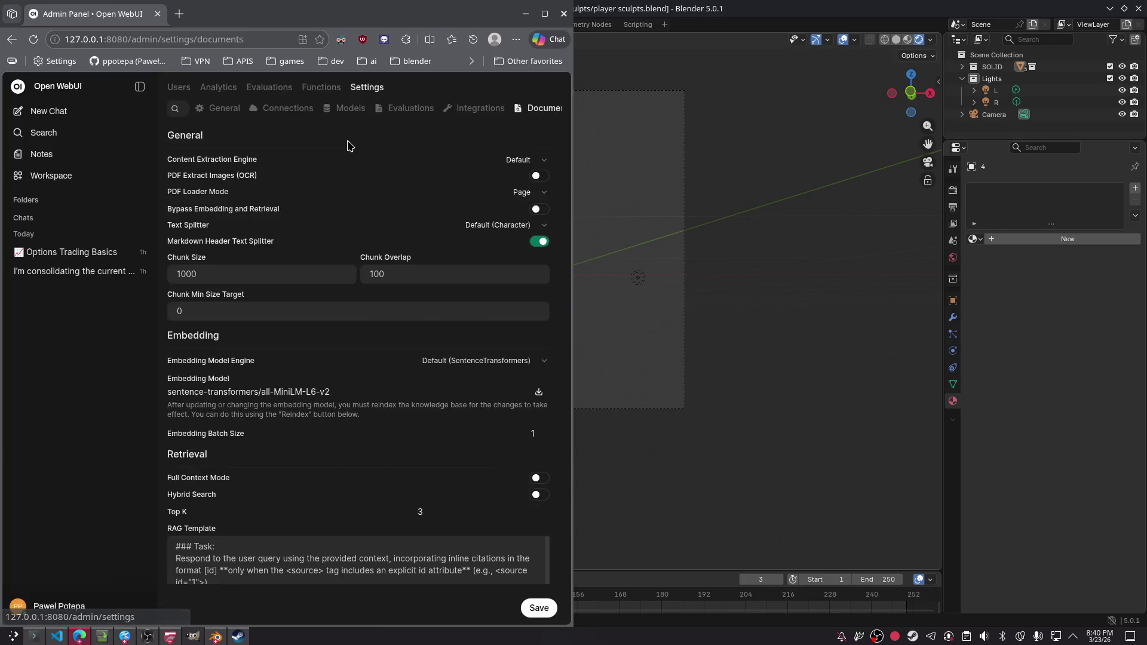
- Close the stray Options Trading Basics tab and restore both windows side by side
{"action": "left_click", "coordinate": [79, 637]}
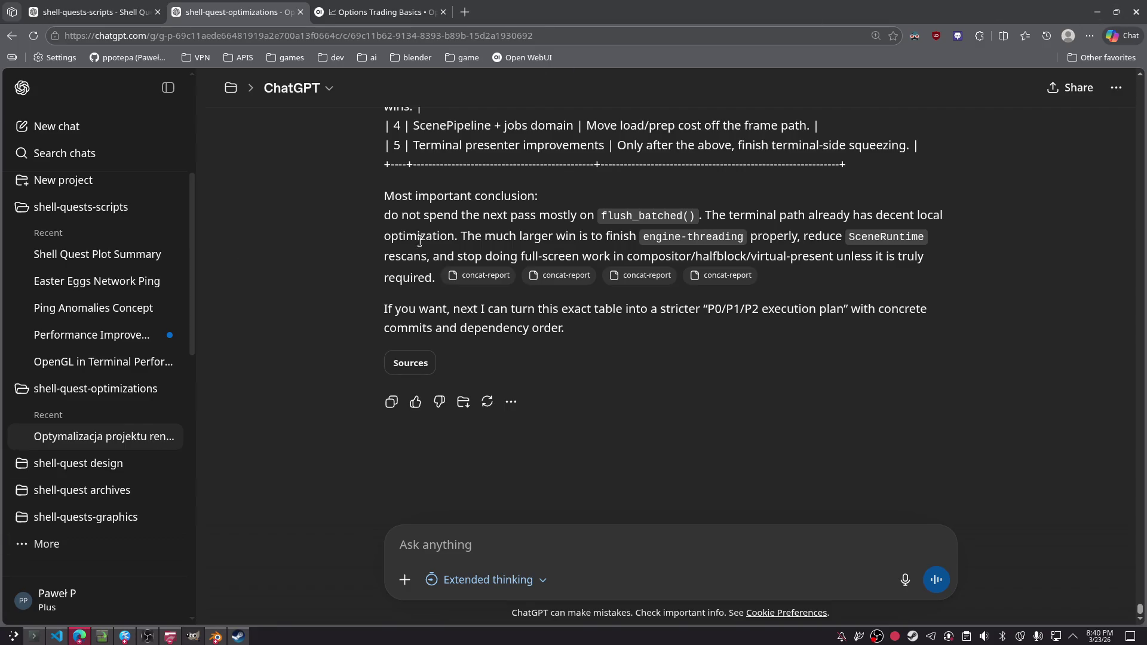
{"action": "key", "text": "alt+Tab"}
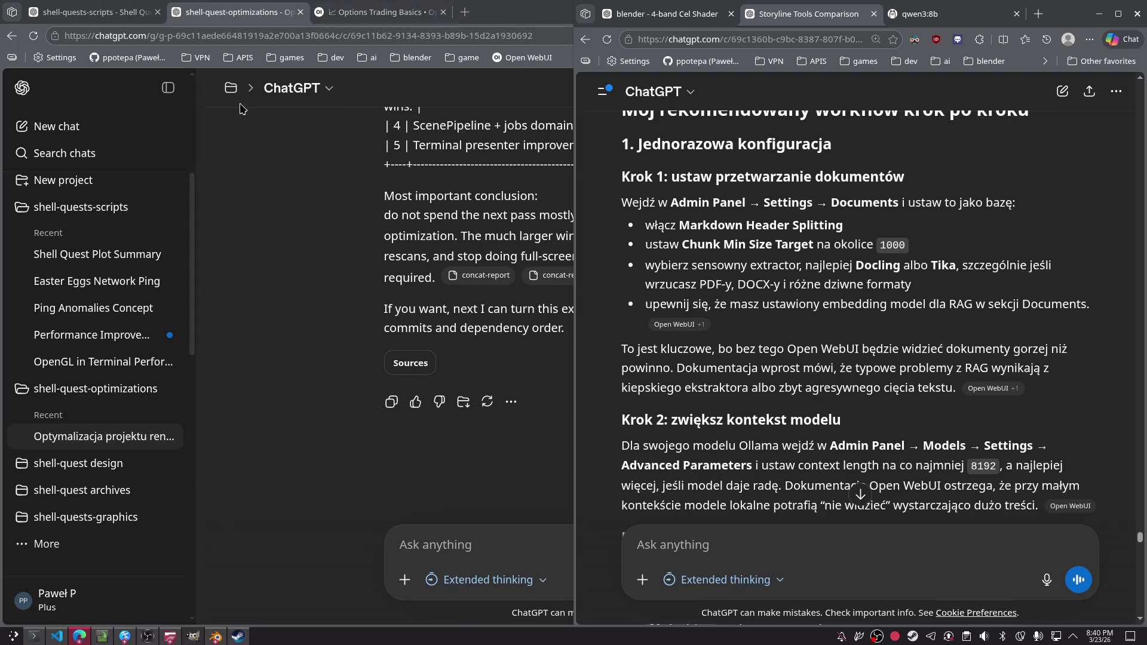
{"action": "key", "text": "alt+Tab"}
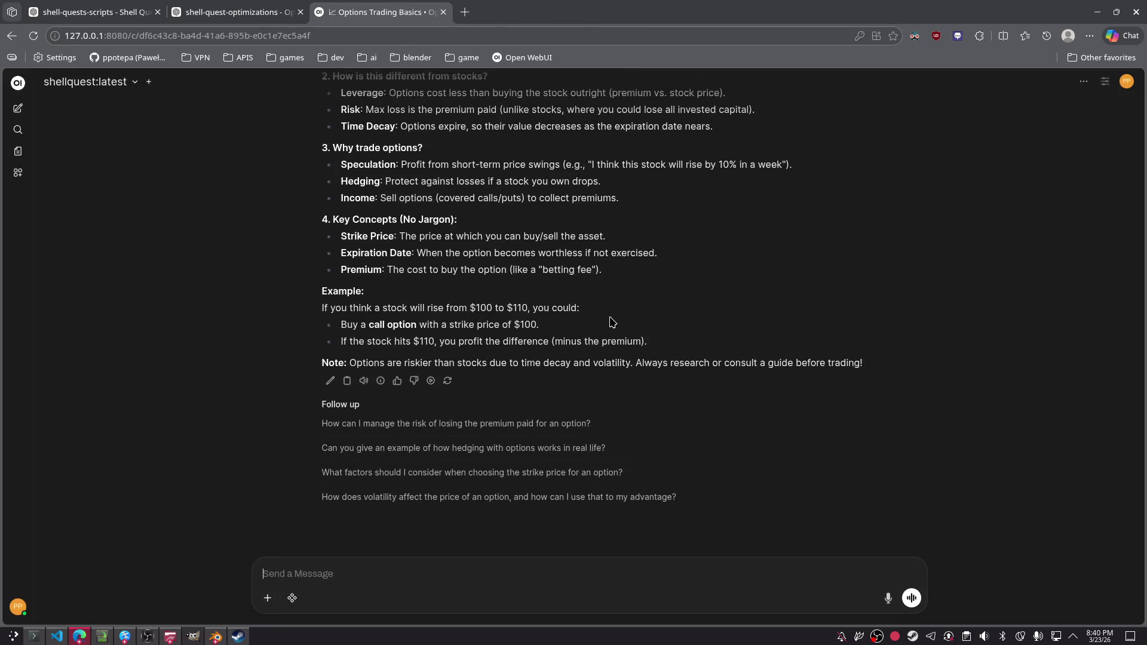
{"action": "scroll", "coordinate": [628, 329], "scroll_direction": "up", "scroll_amount": 4}
{"action": "key", "text": "ctrl+w"}
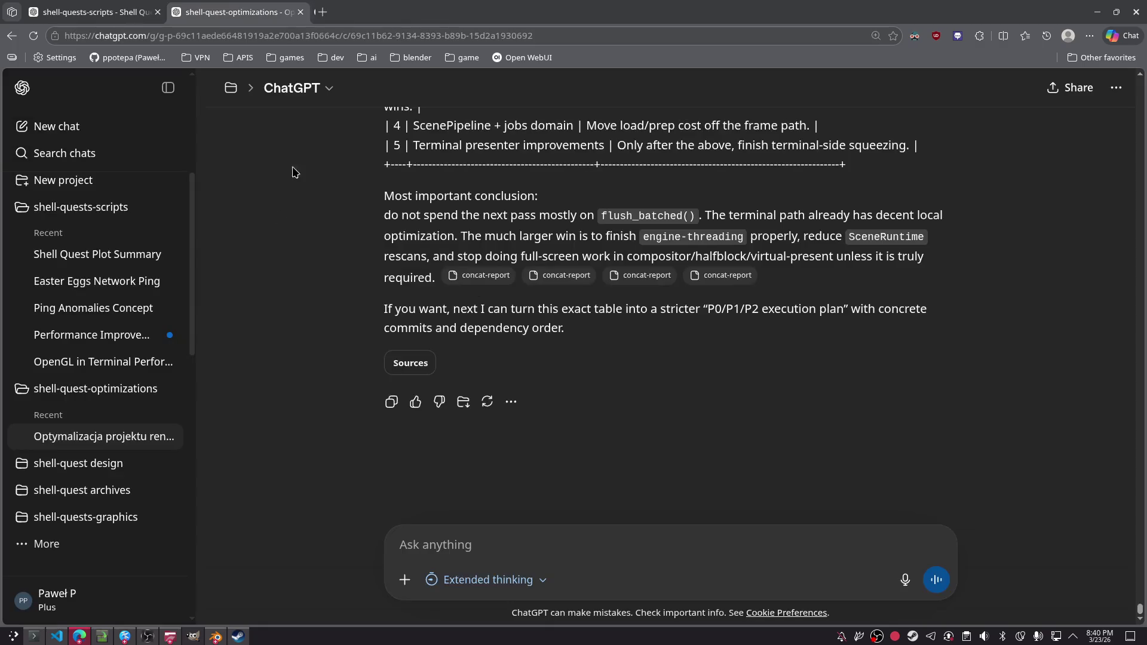
{"action": "left_click", "coordinate": [80, 638]}
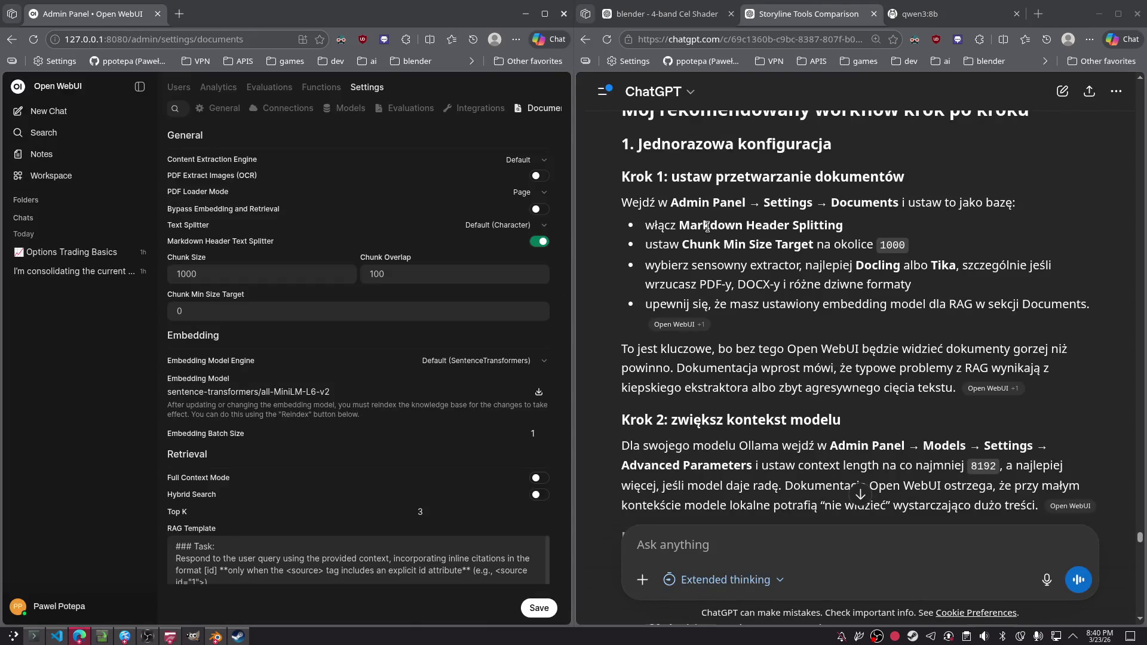
{"action": "left_click", "coordinate": [1060, 240]}
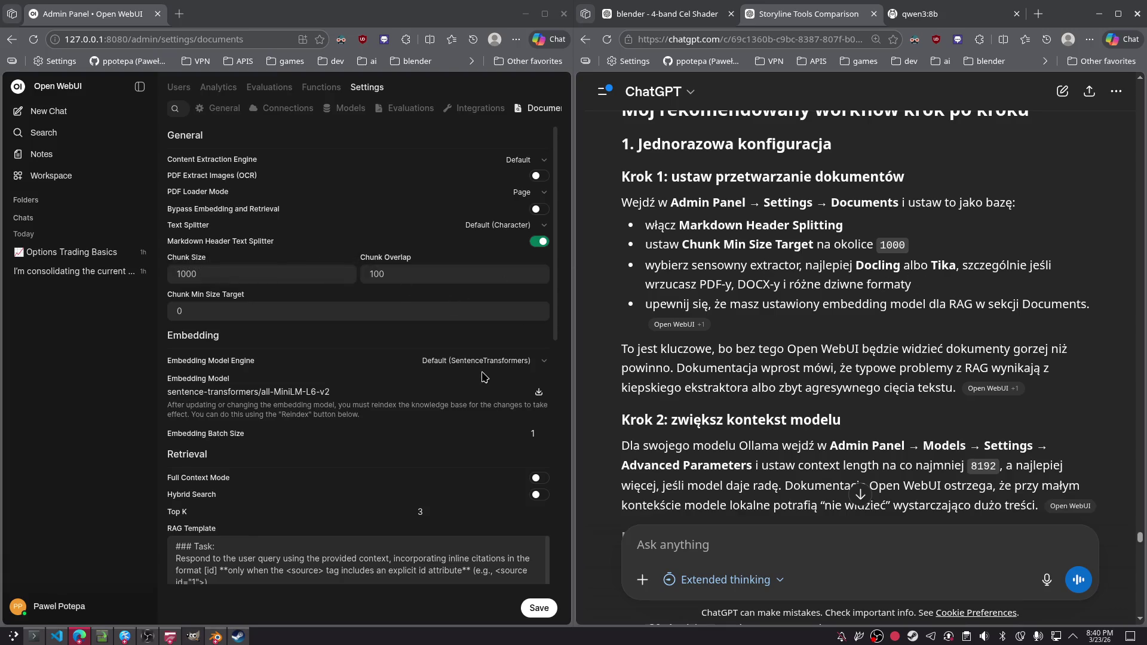
- In Documents settings, choose the Token (Tiktoken) text splitter and enable Markdown Header Text Splitter
{"action": "mouse_move", "coordinate": [241, 241]}
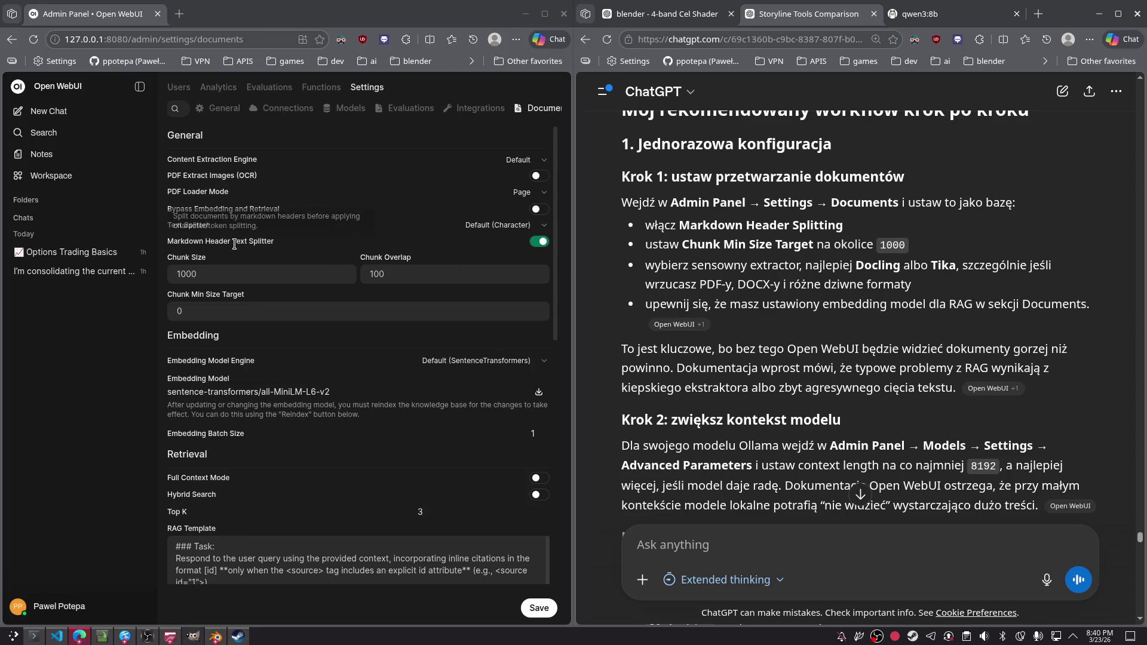
{"action": "left_click", "coordinate": [514, 224]}
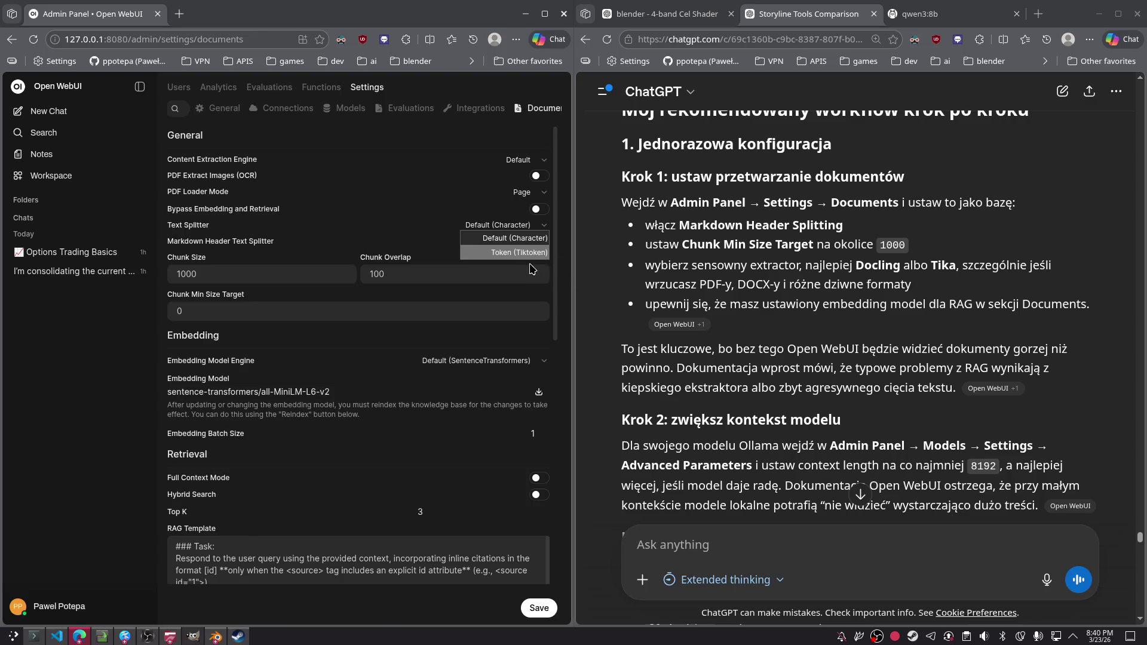
{"action": "left_click", "coordinate": [539, 241]}
{"action": "left_click", "coordinate": [496, 229]}
{"action": "left_click", "coordinate": [519, 257]}
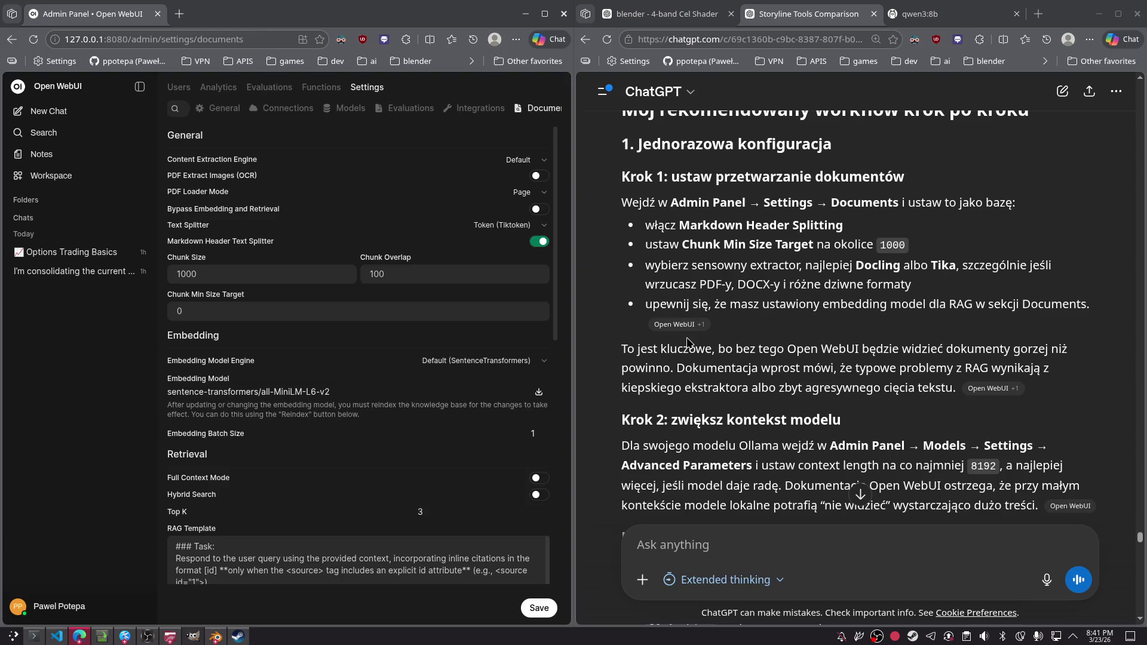
{"action": "scroll", "coordinate": [756, 339], "scroll_direction": "down", "scroll_amount": 1}
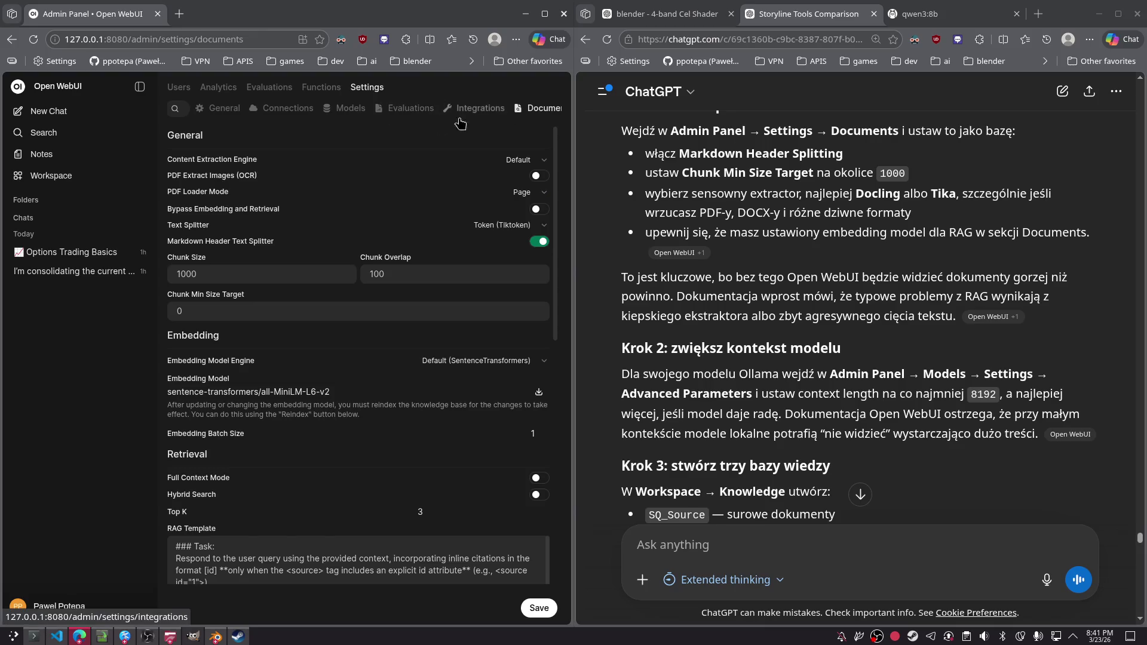
- In the Models list, disable mxbai-embed-large, qwen3.5:latest and shellquest:latest
{"action": "left_click", "coordinate": [351, 109]}
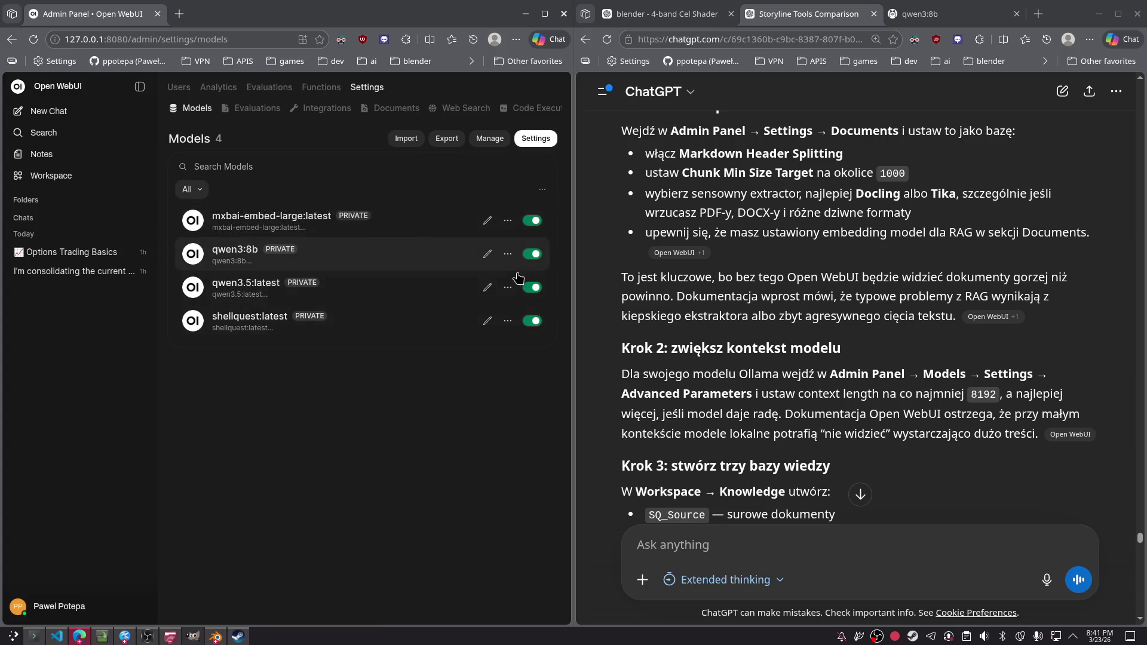
{"action": "left_click", "coordinate": [533, 287]}
{"action": "left_click", "coordinate": [532, 321]}
{"action": "left_click", "coordinate": [533, 220]}
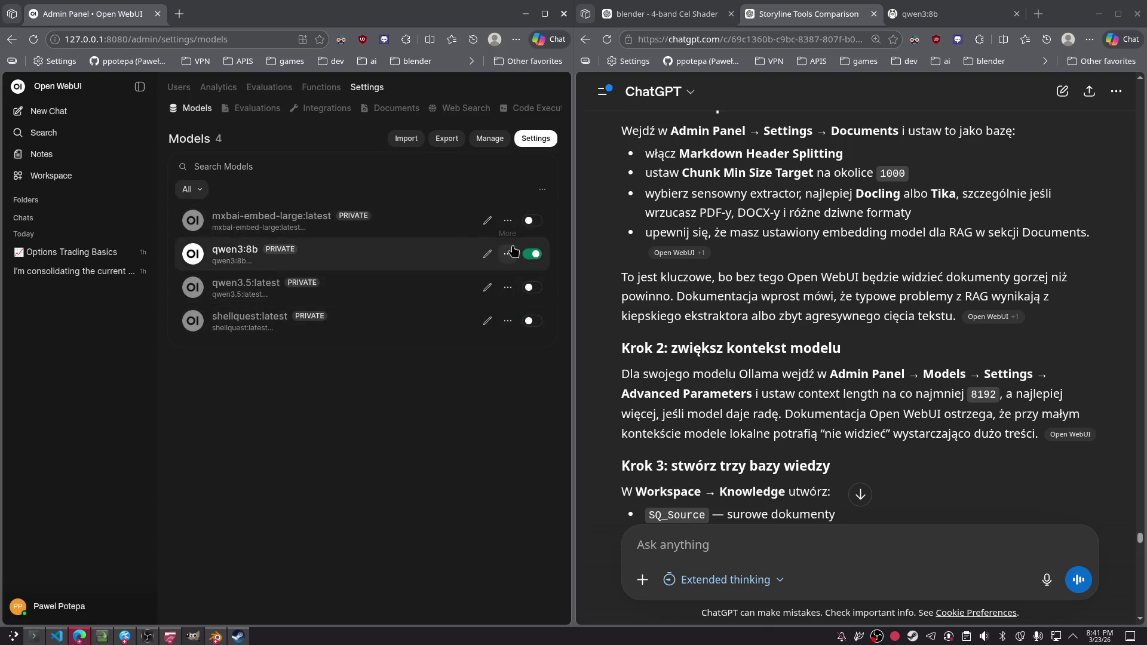
- Open the qwen3:8b model's edit page
{"action": "left_click", "coordinate": [511, 253]}
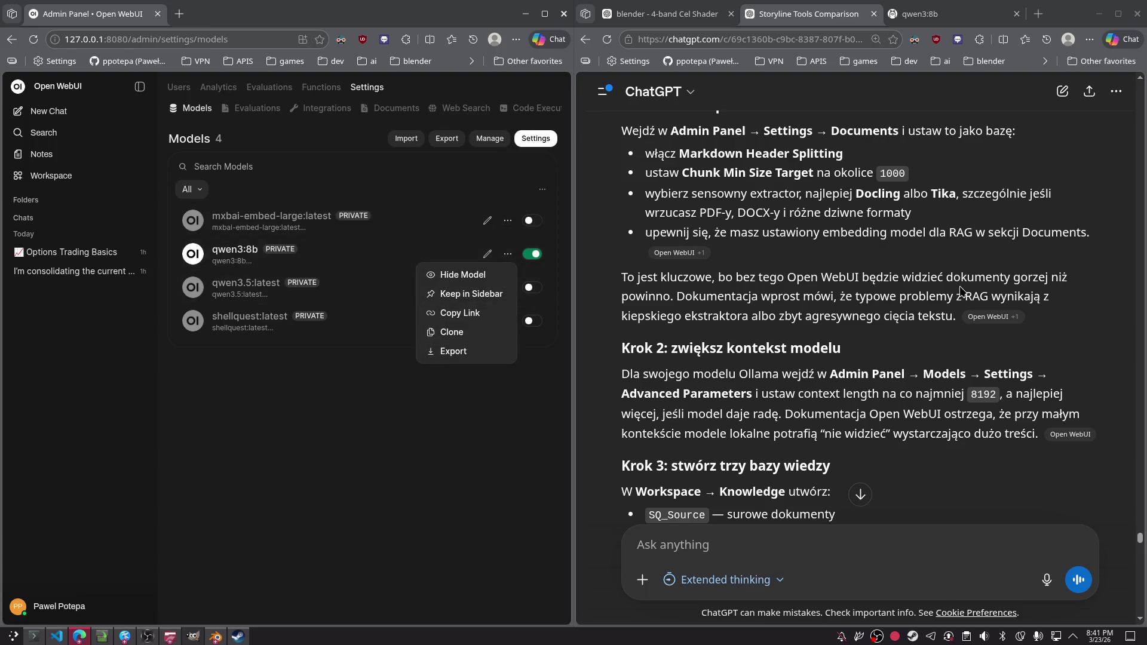
{"action": "left_click", "coordinate": [517, 261]}
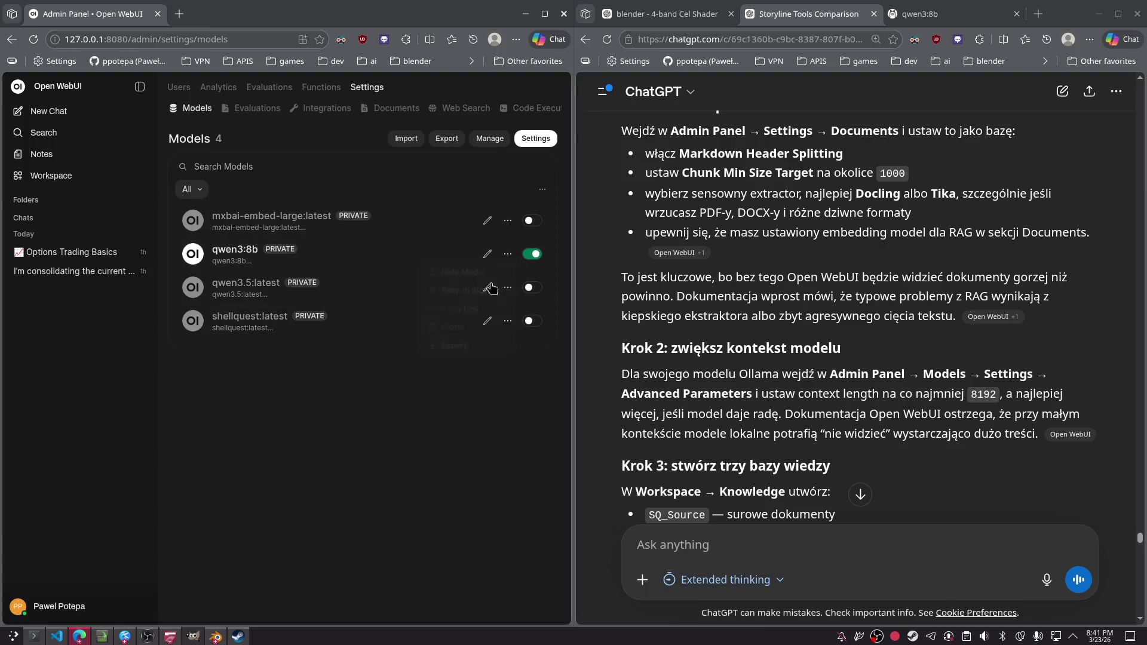
{"action": "left_click", "coordinate": [488, 253]}
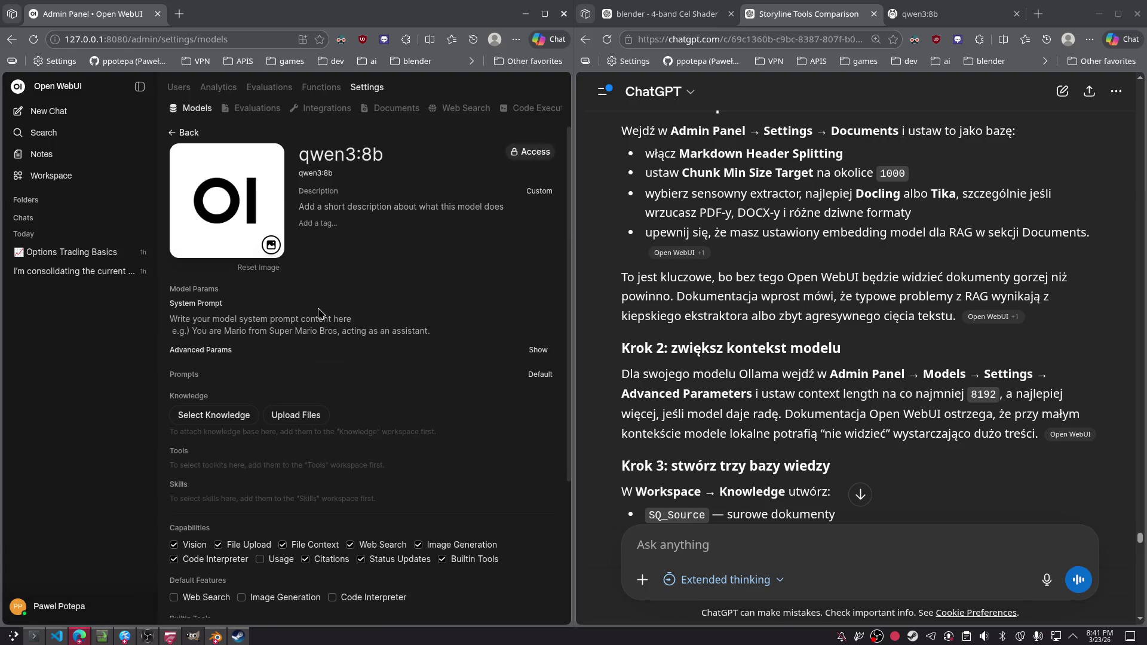
- Expand qwen3:8b's Advanced Params with Show, then tile Open WebUI back beside ChatGPT
{"action": "scroll", "coordinate": [442, 254], "scroll_direction": "down", "scroll_amount": 3}
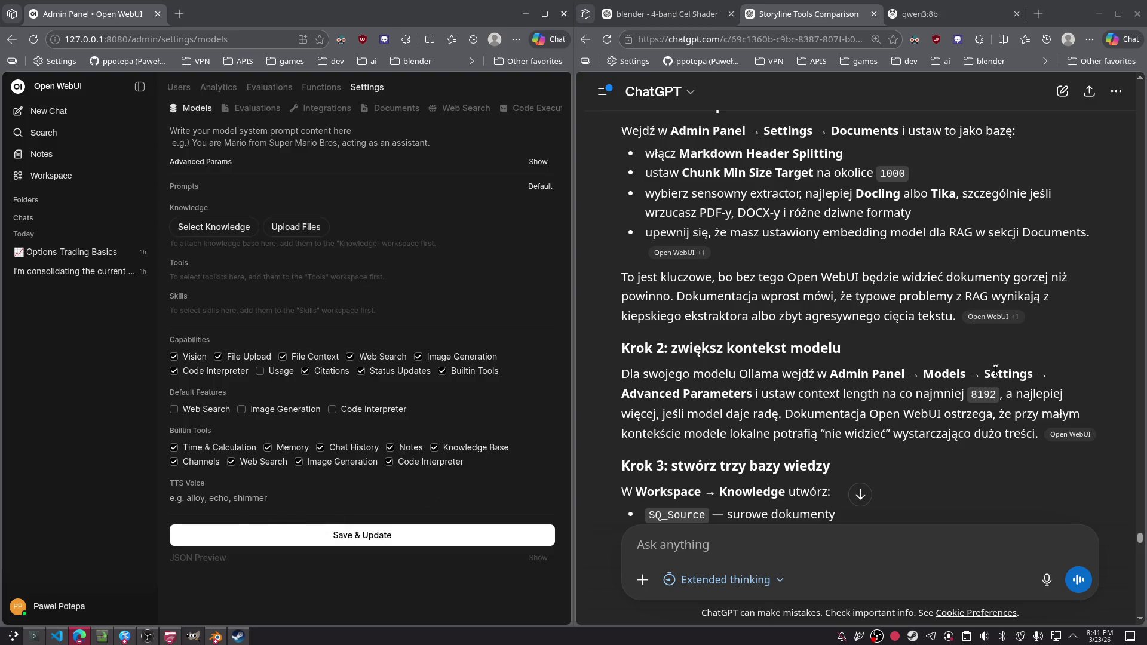
{"action": "scroll", "coordinate": [345, 224], "scroll_direction": "up", "scroll_amount": 3}
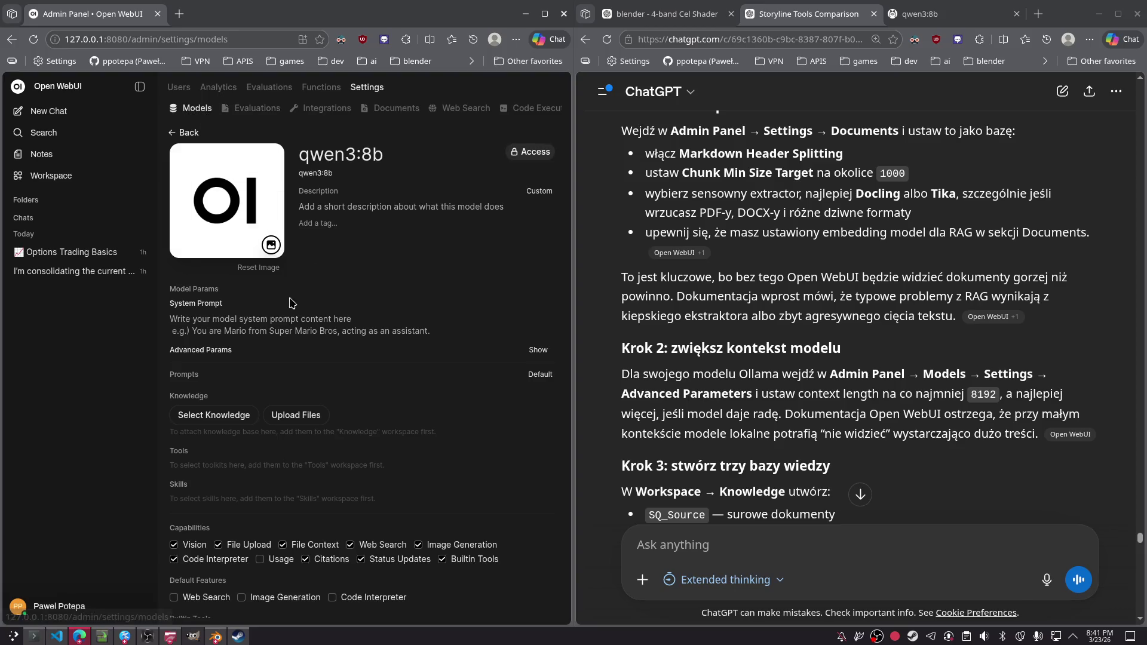
{"action": "left_click", "coordinate": [550, 16]}
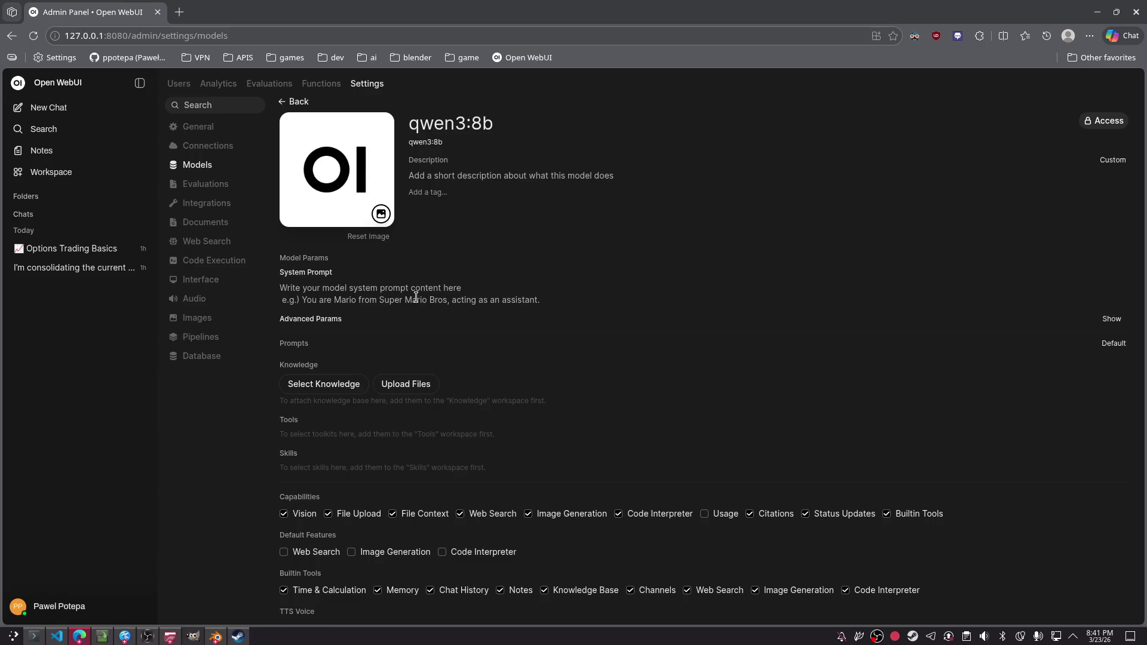
{"action": "left_click_drag", "start_coordinate": [306, 319], "coordinate": [615, 333]}
{"action": "left_click", "coordinate": [1112, 319]}
{"action": "left_click", "coordinate": [722, 256]}
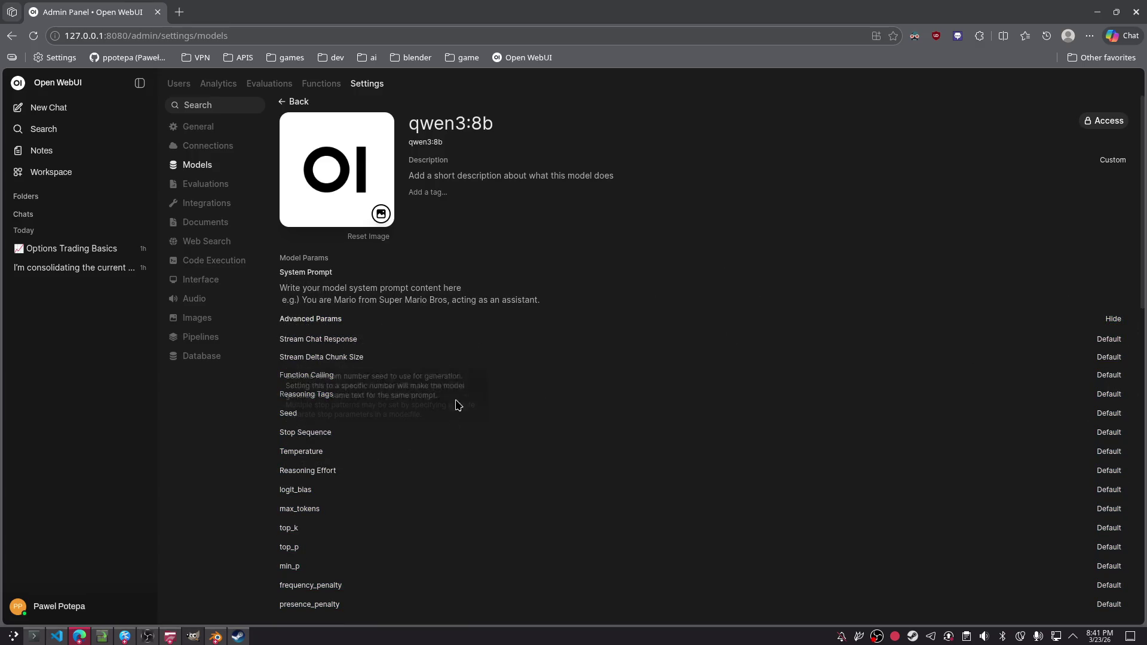
{"action": "key", "text": "super+Left"}
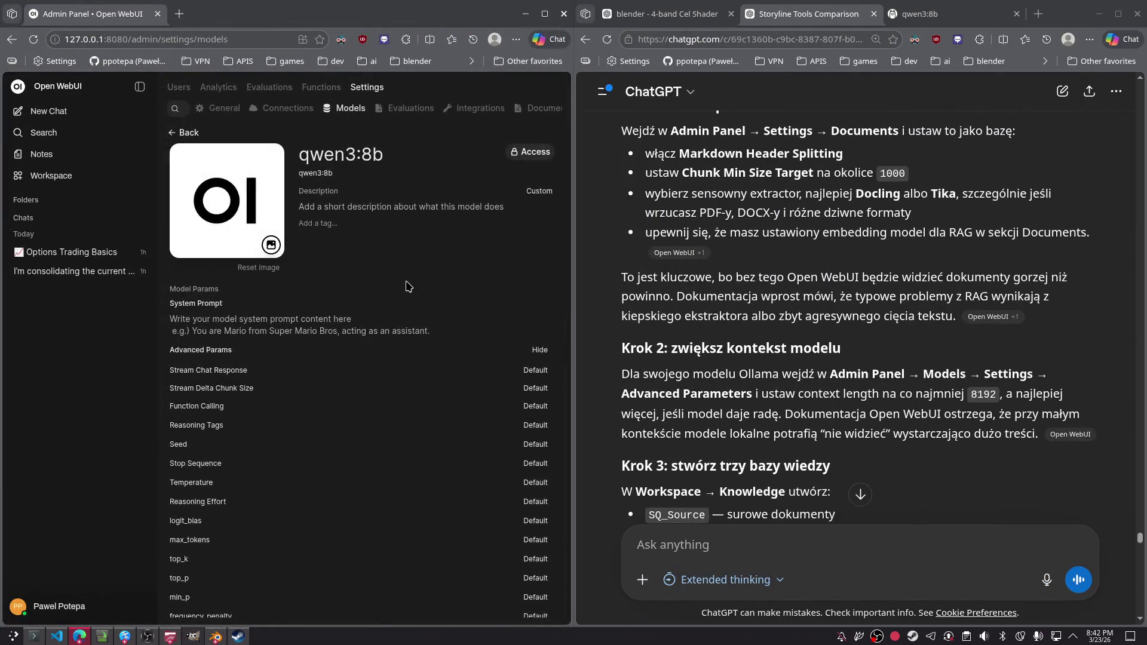
- Search the page for 'context' and step through the matches, including num_ctx (Ollama)
{"action": "key", "text": "ctrl+f"}
{"action": "type", "text": "context"}
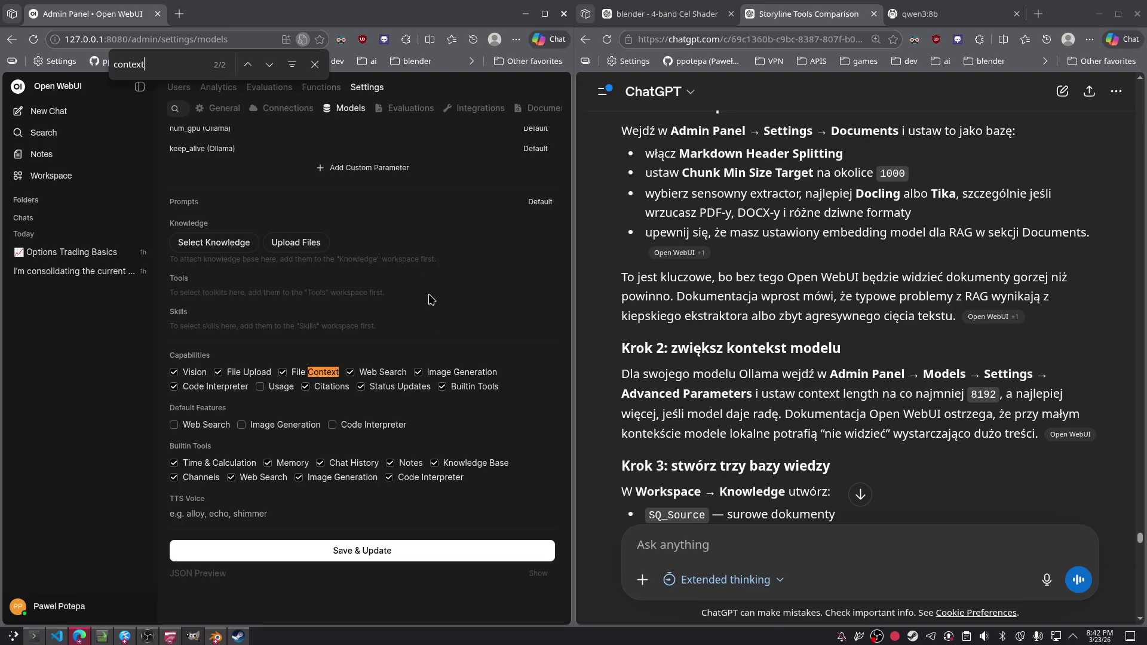
{"action": "key", "text": "ctrl+f"}
{"action": "key", "text": "Return"}
{"action": "key", "text": "Return"}
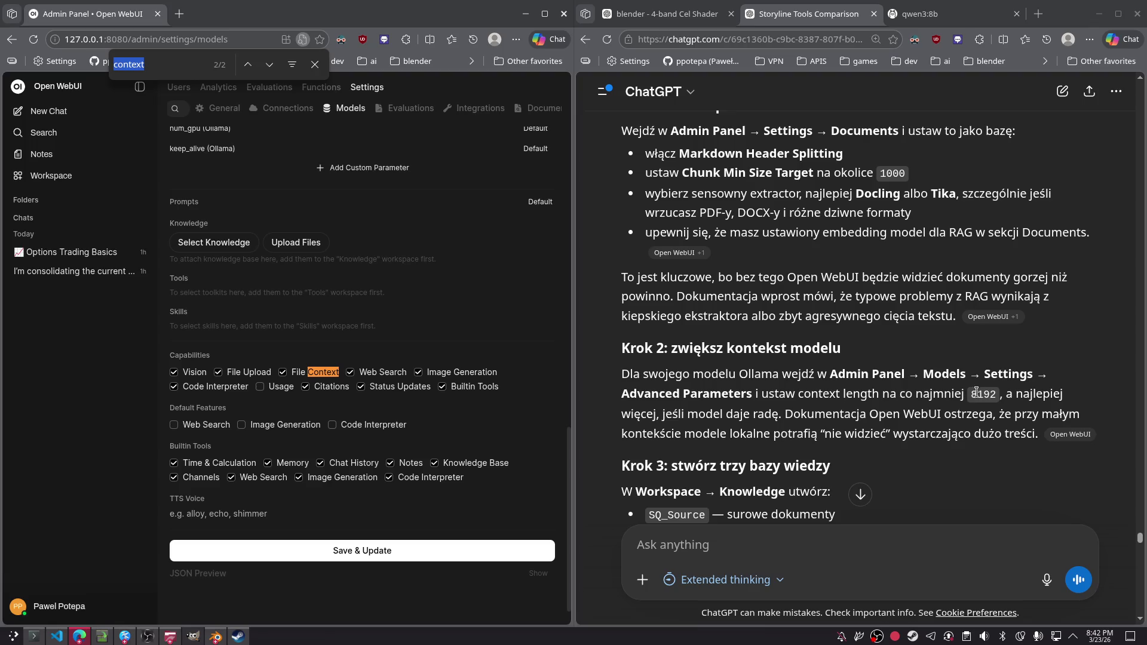
{"action": "scroll", "coordinate": [418, 299], "scroll_direction": "up", "scroll_amount": 15}
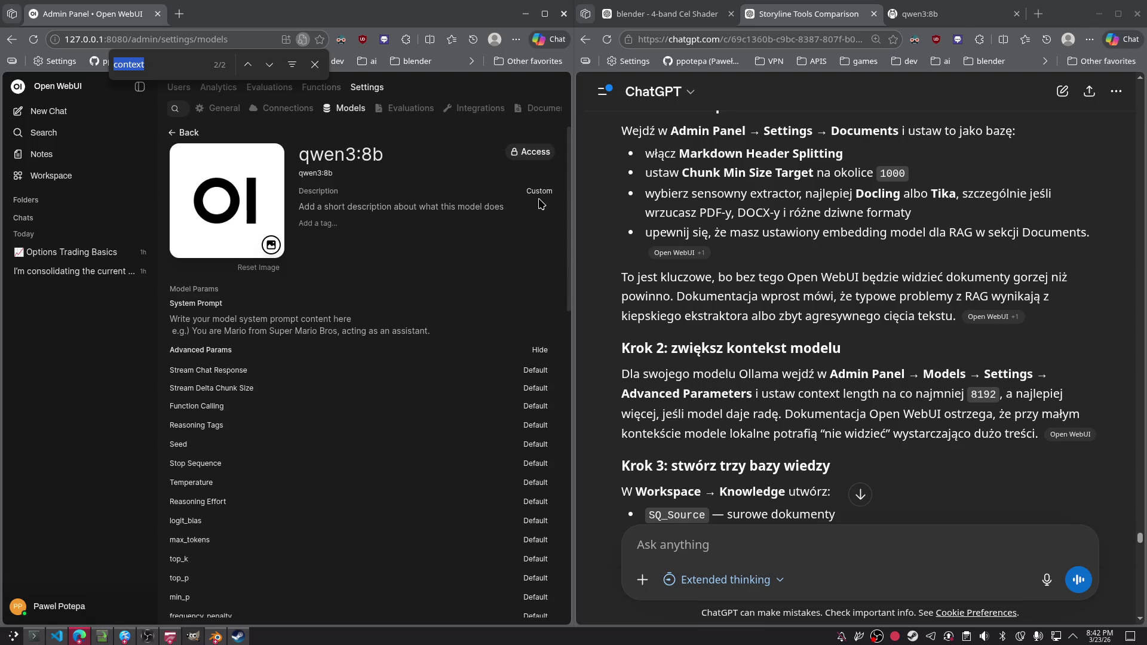
{"action": "left_click", "coordinate": [542, 198]}
{"action": "scroll", "coordinate": [260, 283], "scroll_direction": "down", "scroll_amount": 5}
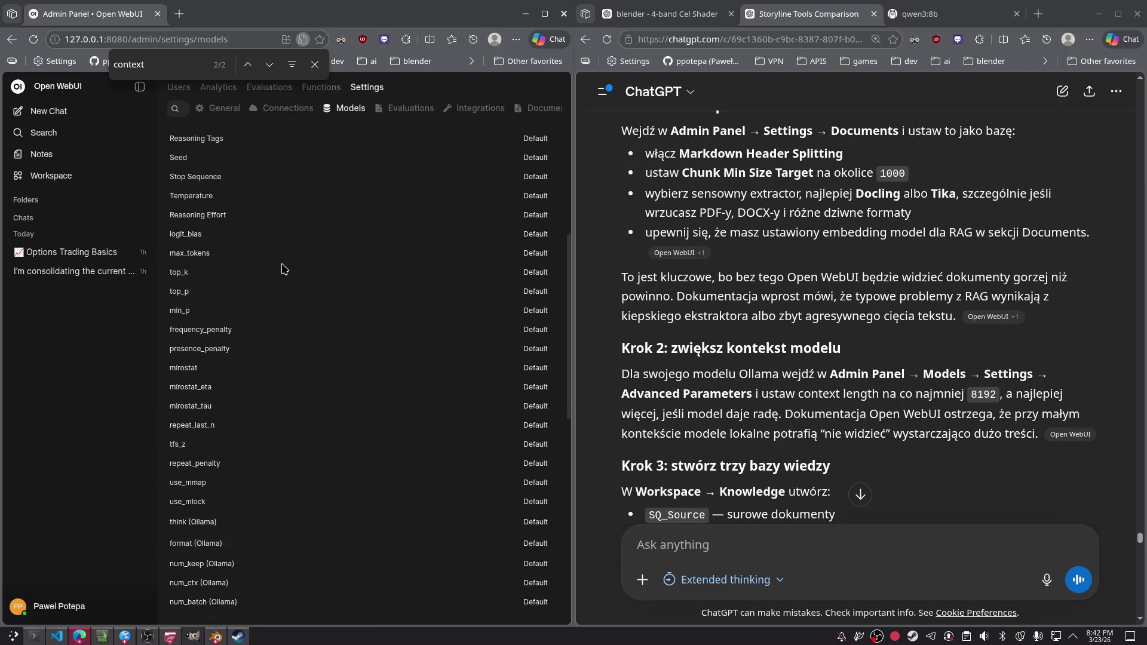
{"action": "scroll", "coordinate": [283, 269], "scroll_direction": "down", "scroll_amount": 8}
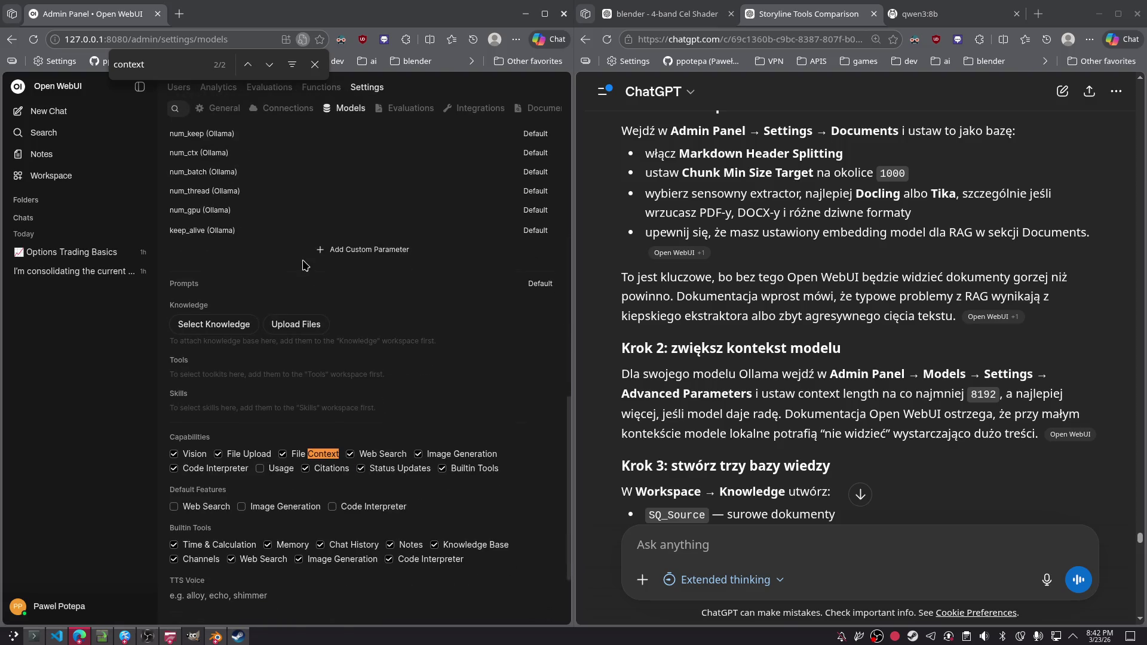
- Attach the ShellQuest knowledge collection to qwen3:8b and review the rest of the settings
{"action": "left_click", "coordinate": [224, 332]}
{"action": "left_click", "coordinate": [258, 425]}
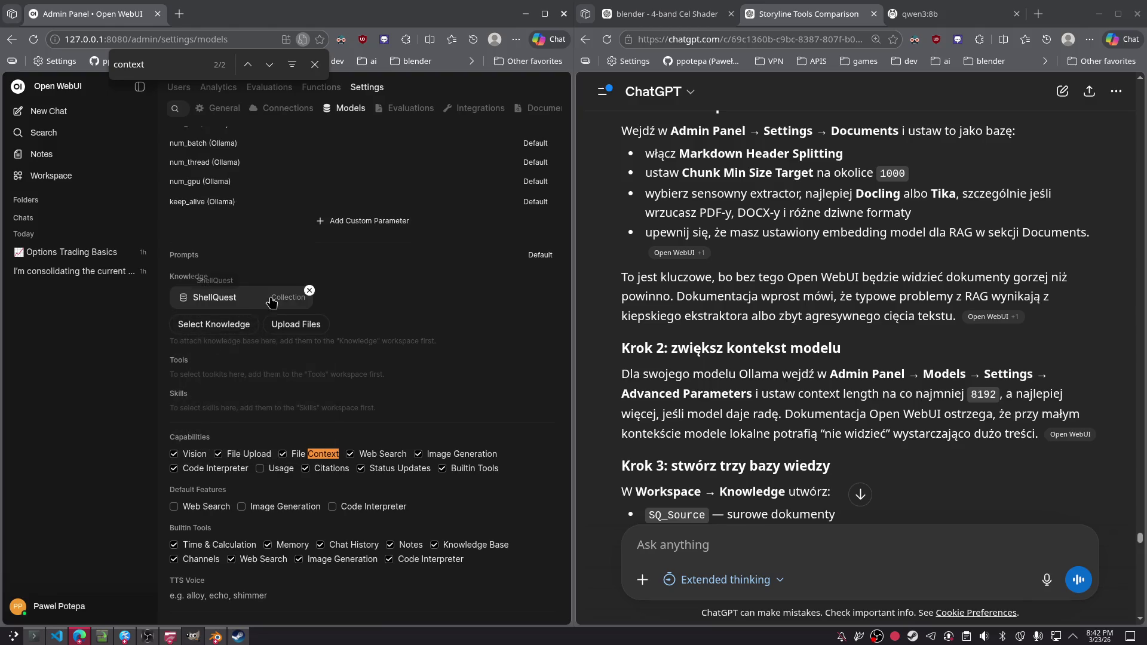
{"action": "left_click", "coordinate": [214, 324]}
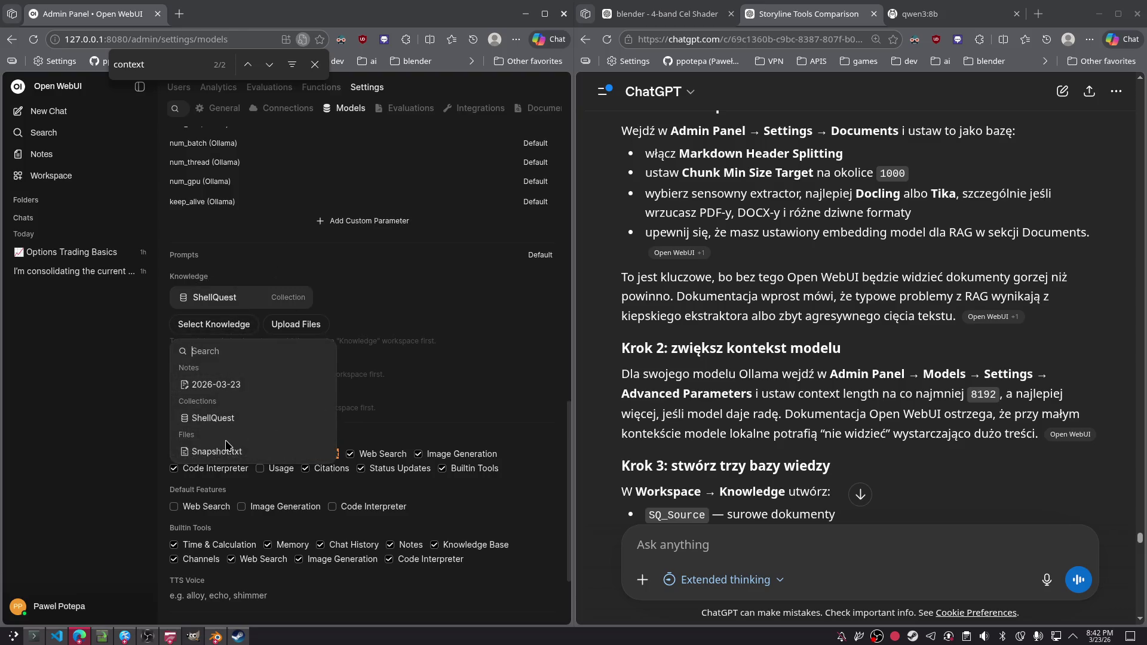
{"action": "key", "text": "Escape"}
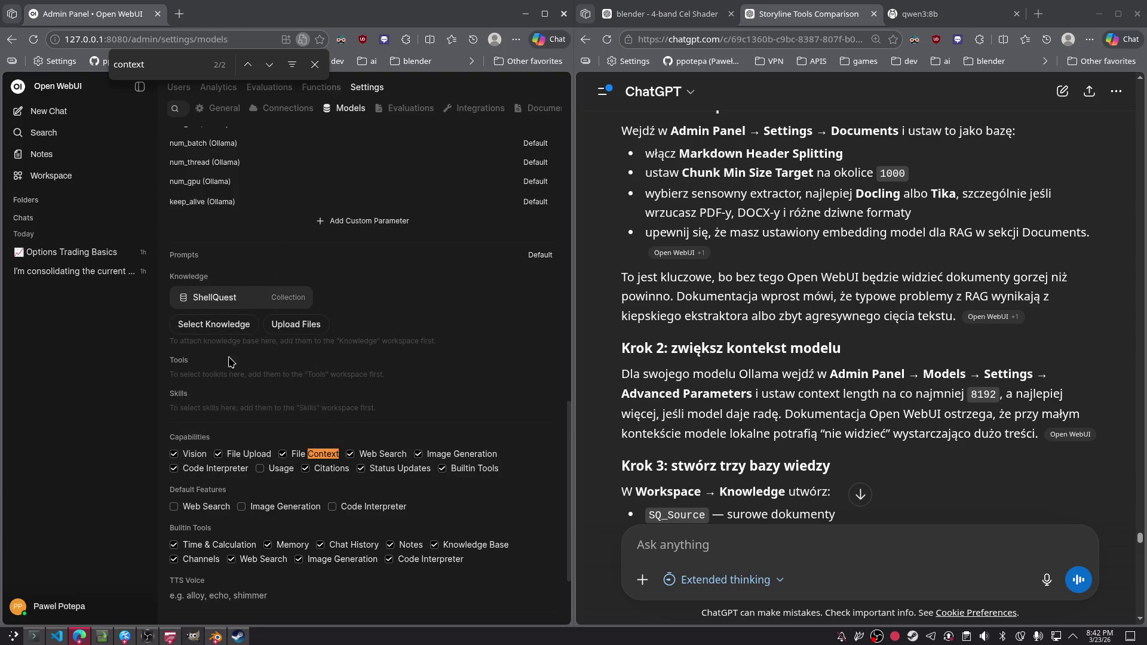
{"action": "scroll", "coordinate": [224, 358], "scroll_direction": "down", "scroll_amount": 3}
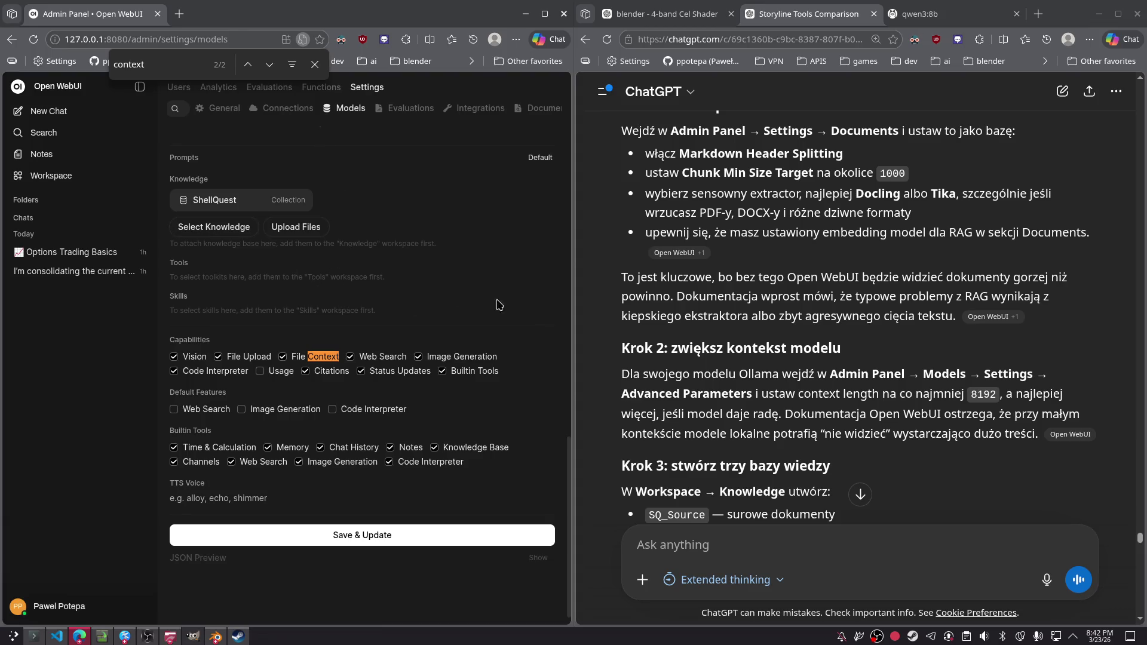
{"action": "scroll", "coordinate": [898, 309], "scroll_direction": "down", "scroll_amount": 2}
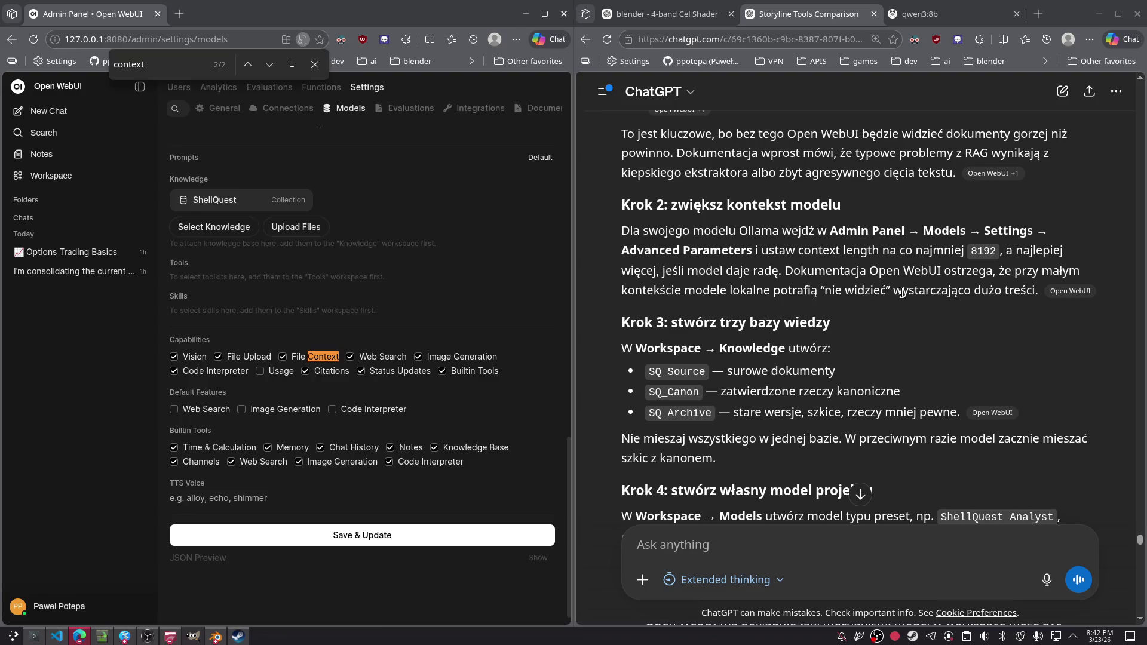
{"action": "scroll", "coordinate": [434, 212], "scroll_direction": "up", "scroll_amount": 7}
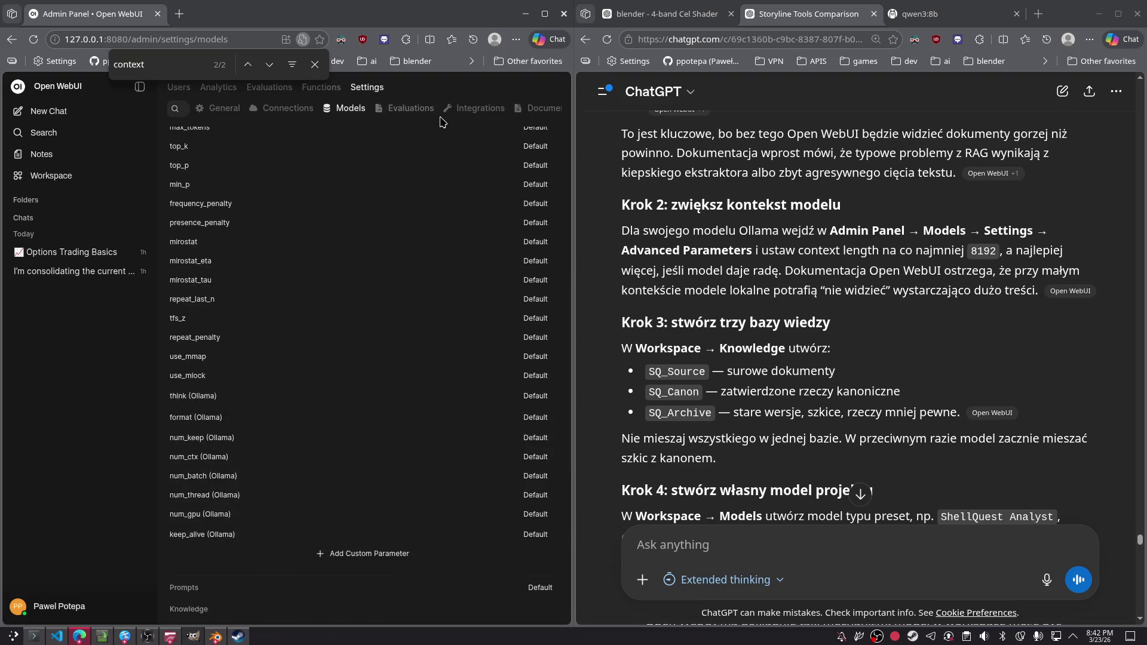
- Go to General settings, return to Models, and reopen qwen3:8b's edit page
{"action": "left_click", "coordinate": [233, 110]}
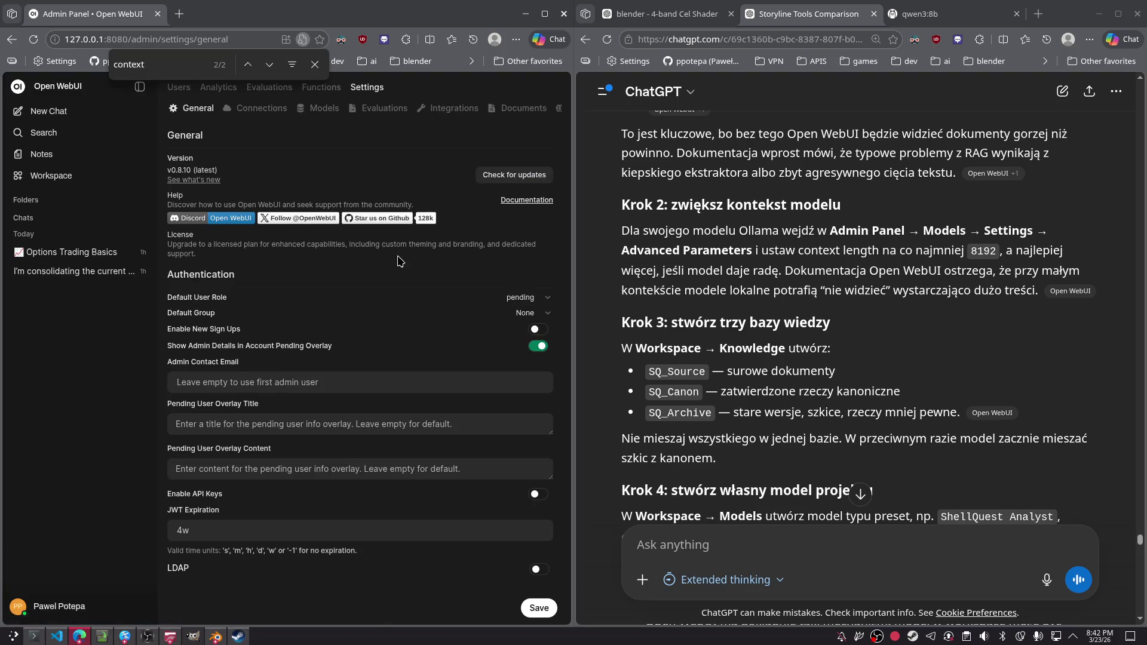
{"action": "left_click", "coordinate": [323, 108]}
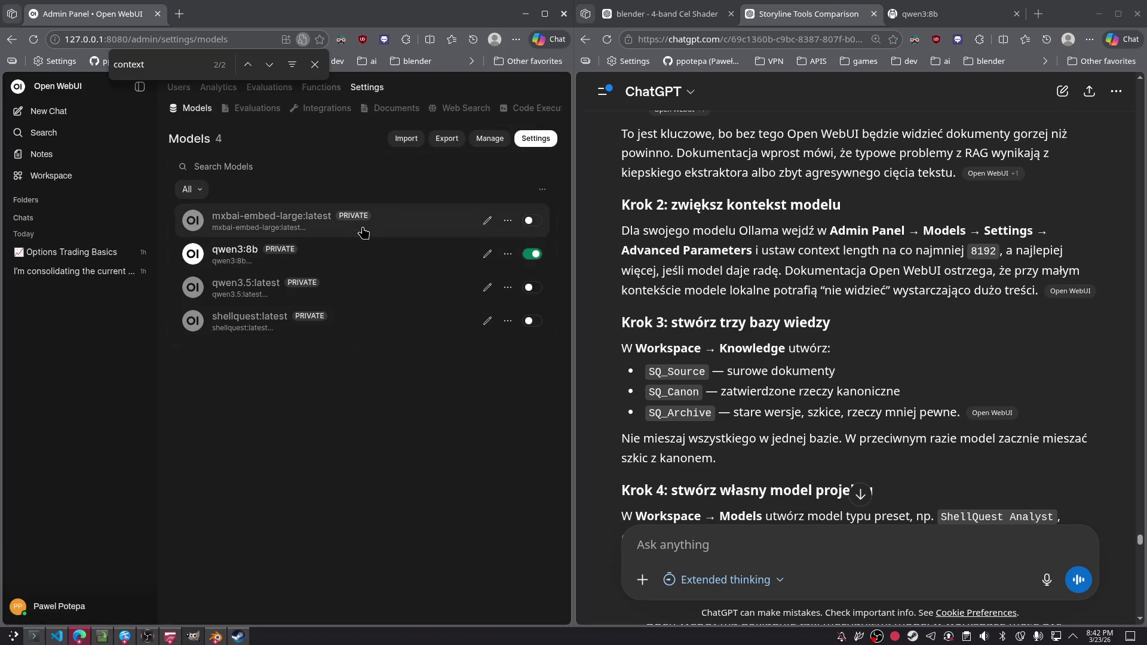
{"action": "left_click", "coordinate": [508, 254]}
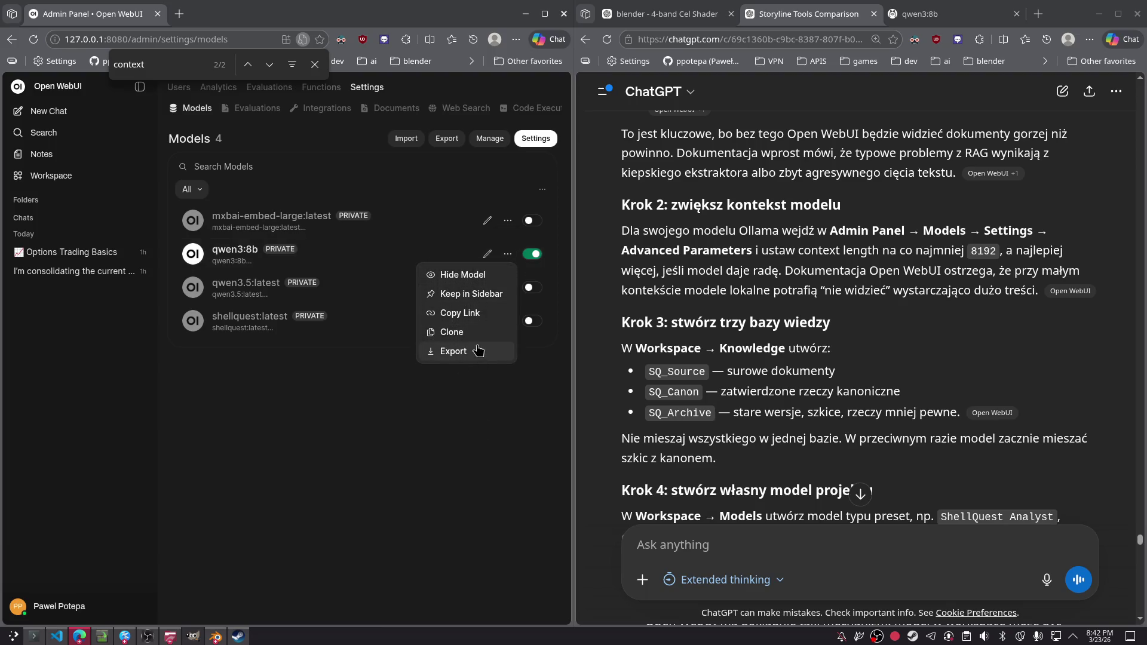
{"action": "left_click", "coordinate": [508, 438]}
{"action": "left_click", "coordinate": [487, 255]}
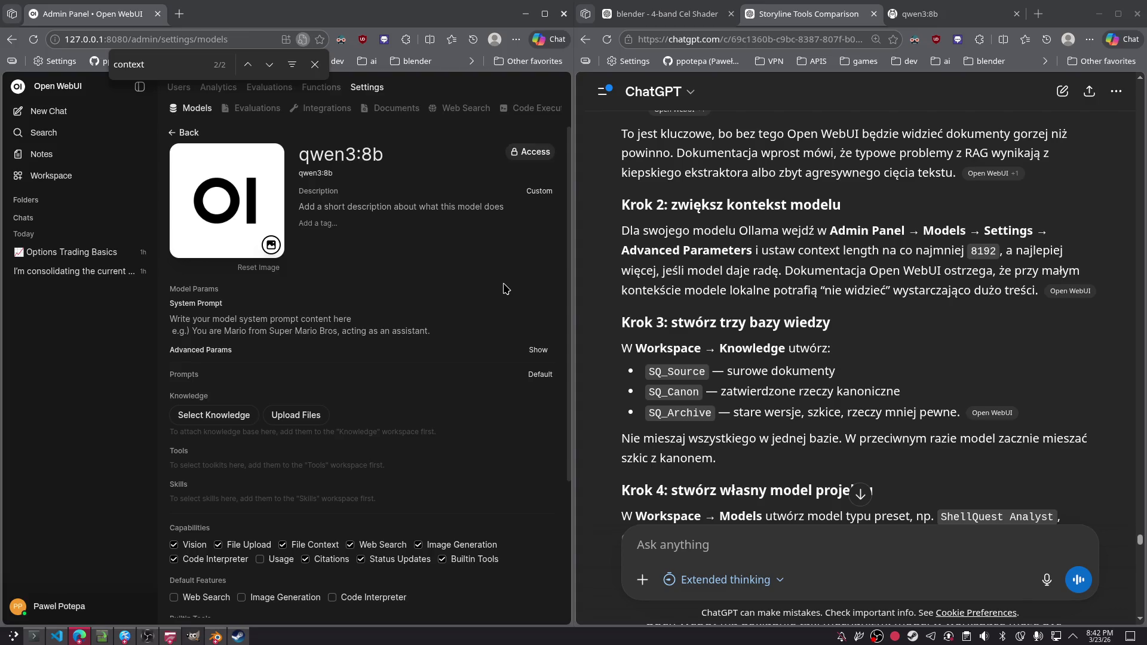
- Attach ShellQuest again and Save & Update, then view the qwen3:8b Ollama page
{"action": "scroll", "coordinate": [490, 256], "scroll_direction": "down", "scroll_amount": 3}
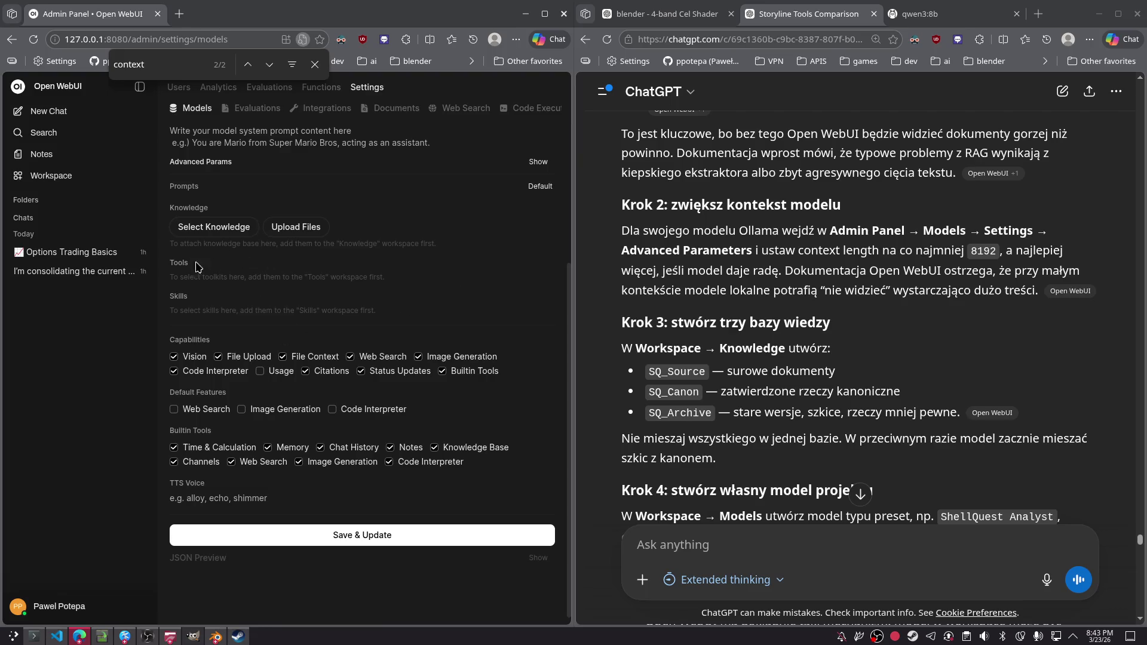
{"action": "left_click", "coordinate": [238, 227]}
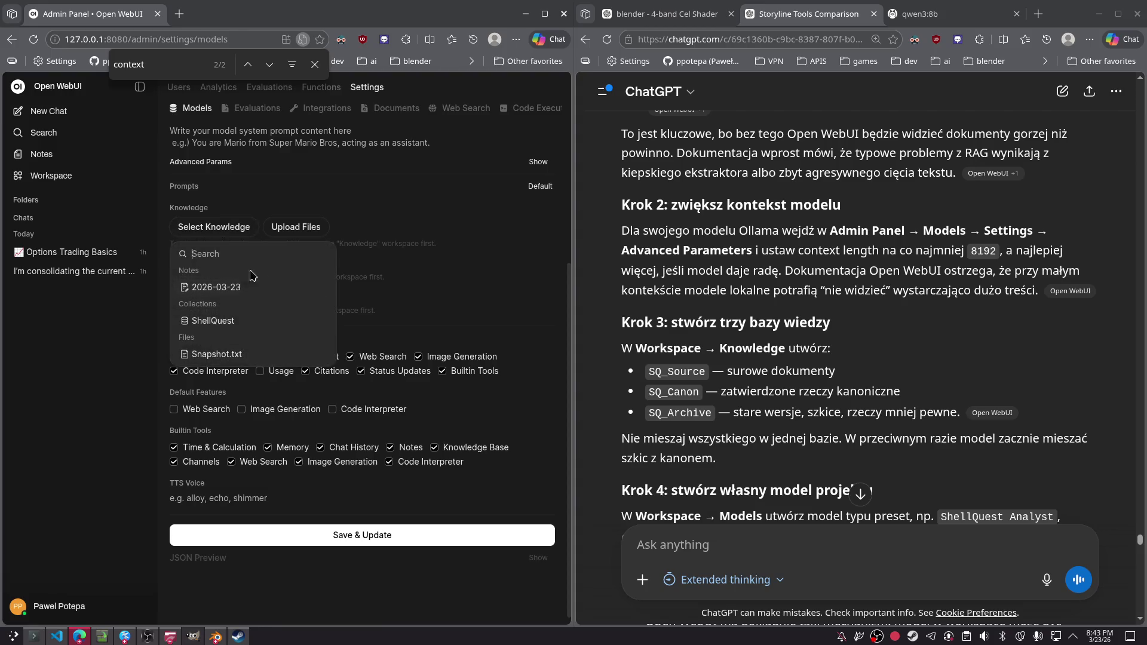
{"action": "left_click", "coordinate": [239, 325]}
{"action": "left_click", "coordinate": [415, 564]}
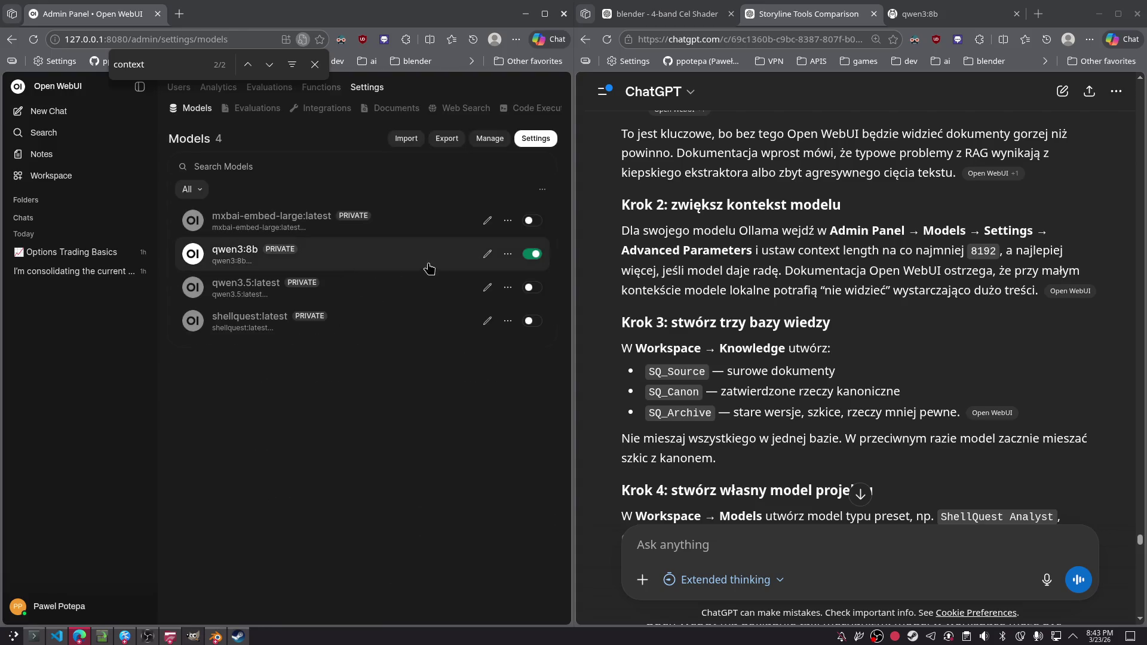
{"action": "left_click", "coordinate": [508, 257]}
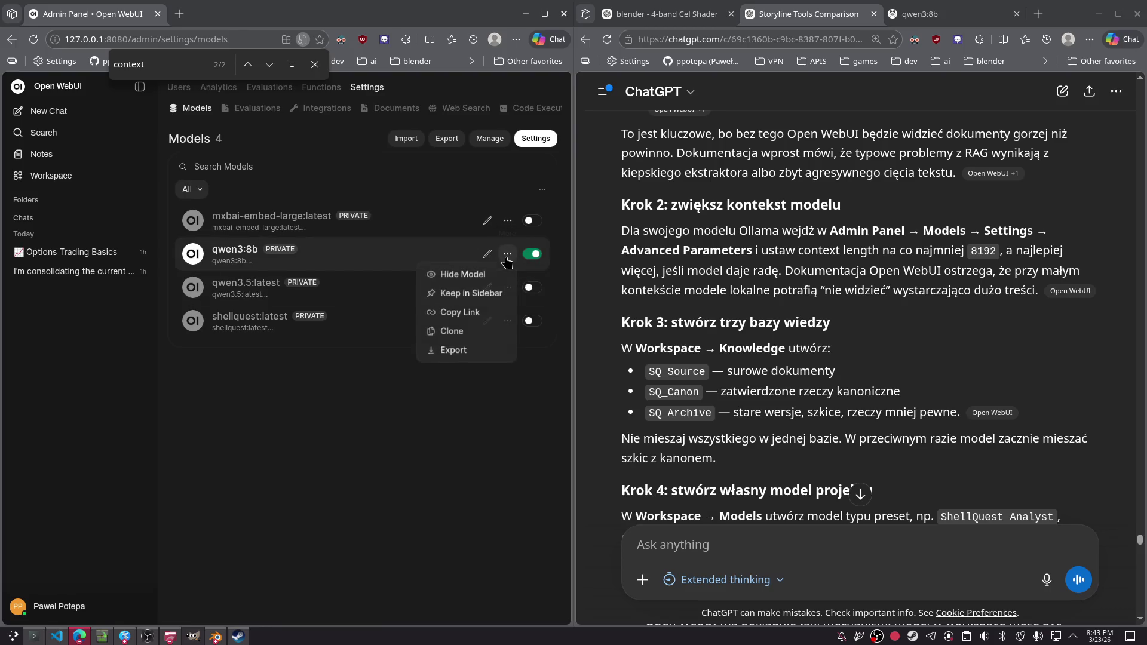
{"action": "left_click", "coordinate": [935, 14]}
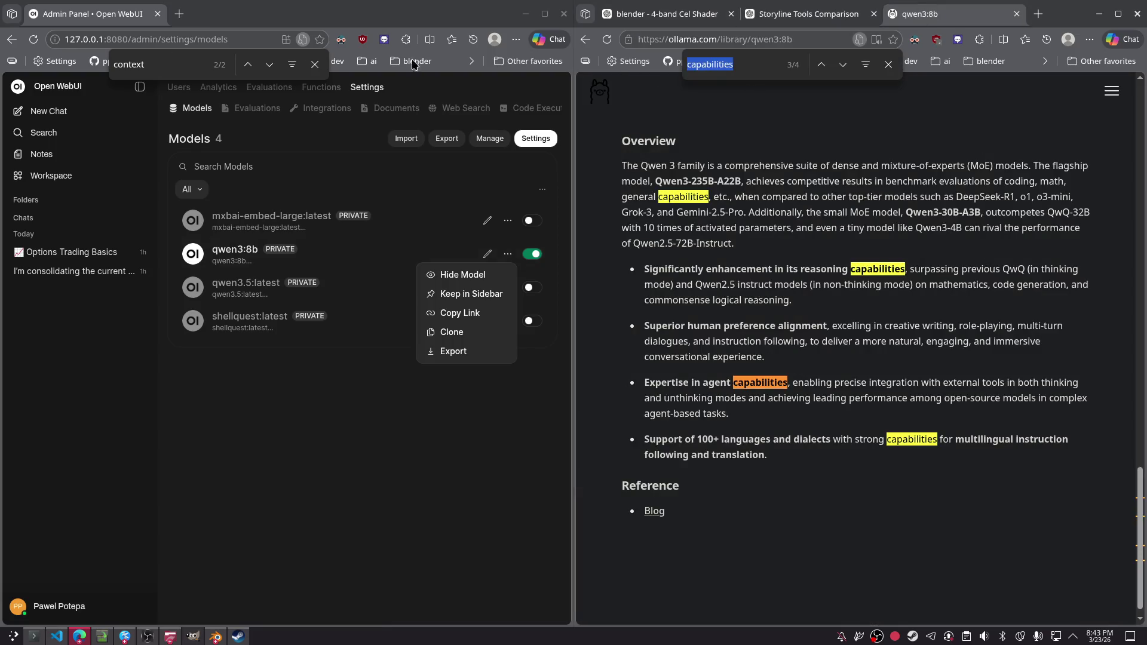
- Return to the Storyline Tools Comparison chat in the browser
{"action": "left_click", "coordinate": [807, 14]}
{"action": "left_click", "coordinate": [952, 15]}
{"action": "left_click", "coordinate": [815, 15]}
{"action": "scroll", "coordinate": [707, 143], "scroll_direction": "up", "scroll_amount": 5}
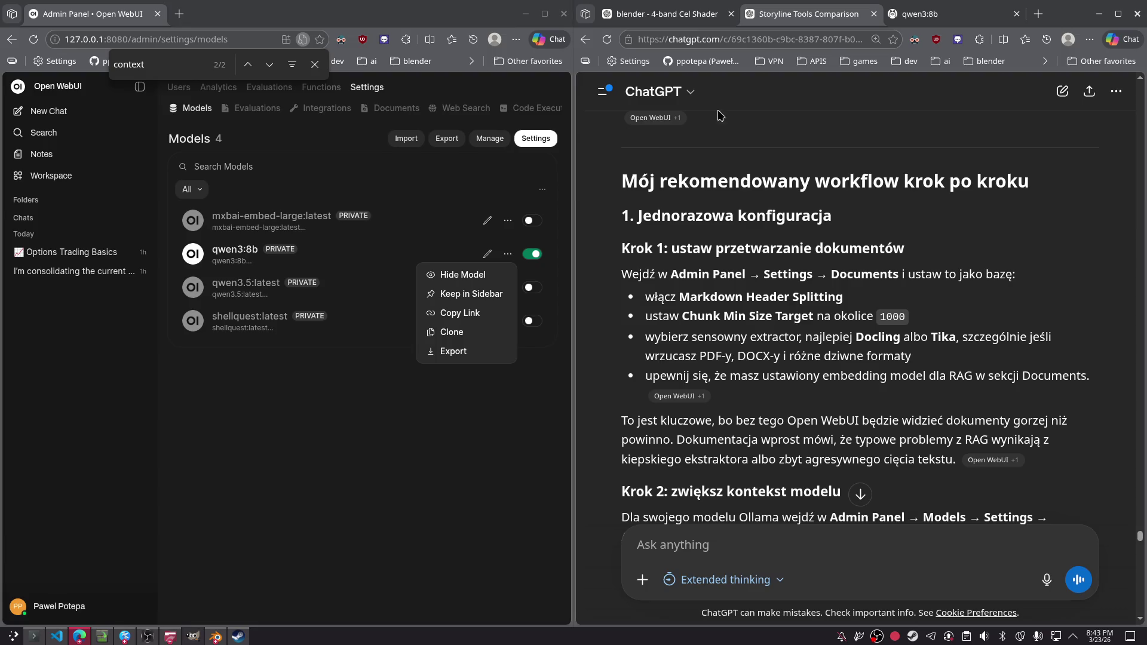
- Open the shell-quests-scripts project from the sidebar and check its Sources and Chats
{"action": "left_click", "coordinate": [605, 92]}
{"action": "scroll", "coordinate": [678, 406], "scroll_direction": "down", "scroll_amount": 2}
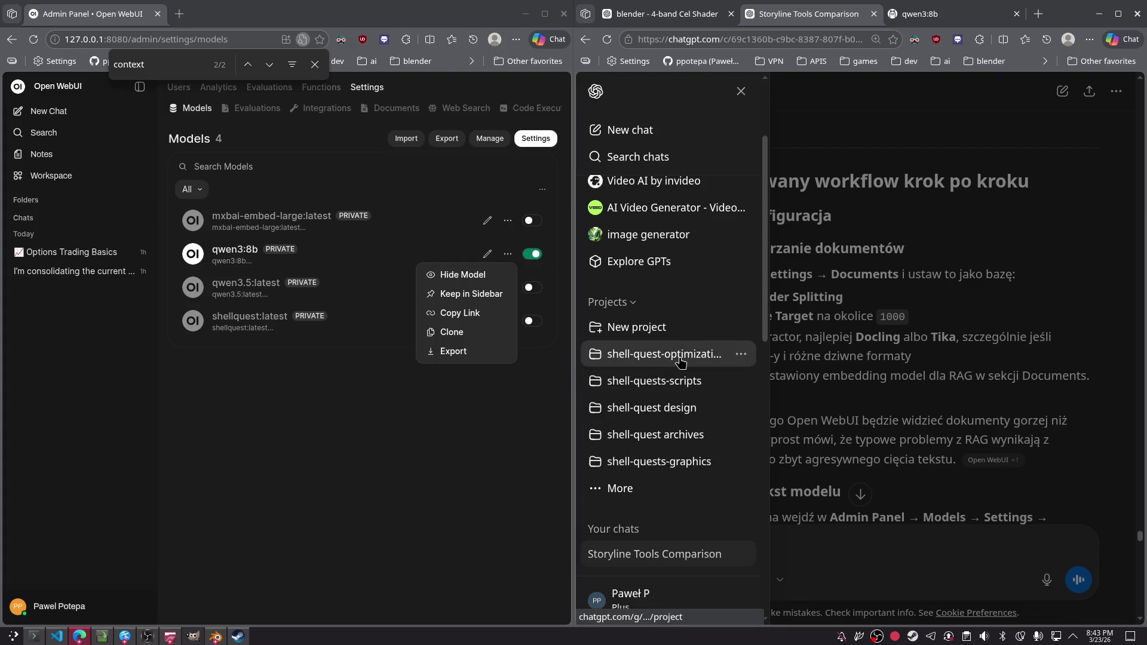
{"action": "left_click", "coordinate": [684, 394]}
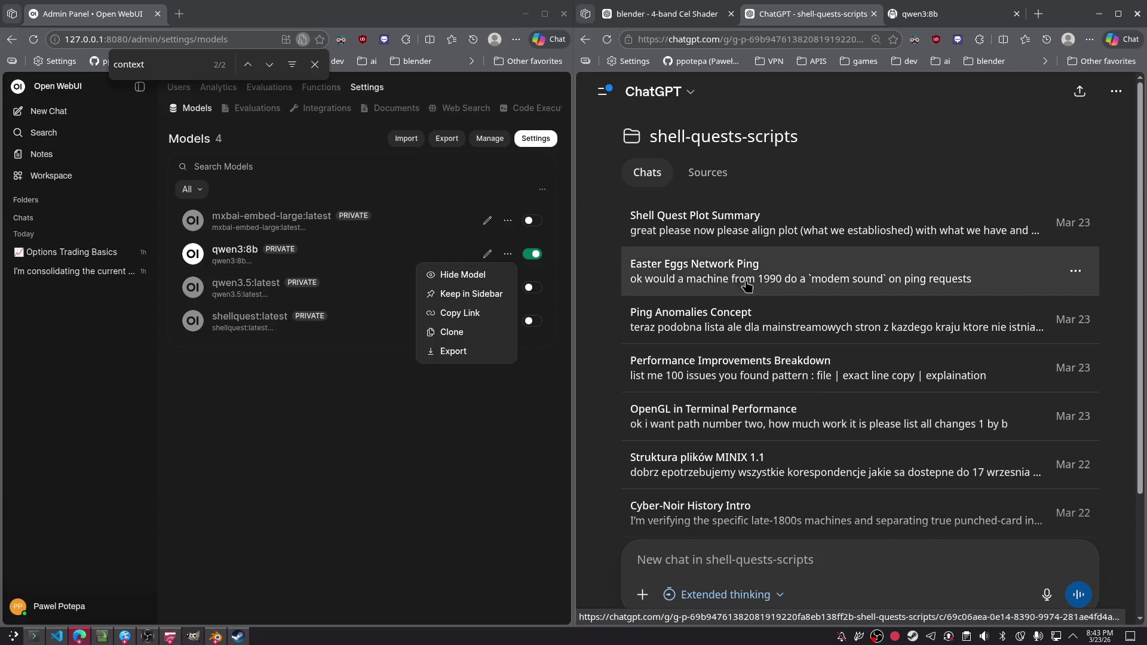
{"action": "left_click", "coordinate": [699, 174]}
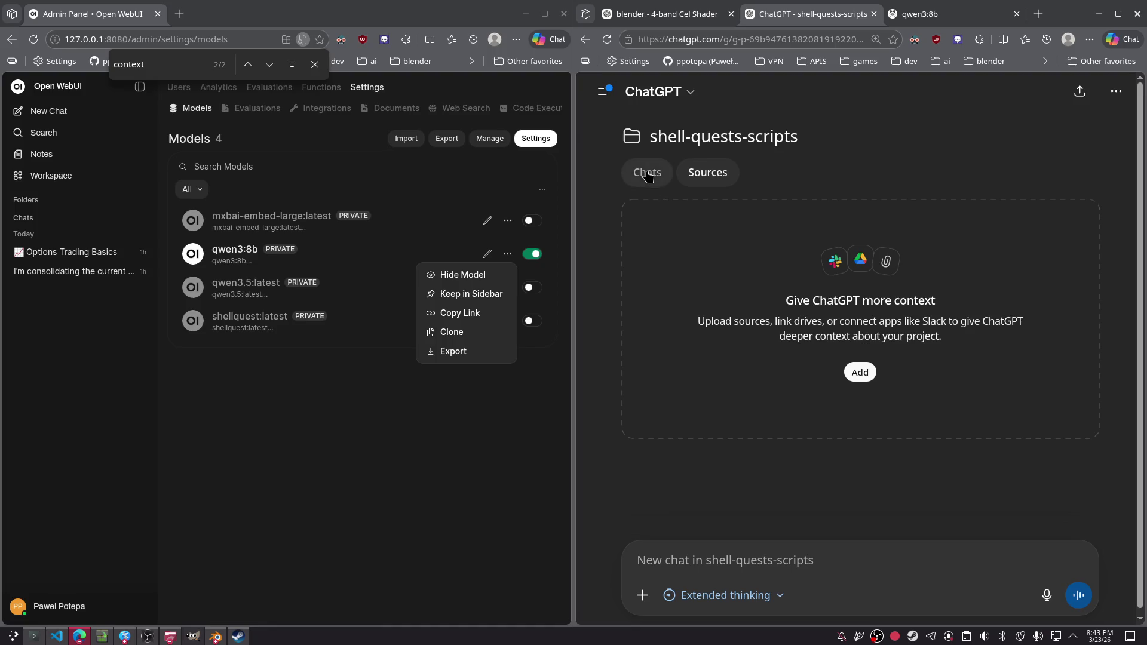
{"action": "left_click", "coordinate": [647, 174]}
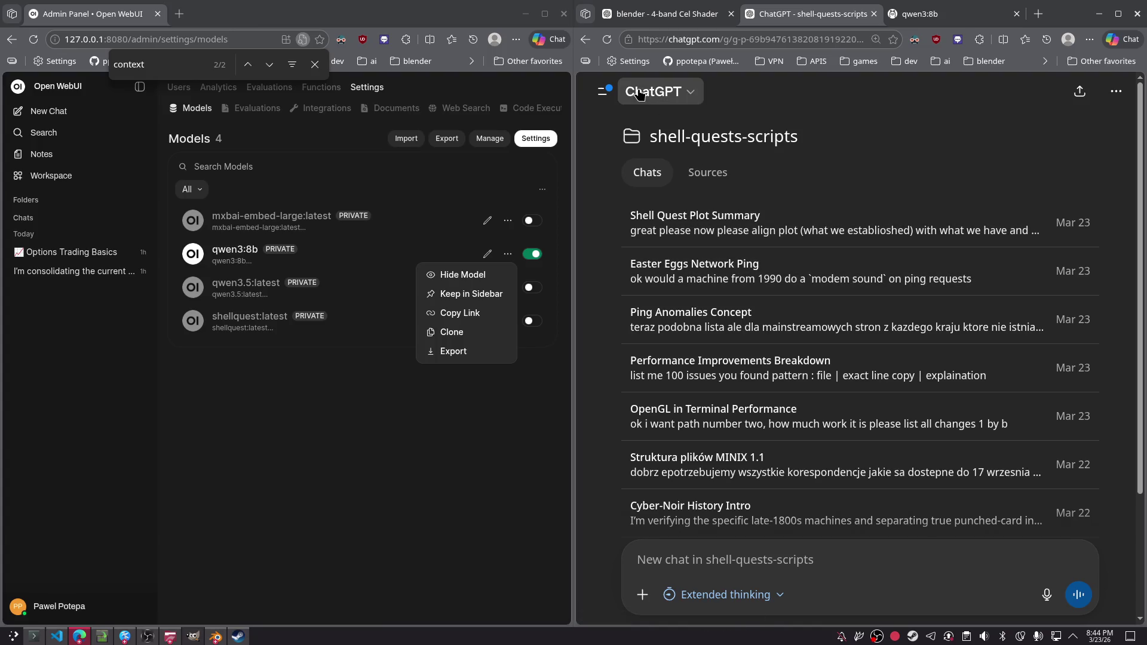
- Bring up the cel shader chat's Python script, then bring Blender to the front
{"action": "left_click", "coordinate": [940, 13]}
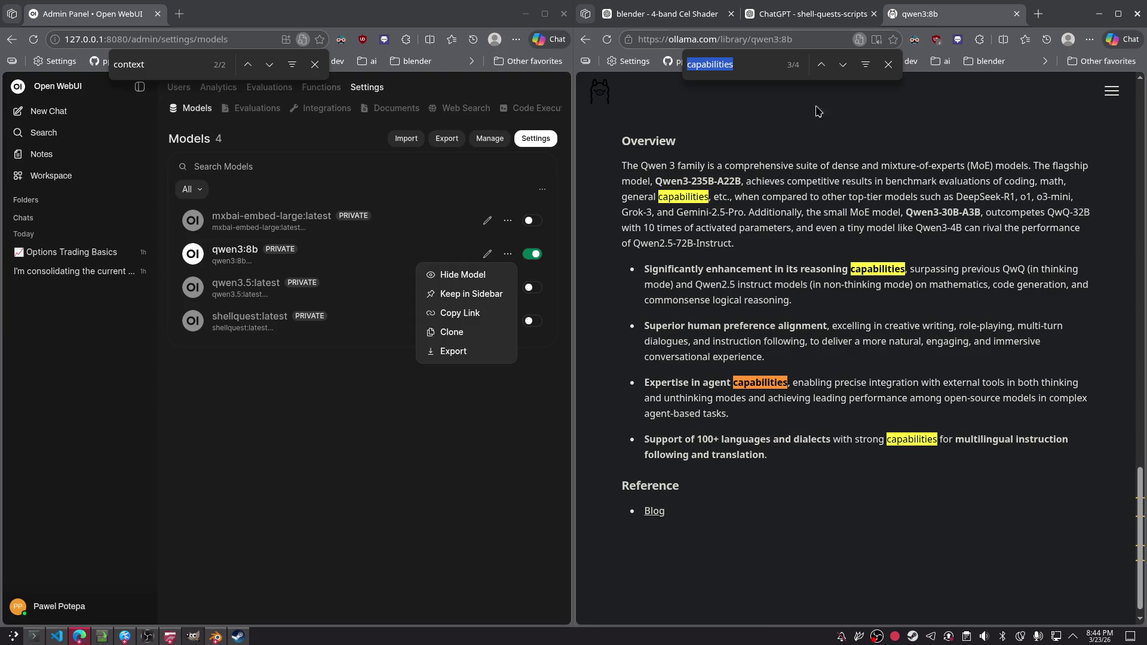
{"action": "left_click", "coordinate": [751, 7]}
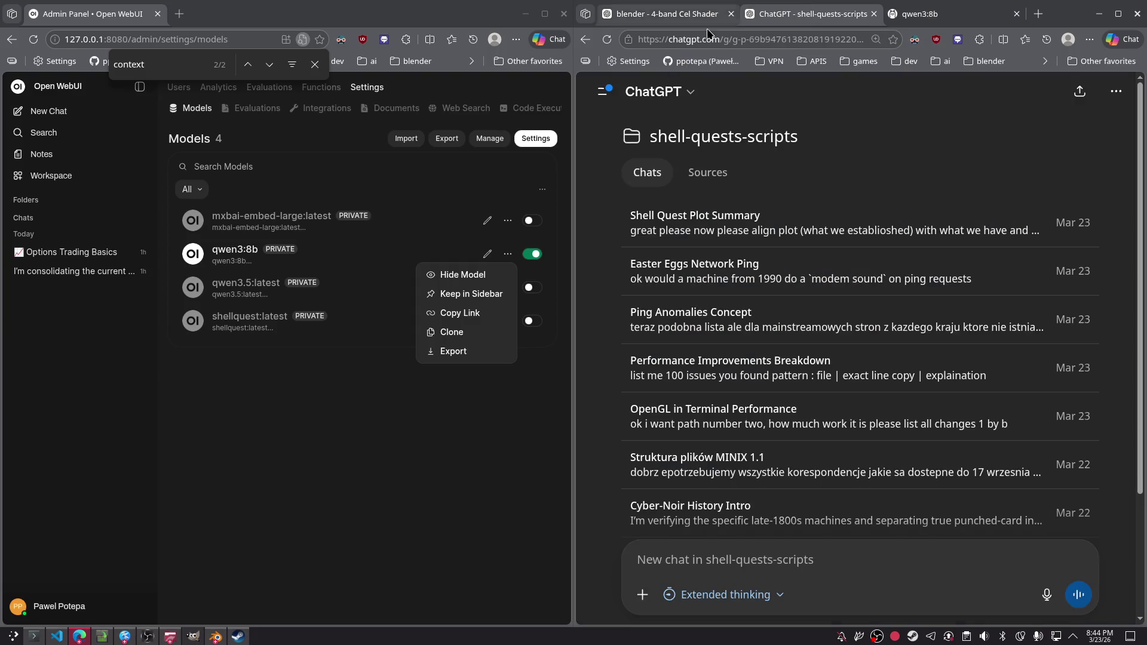
{"action": "scroll", "coordinate": [921, 230], "scroll_direction": "down", "scroll_amount": 10}
{"action": "scroll", "coordinate": [960, 233], "scroll_direction": "up", "scroll_amount": 4}
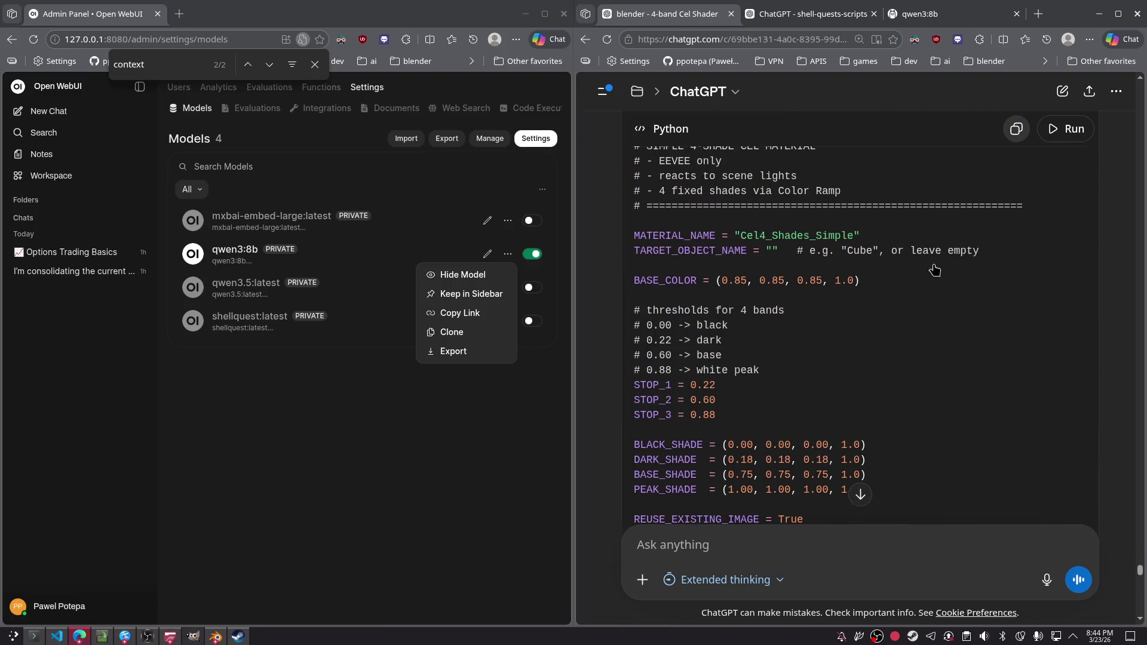
{"action": "scroll", "coordinate": [756, 379], "scroll_direction": "down", "scroll_amount": 15}
{"action": "scroll", "coordinate": [933, 376], "scroll_direction": "down", "scroll_amount": 15}
{"action": "left_click", "coordinate": [215, 636]}
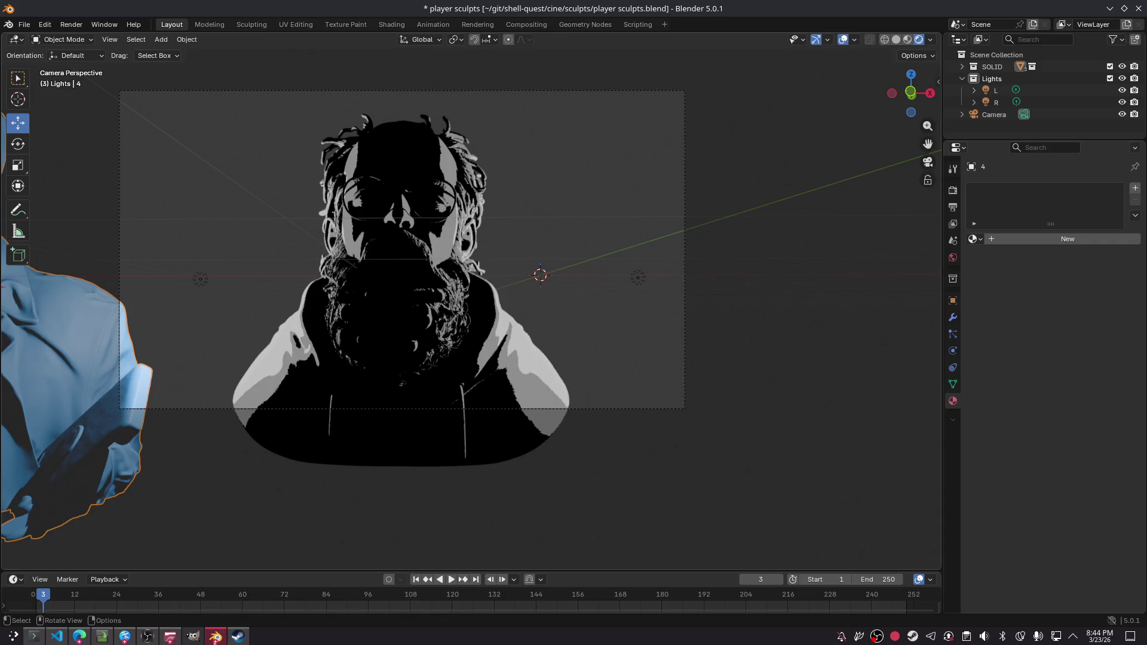
- Replace the code in the Scripting workspace with the new cel-material script and run it
{"action": "left_click", "coordinate": [638, 24]}
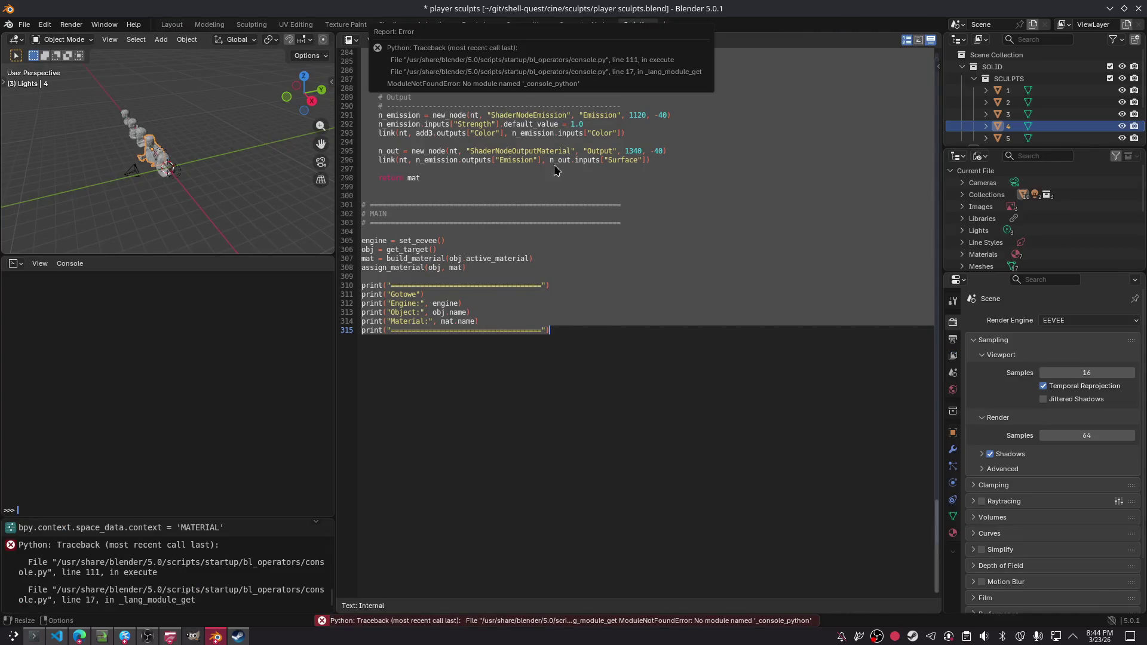
{"action": "key", "text": "ctrl+v"}
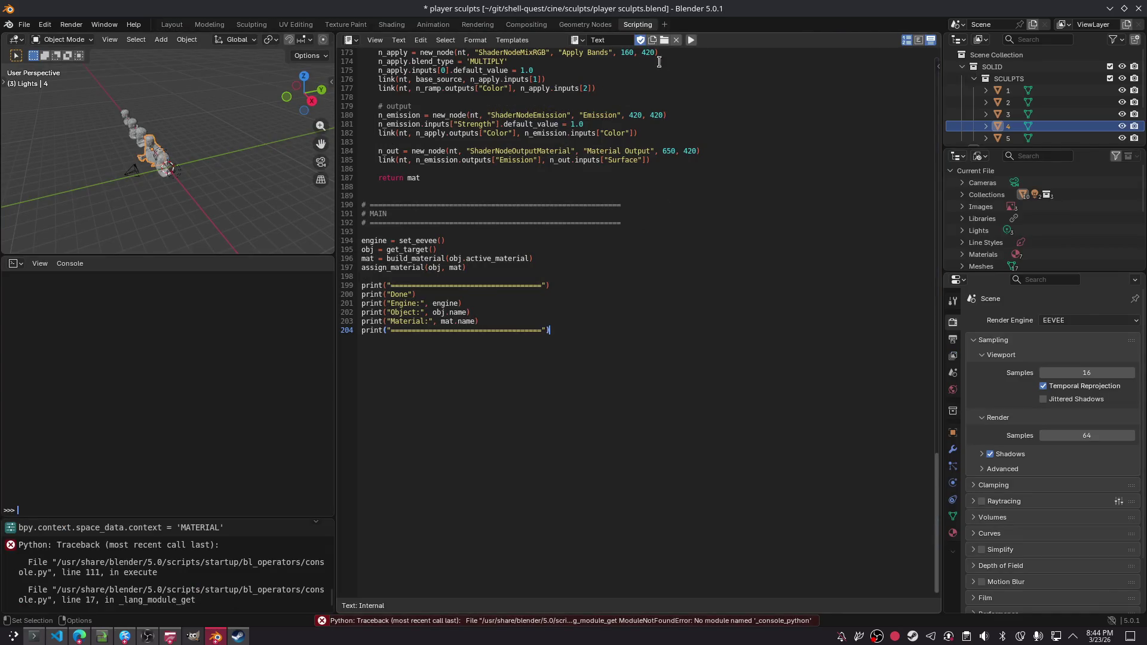
{"action": "left_click", "coordinate": [691, 41]}
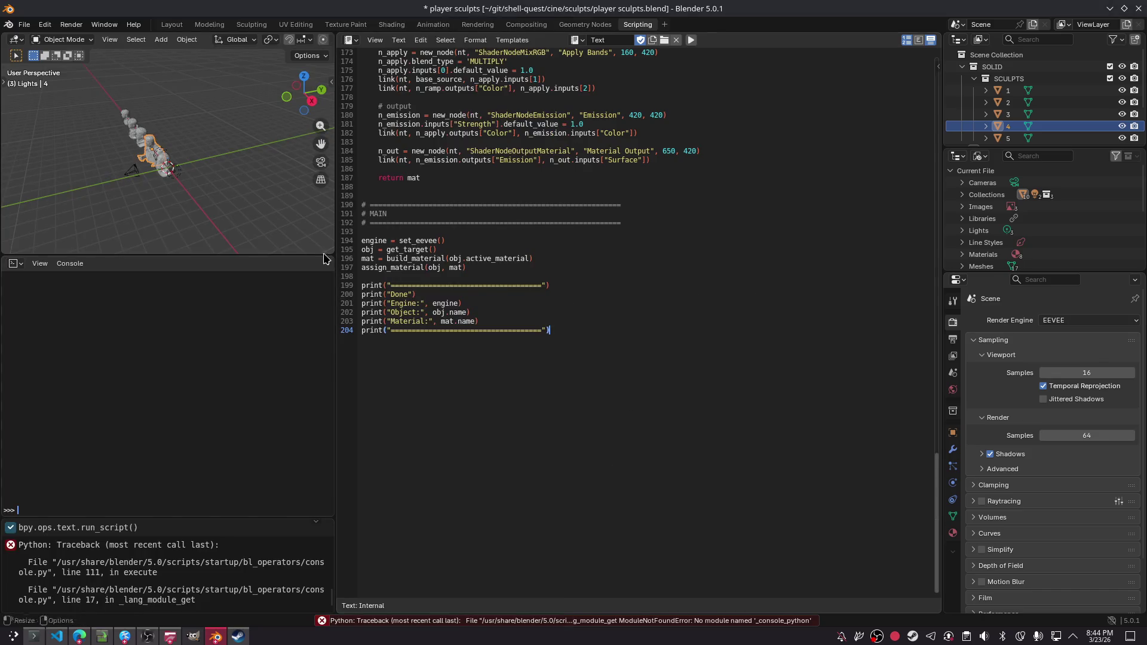
{"action": "key", "text": "ctrl+a"}
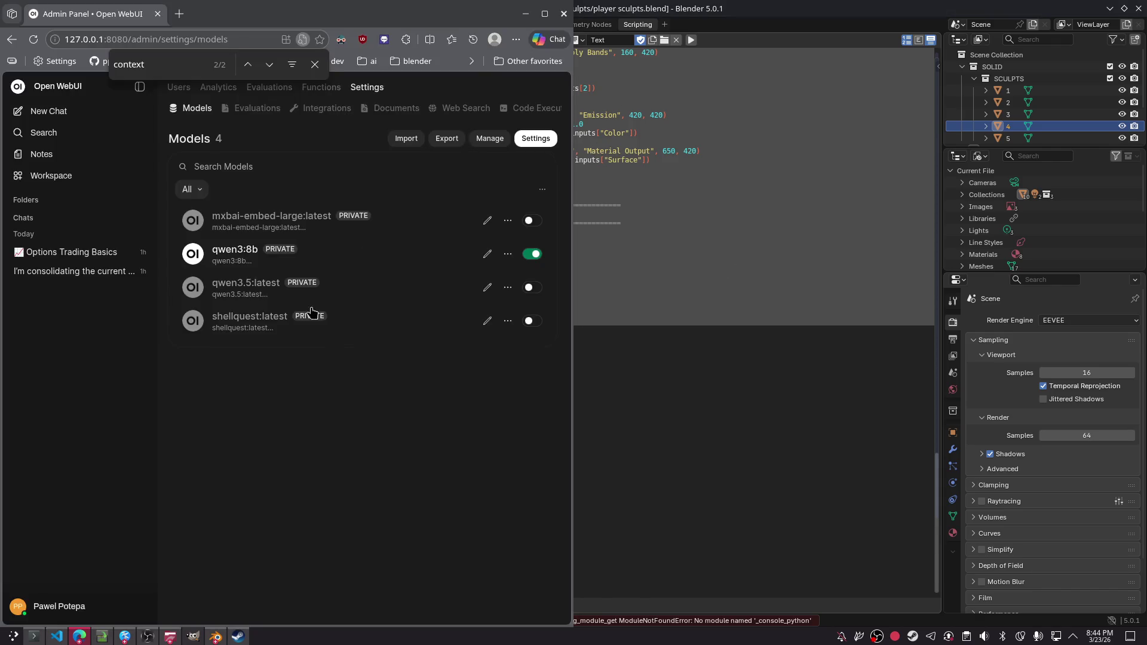
{"action": "left_click", "coordinate": [621, 239]}
{"action": "key", "text": "ctrl+a"}
{"action": "key", "text": "Right"}
{"action": "left_click", "coordinate": [690, 43]}
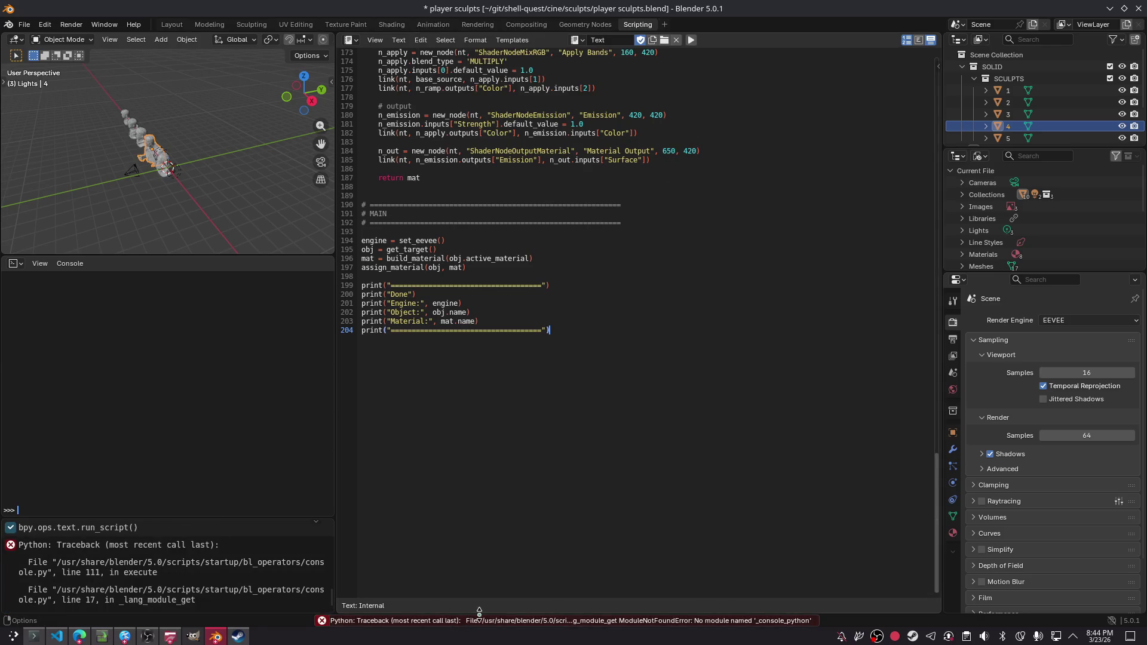
- Select all Info Log reports, including the ModuleNotFoundError tracebacks, and switch to the browser
{"action": "left_click", "coordinate": [509, 621]}
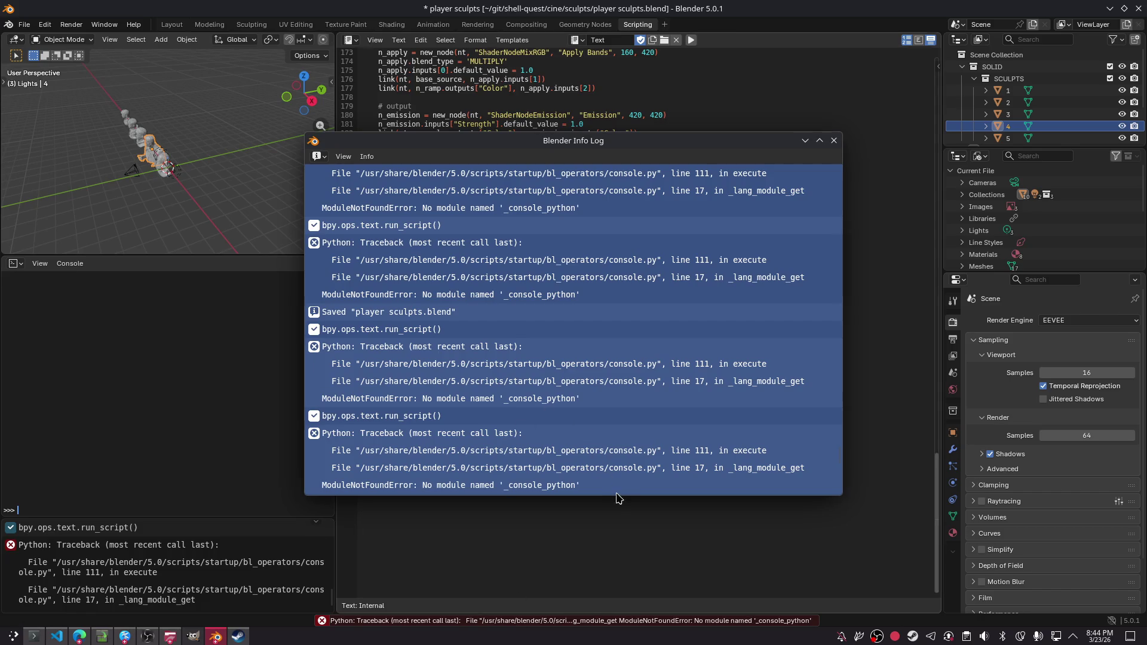
{"action": "left_click", "coordinate": [611, 487]}
{"action": "scroll", "coordinate": [536, 359], "scroll_direction": "up", "scroll_amount": 15}
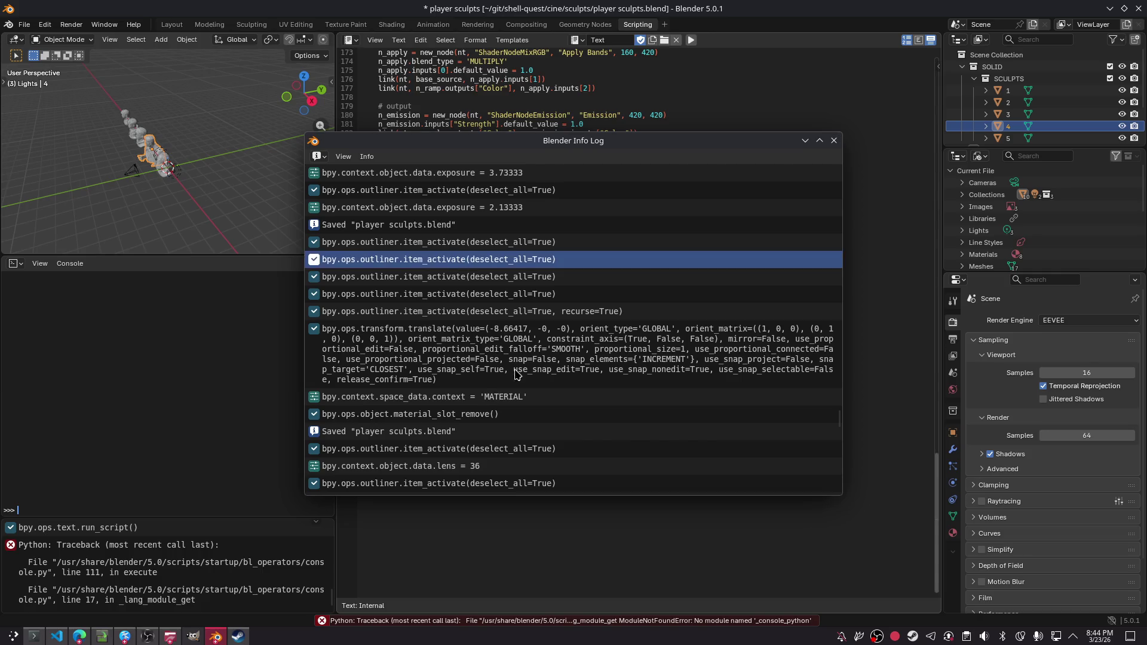
{"action": "scroll", "coordinate": [453, 265], "scroll_direction": "down", "scroll_amount": 15}
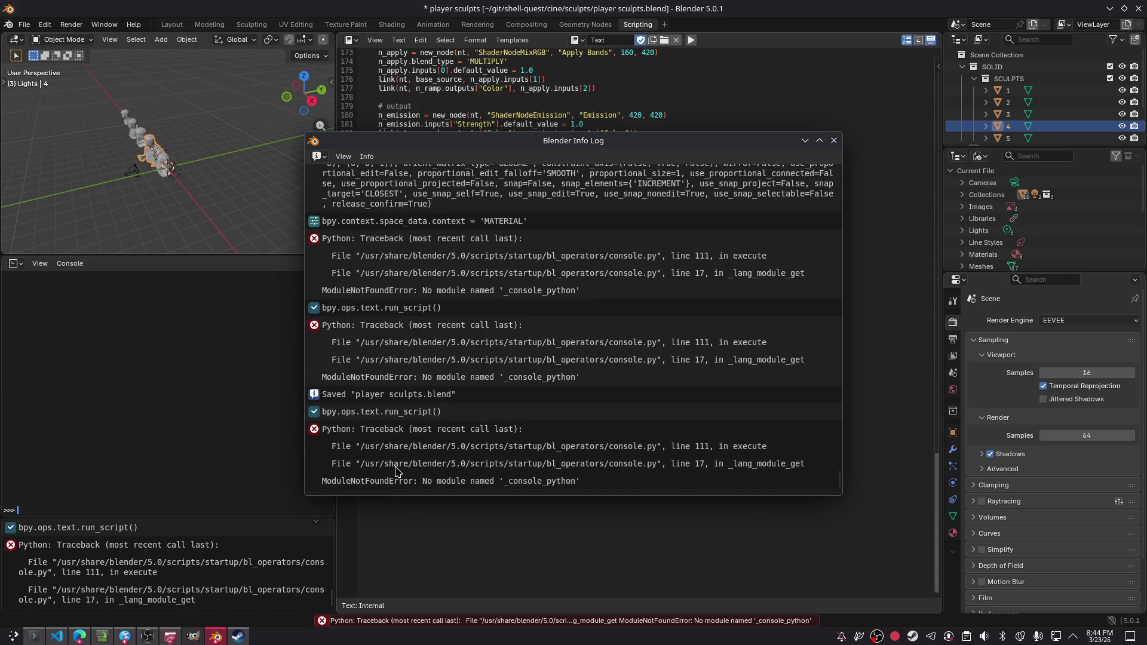
{"action": "left_click", "coordinate": [394, 485]}
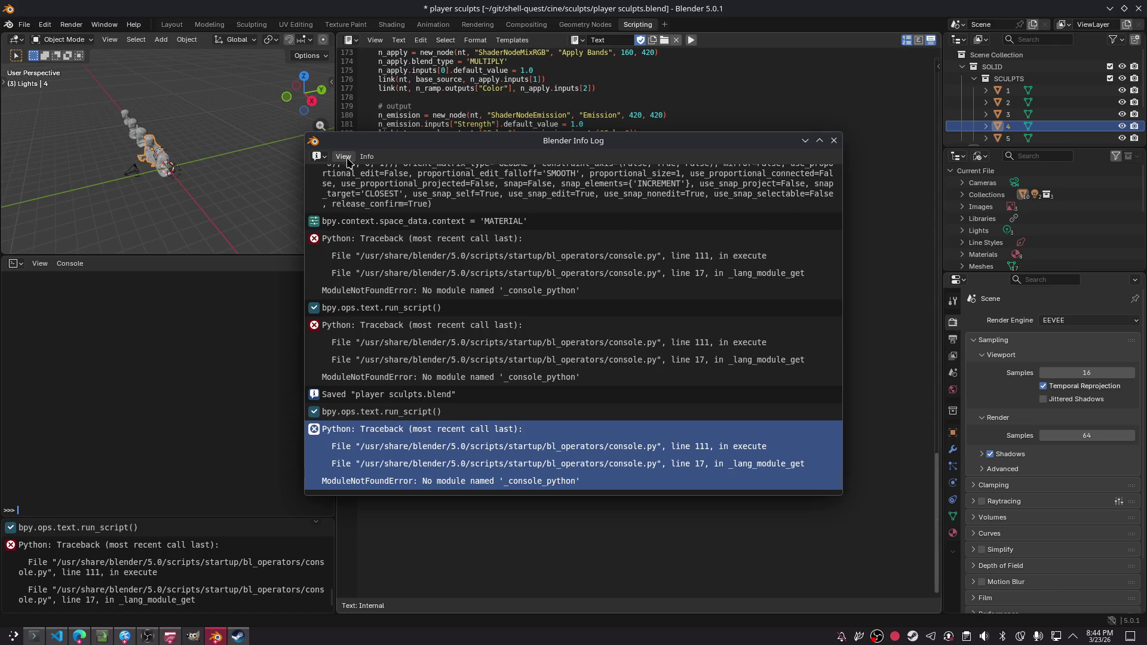
{"action": "left_click", "coordinate": [366, 157]}
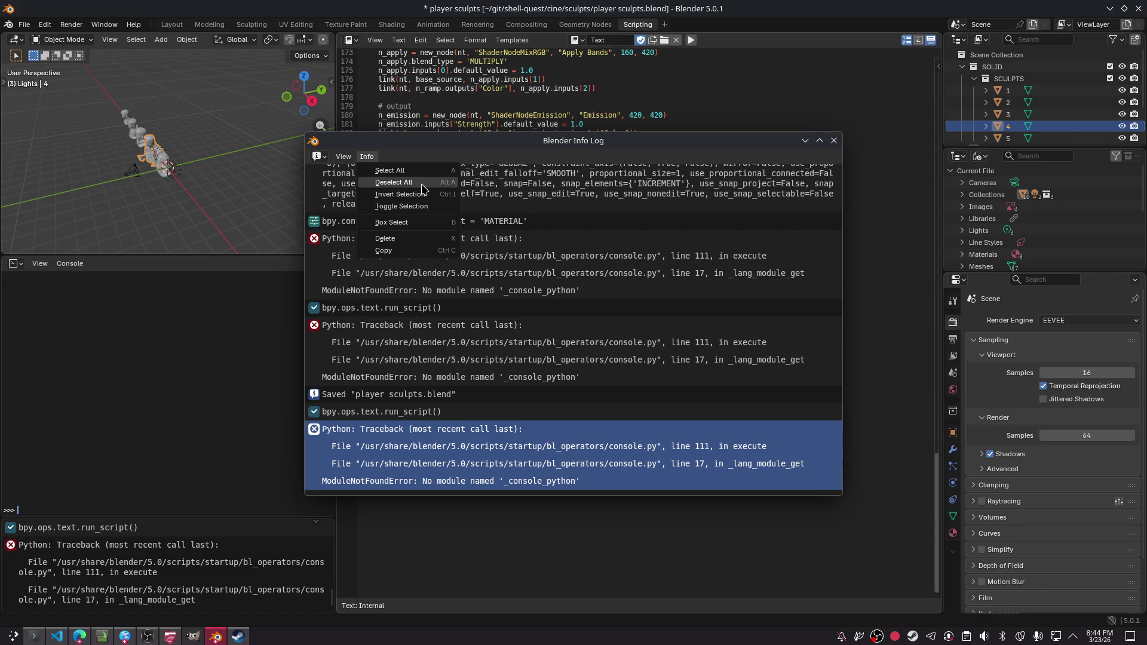
{"action": "left_click", "coordinate": [394, 171]}
{"action": "left_click", "coordinate": [207, 427]}
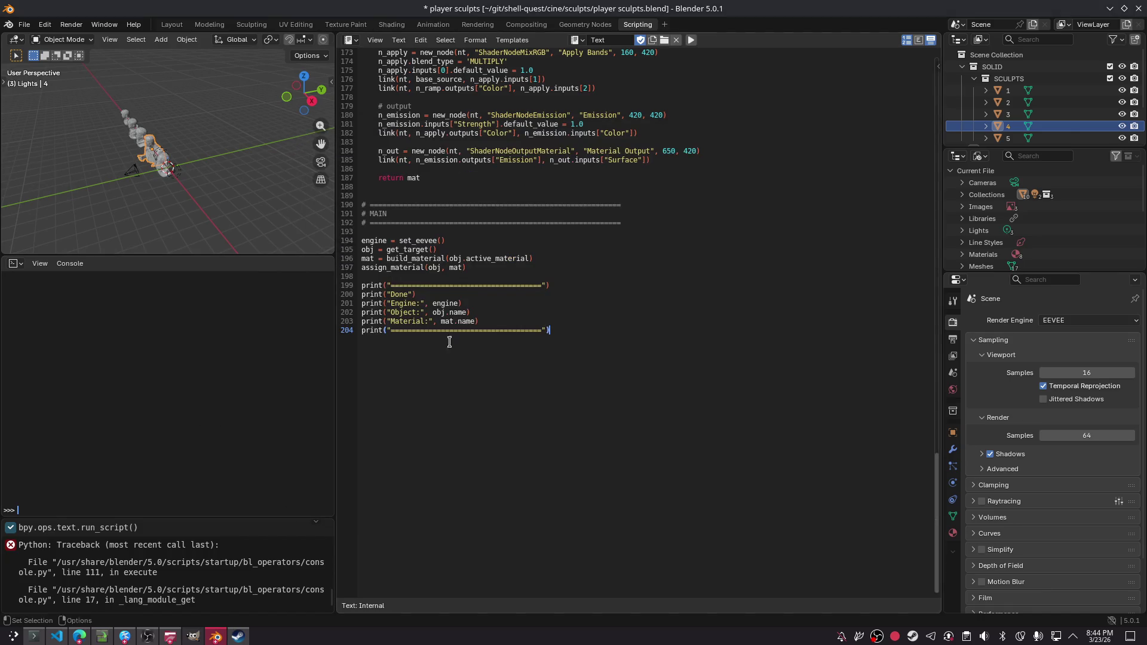
{"action": "left_click", "coordinate": [79, 637]}
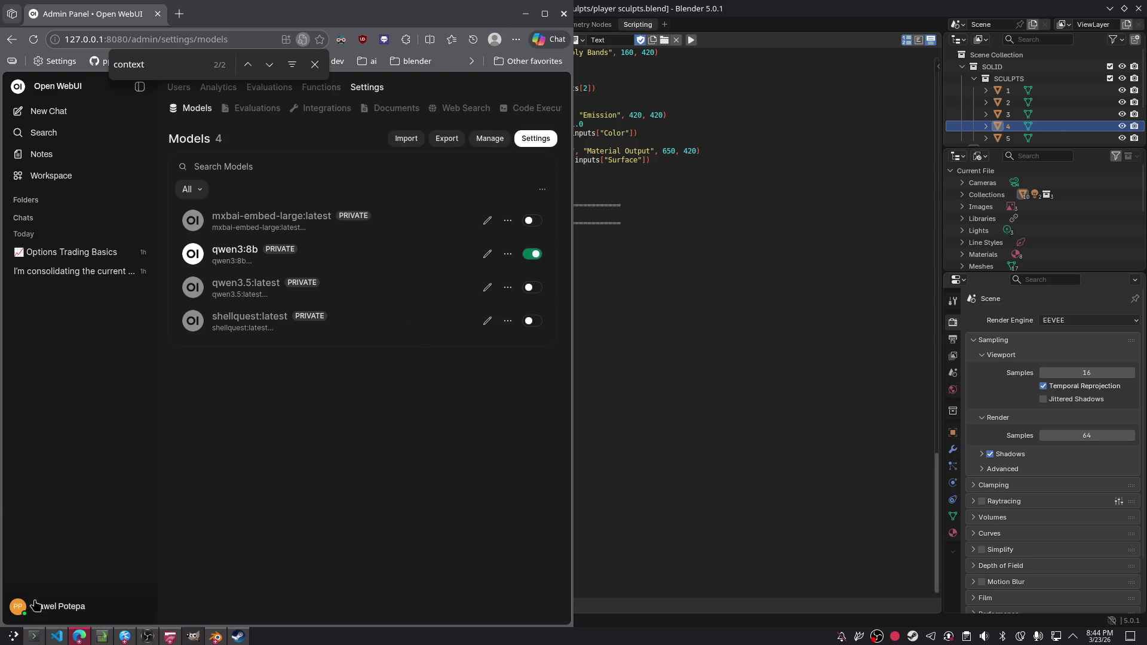
{"action": "left_click", "coordinate": [79, 637]}
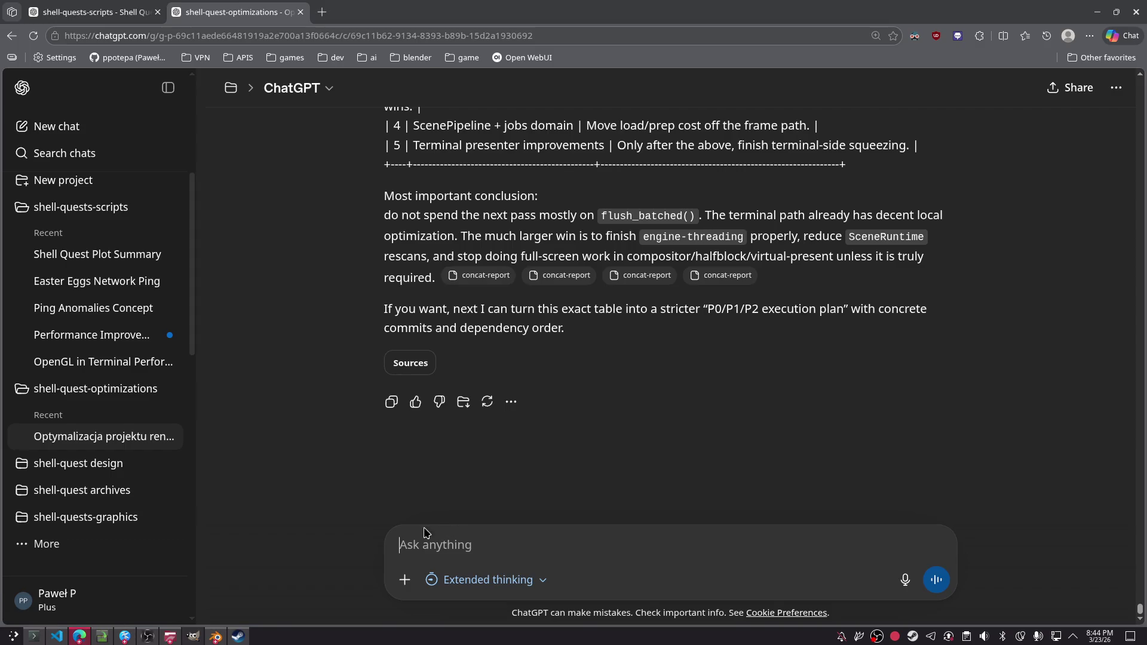
- Paste the Blender error log into the ChatGPT prompt, start typing 'please', then switch to Open WebUI
{"action": "key", "text": "ctrl+v"}
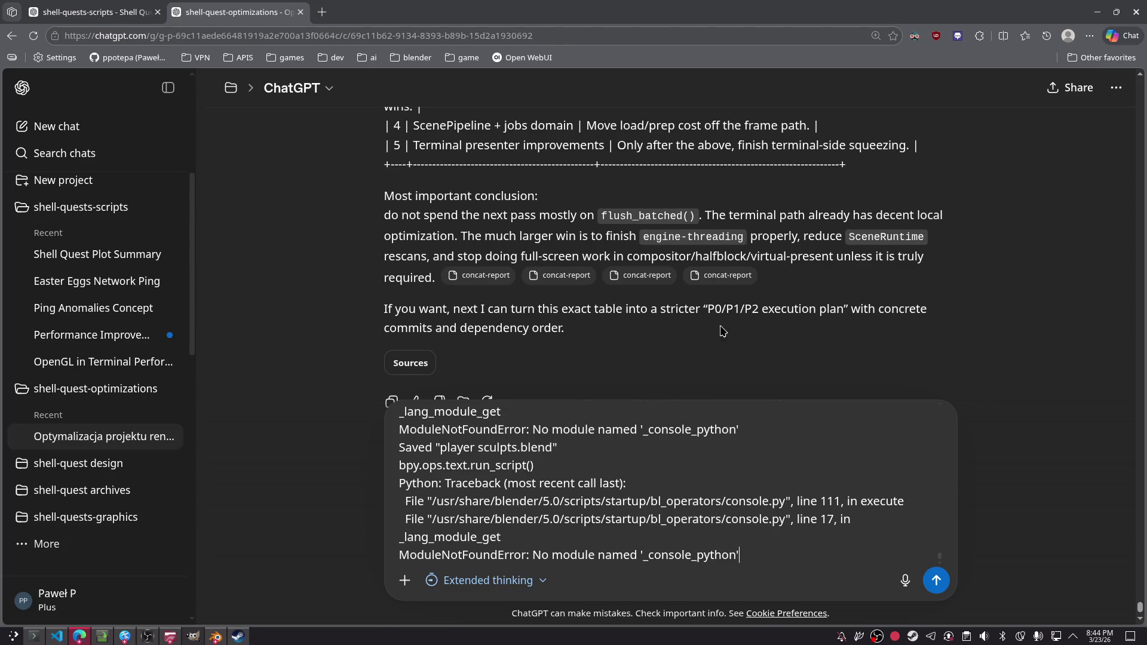
{"action": "scroll", "coordinate": [681, 237], "scroll_direction": "up", "scroll_amount": 1}
{"action": "scroll", "coordinate": [681, 238], "scroll_direction": "up", "scroll_amount": 1}
{"action": "scroll", "coordinate": [699, 269], "scroll_direction": "down", "scroll_amount": 5}
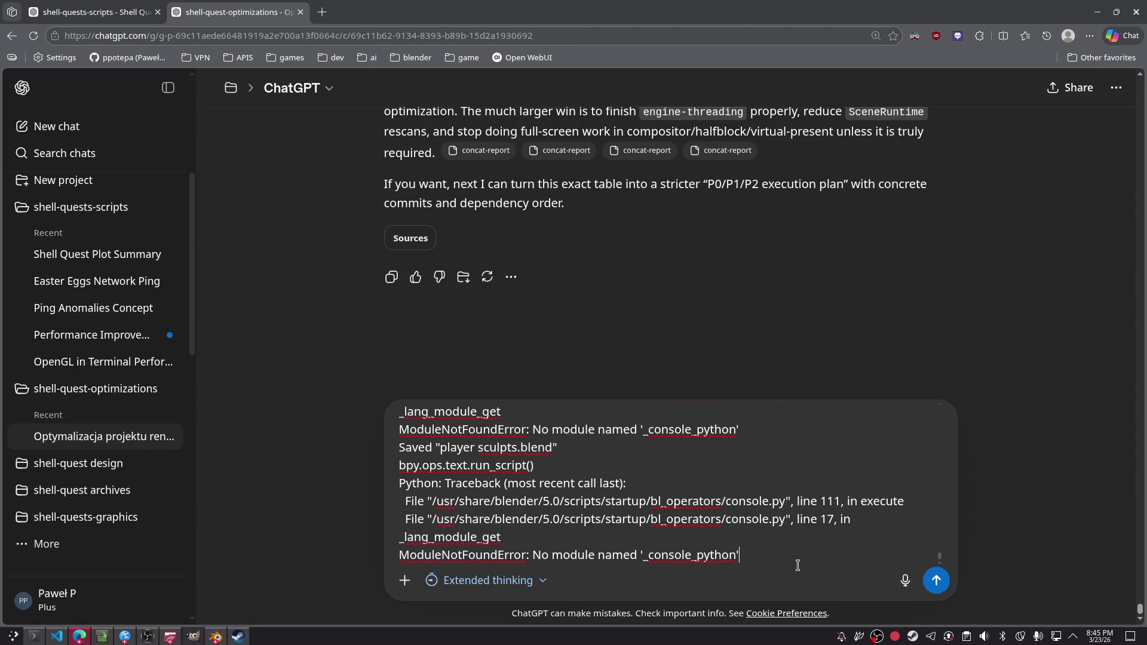
{"action": "key", "text": "shift+Return"}
{"action": "key", "text": "shift+Return"}
{"action": "type", "text": "please"}
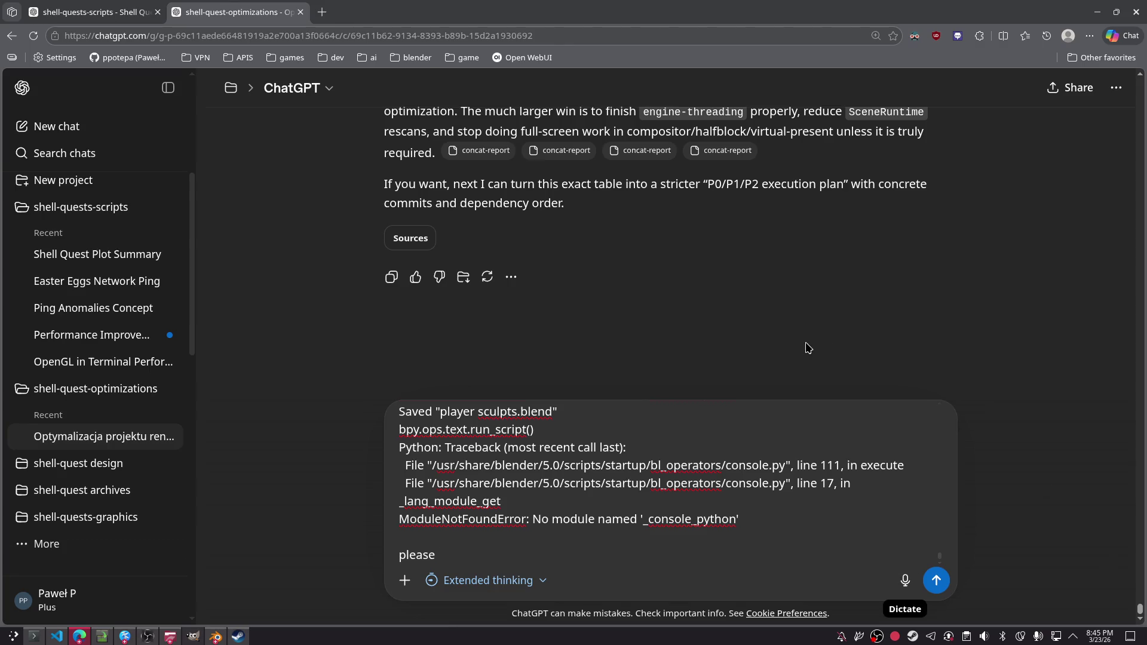
{"action": "scroll", "coordinate": [923, 242], "scroll_direction": "up", "scroll_amount": 5}
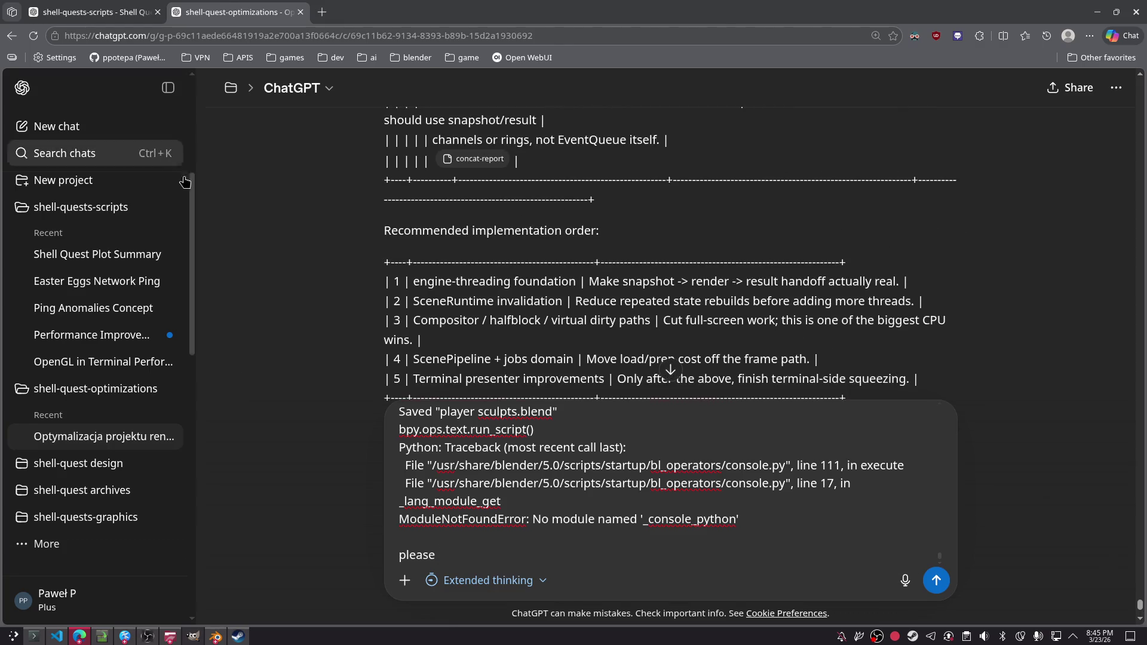
{"action": "left_click", "coordinate": [96, 13]}
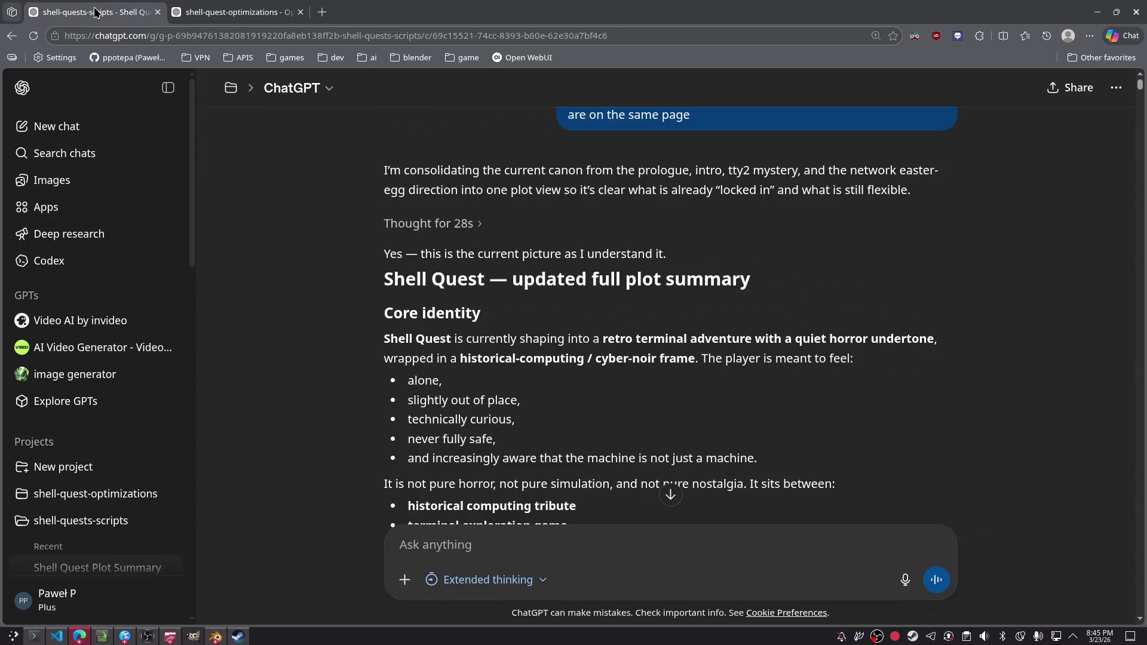
{"action": "key", "text": "alt+Tab"}
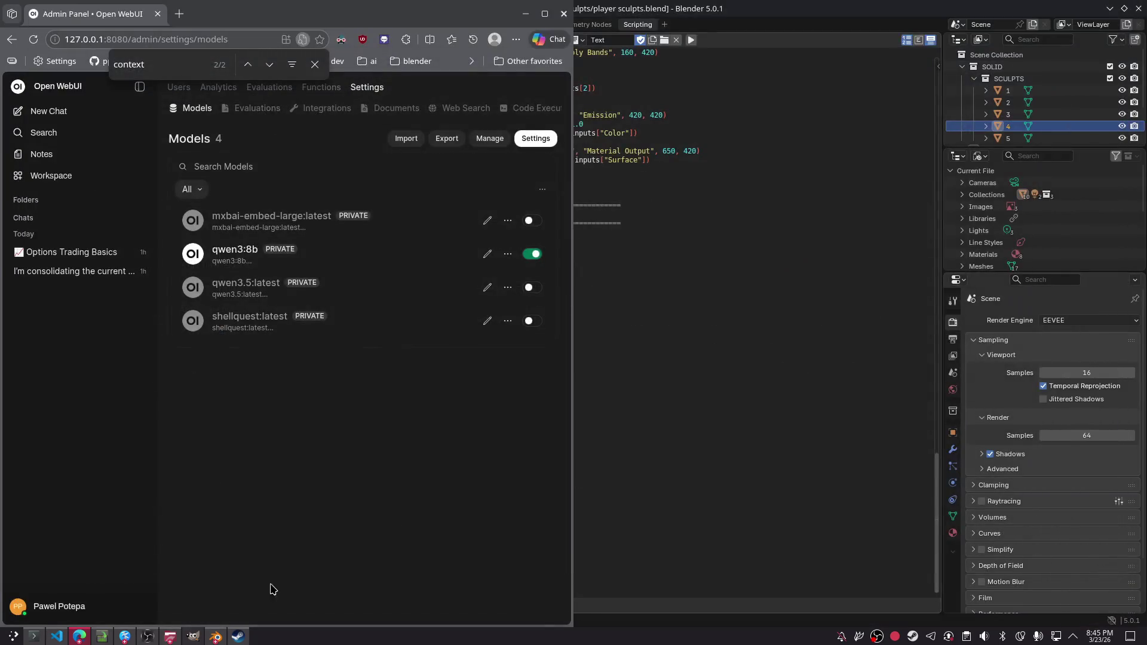
- Paste the Blender console error into a new message in the cel shader chat
{"action": "left_click", "coordinate": [79, 637]}
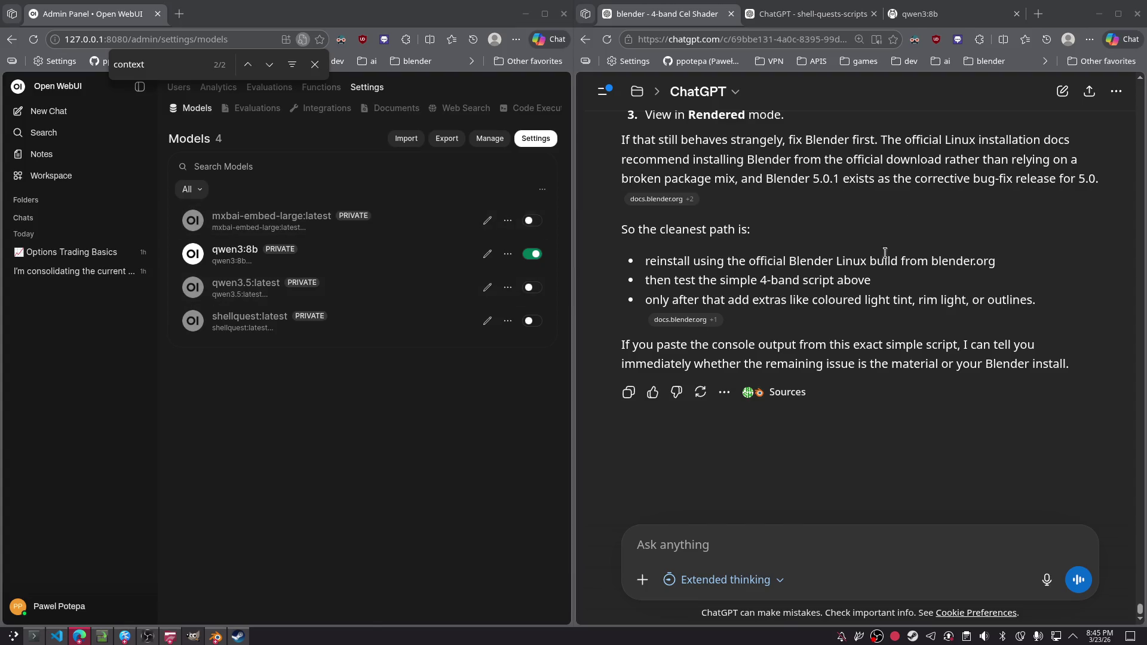
{"action": "scroll", "coordinate": [835, 197], "scroll_direction": "up", "scroll_amount": 5}
{"action": "scroll", "coordinate": [835, 197], "scroll_direction": "up", "scroll_amount": 6}
{"action": "scroll", "coordinate": [788, 251], "scroll_direction": "down", "scroll_amount": 11}
{"action": "left_click", "coordinate": [704, 561]}
{"action": "key", "text": "ctrl+v"}
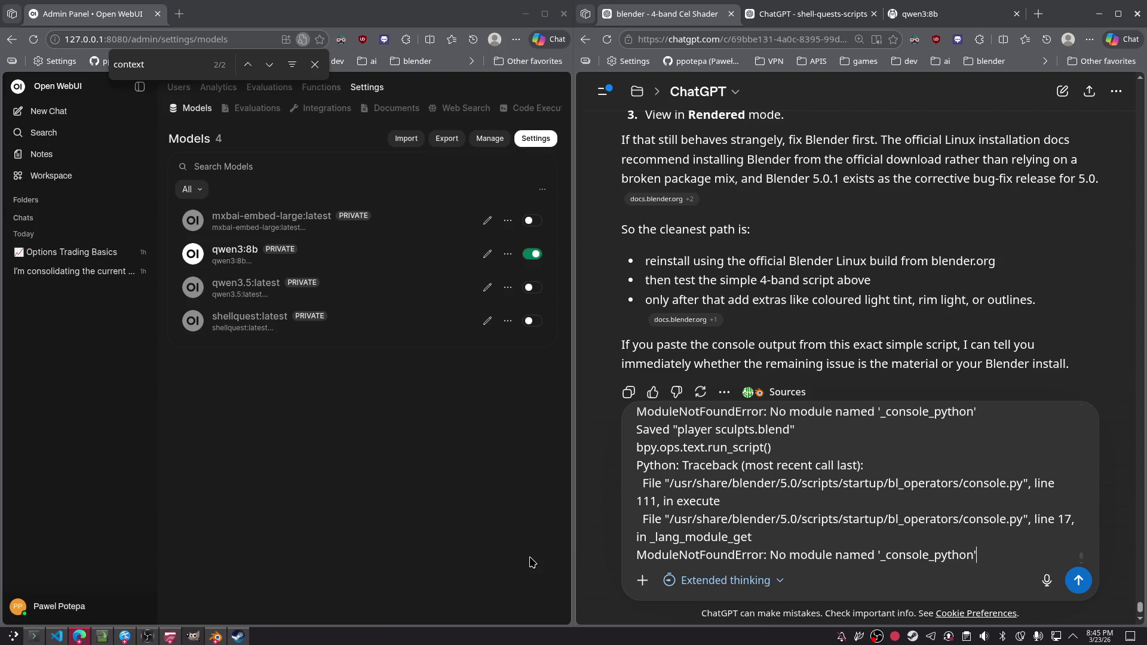
{"action": "key", "text": "shift+Return"}
{"action": "key", "text": "shift+Return"}
{"action": "type", "text": "previusy you"}
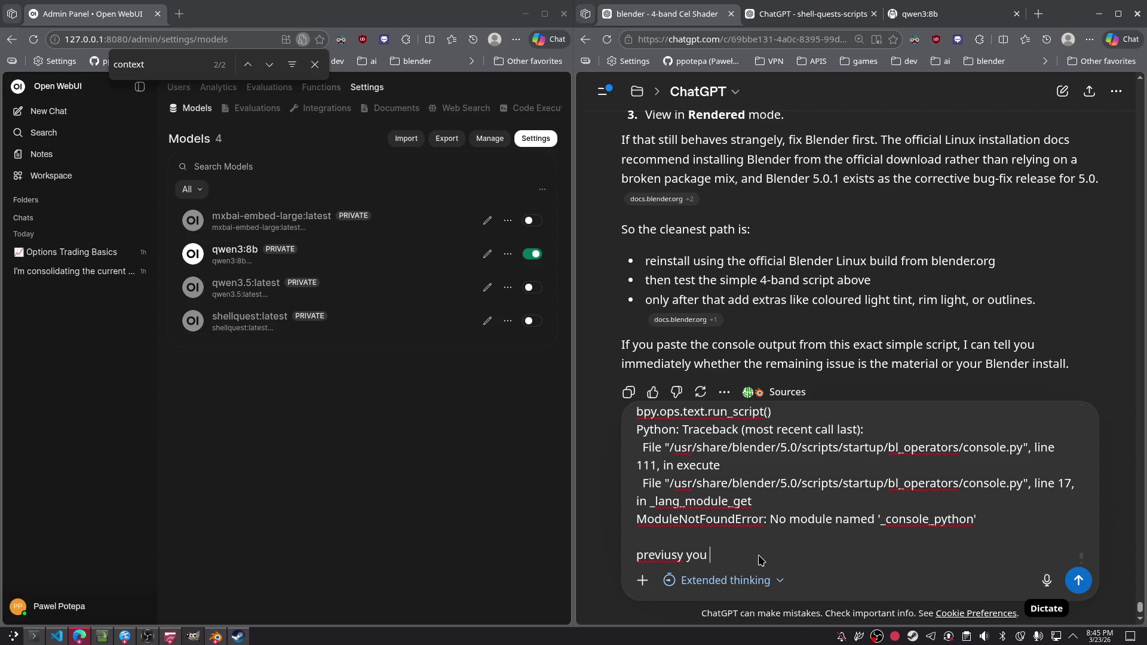
{"action": "key", "text": "shift+Home"}
{"action": "key", "text": "BackSpace"}
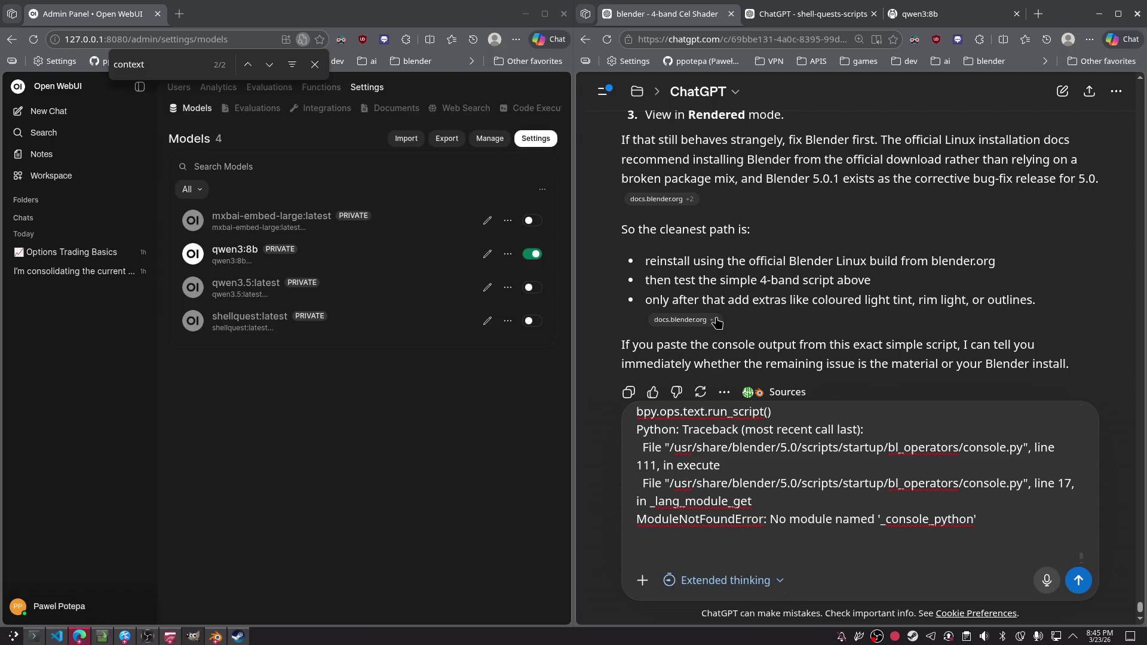
- Dictate the four-band script fix request, add 'dodatkowo kolor swiatla', and send it
{"action": "key", "text": "ctrl+shift+d"}
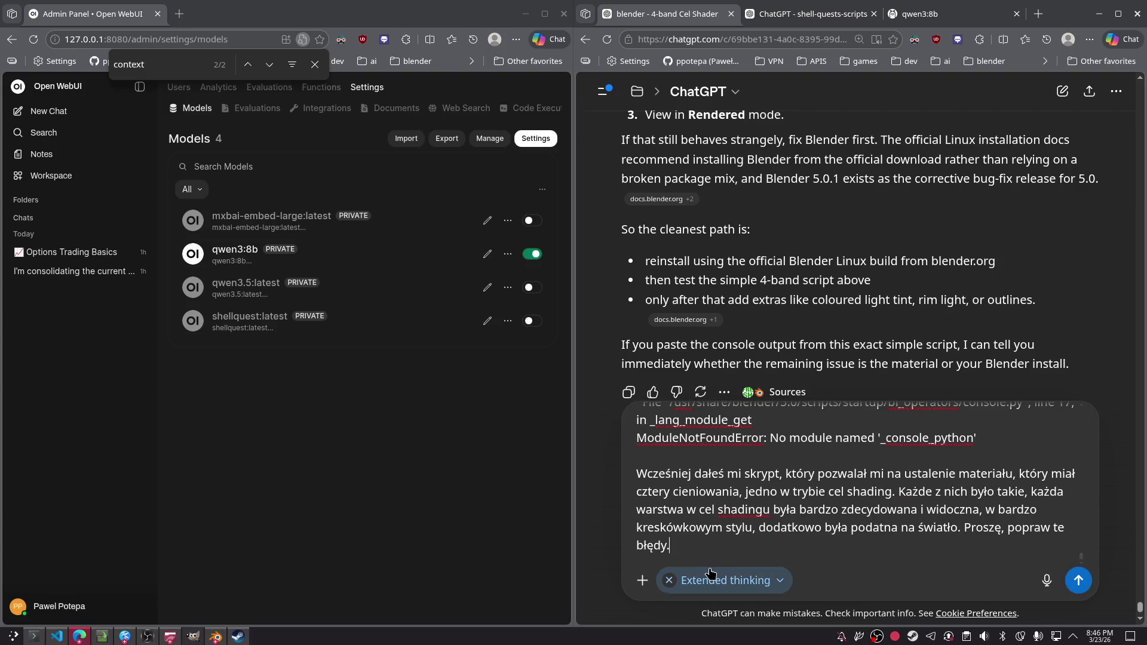
{"action": "key", "text": "shift+Return"}
{"action": "key", "text": "shift+Return"}
{"action": "type", "text": "dodatkowo kolor swiatla"}
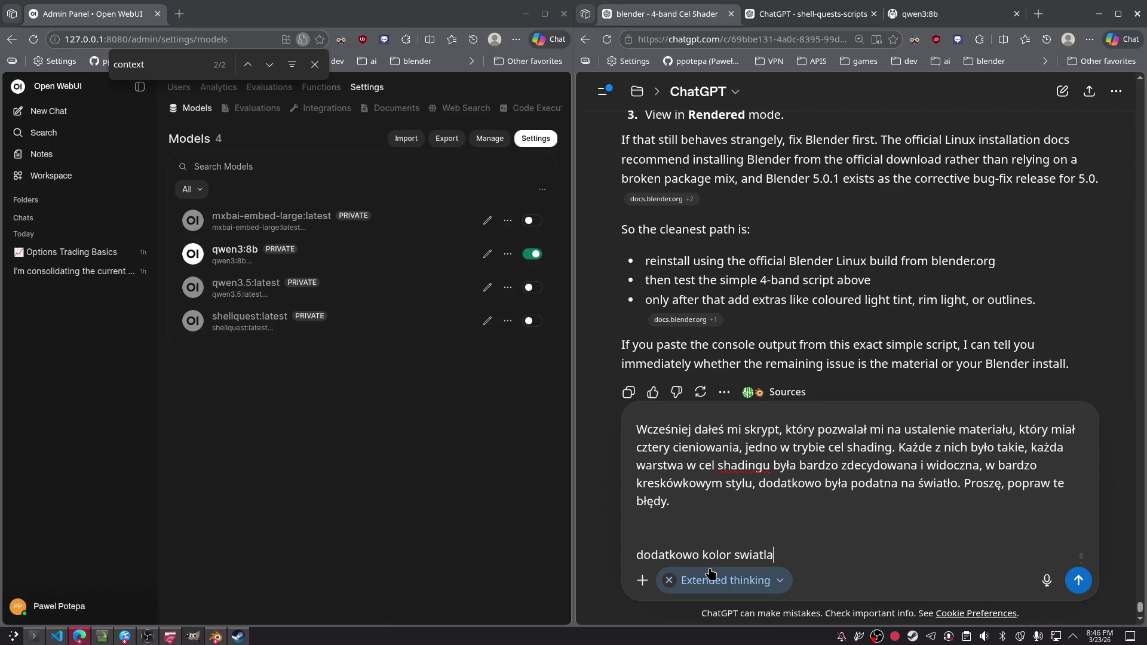
{"action": "key", "text": "Return"}
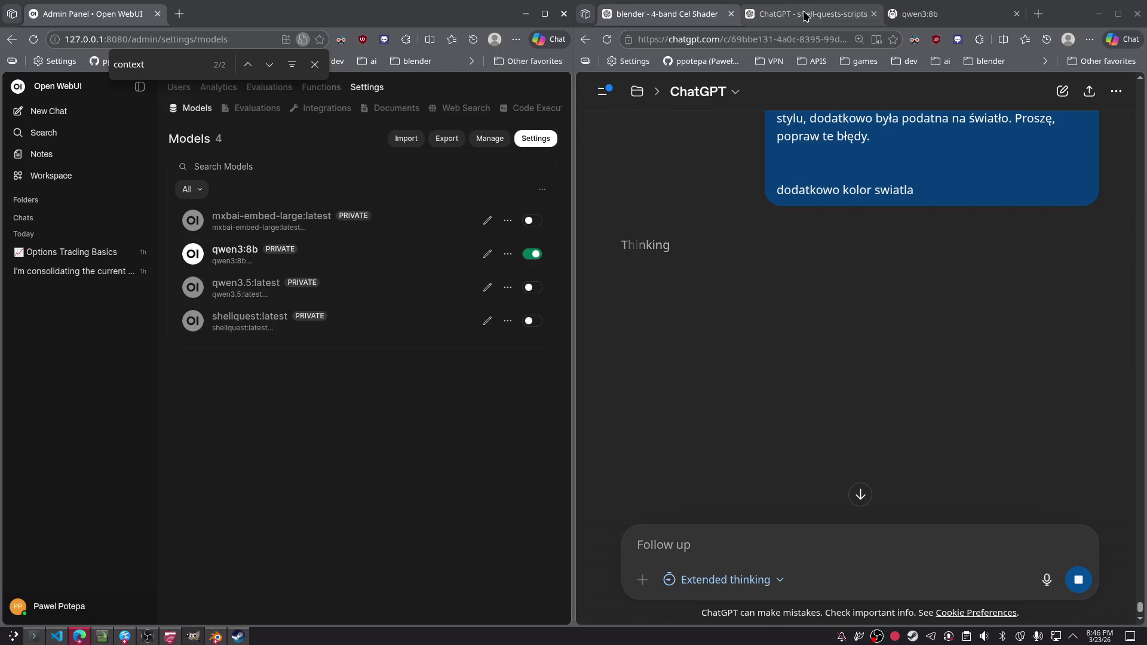
- Open the Storyline Tools Comparison chat from the sidebar's chat list
{"action": "key", "text": "alt+Left"}
{"action": "left_click", "coordinate": [947, 14]}
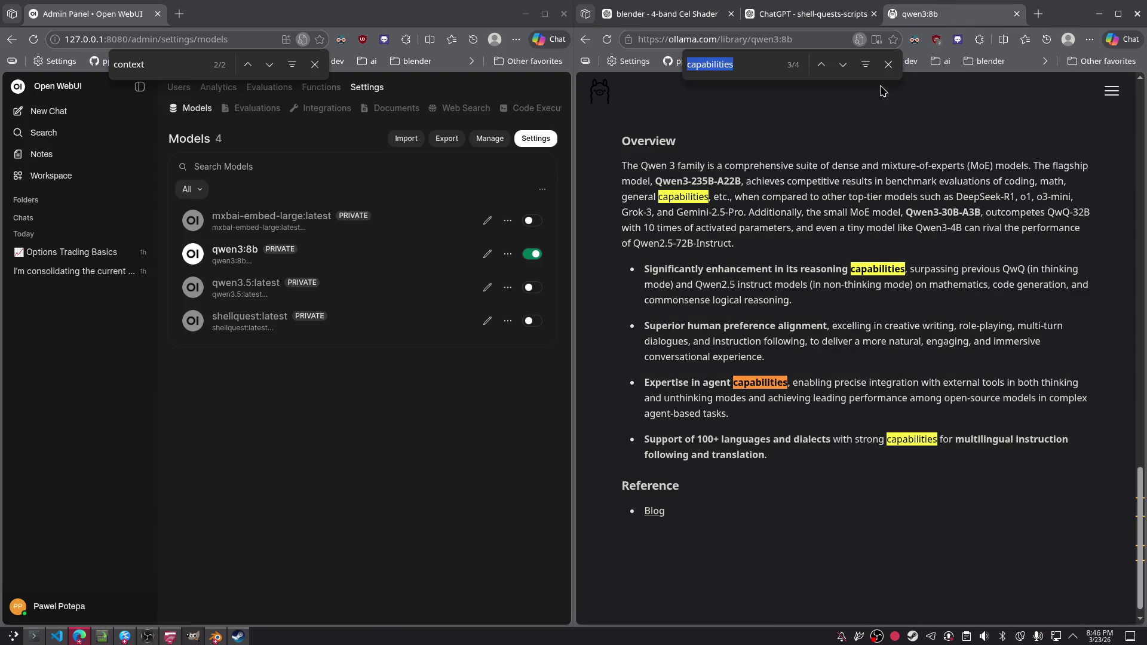
{"action": "left_click", "coordinate": [813, 15]}
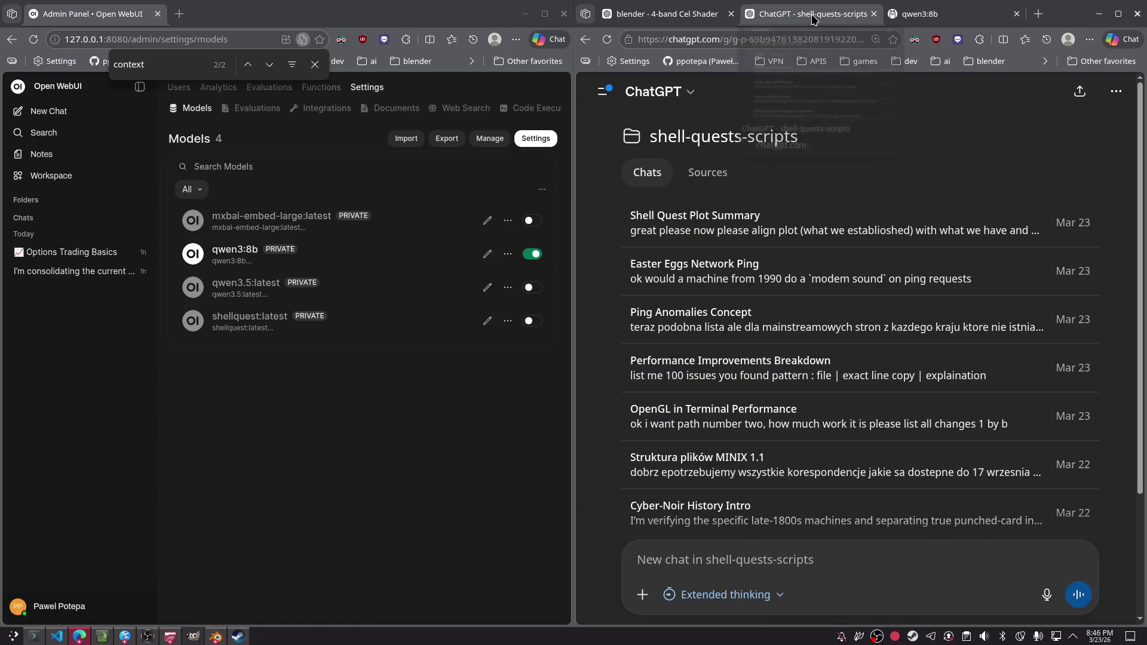
{"action": "left_click", "coordinate": [604, 91]}
{"action": "scroll", "coordinate": [693, 454], "scroll_direction": "down", "scroll_amount": 5}
{"action": "scroll", "coordinate": [693, 454], "scroll_direction": "down", "scroll_amount": 2}
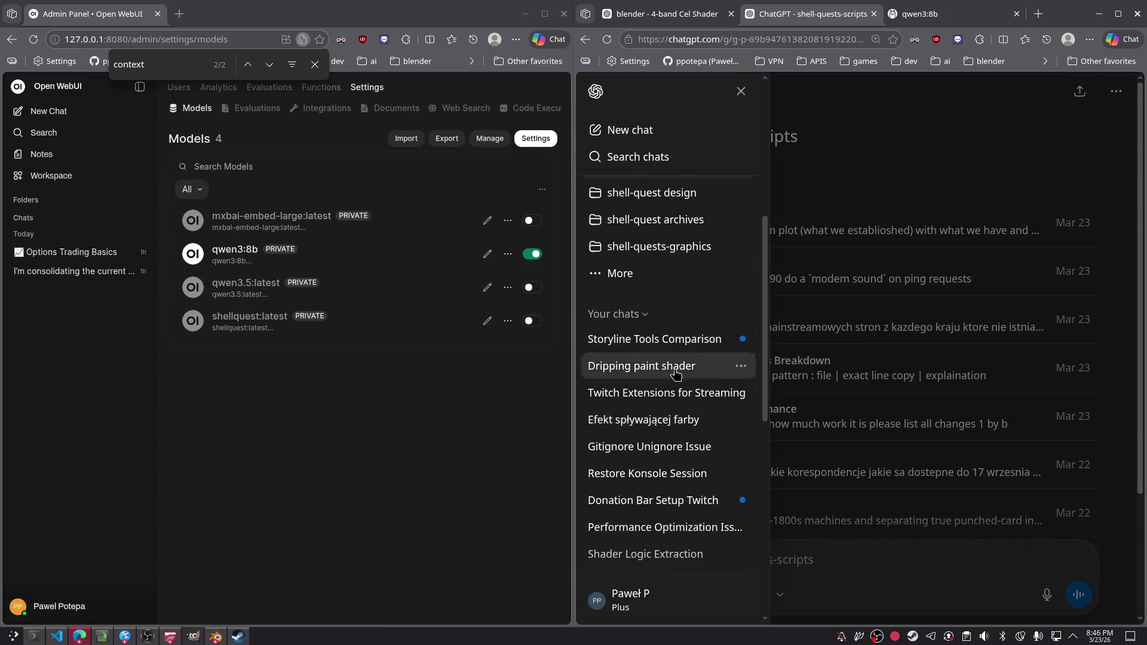
{"action": "left_click", "coordinate": [661, 360]}
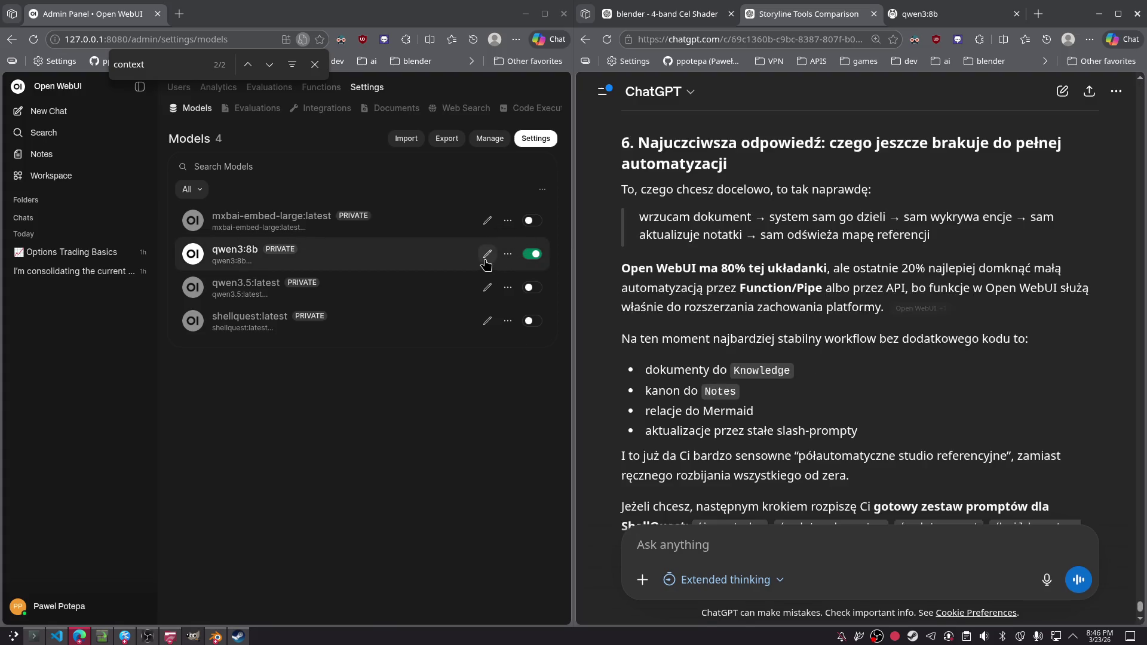
- Edit qwen3:8b, select ShellQuest as its knowledge, and Save & Update
{"action": "left_click", "coordinate": [507, 257]}
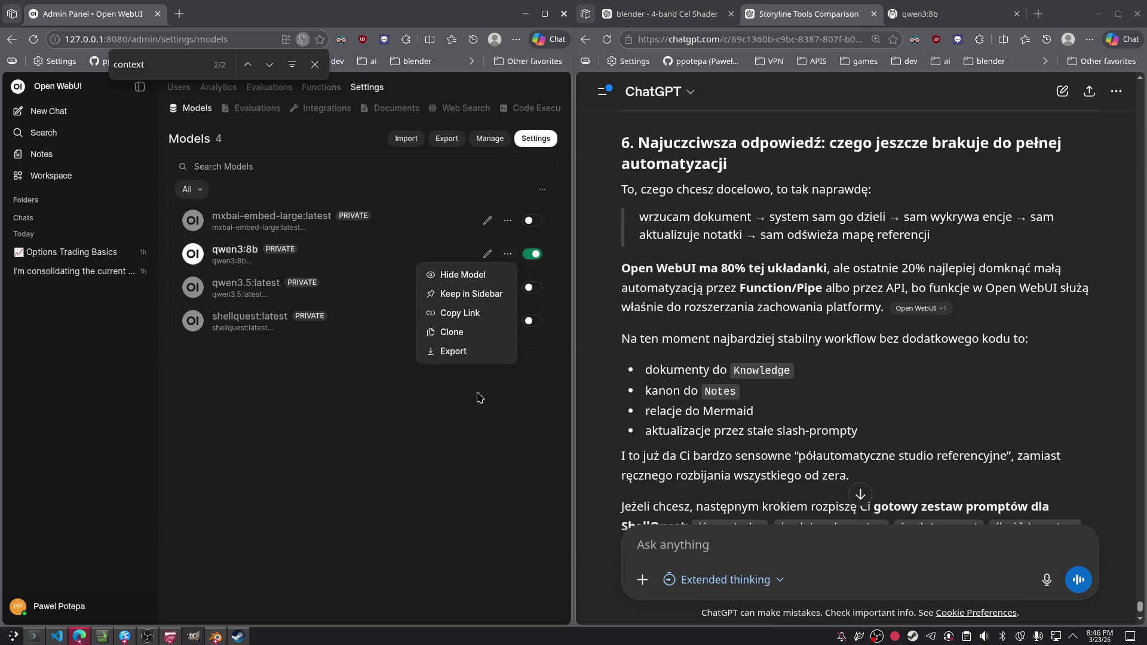
{"action": "left_click", "coordinate": [487, 254]}
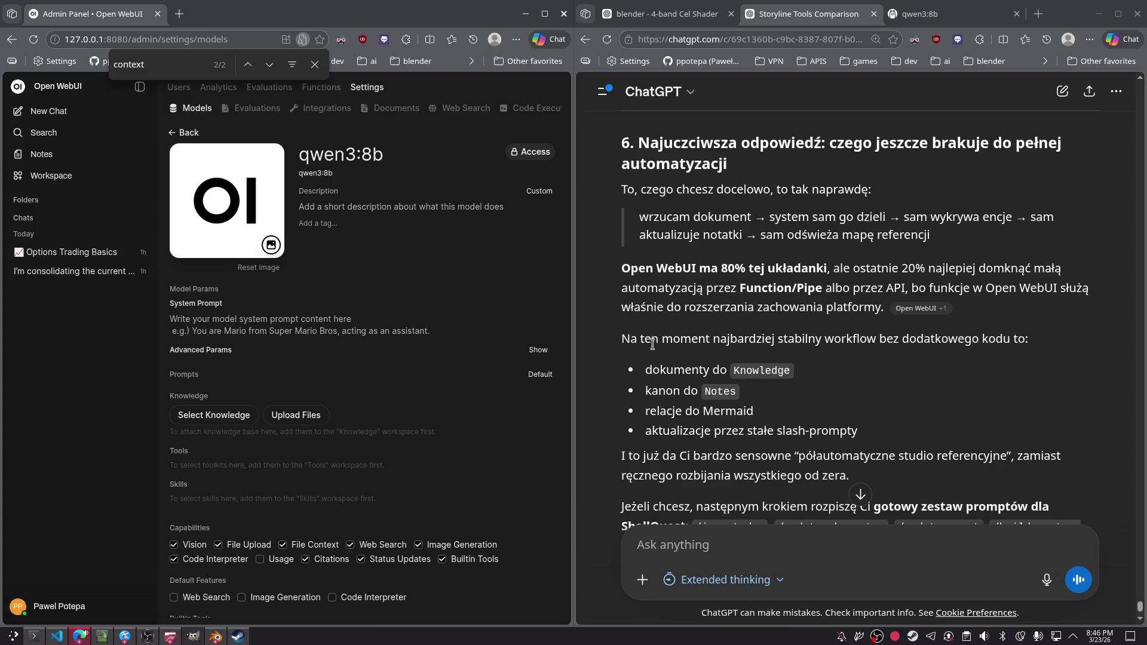
{"action": "scroll", "coordinate": [471, 305], "scroll_direction": "down", "scroll_amount": 3}
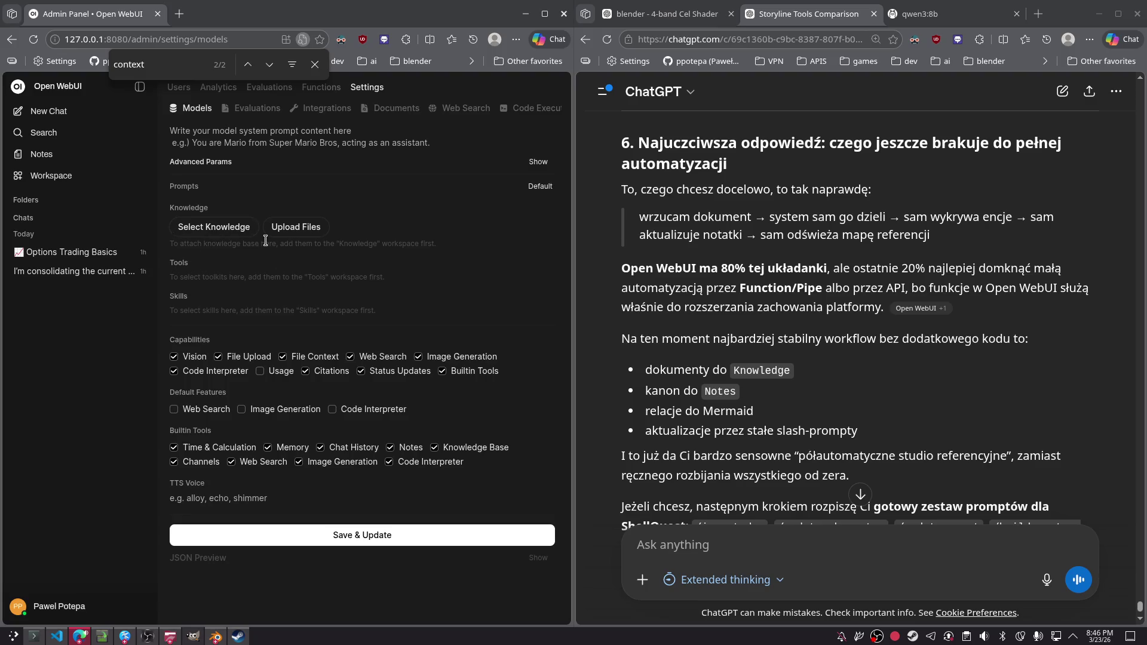
{"action": "left_click", "coordinate": [208, 236]}
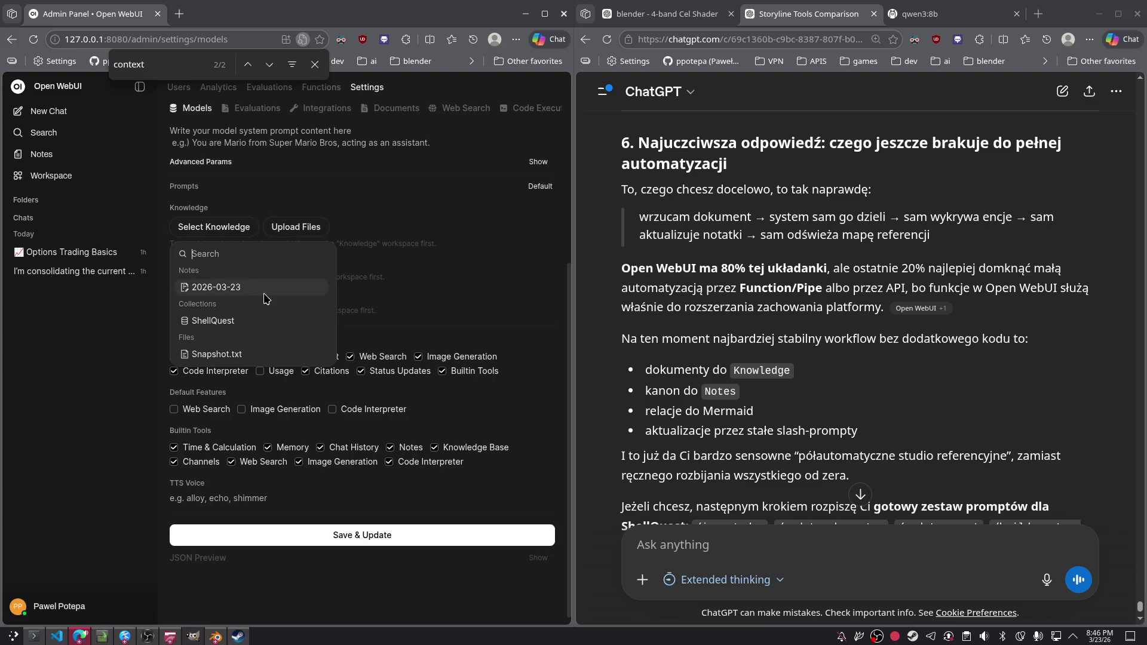
{"action": "left_click", "coordinate": [230, 320]}
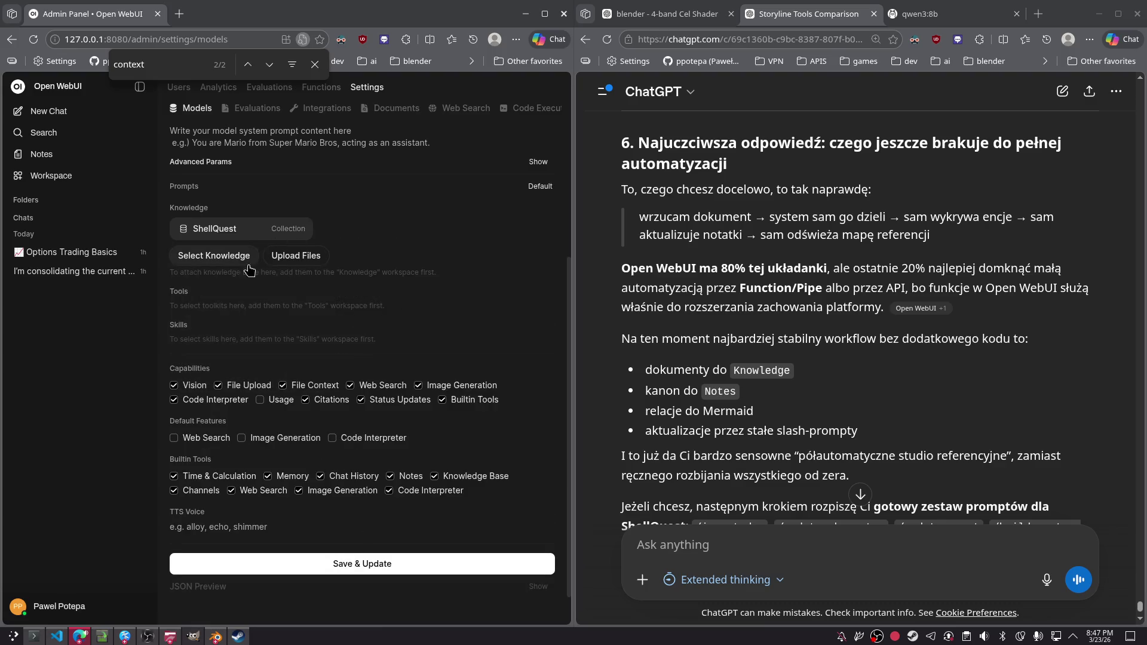
{"action": "left_click", "coordinate": [231, 256]}
{"action": "left_click", "coordinate": [233, 349]}
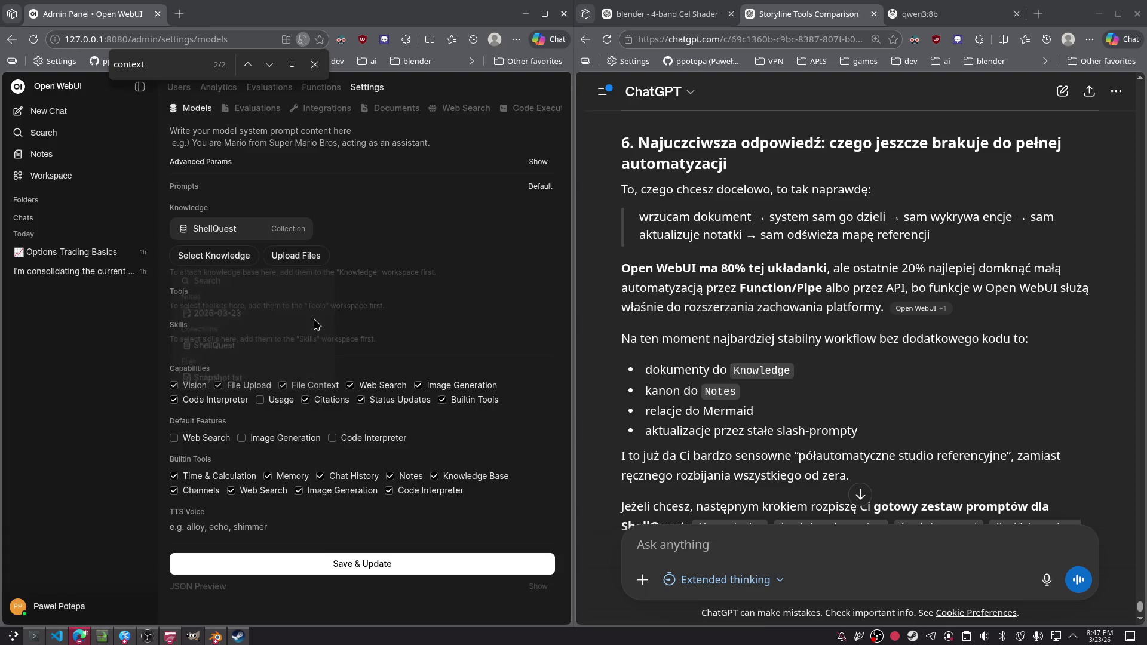
{"action": "left_click", "coordinate": [387, 568]}
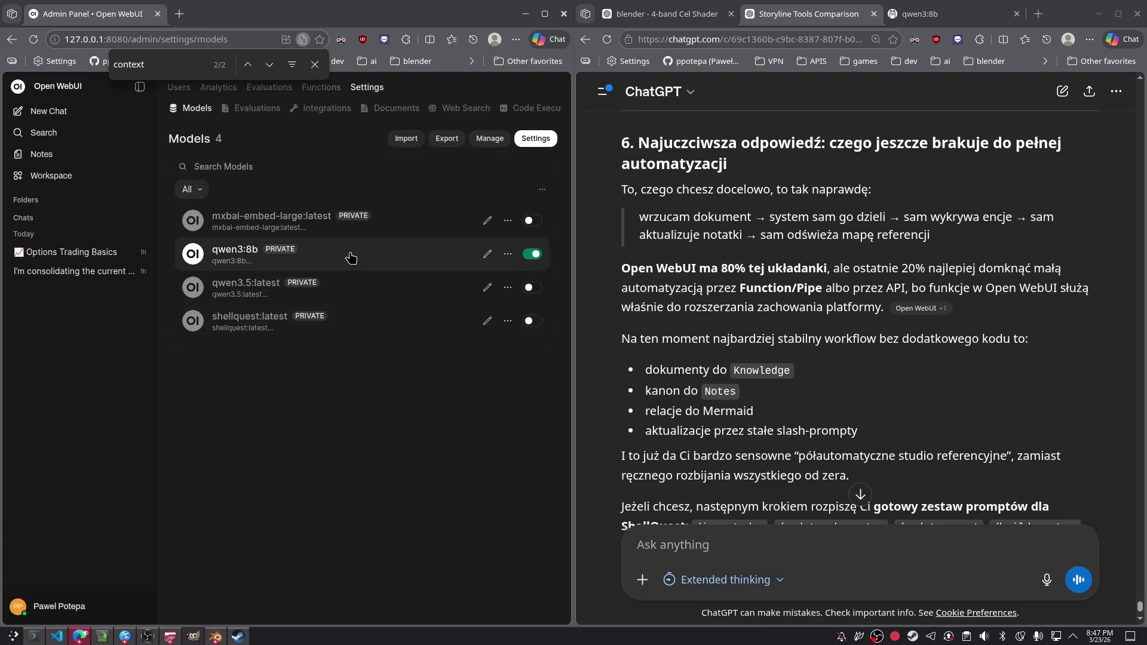
- Save the default models configuration, then reopen qwen3:8b to confirm ShellQuest is attached
{"action": "left_click", "coordinate": [508, 254]}
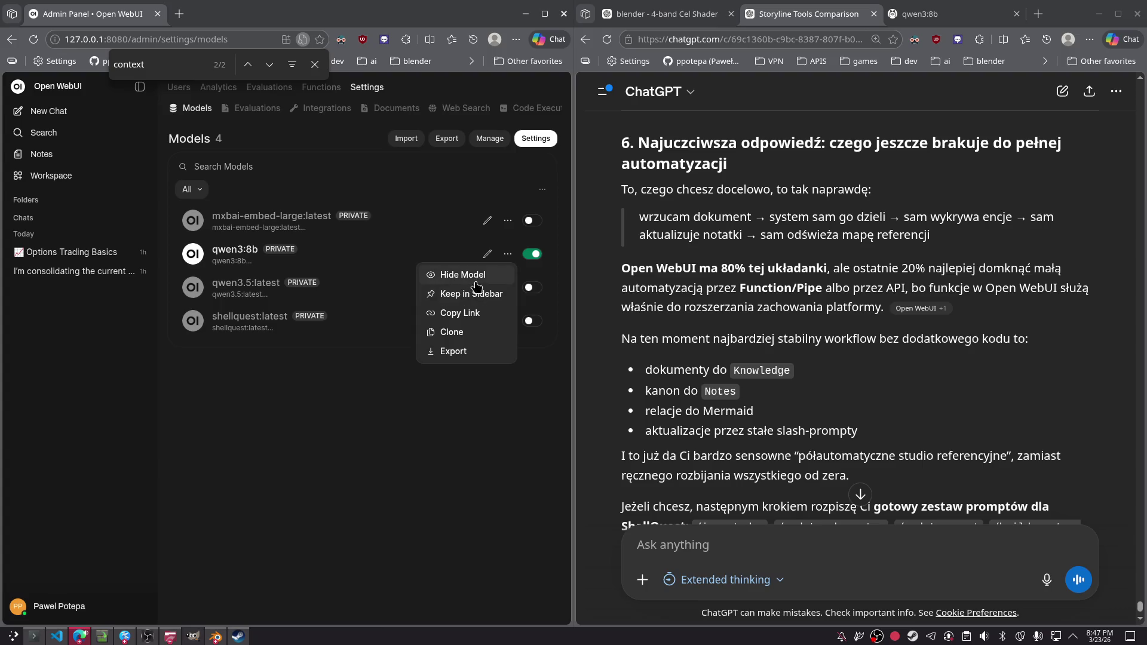
{"action": "left_click", "coordinate": [516, 233]}
{"action": "left_click", "coordinate": [535, 138]}
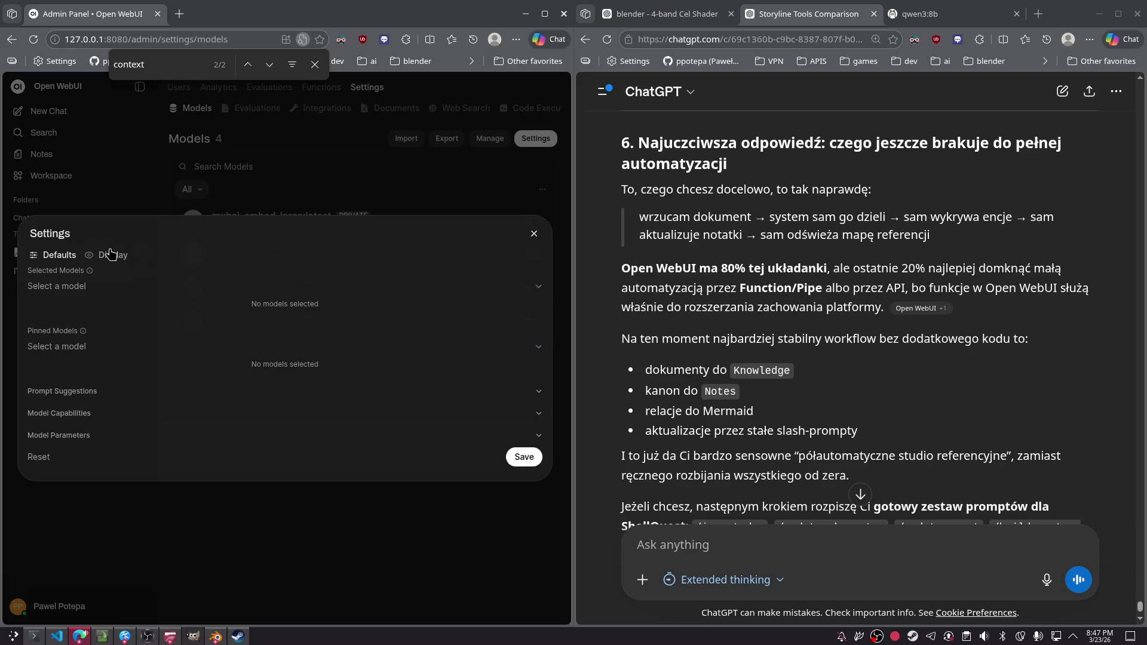
{"action": "left_click", "coordinate": [524, 458]}
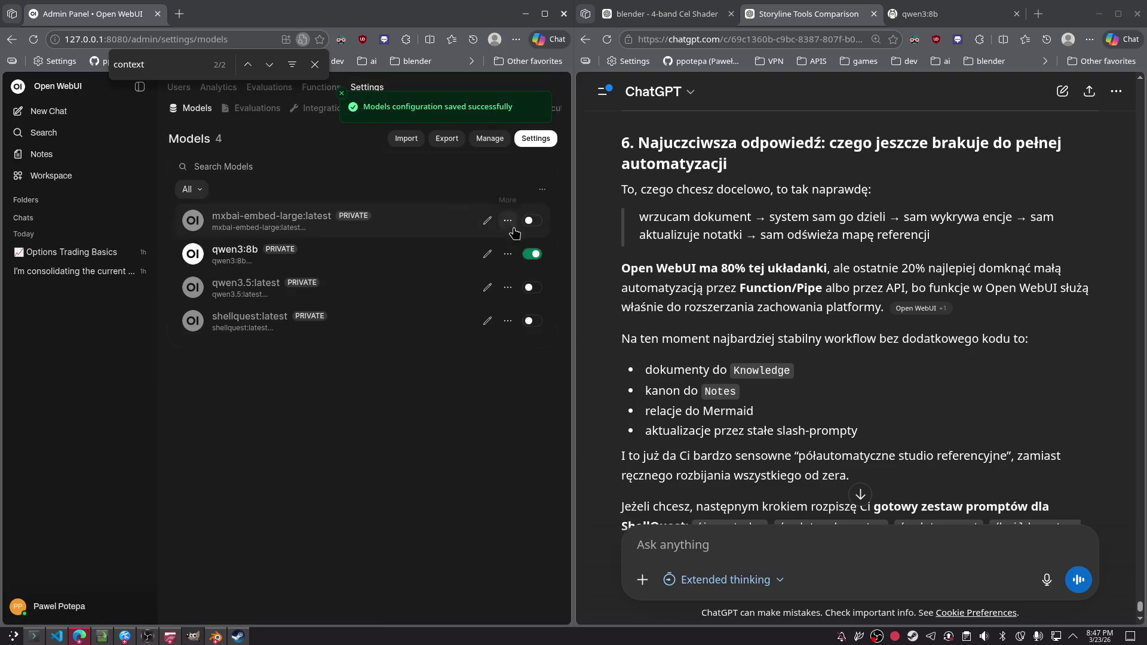
{"action": "left_click", "coordinate": [488, 257]}
{"action": "scroll", "coordinate": [297, 378], "scroll_direction": "down", "scroll_amount": 2}
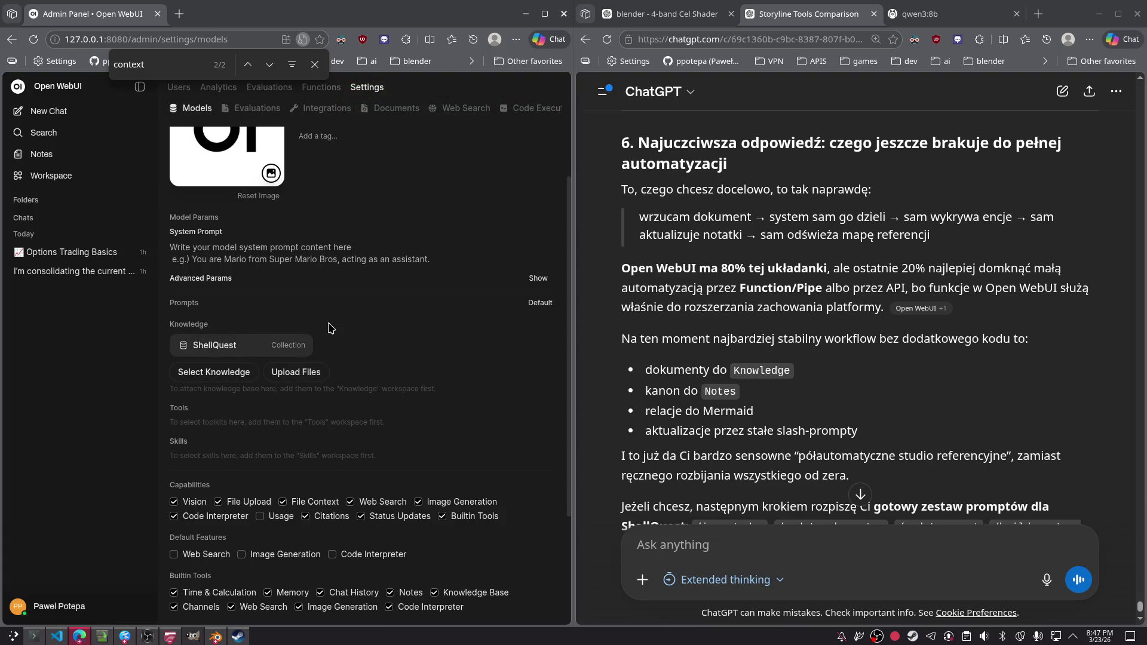
{"action": "scroll", "coordinate": [322, 343], "scroll_direction": "down", "scroll_amount": 3}
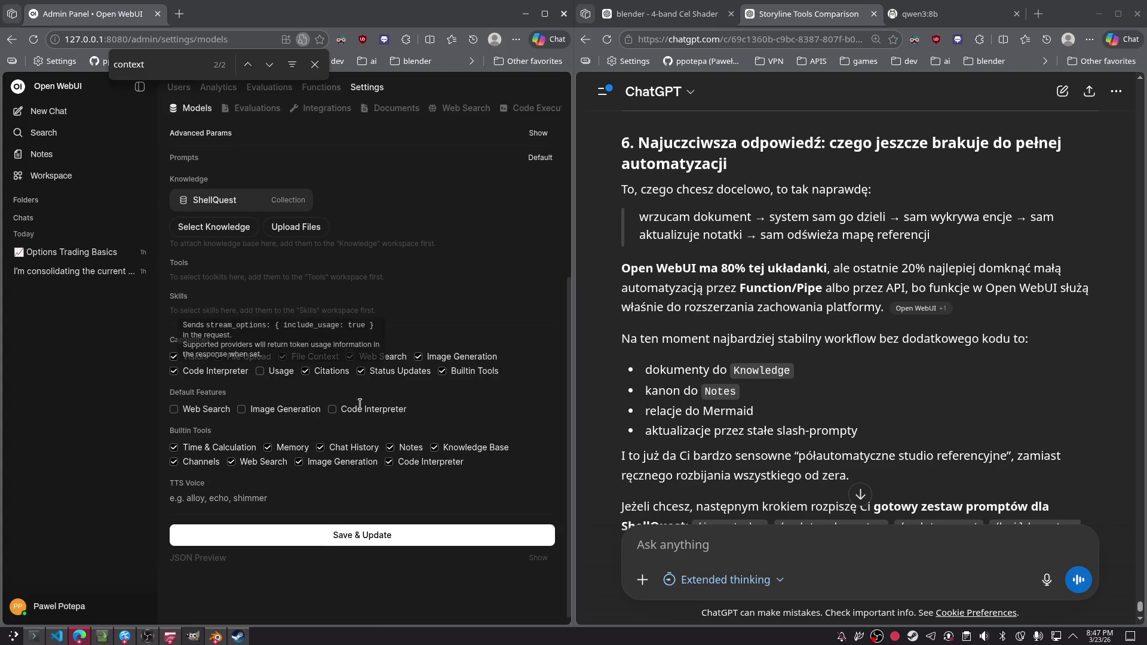
{"action": "scroll", "coordinate": [413, 383], "scroll_direction": "up", "scroll_amount": 4}
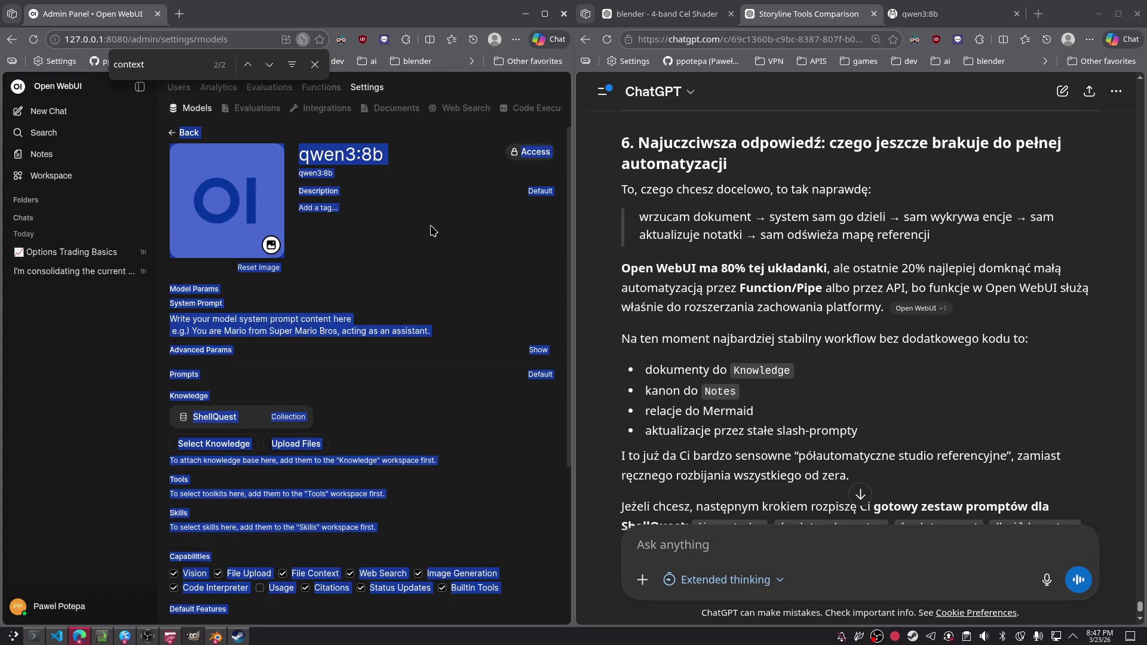
{"action": "left_click", "coordinate": [248, 114]}
{"action": "left_click", "coordinate": [239, 114]}
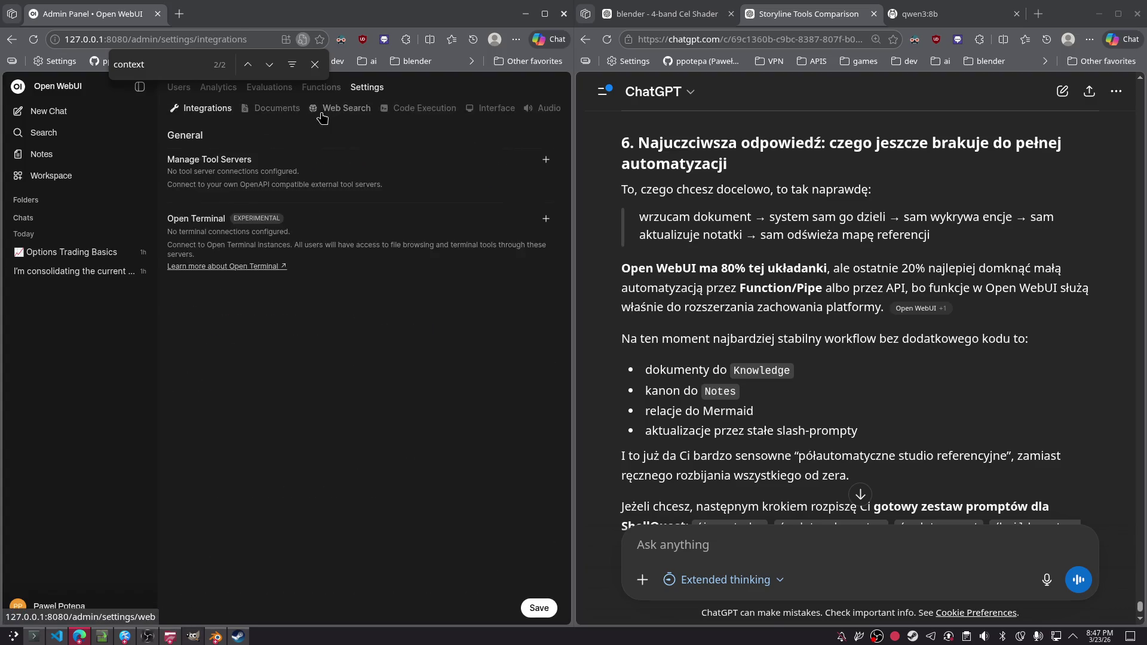
{"action": "left_click", "coordinate": [187, 114]}
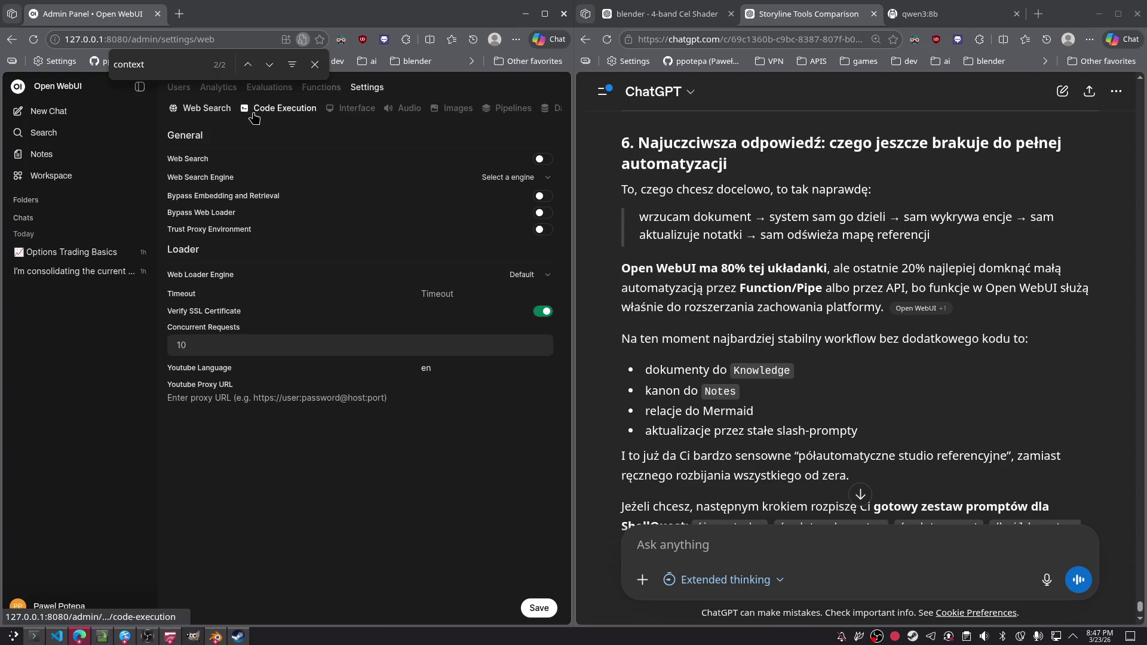
{"action": "left_click", "coordinate": [254, 114]}
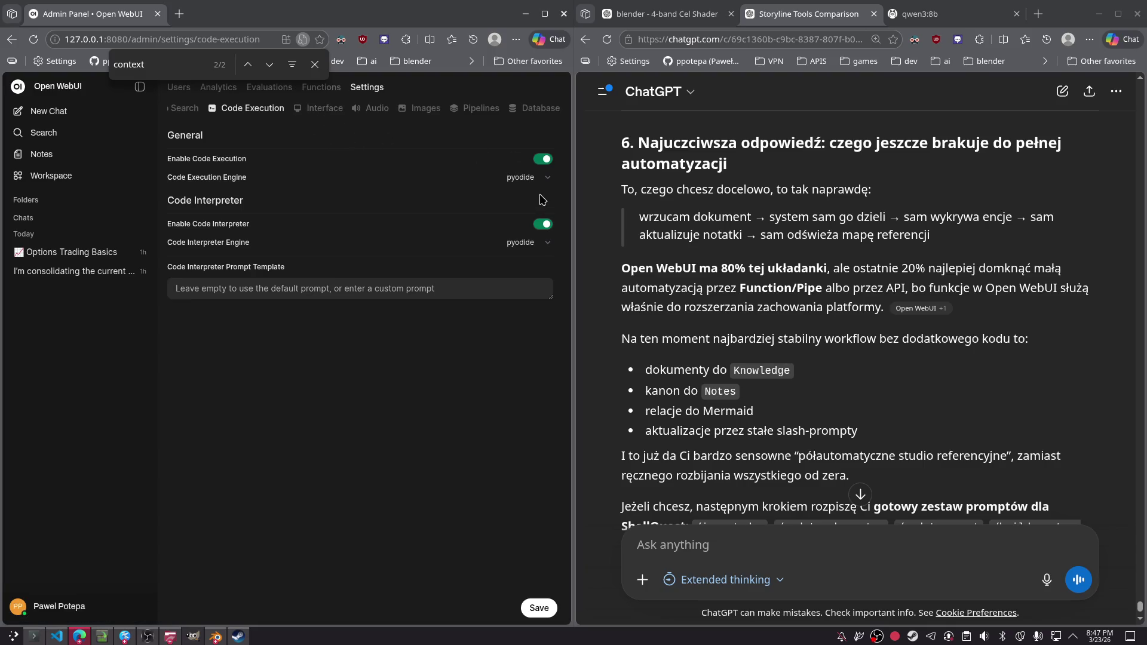
{"action": "left_click", "coordinate": [528, 177]}
{"action": "left_click", "coordinate": [526, 185]}
{"action": "left_click", "coordinate": [323, 114]}
{"action": "left_click", "coordinate": [366, 111]}
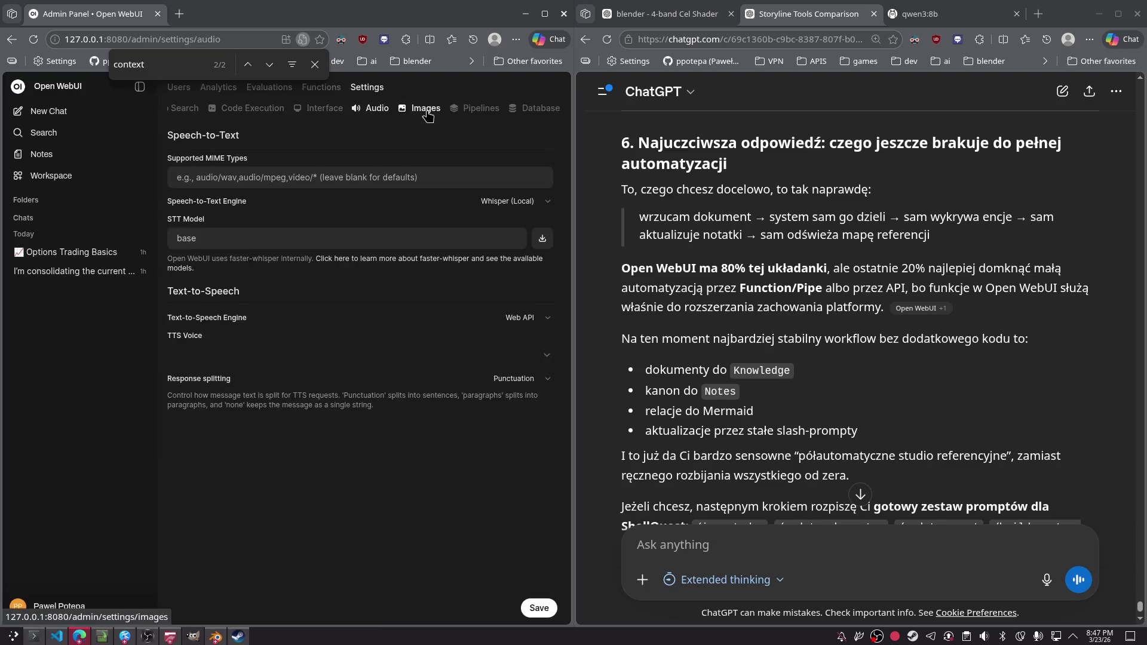
{"action": "left_click", "coordinate": [425, 112]}
{"action": "left_click", "coordinate": [462, 114]}
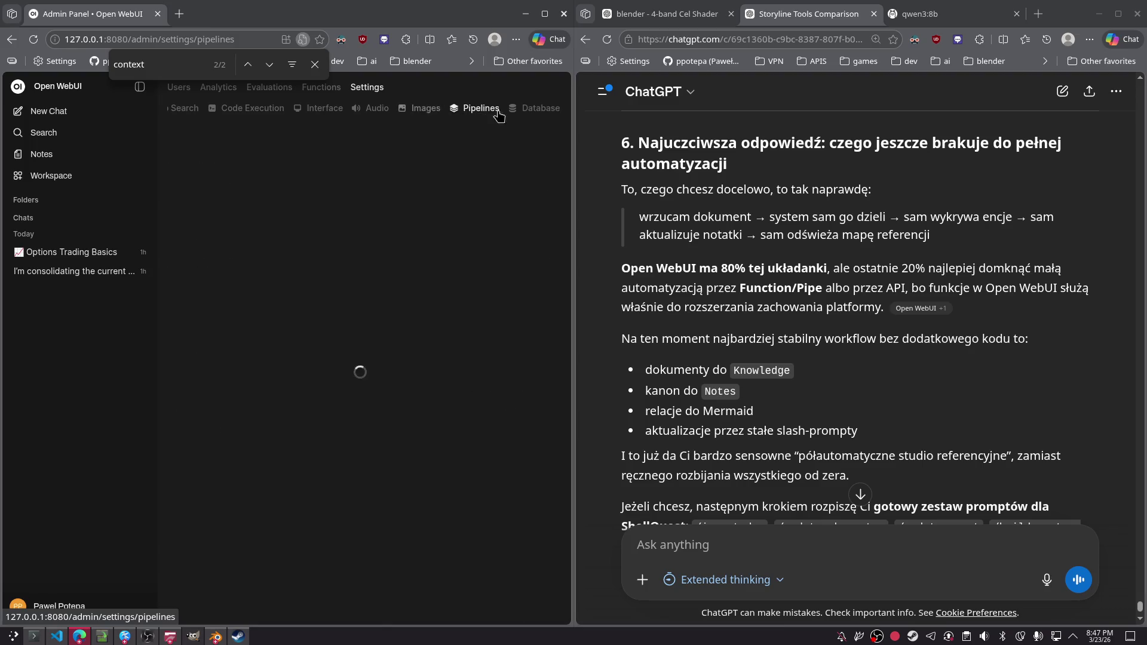
{"action": "left_click", "coordinate": [425, 112]}
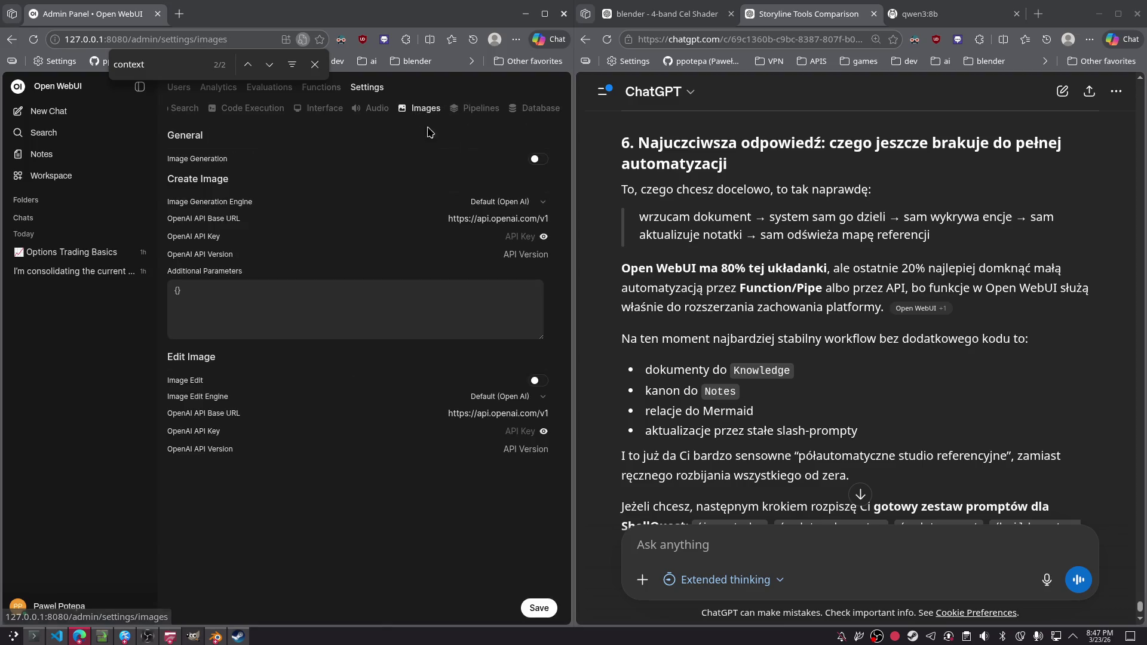
{"action": "left_click", "coordinate": [513, 108]}
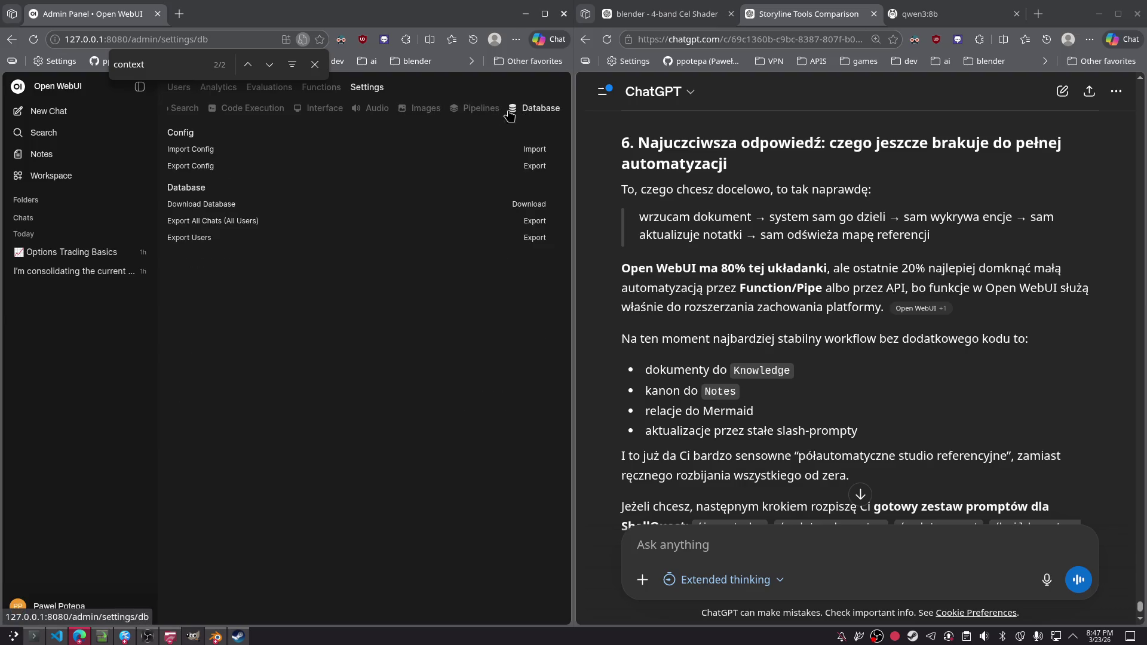
{"action": "left_click", "coordinate": [478, 112]}
{"action": "left_click", "coordinate": [194, 111]}
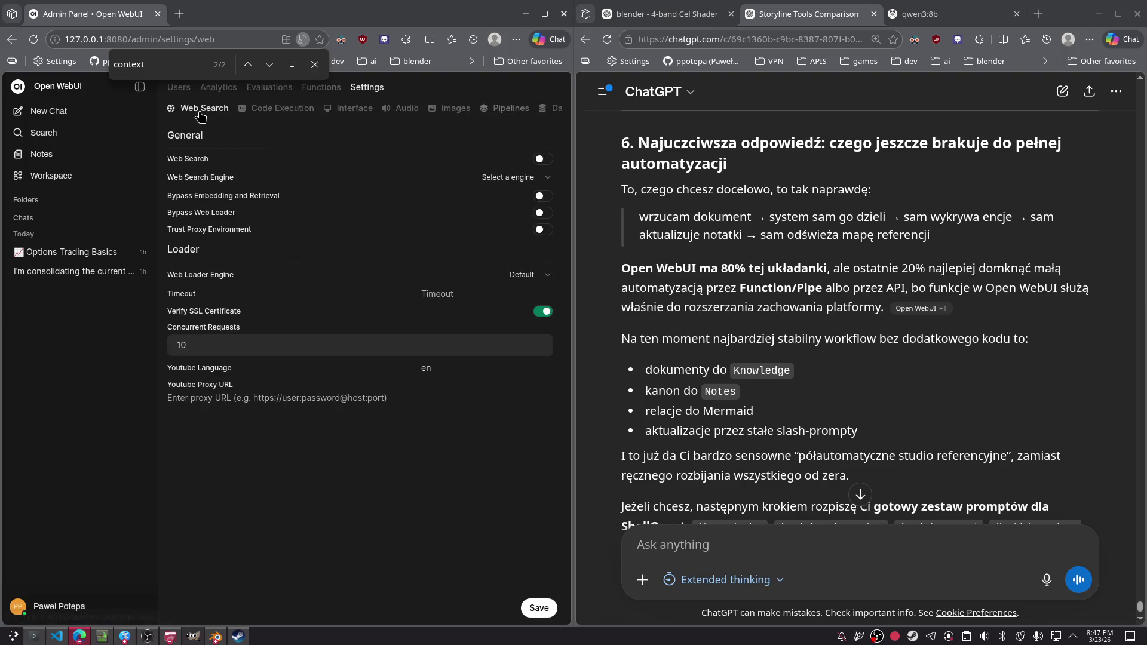
{"action": "left_click", "coordinate": [253, 118]}
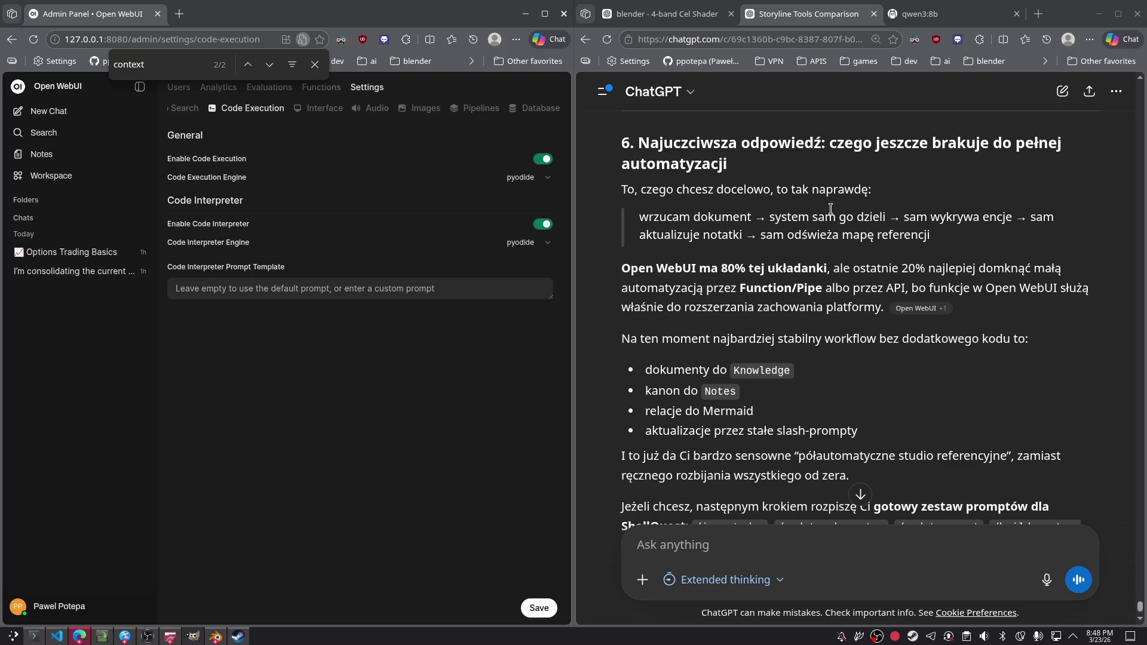
- Read through ChatGPT's reply, including the SQ_Source, SQ_Canon and SQ_Archive knowledge names
{"action": "scroll", "coordinate": [771, 221], "scroll_direction": "down", "scroll_amount": 3}
{"action": "left_click_drag", "start_coordinate": [643, 195], "coordinate": [798, 216]}
{"action": "left_click", "coordinate": [798, 216]}
{"action": "scroll", "coordinate": [771, 221], "scroll_direction": "up", "scroll_amount": 12}
{"action": "scroll", "coordinate": [746, 227], "scroll_direction": "up", "scroll_amount": 3}
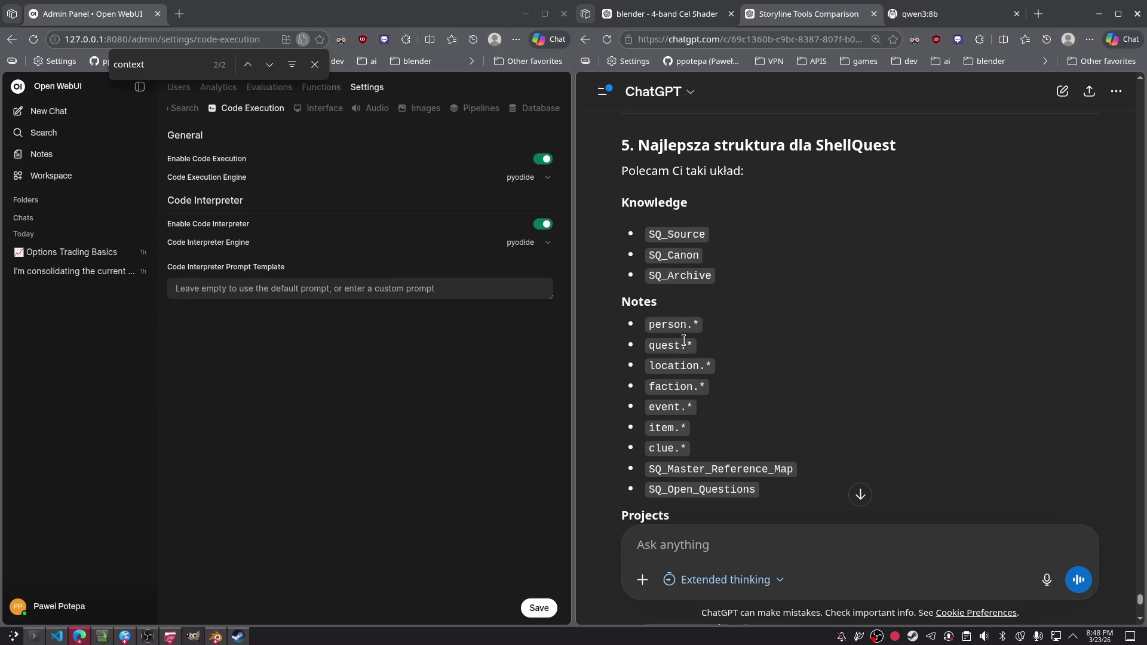
{"action": "mouse_move", "coordinate": [724, 306]}
{"action": "left_mouse_down"}
{"action": "mouse_move", "coordinate": [638, 245]}
{"action": "mouse_move", "coordinate": [644, 231]}
{"action": "left_mouse_up"}
{"action": "left_click", "coordinate": [848, 275]}
{"action": "scroll", "coordinate": [677, 245], "scroll_direction": "down", "scroll_amount": 3}
{"action": "scroll", "coordinate": [681, 239], "scroll_direction": "up", "scroll_amount": 3}
{"action": "scroll", "coordinate": [680, 240], "scroll_direction": "up", "scroll_amount": 4}
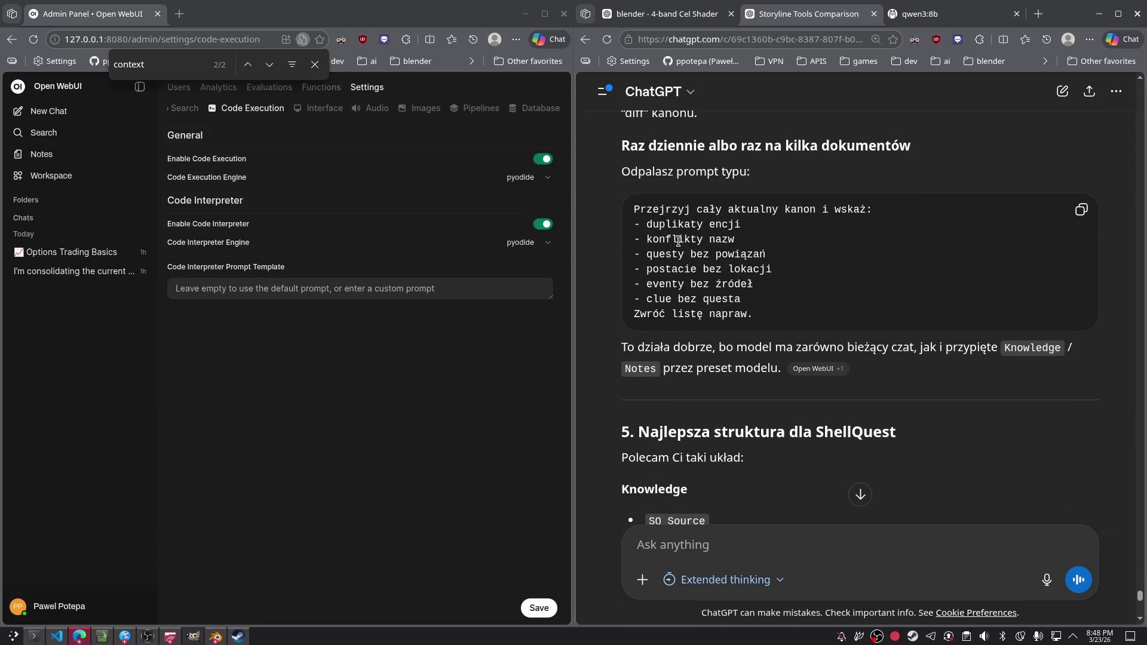
{"action": "scroll", "coordinate": [678, 241], "scroll_direction": "up", "scroll_amount": 3}
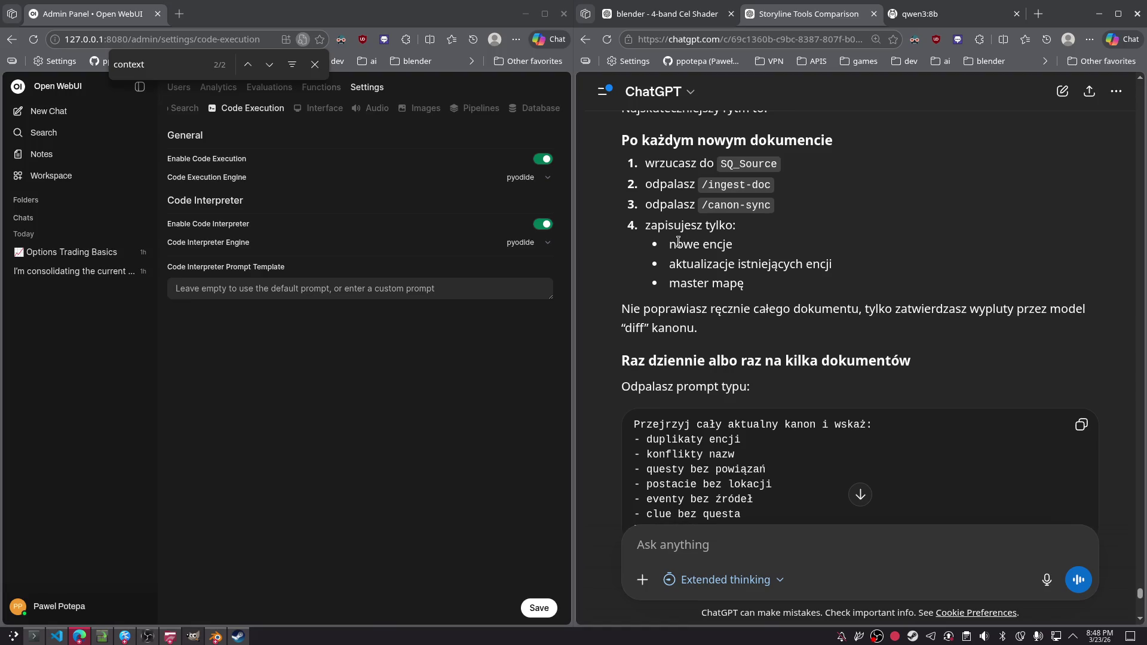
{"action": "scroll", "coordinate": [678, 240], "scroll_direction": "down", "scroll_amount": 4}
{"action": "scroll", "coordinate": [678, 241], "scroll_direction": "down", "scroll_amount": 1}
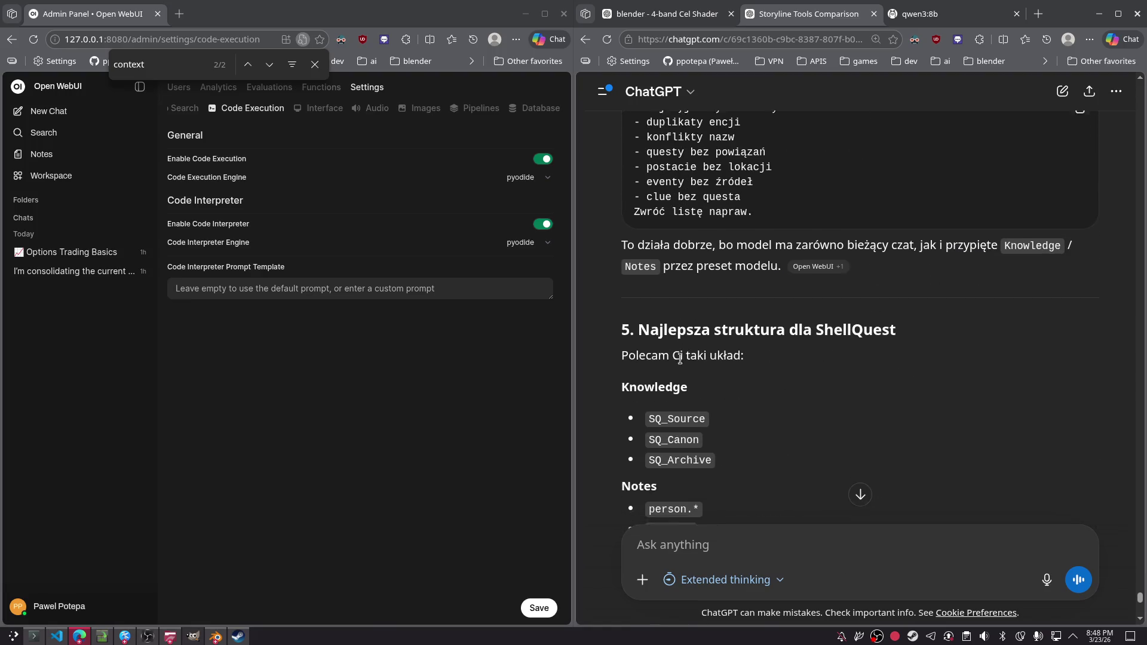
{"action": "left_click_drag", "start_coordinate": [617, 288], "coordinate": [775, 313]}
{"action": "left_click", "coordinate": [851, 374]}
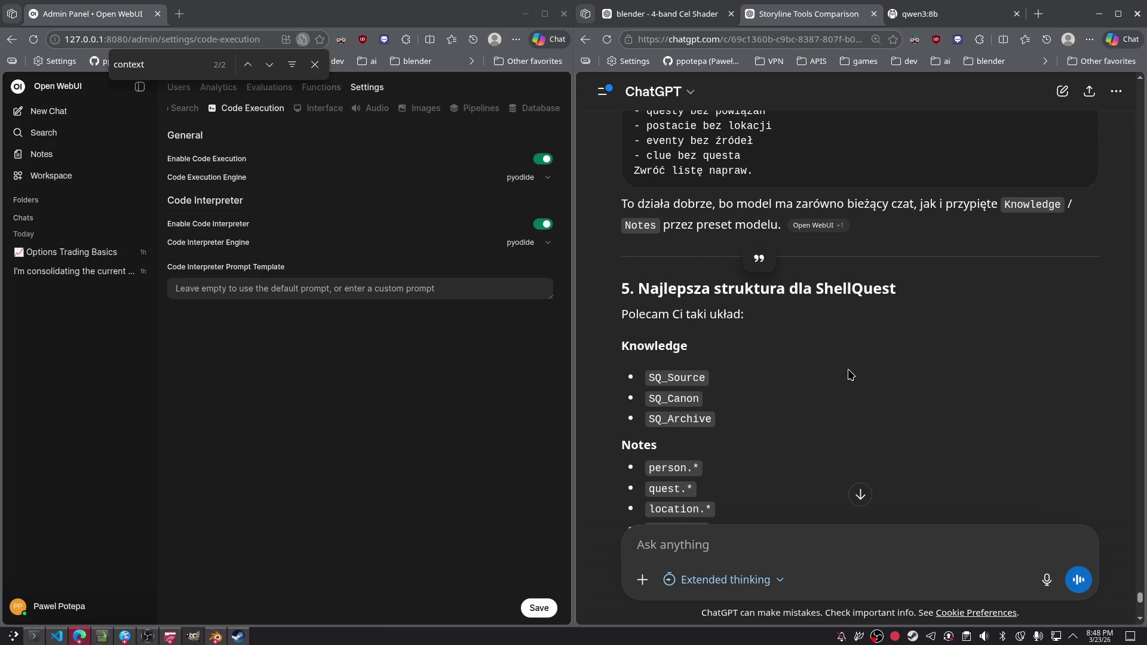
{"action": "scroll", "coordinate": [786, 326], "scroll_direction": "down", "scroll_amount": 2}
{"action": "scroll", "coordinate": [777, 328], "scroll_direction": "up", "scroll_amount": 5}
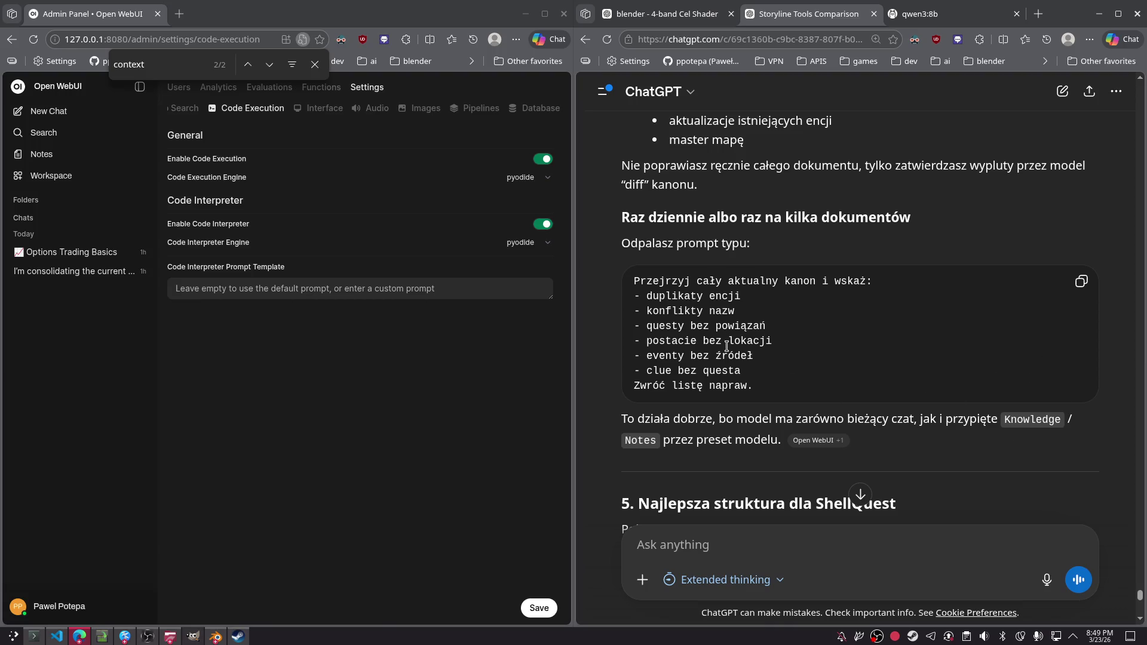
{"action": "scroll", "coordinate": [716, 386], "scroll_direction": "down", "scroll_amount": 10}
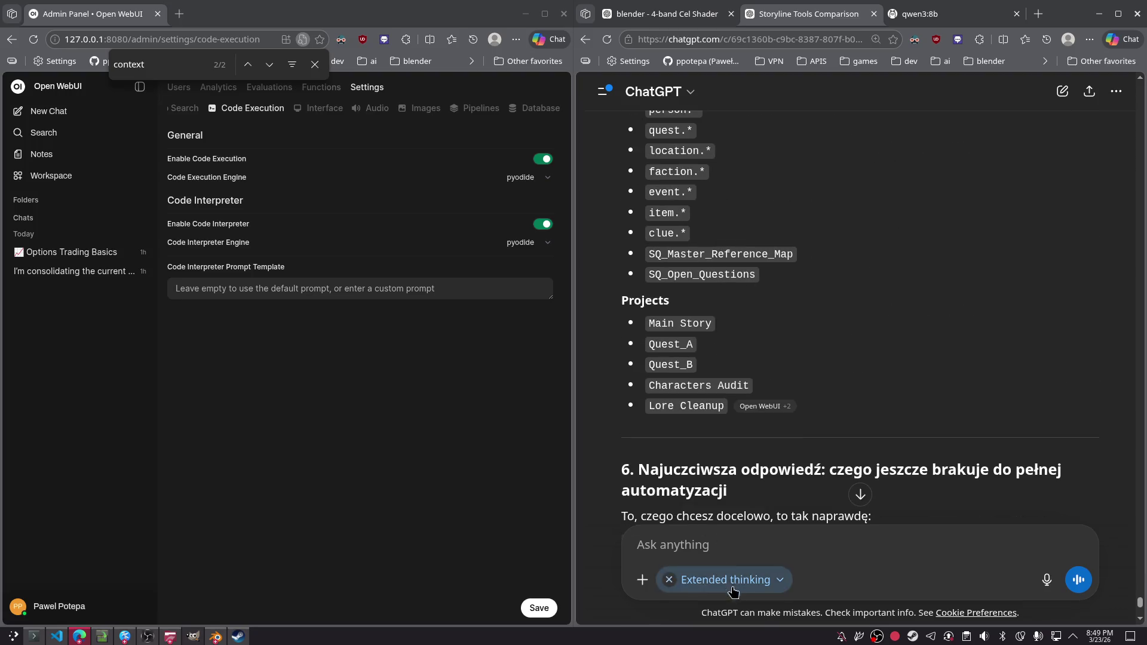
- Send ChatGPT 'nie widze moziwosci ustawiania kontekstu w tym narzedziu'
{"action": "type", "text": "niw dz"}
{"action": "key", "text": "BackSpace"}
{"action": "key", "text": "BackSpace"}
{"action": "key", "text": "BackSpace"}
{"action": "type", "text": "widze moz"}
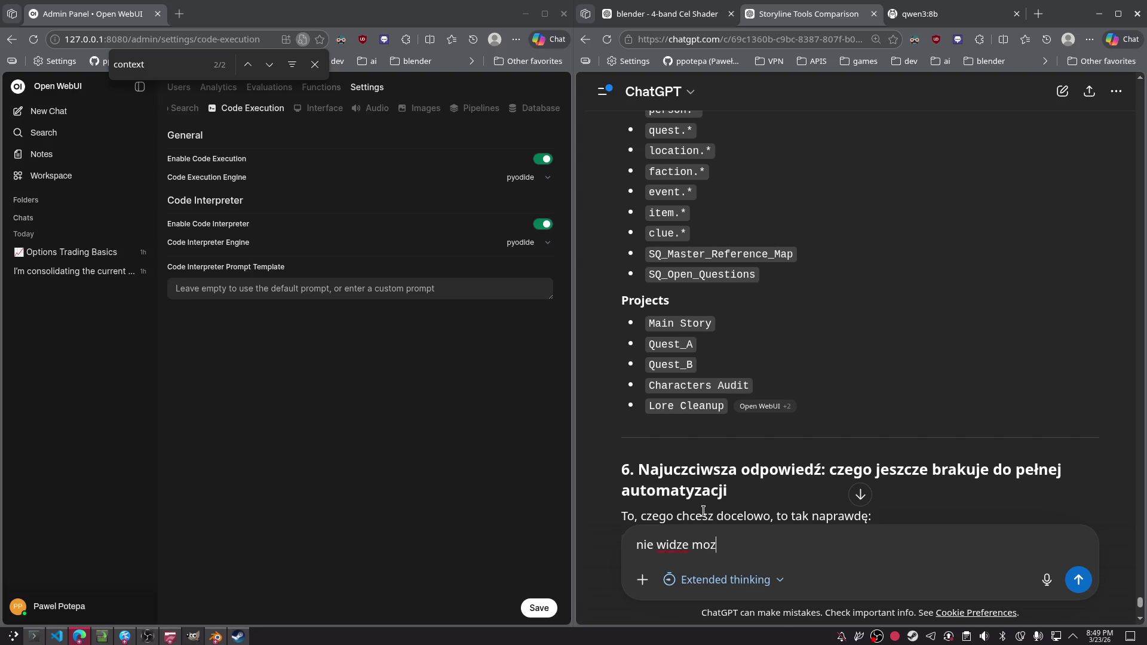
{"action": "type", "text": "iwosci ustawian"}
{"action": "type", "text": "ia kontekstu w "}
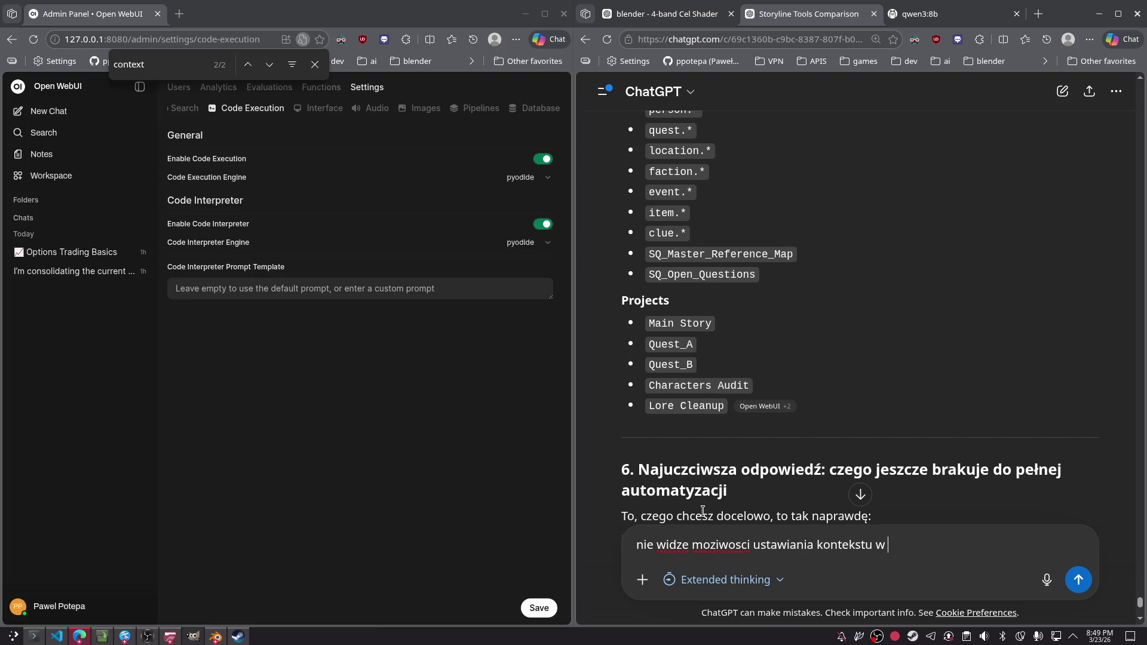
{"action": "type", "text": "tym narzedziu"}
{"action": "key", "text": "Return"}
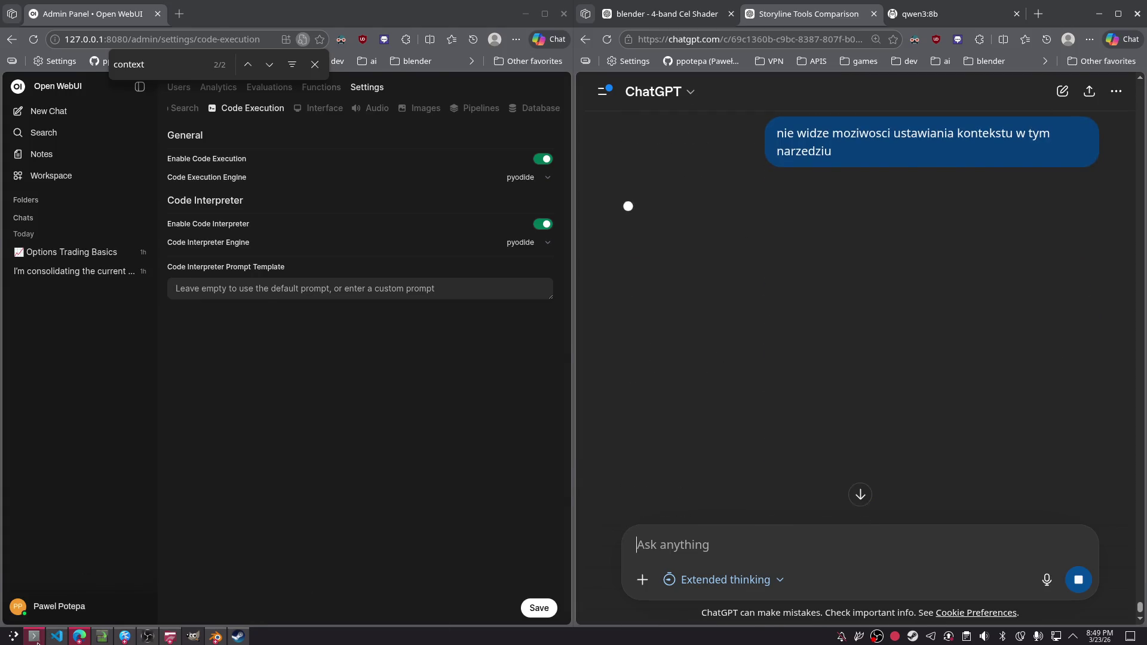
{"action": "left_click", "coordinate": [35, 637]}
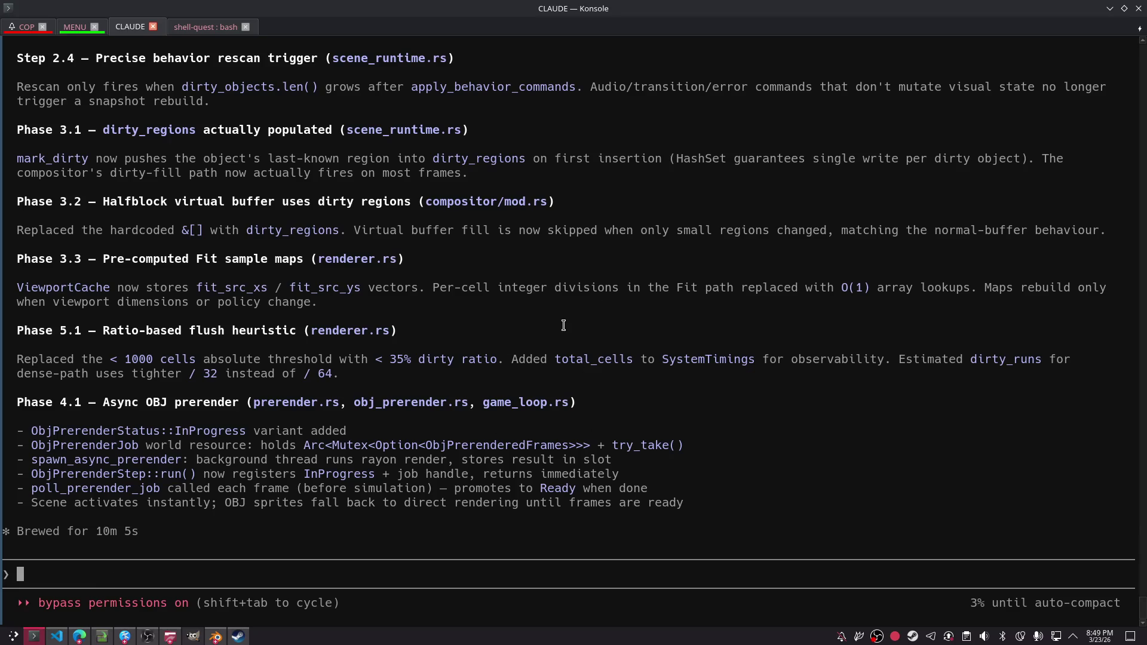
- In a new Konsole tab, run ./launch and start the intro difficulty select scene
{"action": "left_click", "coordinate": [203, 28]}
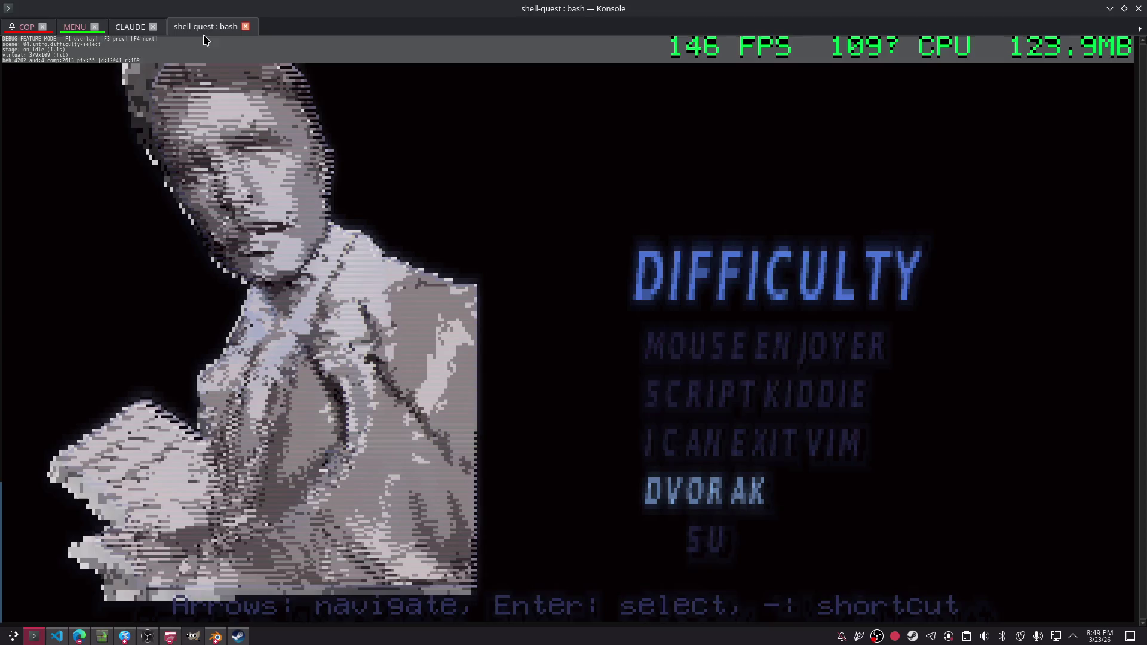
{"action": "key", "text": "ctrl+shift+t"}
{"action": "type", "text": "./launch"}
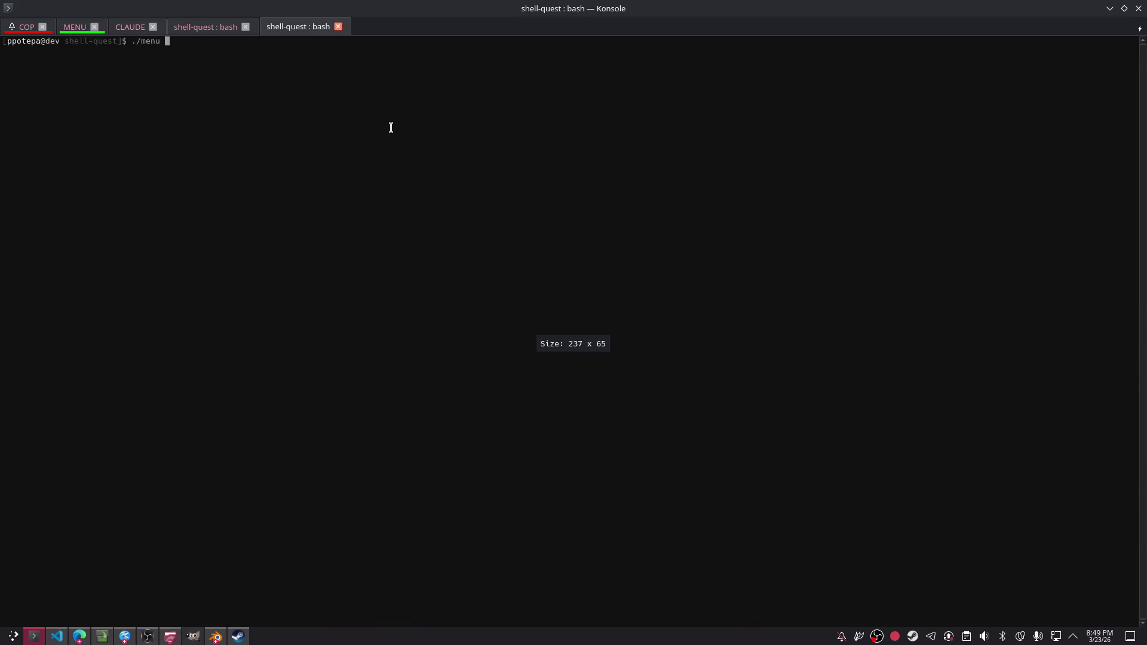
{"action": "key", "text": "Return"}
{"action": "key", "text": "Down"}
{"action": "key", "text": "Down"}
{"action": "key", "text": "Right"}
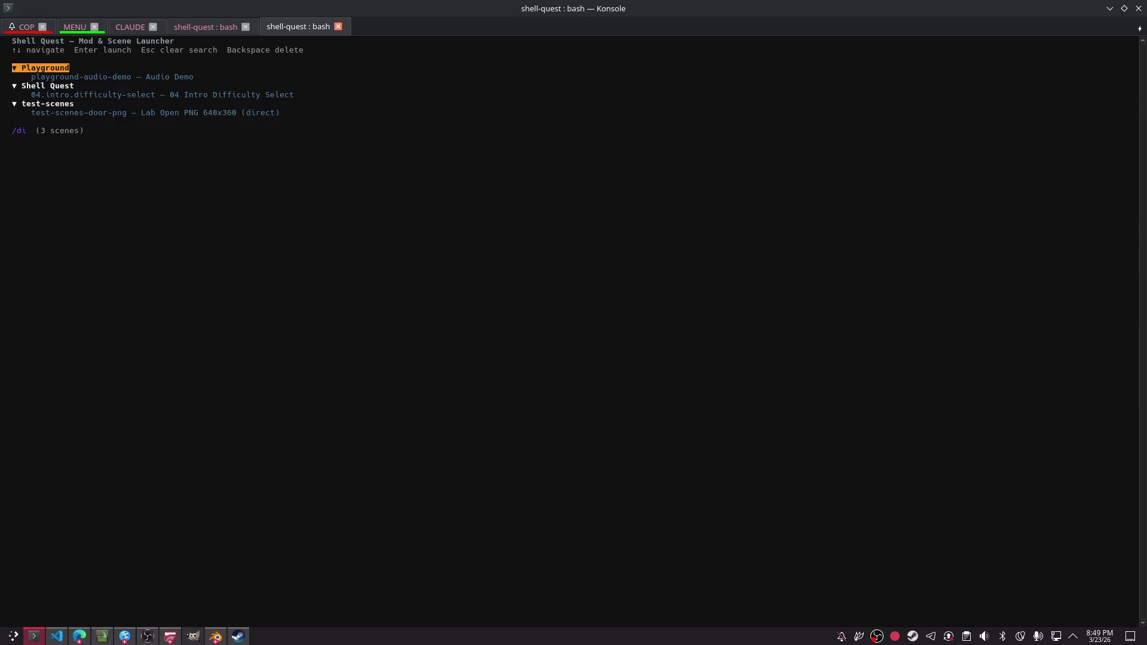
{"action": "key", "text": "Down"}
{"action": "key", "text": "Down"}
{"action": "key", "text": "Down"}
{"action": "key", "text": "Return"}
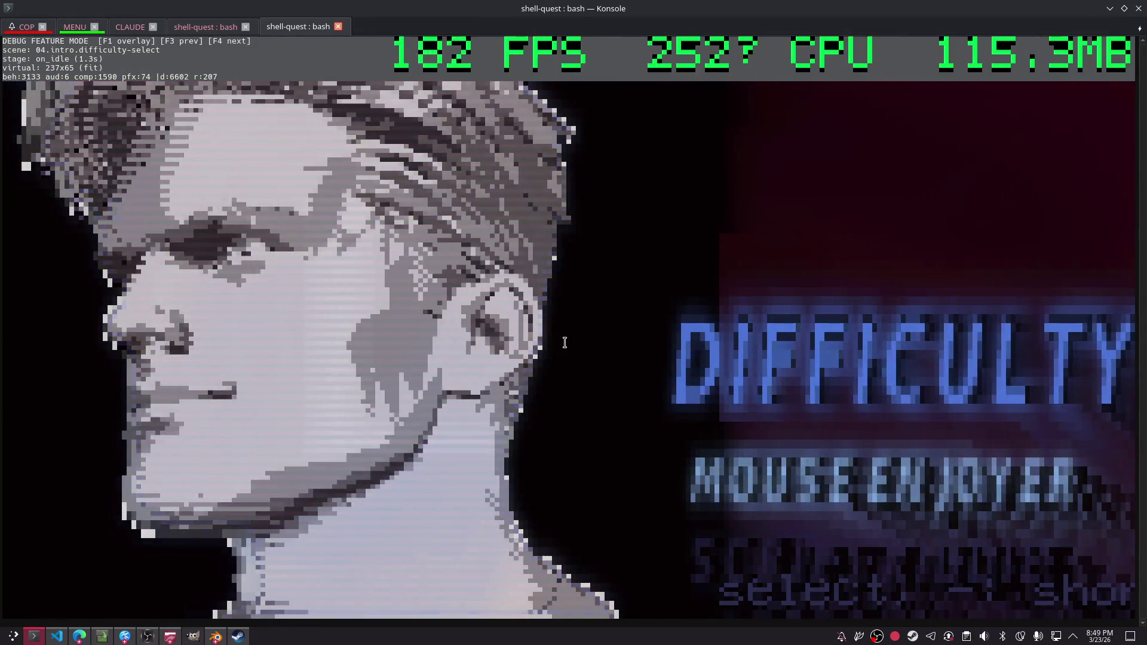
- Shrink the terminal text, quit the difficulty scene and launch demo-mod
{"action": "key", "text": "ctrl+minus"}
{"action": "key", "text": "ctrl+minus"}
{"action": "key", "text": "ctrl+minus"}
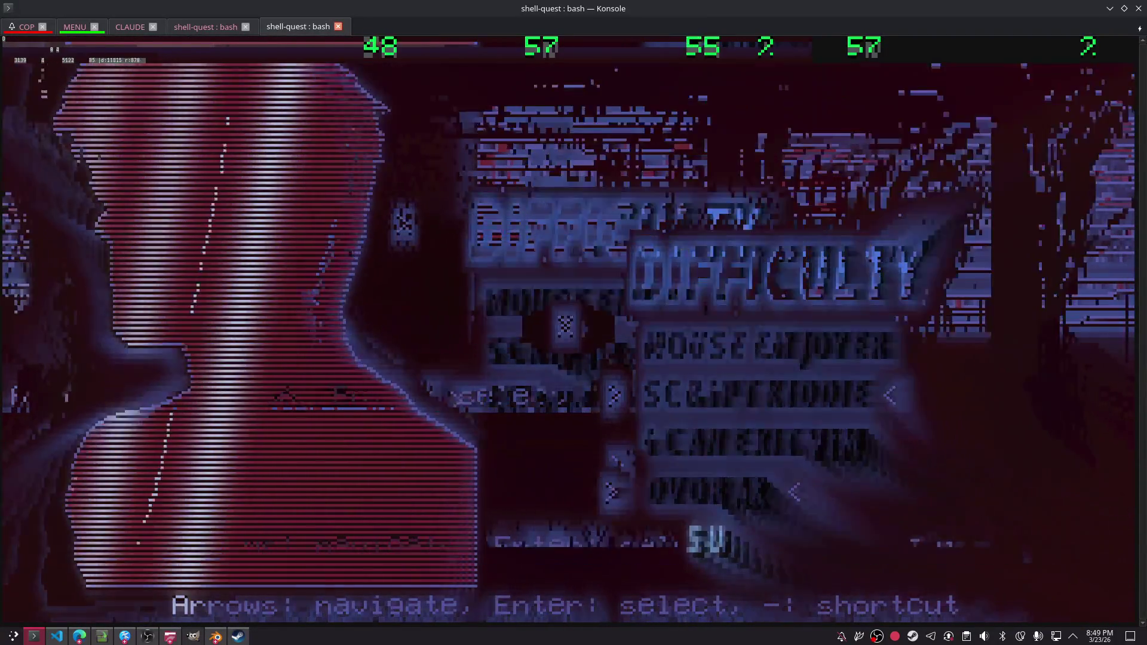
{"action": "key", "text": "Escape"}
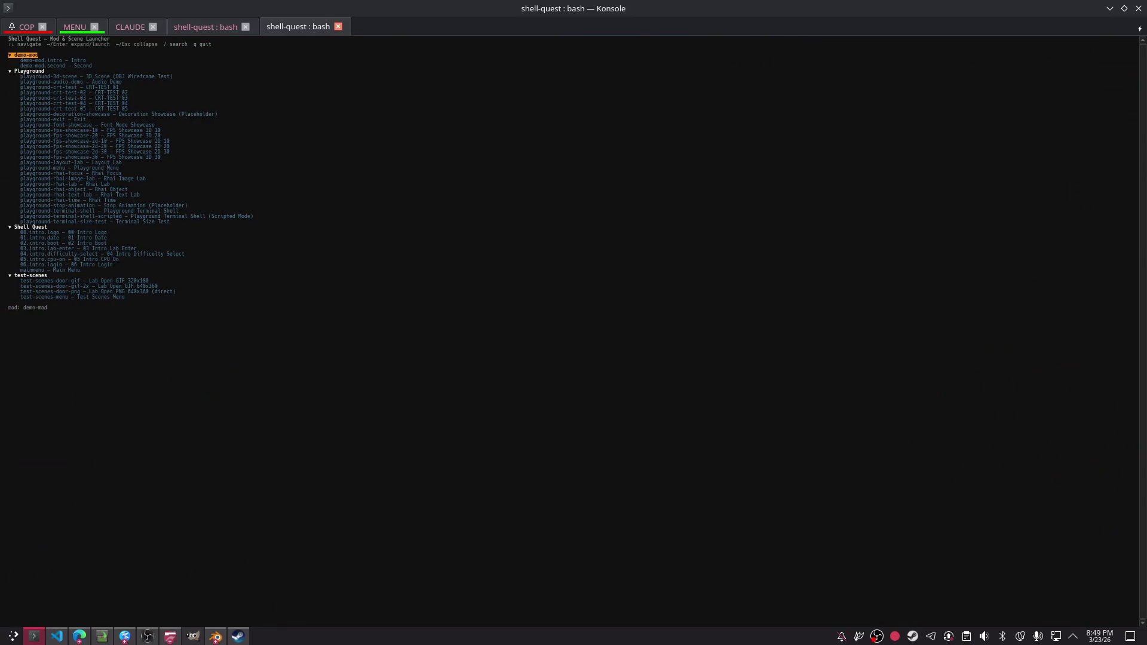
{"action": "key", "text": "Return"}
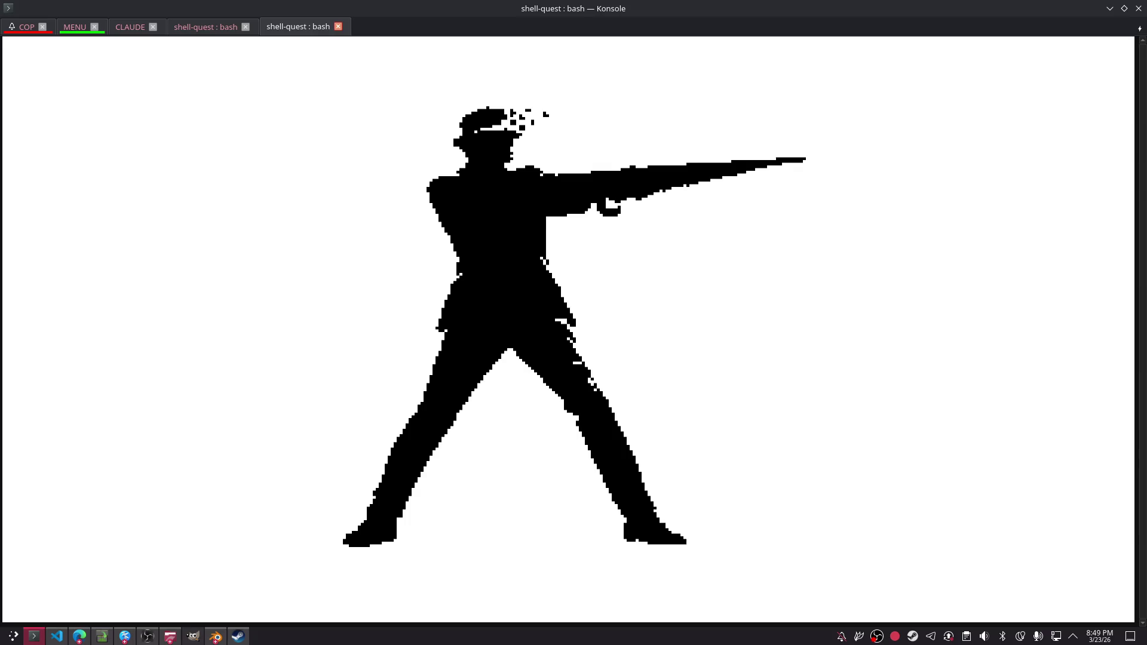